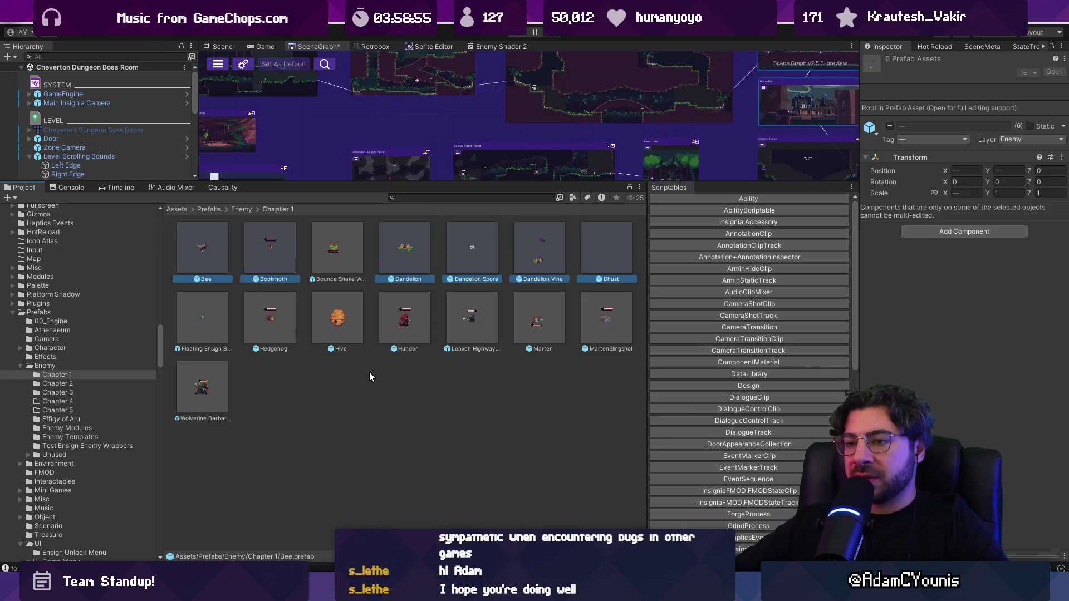
Click through Chapter 1 prefabs: Bounce Snake Wrapper, Hedgehog, Marten and MartenSlingshot.
click(337, 248)
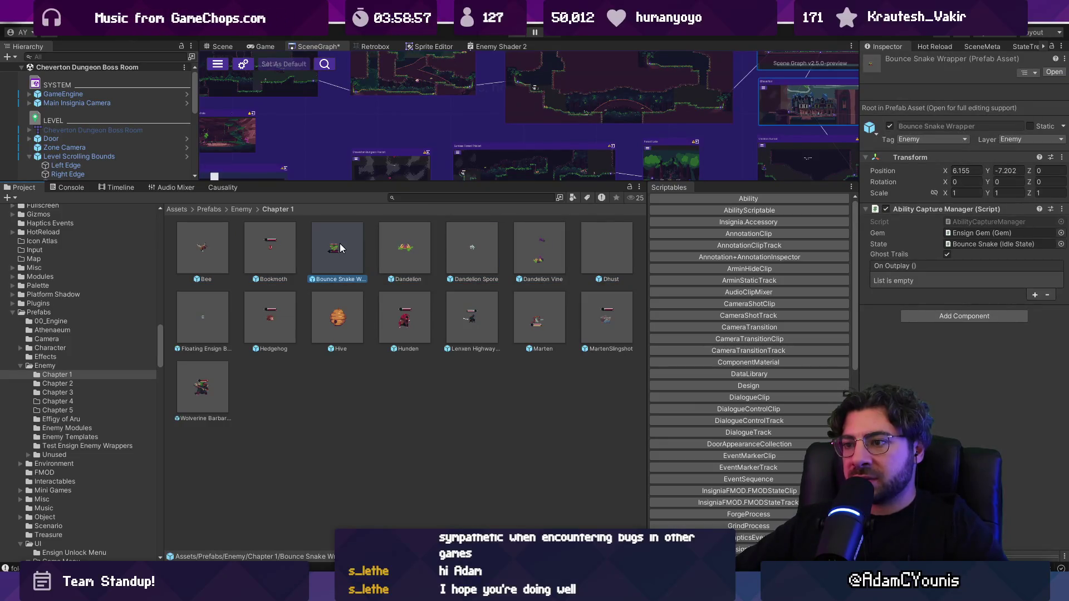
ctrl+click(271, 321)
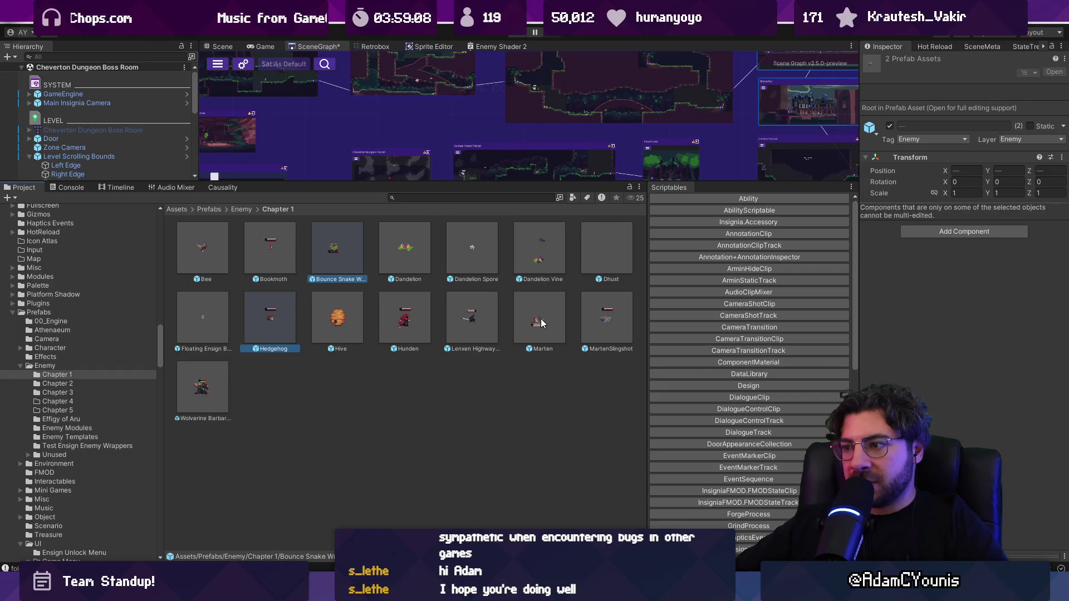
click(542, 323)
click(589, 324)
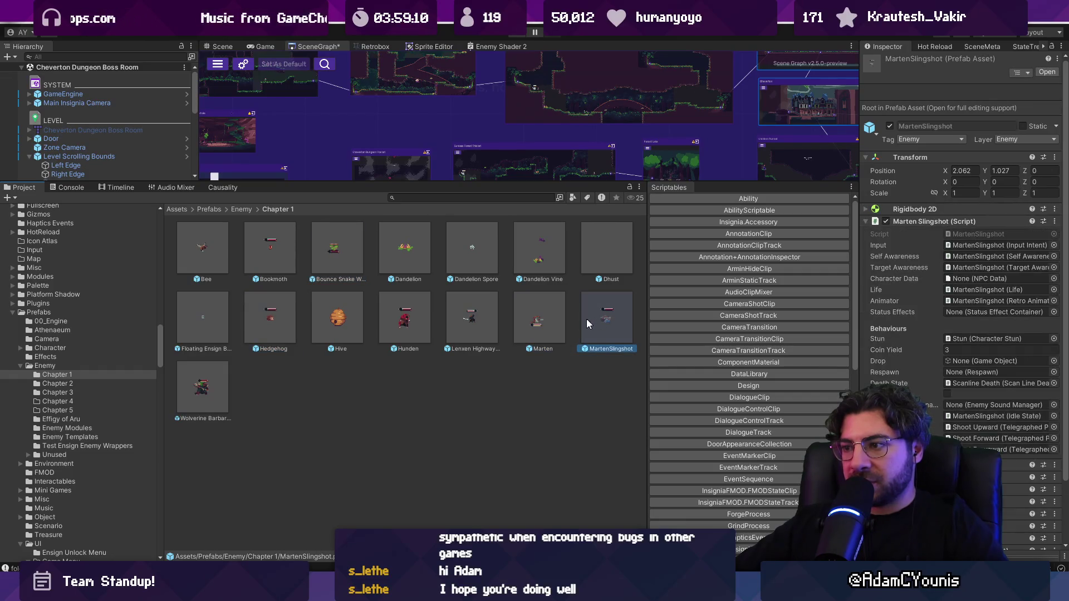
click(532, 323)
ctrl+click(476, 319)
ctrl+click(210, 385)
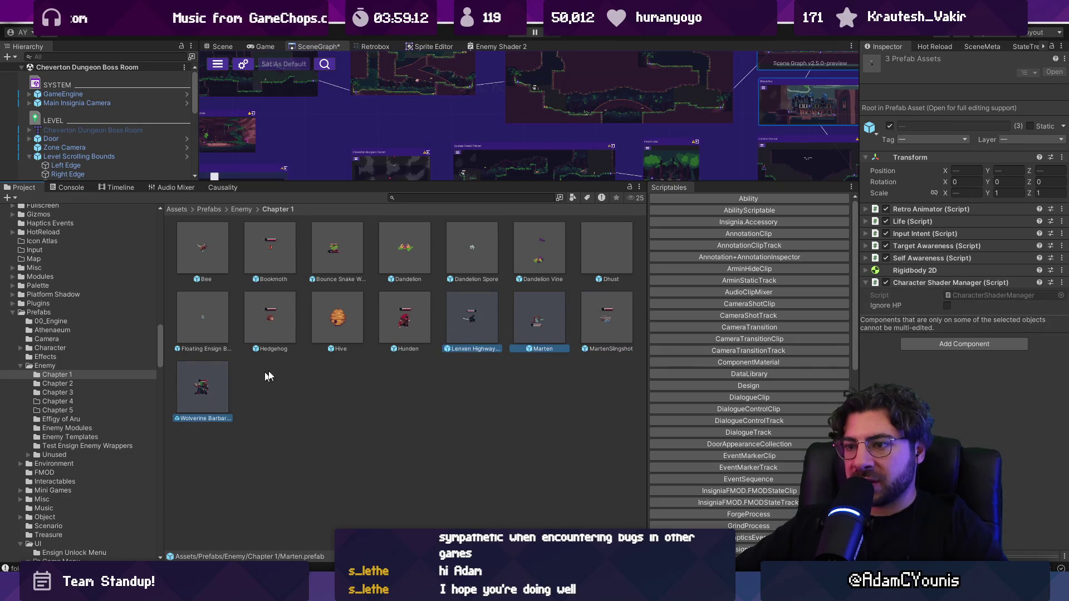
Select Lenxen Highway with Wolverine Barbarian and drag both into the Enemy folder.
click(414, 331)
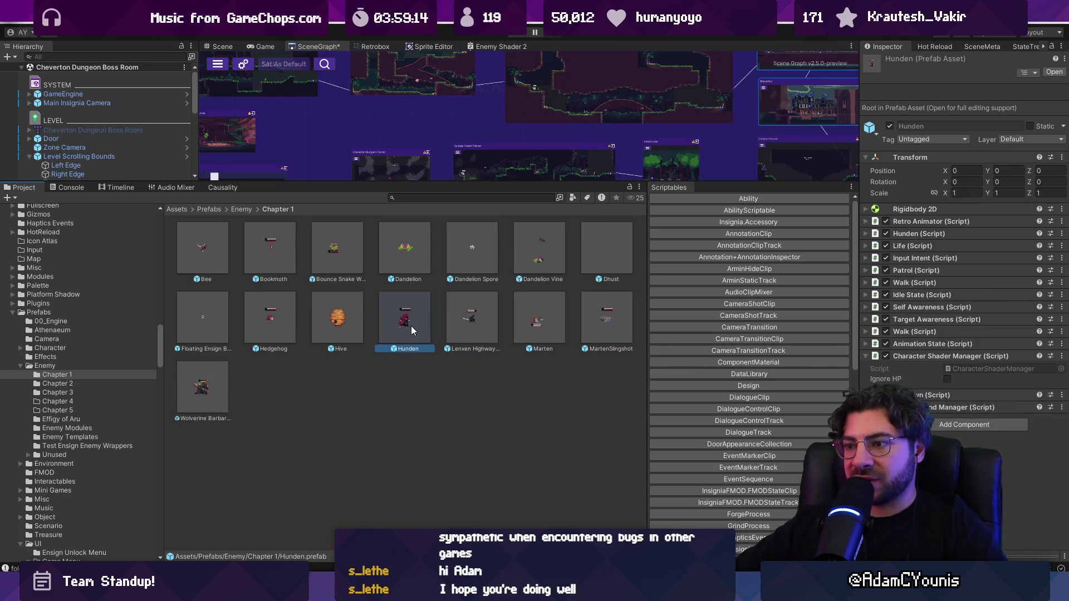
click(472, 317)
ctrl+click(538, 318)
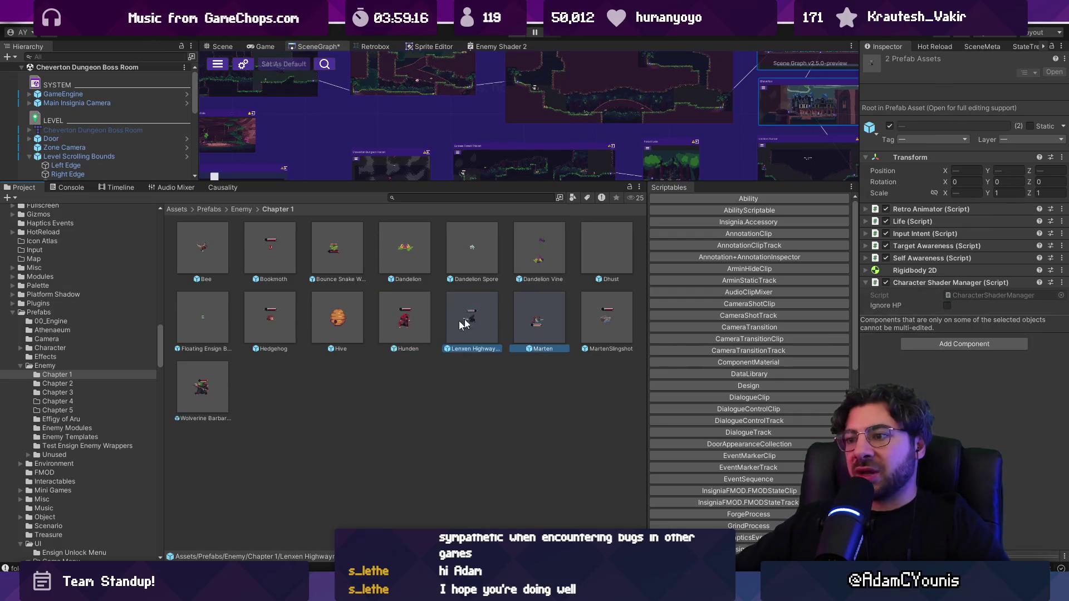
click(203, 385)
ctrl+click(452, 332)
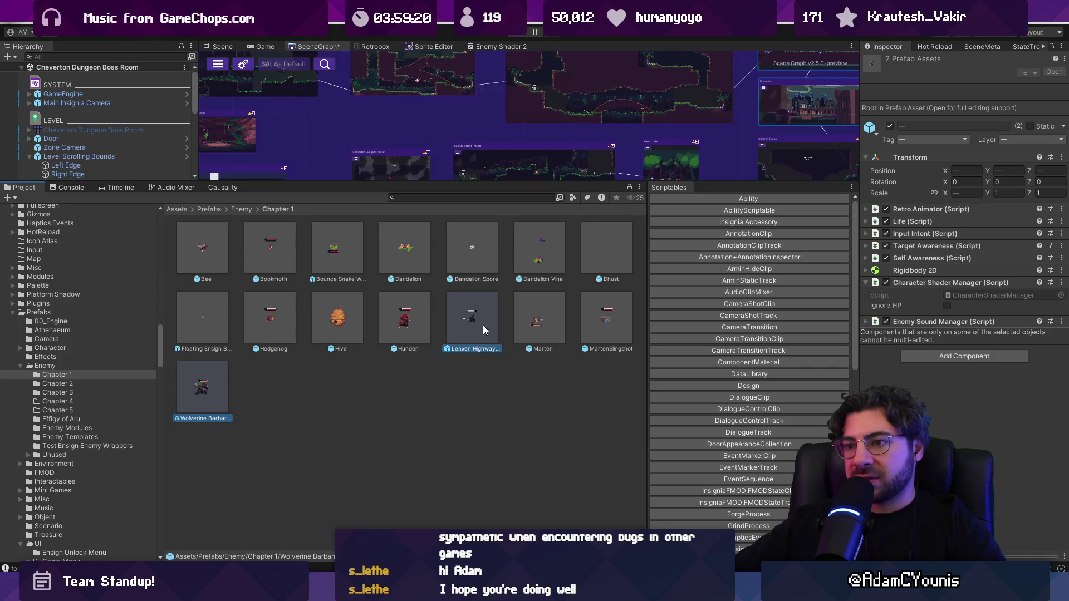
mouse_move(473, 327)
mouse_down()
mouse_move(78, 357)
mouse_move(79, 367)
mouse_up()
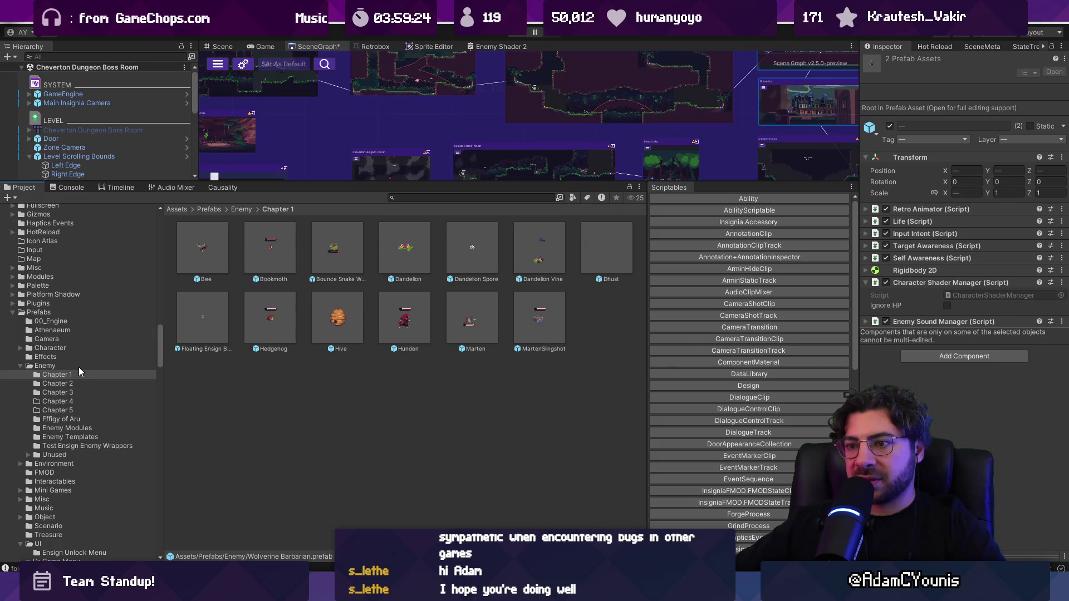
Check the Enemy folder, reopen Chapter 1 and move Floating Ensign Book into Enemy.
click(79, 367)
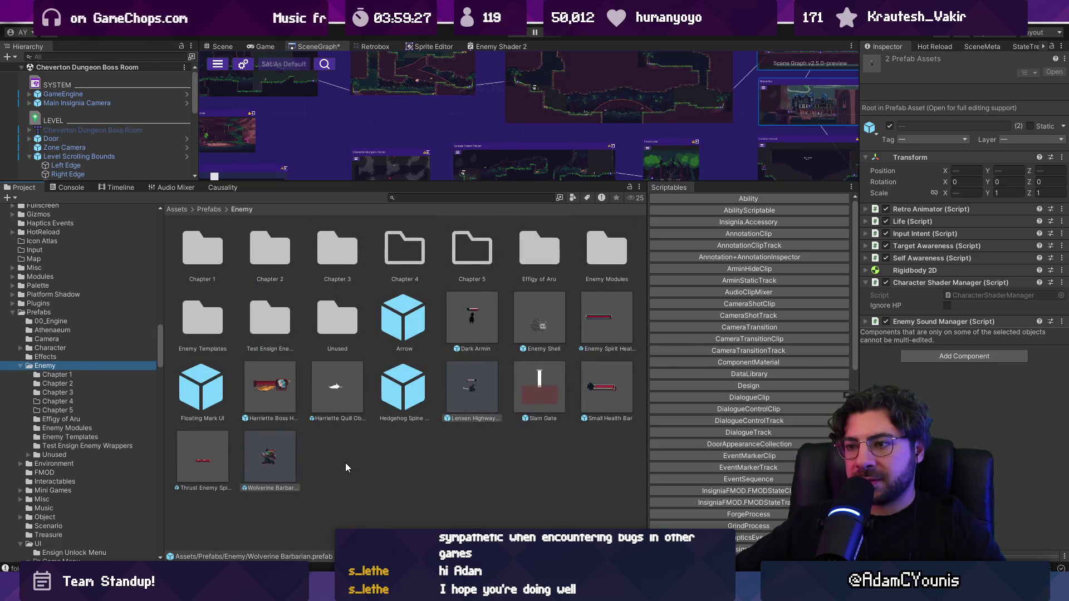
click(363, 467)
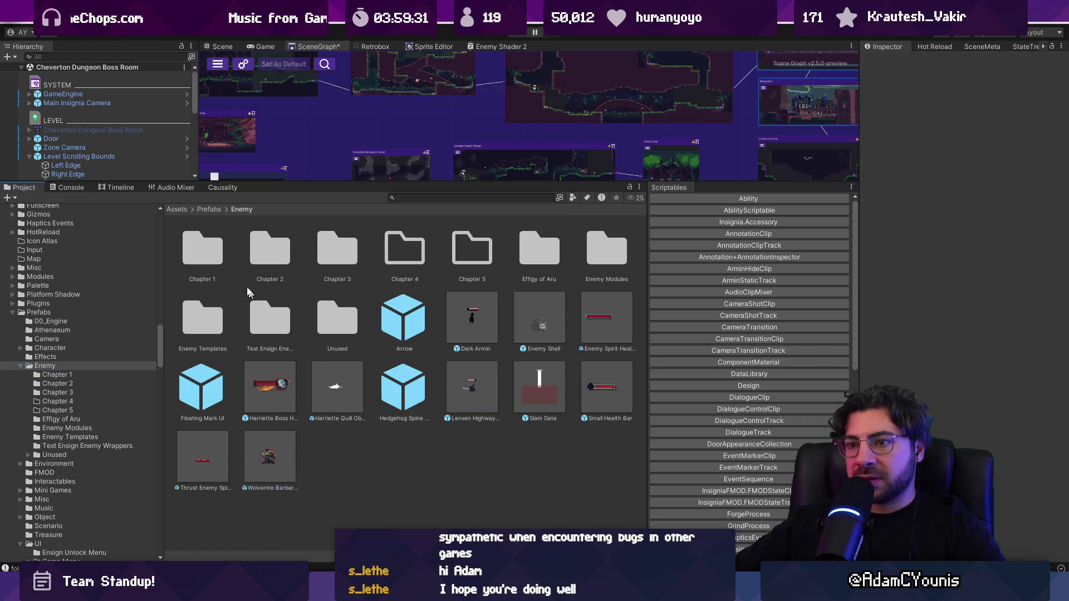
double_click(202, 254)
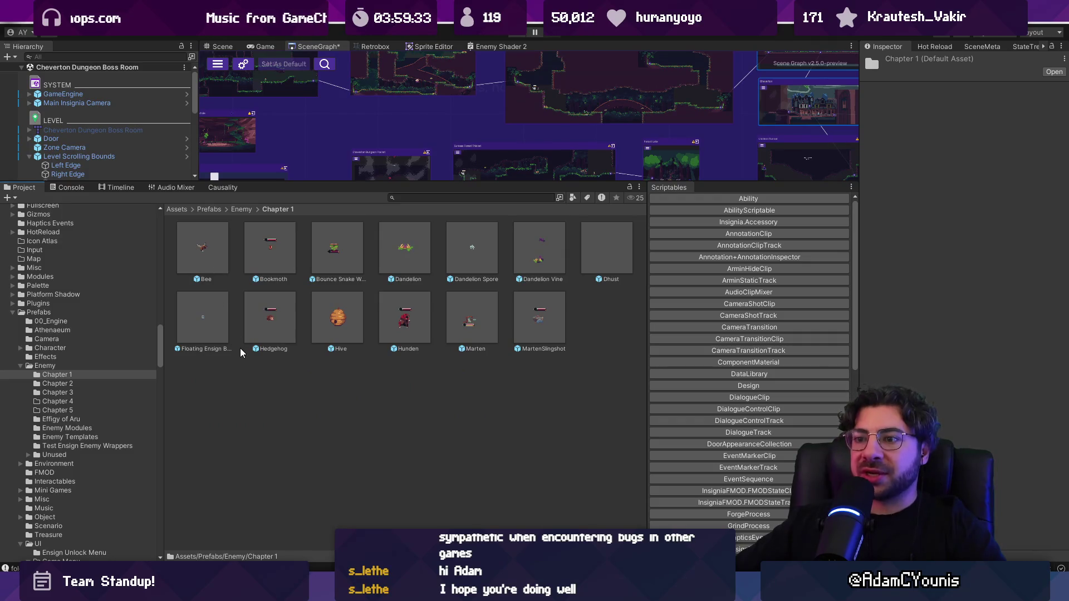
click(200, 254)
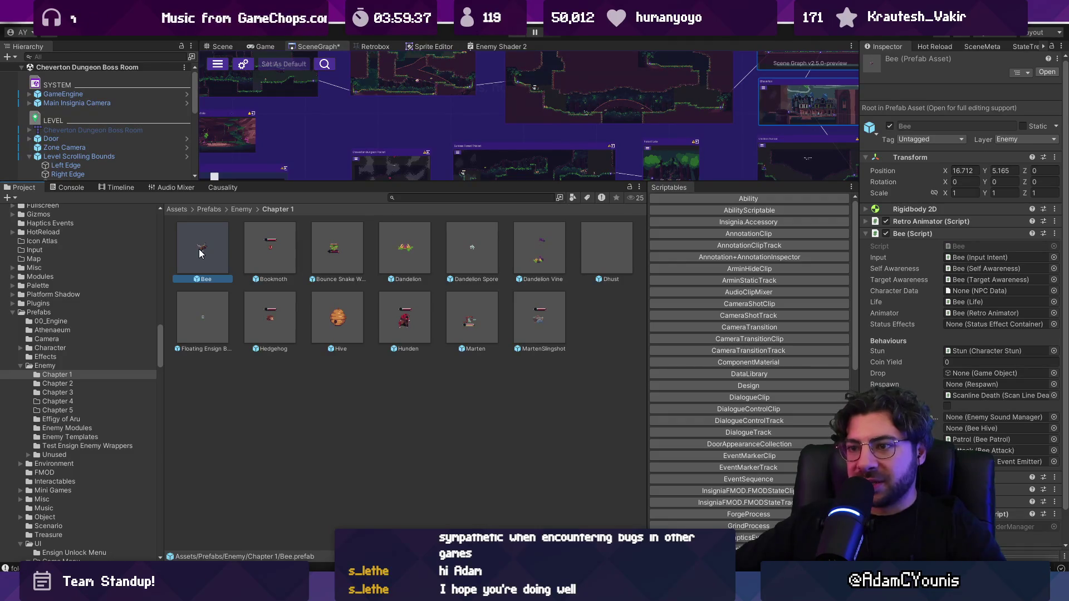
key(Right)
key(Down)
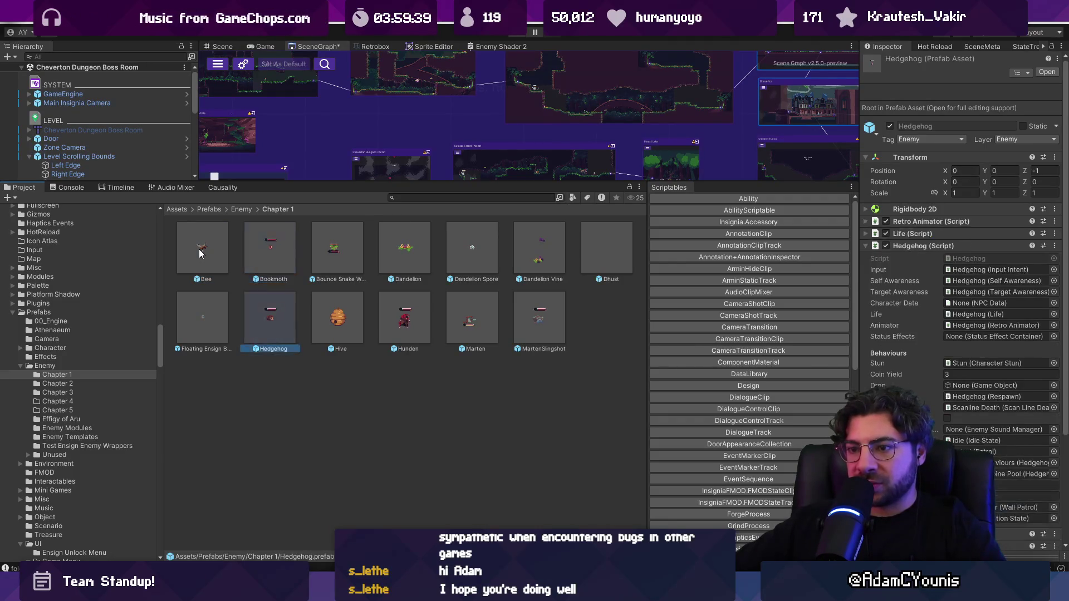
click(206, 303)
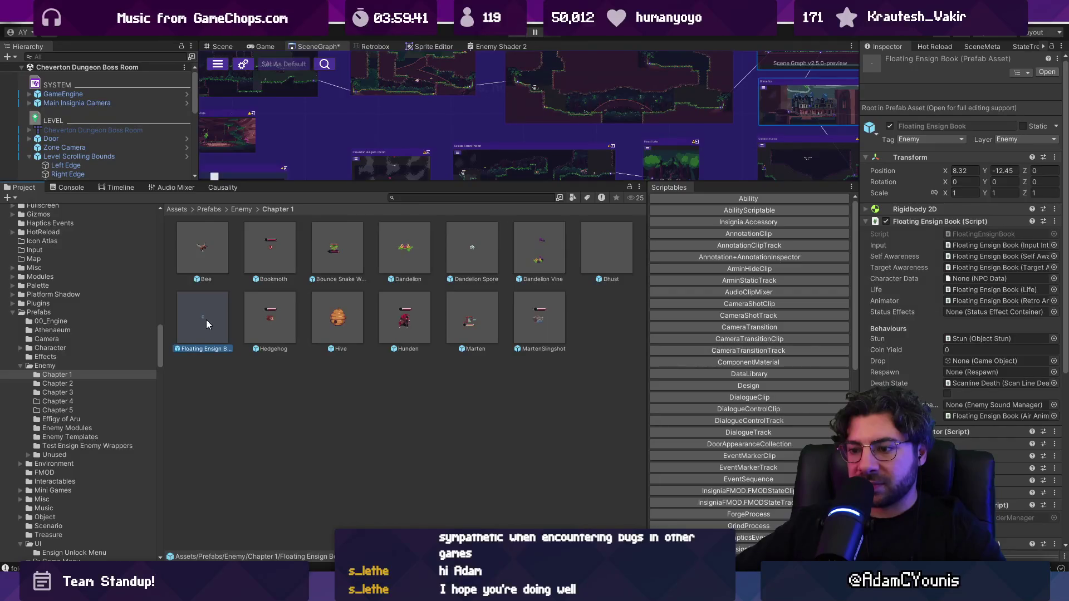
drag(206, 319, 75, 366)
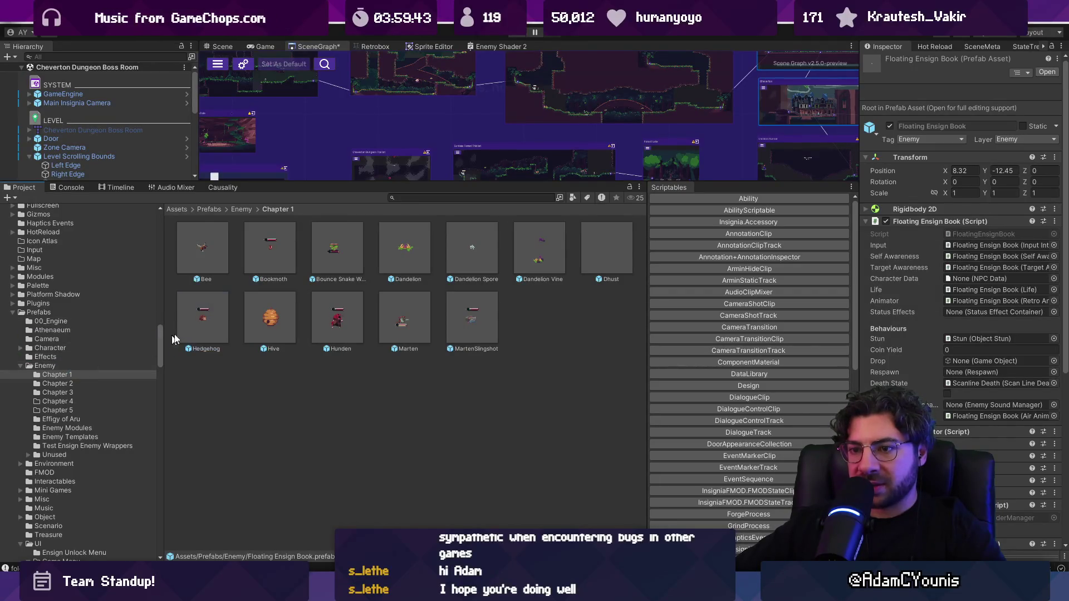
Look through the remaining Chapter 1 prefabs: Bee, Bookmoth, Dandelion, Hedgehog, Marten and Hunden.
click(223, 265)
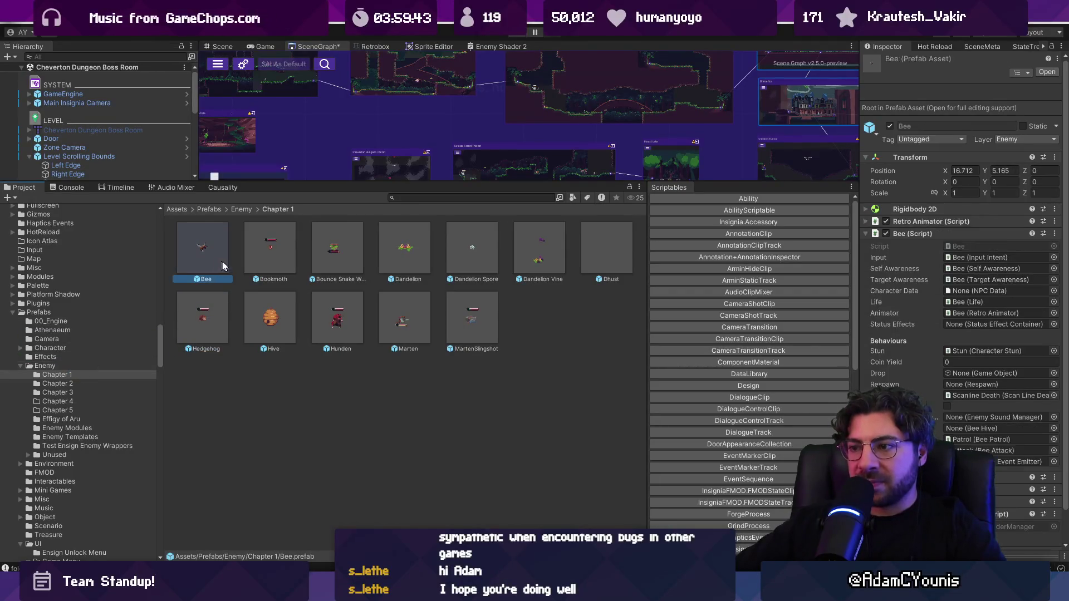
click(265, 253)
key(Right)
key(Right)
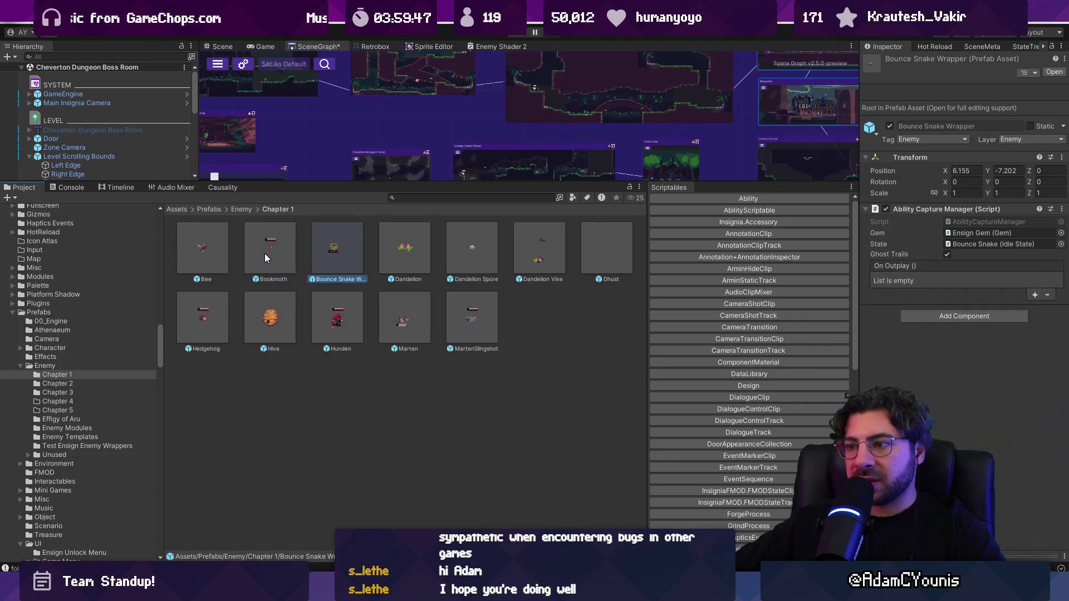
key(Right)
key(Right)
key(Right)
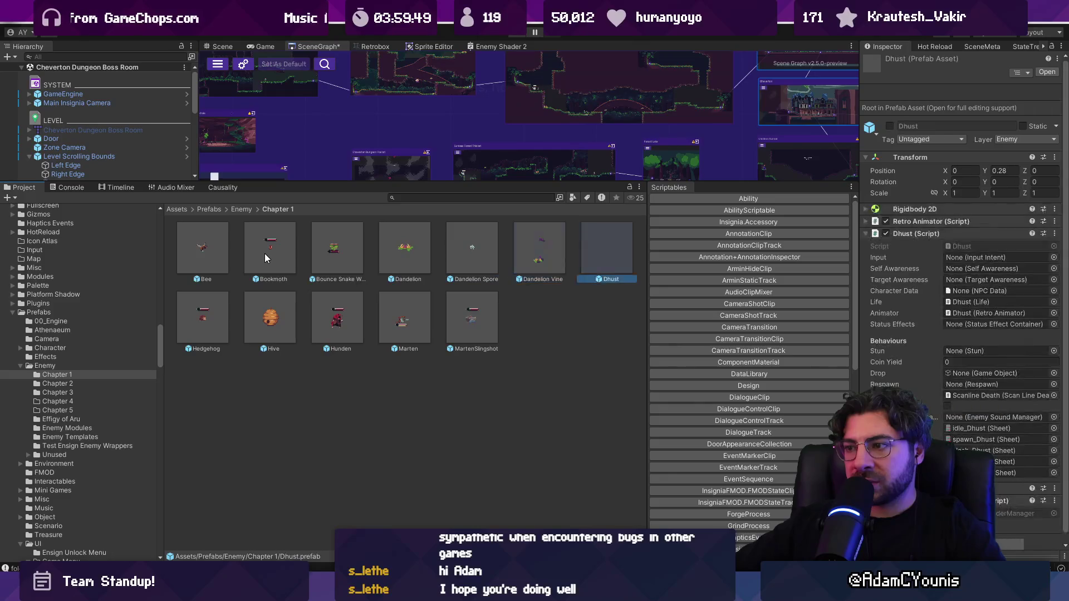
key(Right)
key(Right)
key(Right)
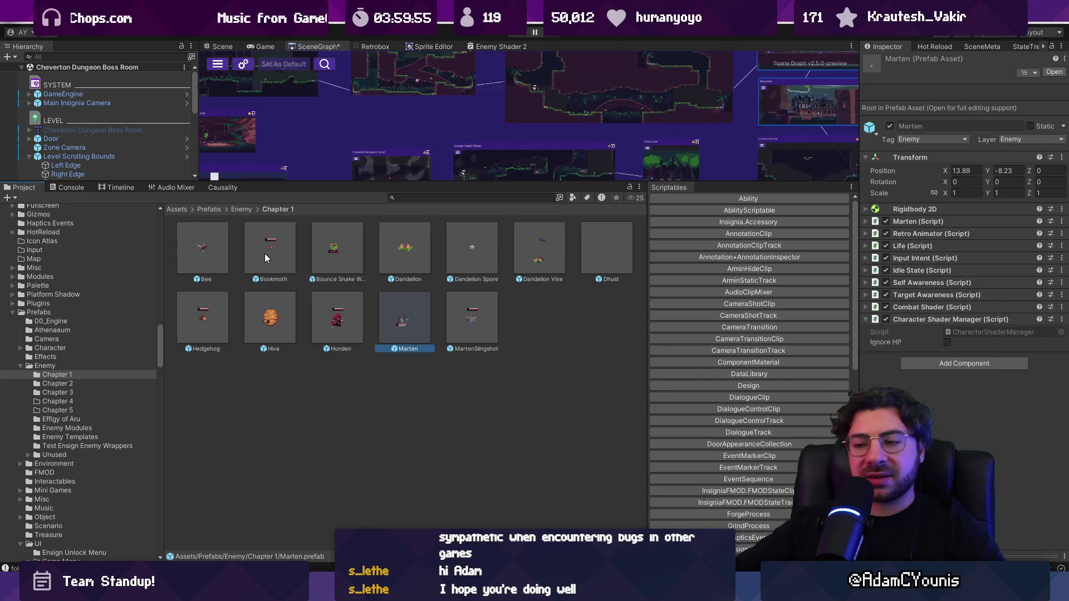
click(334, 322)
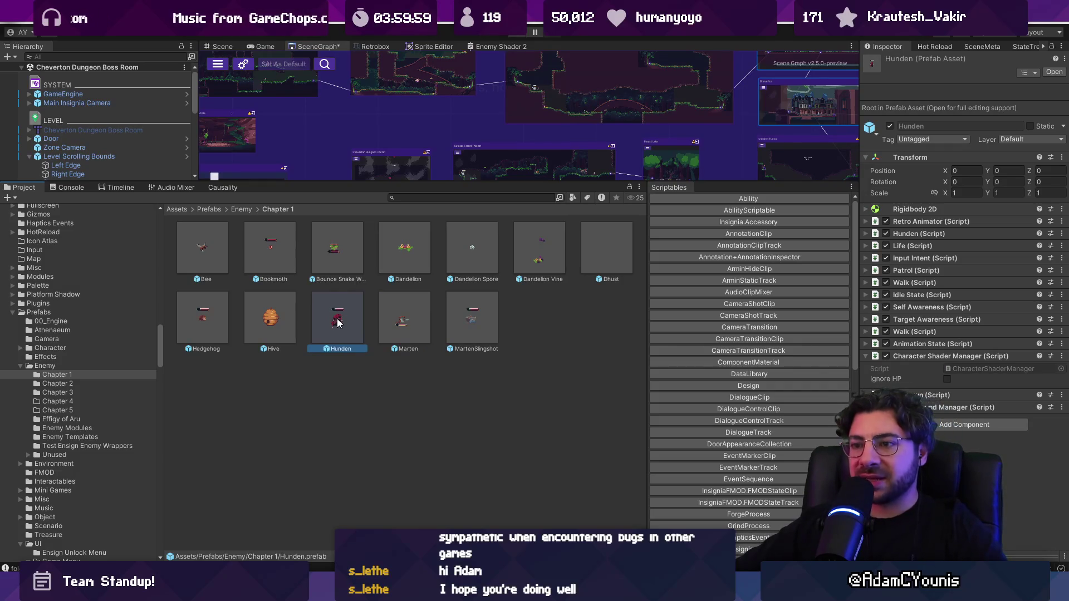
click(115, 382)
Inspect the Badger, Bomb Berry, Hoggen Knight, Lizard and Slamshell prefabs in Chapter 2.
click(212, 273)
click(277, 260)
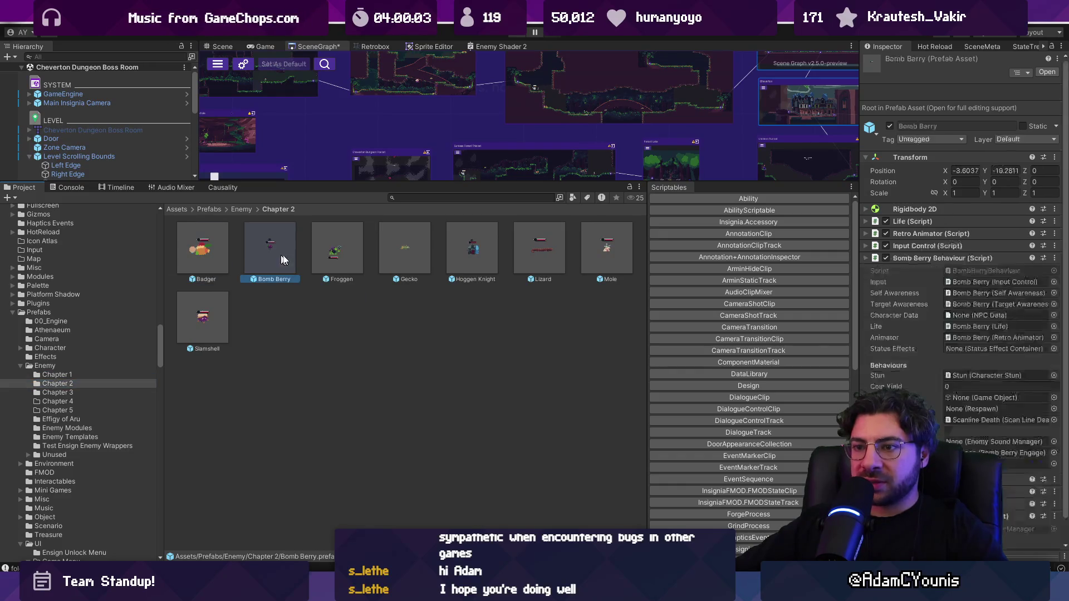
click(472, 248)
click(536, 249)
click(202, 317)
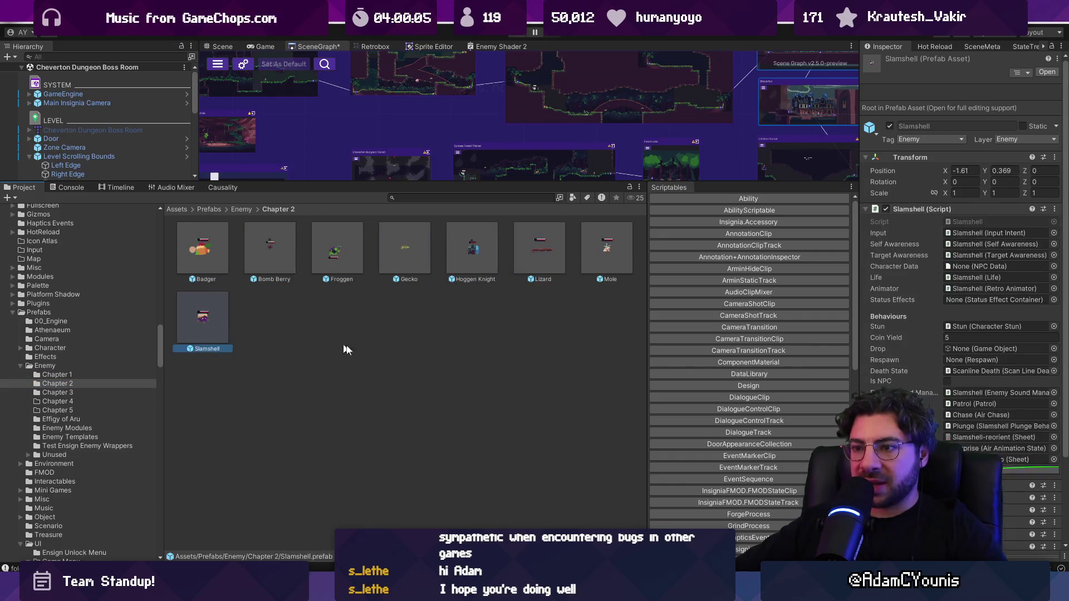
click(332, 347)
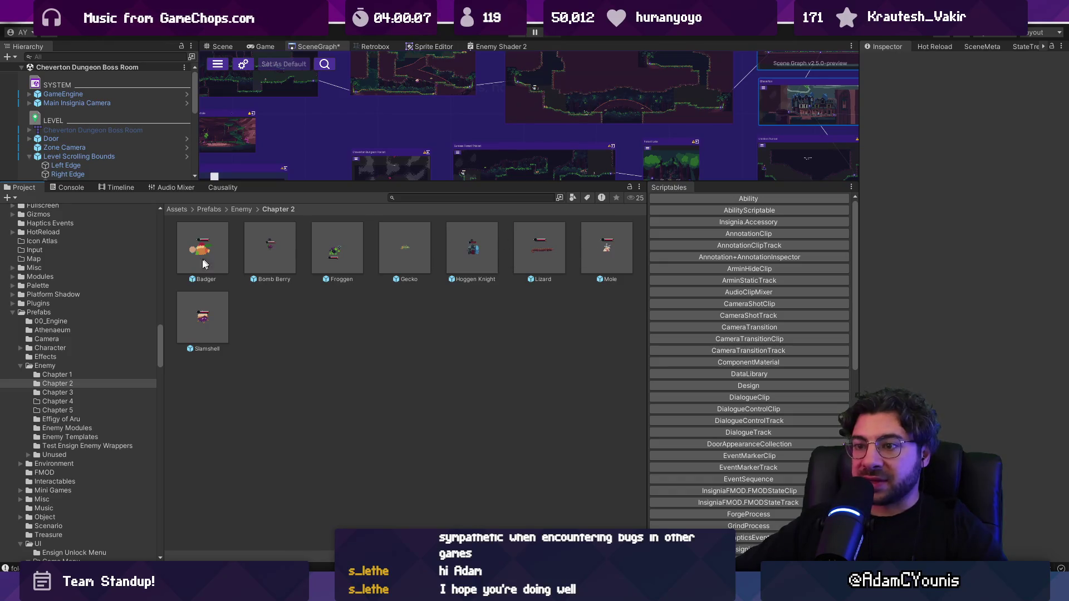
Recheck Hoggen Knight and Bomb Berry, then open the Froggen prefab for editing.
click(483, 252)
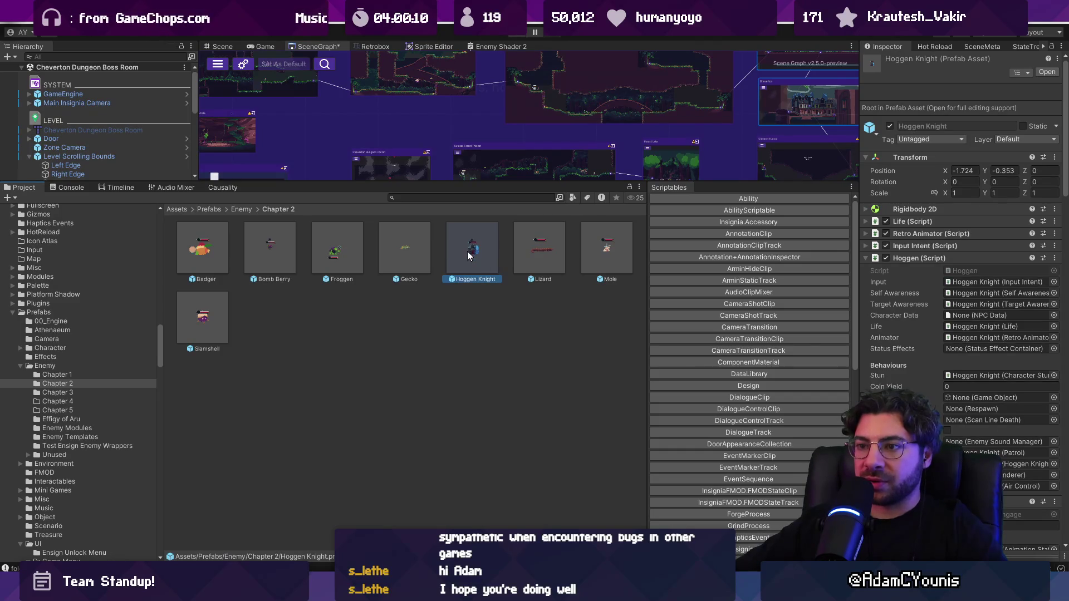
click(266, 309)
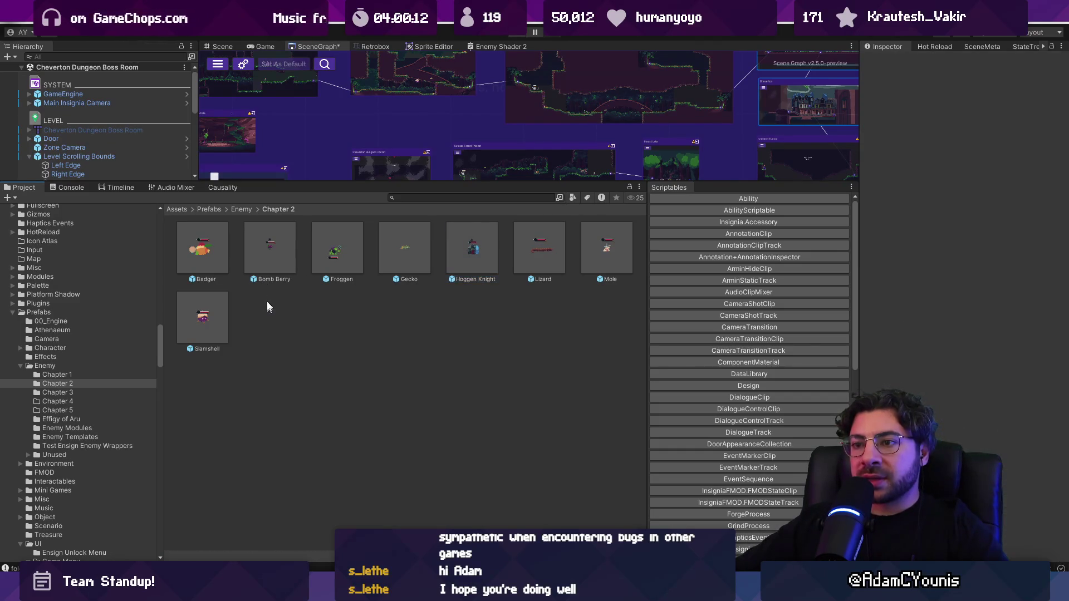
click(272, 259)
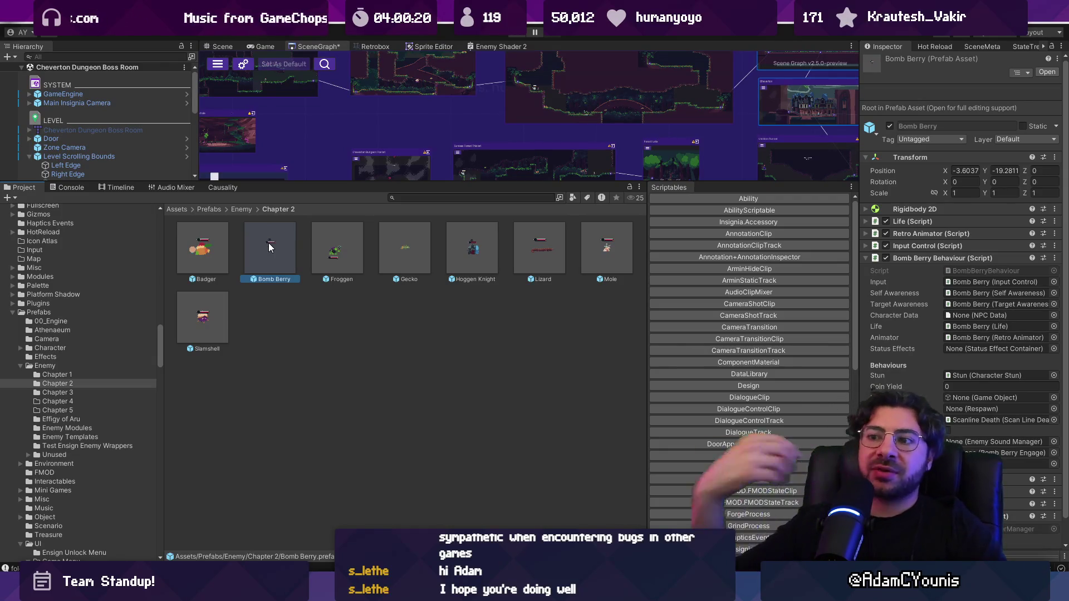
double_click(336, 245)
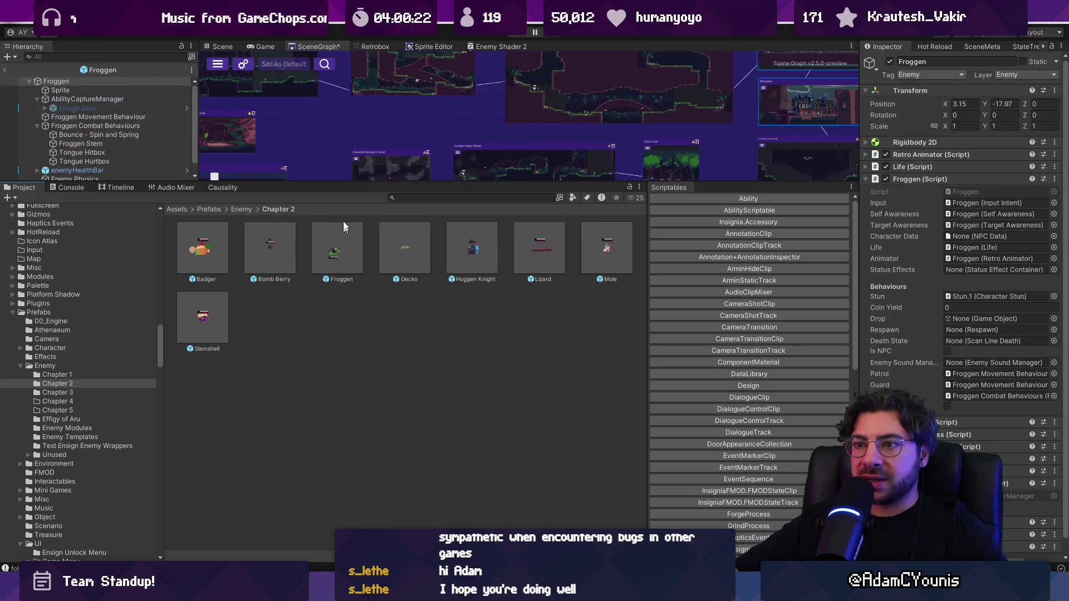
drag(334, 182, 334, 253)
click(223, 47)
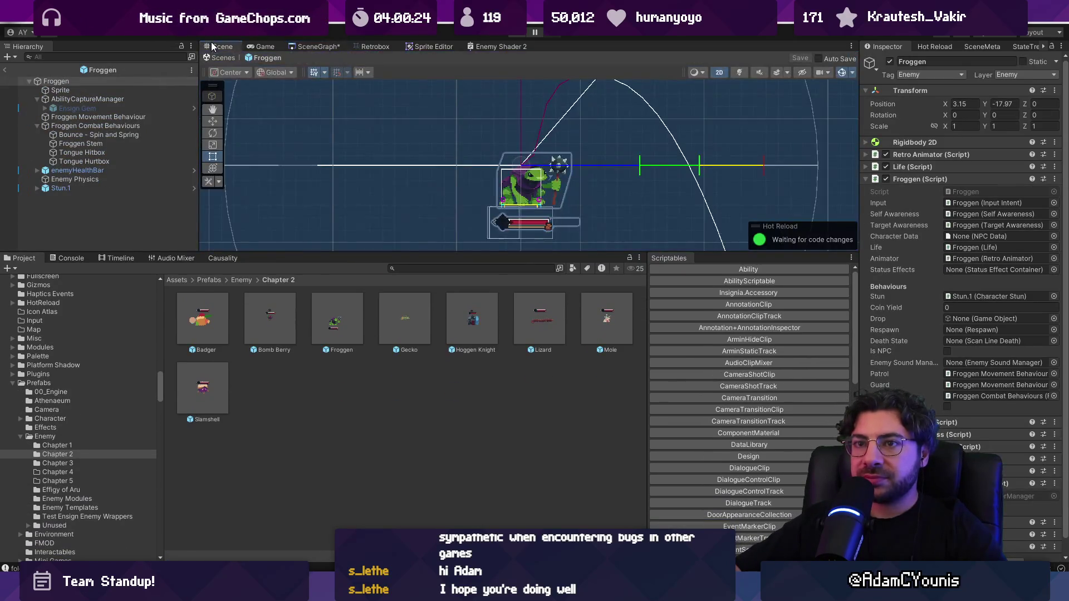
click(319, 46)
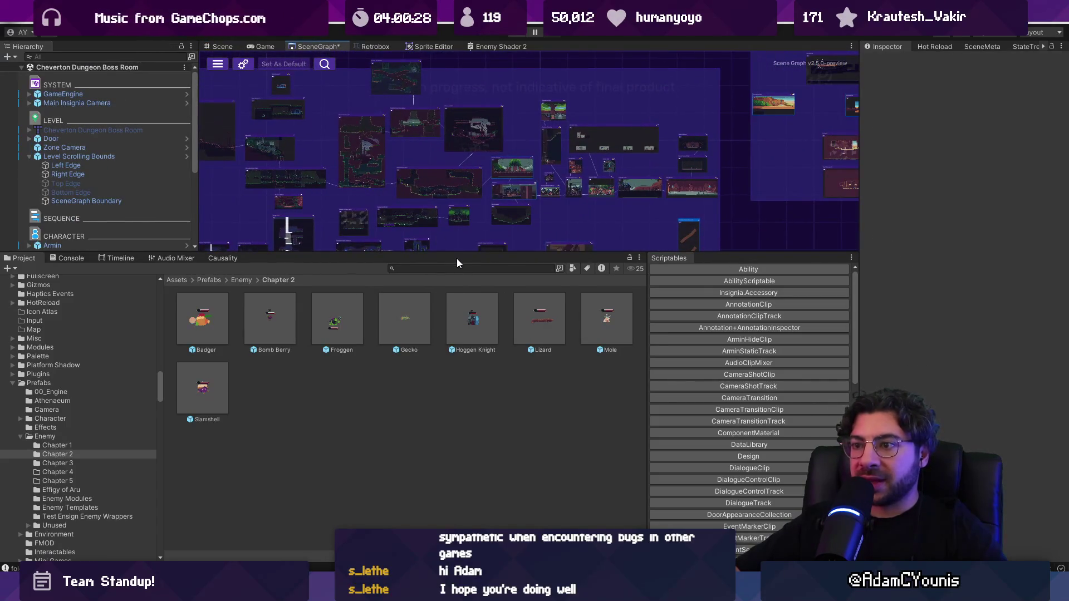
drag(456, 254, 457, 355)
scroll(489, 191, up, 3)
scroll(489, 191, up, 3)
double_click(416, 119)
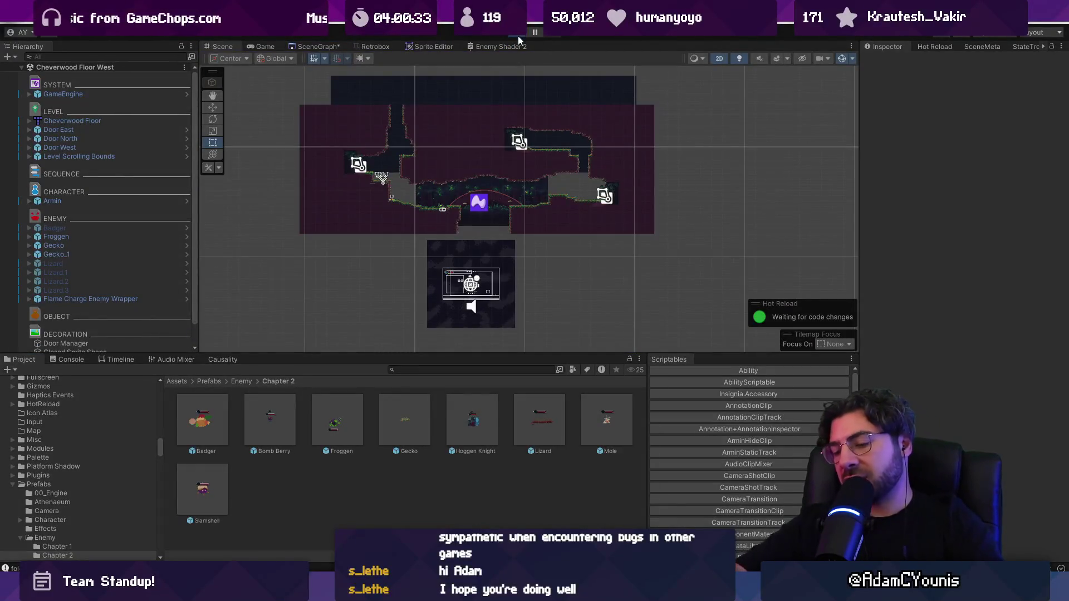
key(Left)
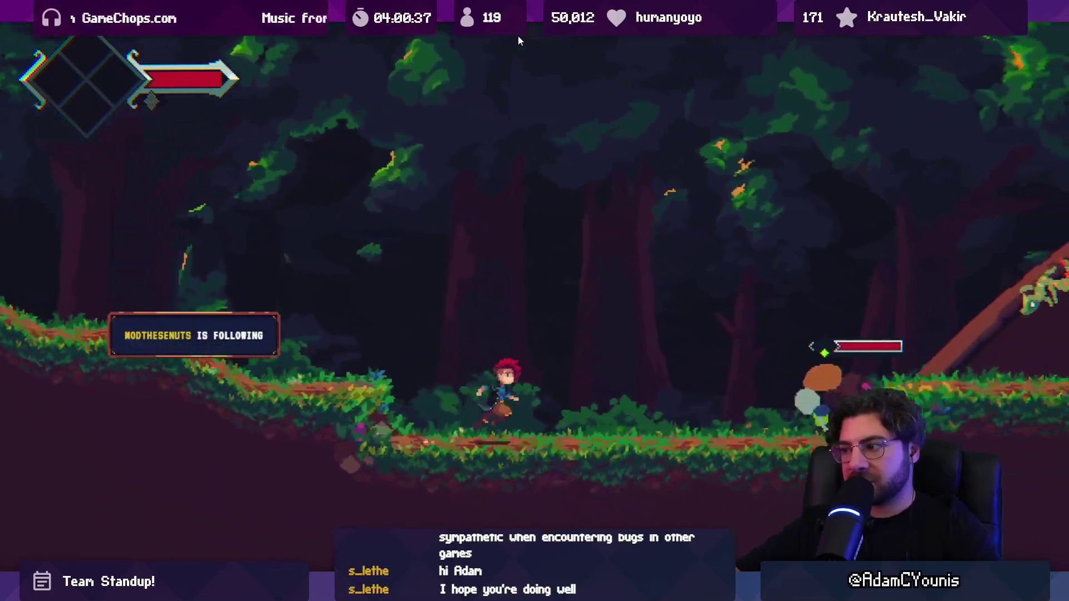
Fight through the forest, slashing the green frogs and the flying enemy from the fallen log.
key(x)
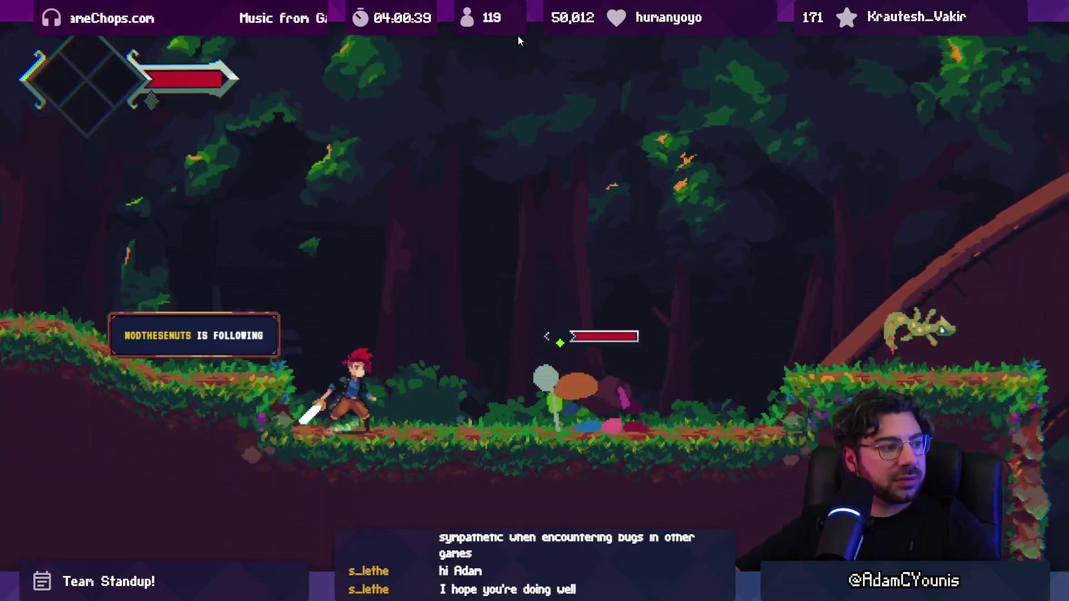
key(x)
key(Right)
key(x)
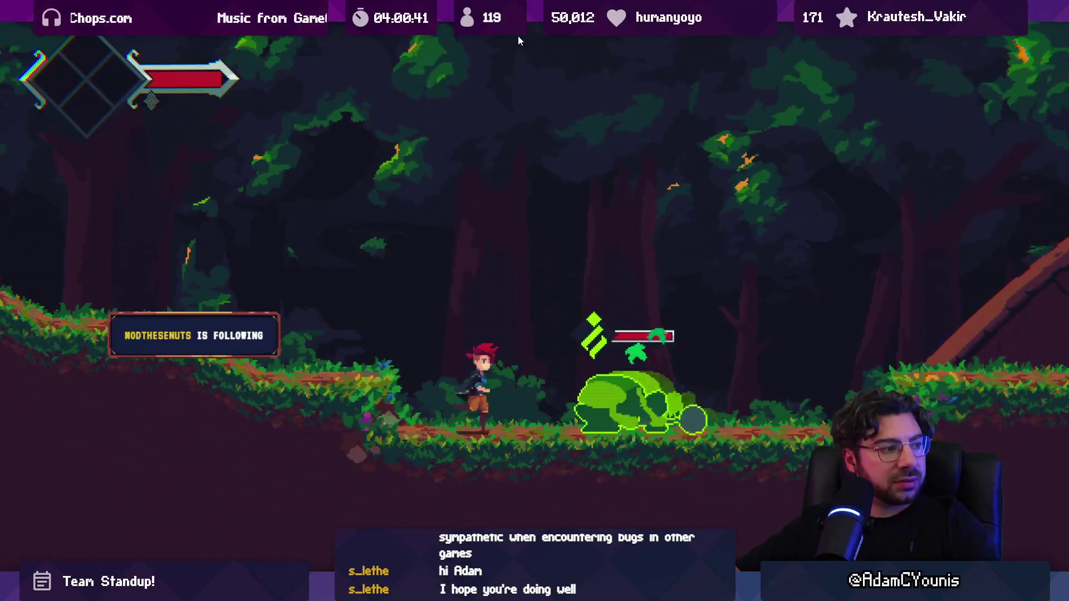
key(x)
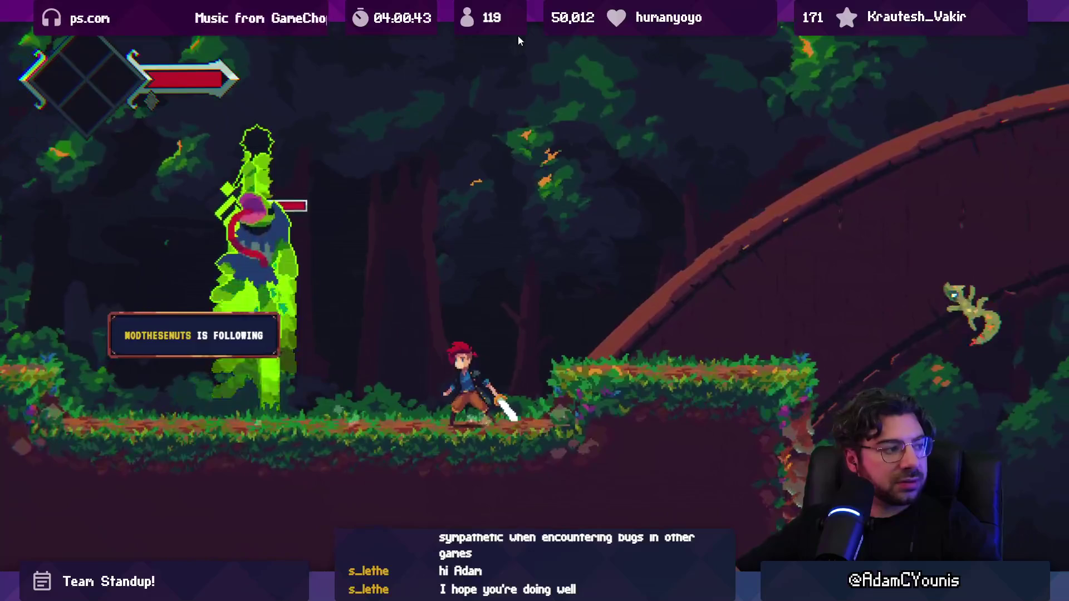
key(z)
key(Left)
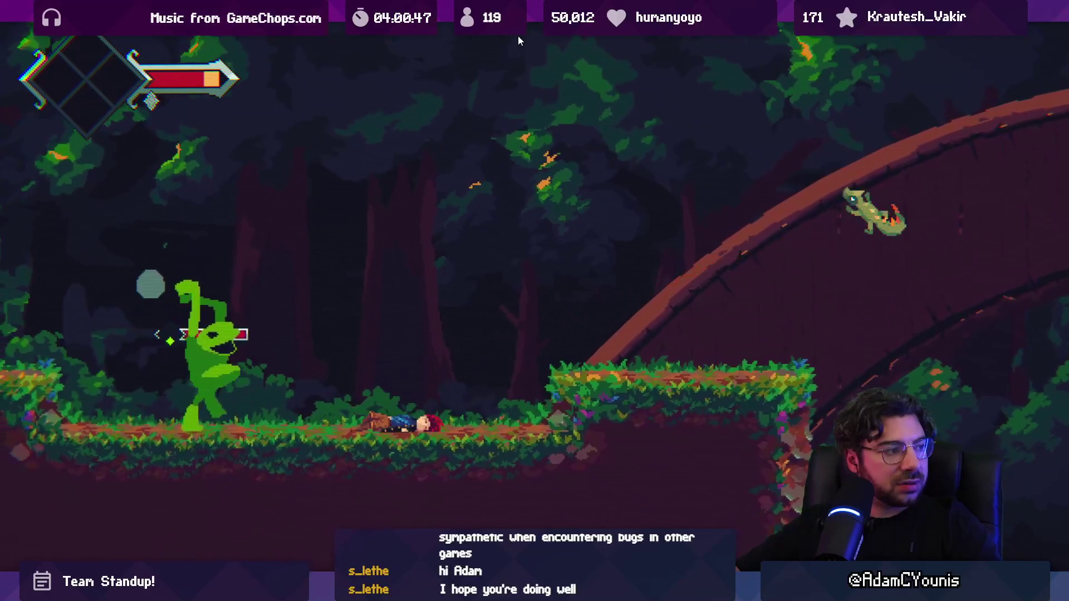
key(Right)
key(z)
key(x)
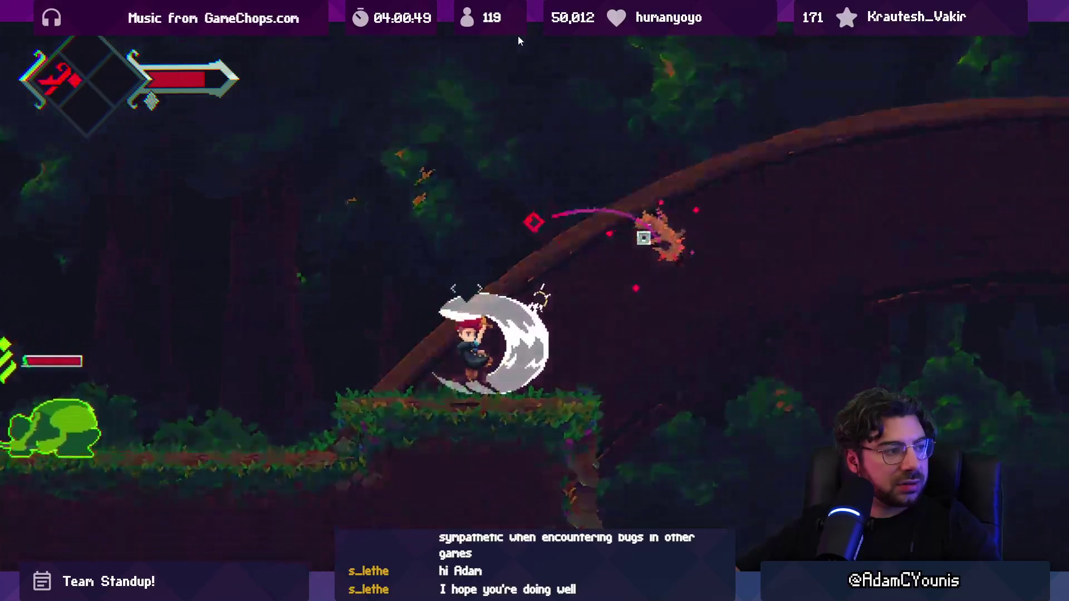
key(Left)
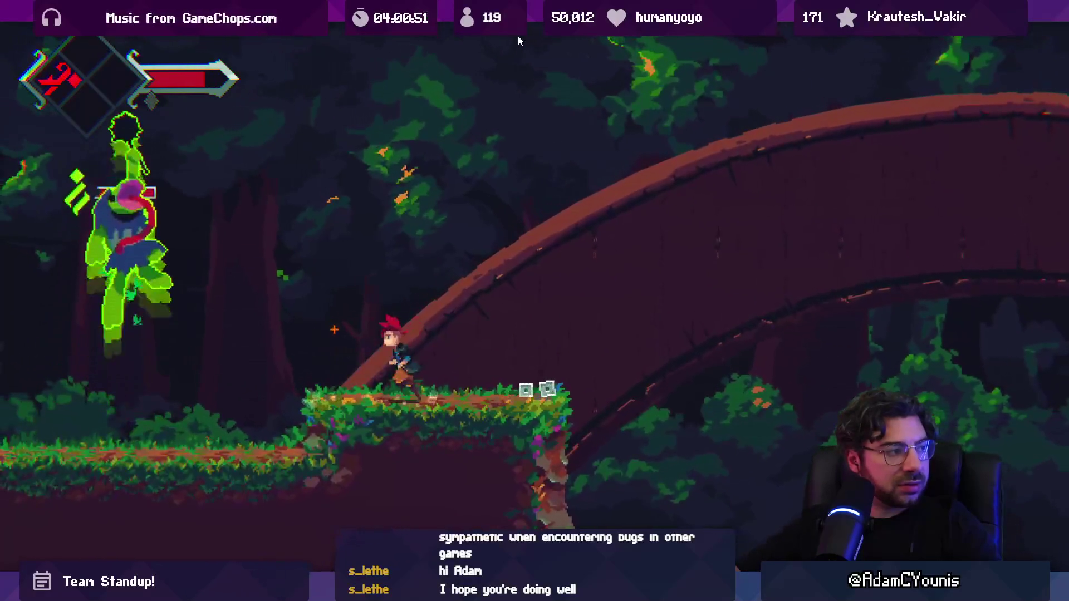
key(z)
key(x)
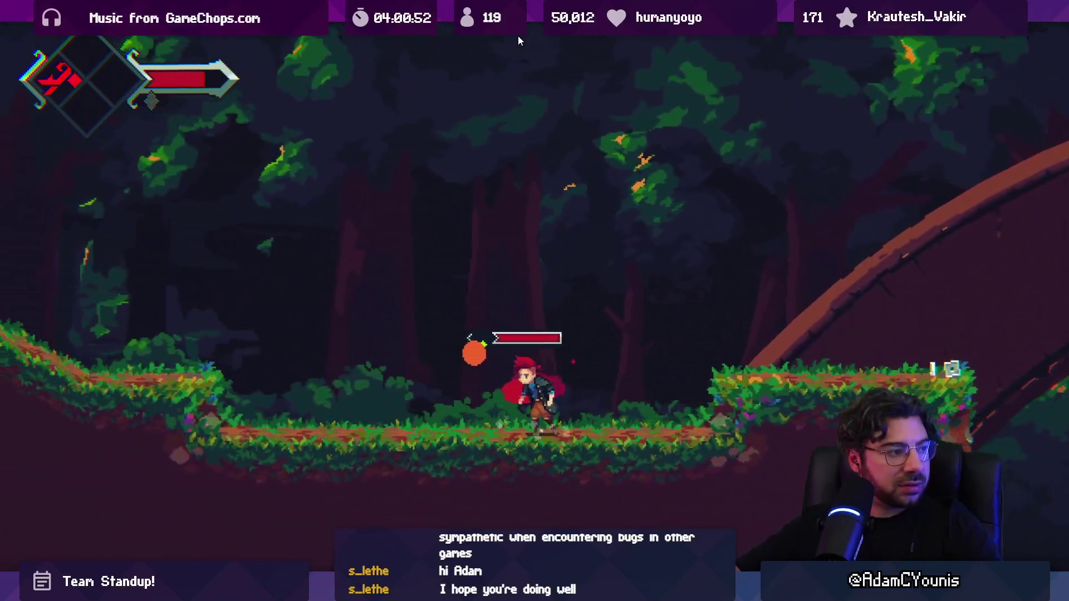
key(Left)
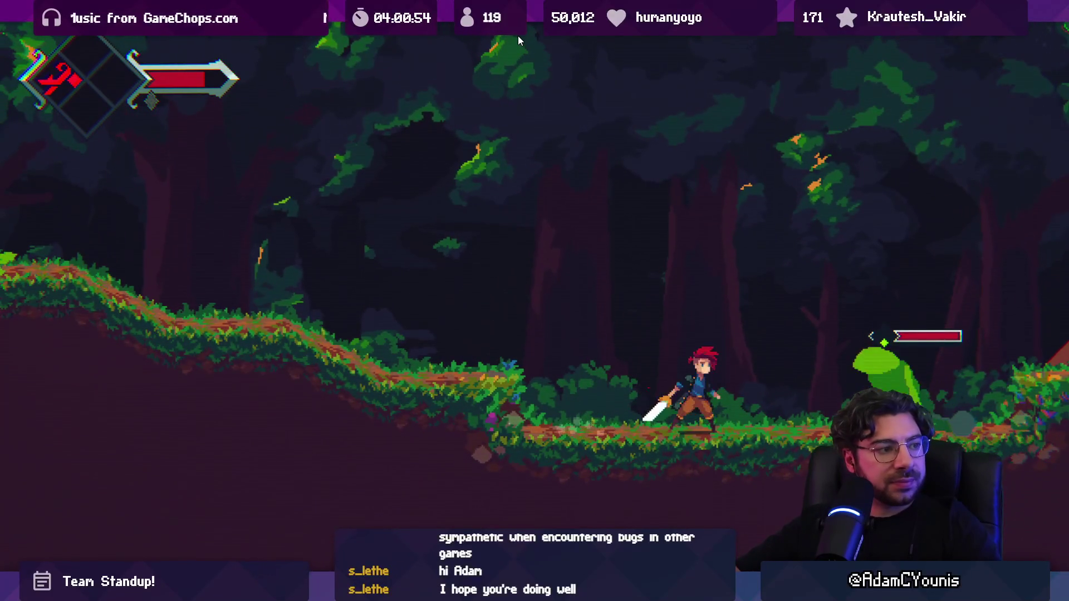
Defeat the mace frog and red plant enemy, then leave fullscreen play with F9 and Escape.
key(Right)
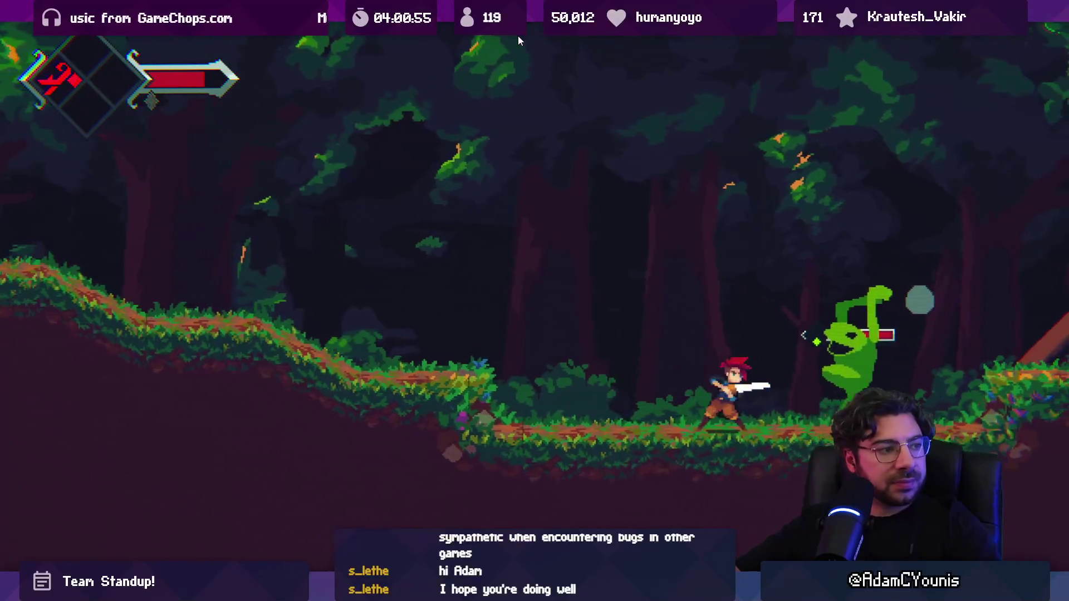
key(x)
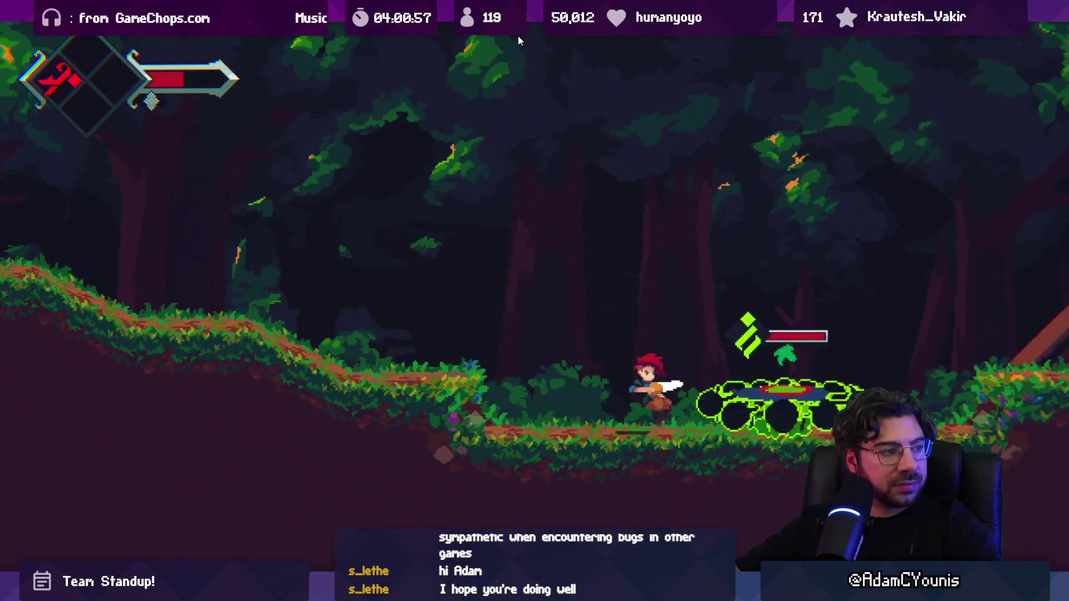
key(Left)
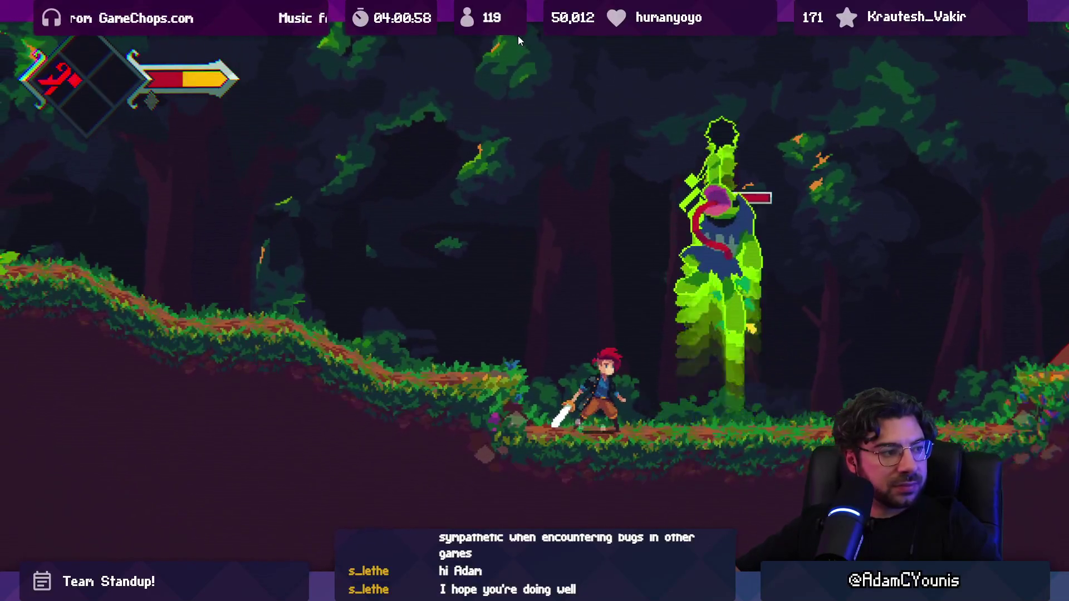
key(Right)
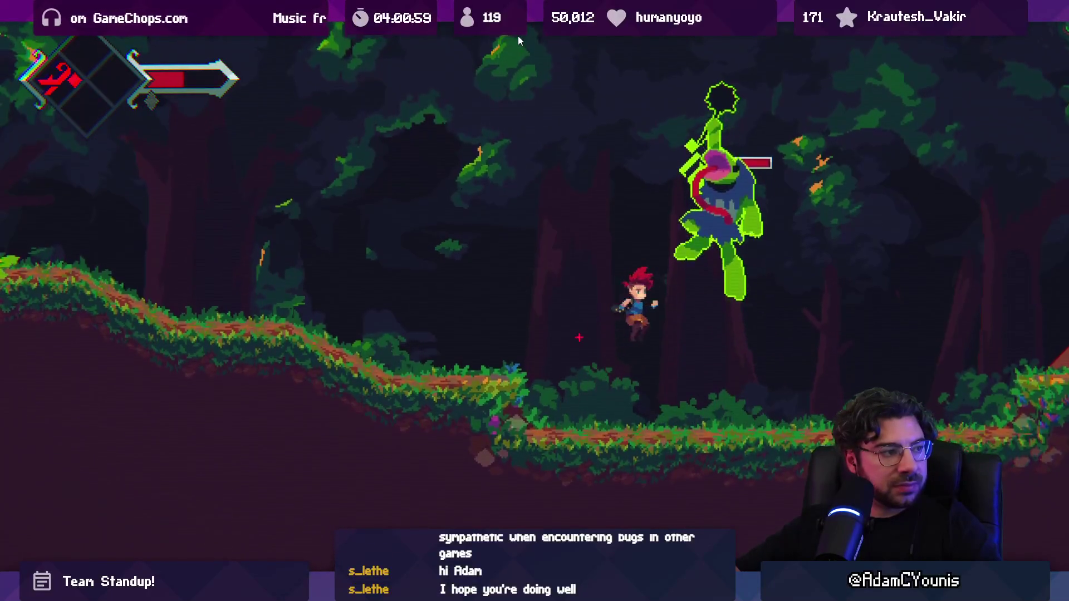
key(x)
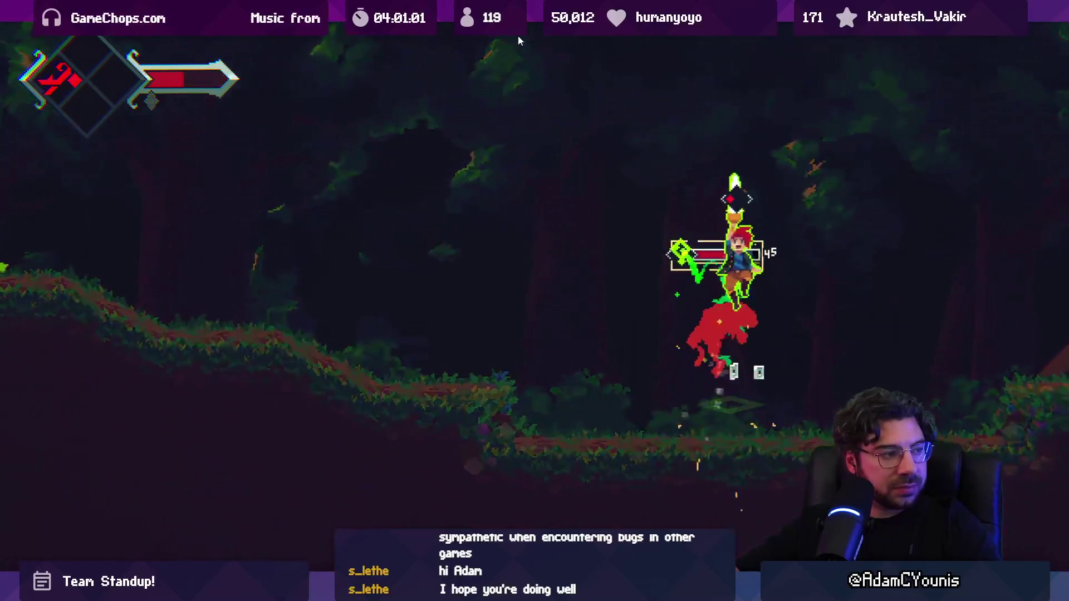
key(x)
key(Left)
key(x)
key(x)
key(x)
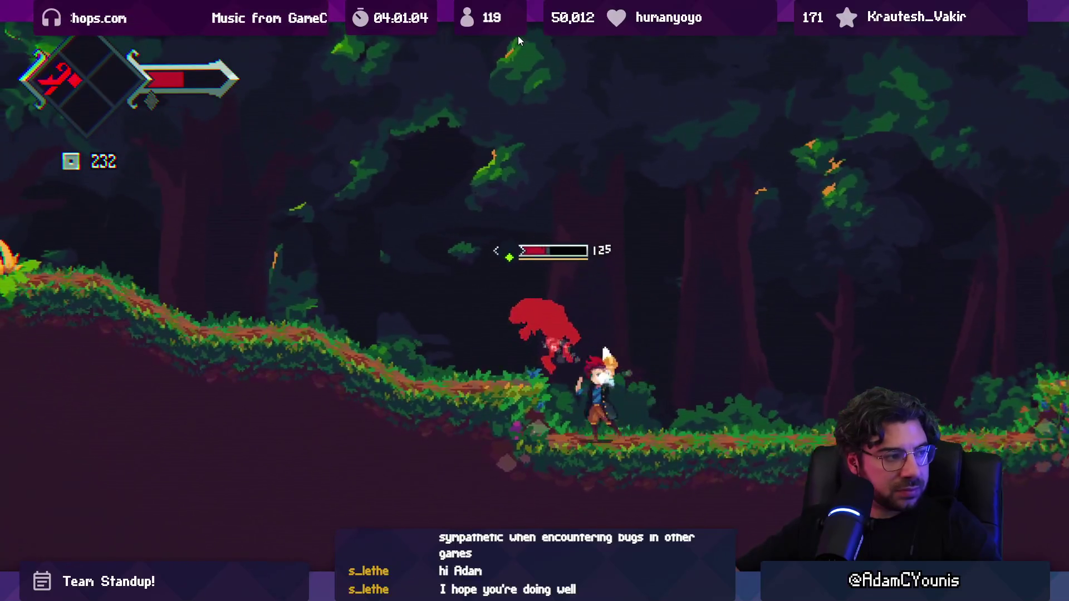
key(x)
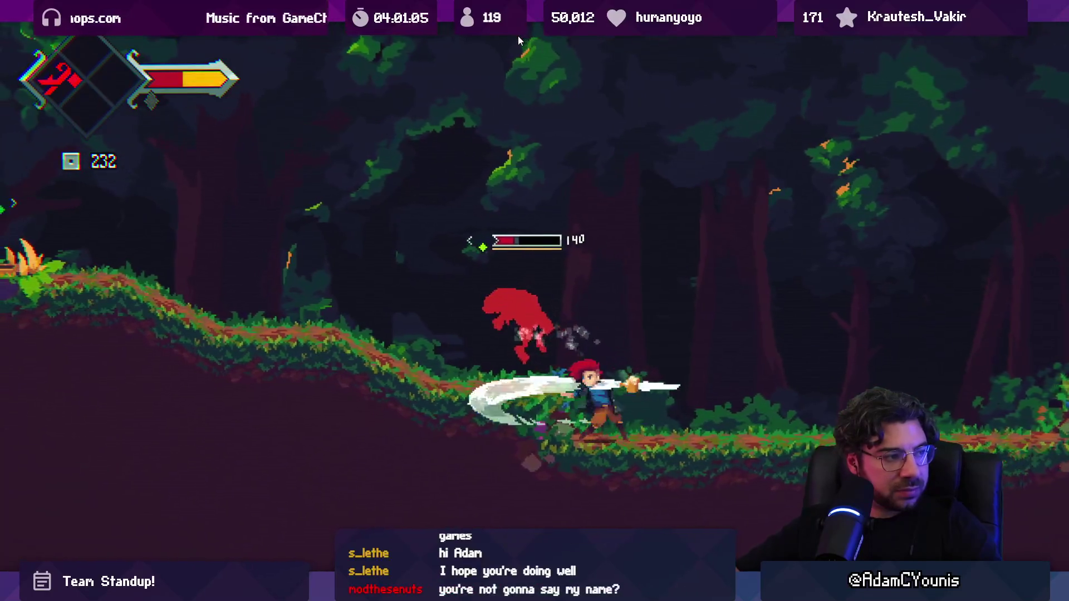
key(Right)
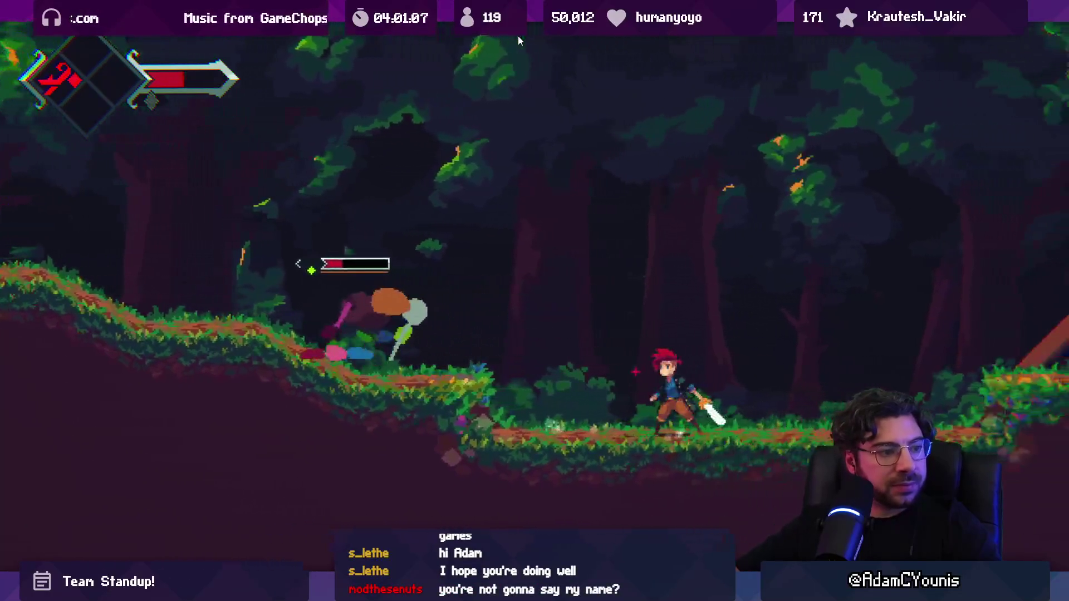
key(F9)
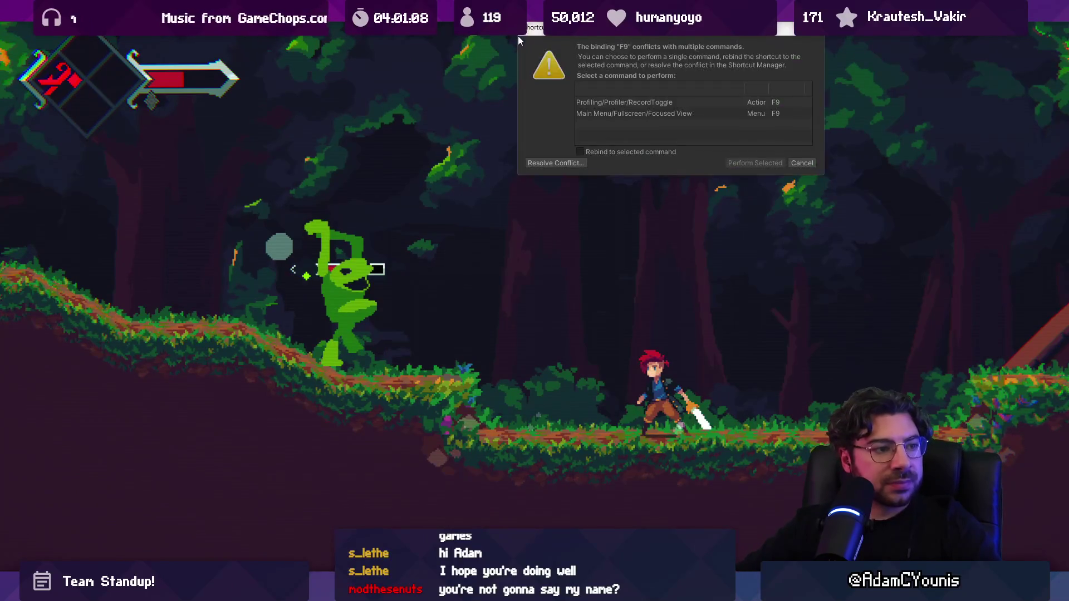
key(Escape)
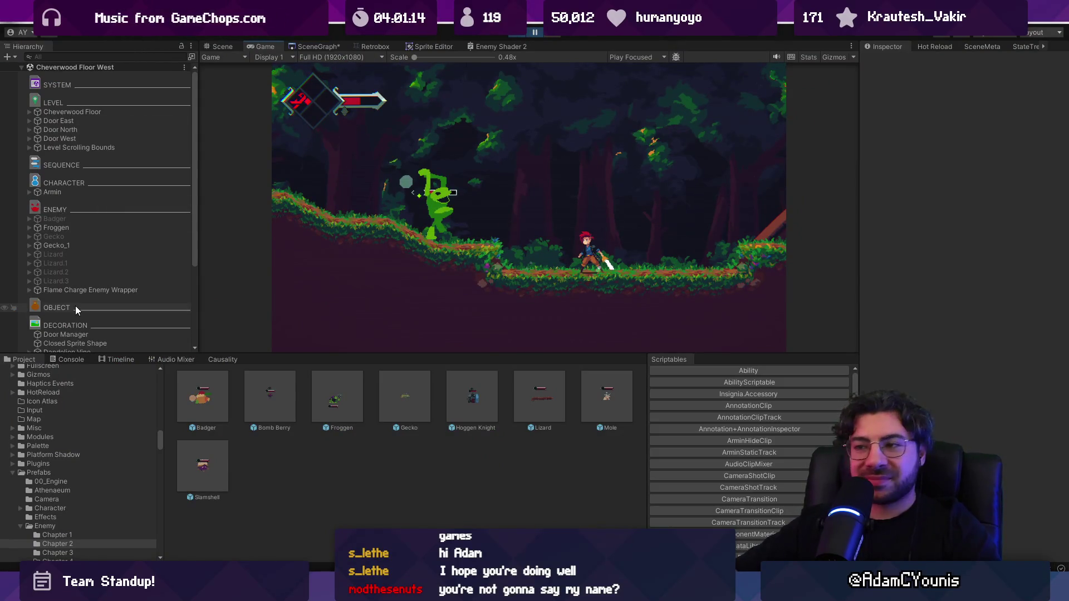
Enlarge the Game view, stop the playtest and zoom onto Froggen in the Scene view.
drag(459, 355, 457, 403)
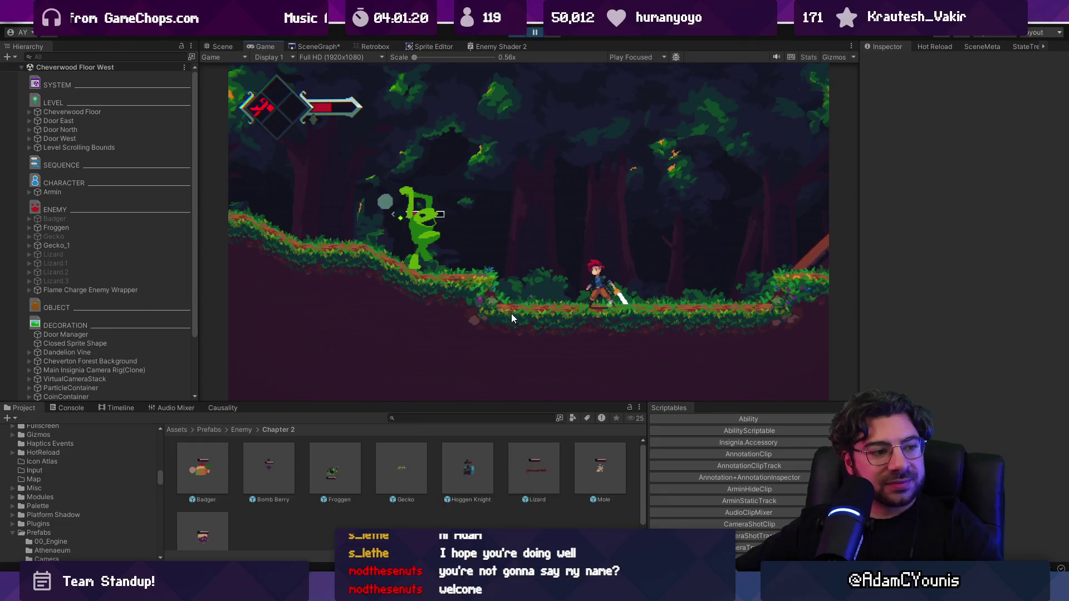
click(516, 34)
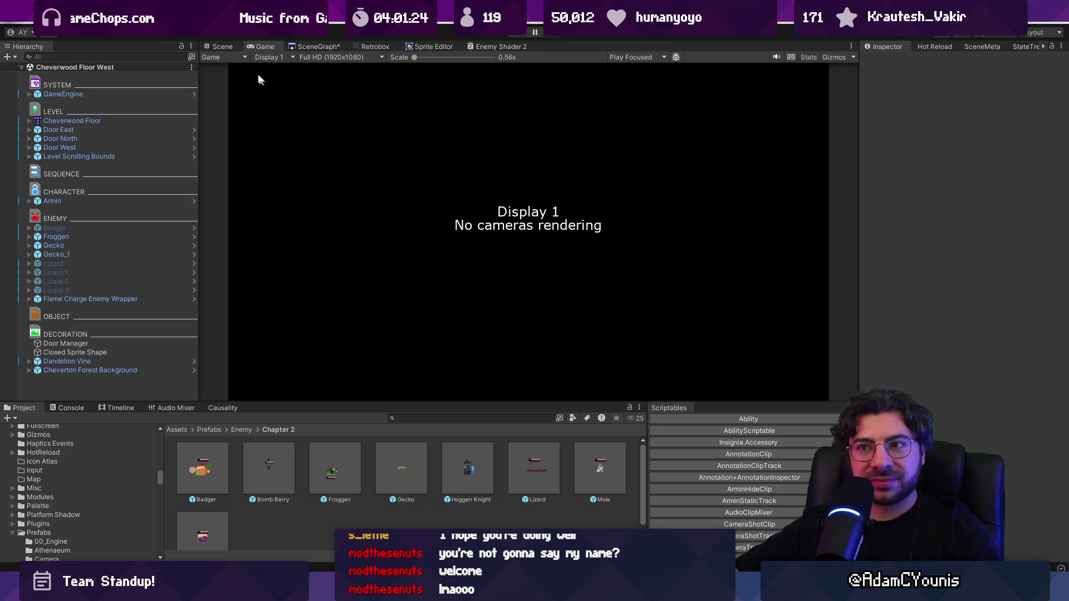
click(219, 47)
scroll(439, 206, up, 6)
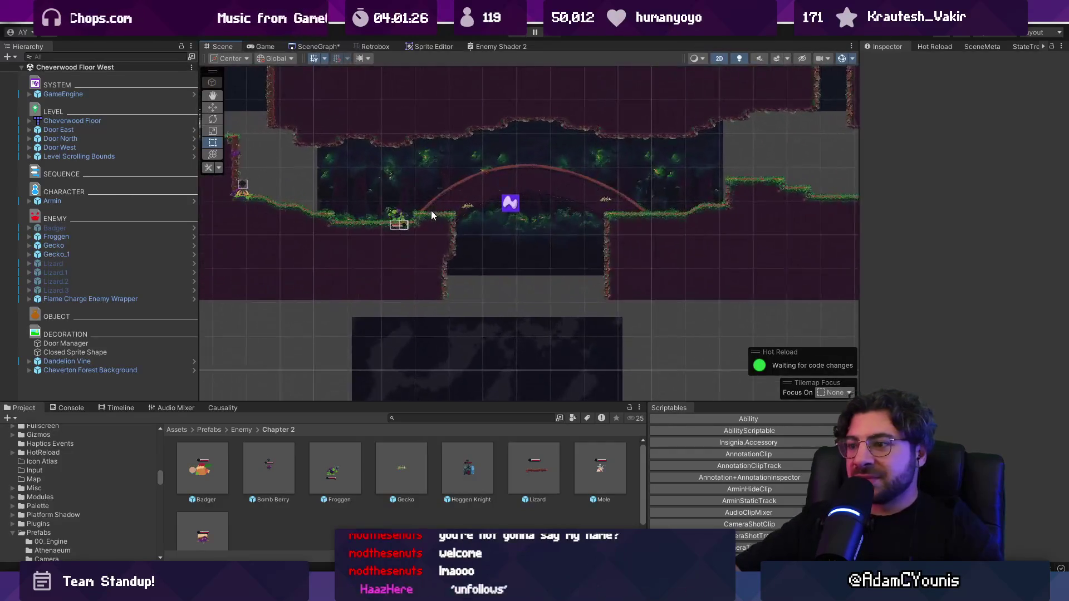
drag(427, 242, 417, 276)
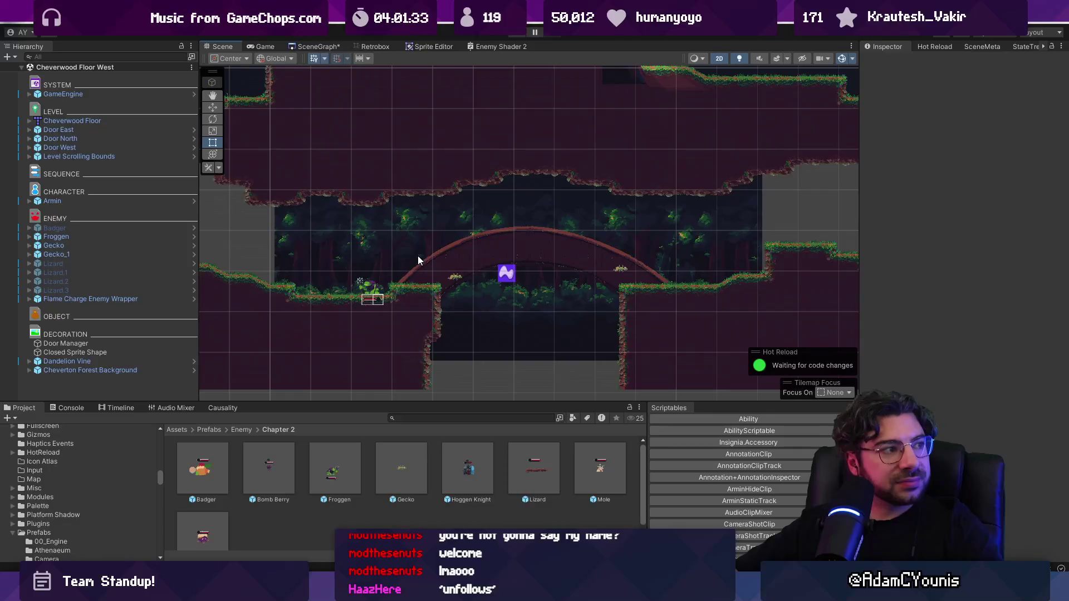
Glance at Aseprite's untitled painting and pixel sprite sheet, ending on the Figma Chapter 2 doc.
mouse_move(713, 590)
click(757, 517)
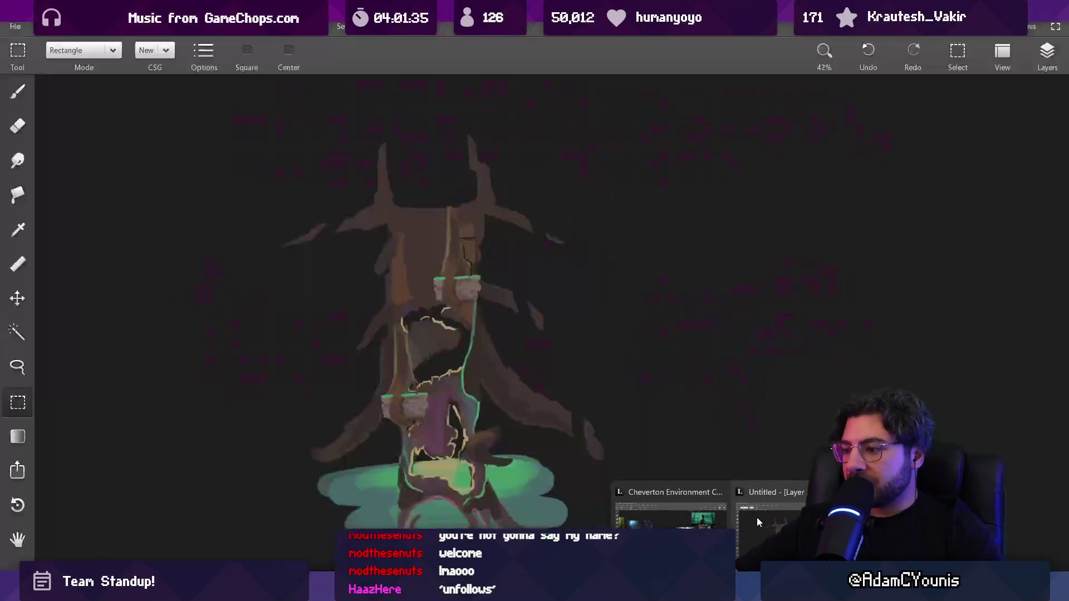
key(alt+Tab)
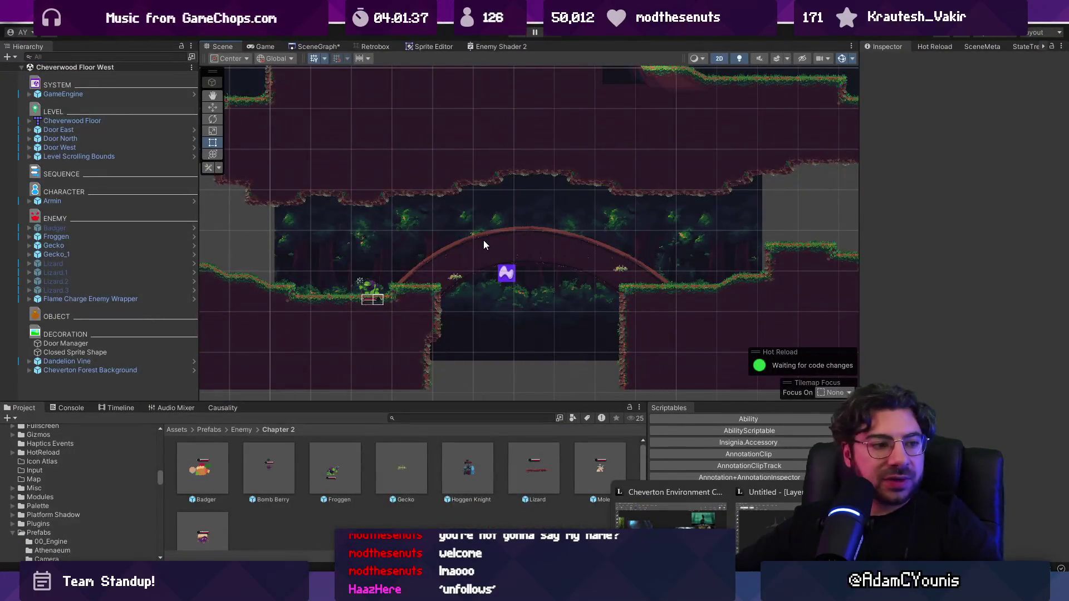
scroll(373, 304, up, 8)
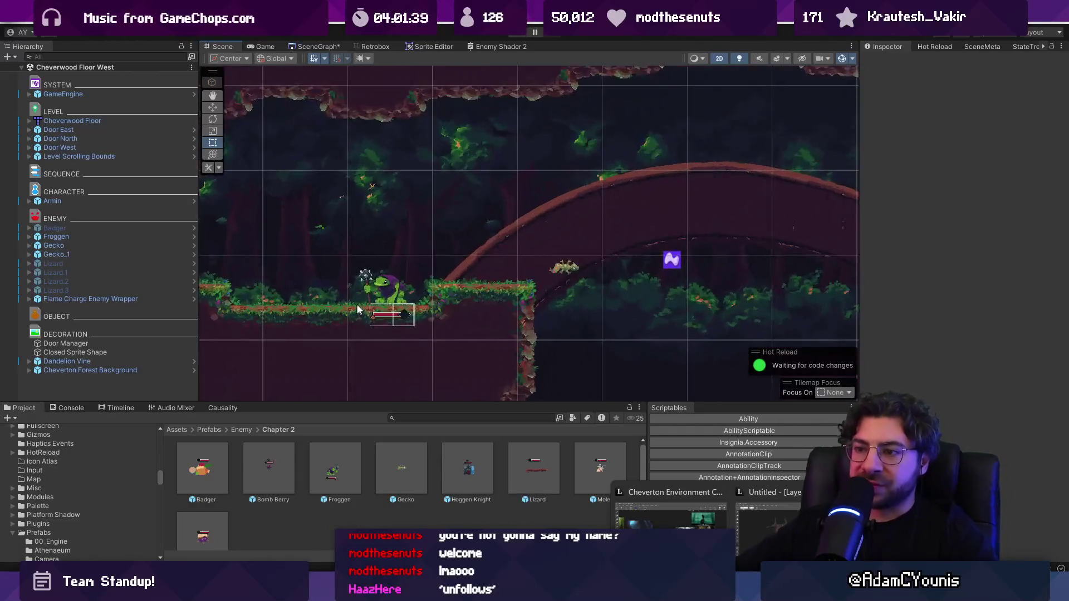
scroll(386, 270, up, 2)
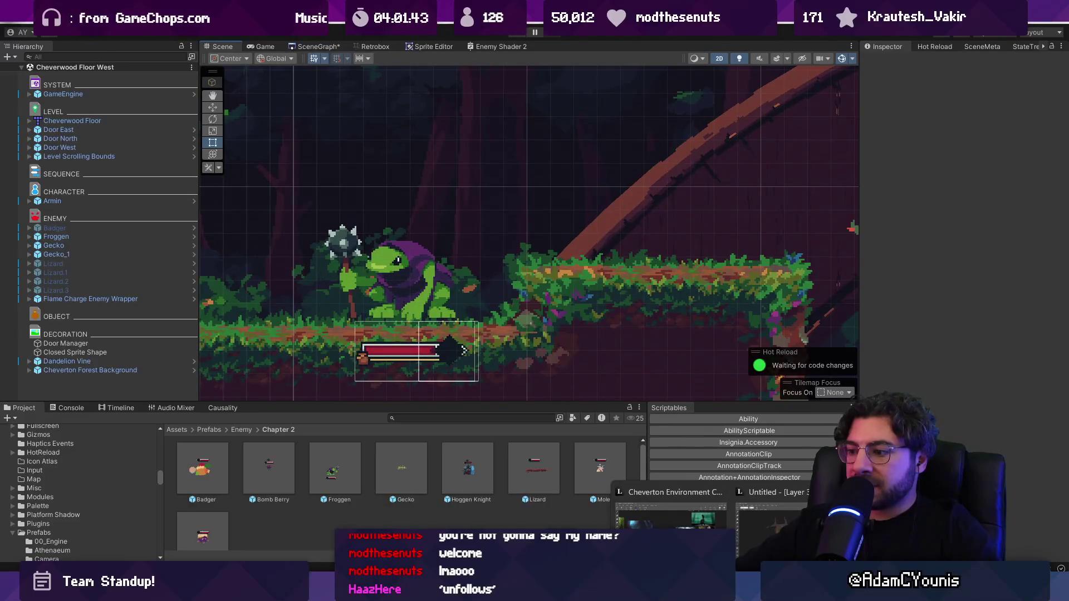
click(771, 529)
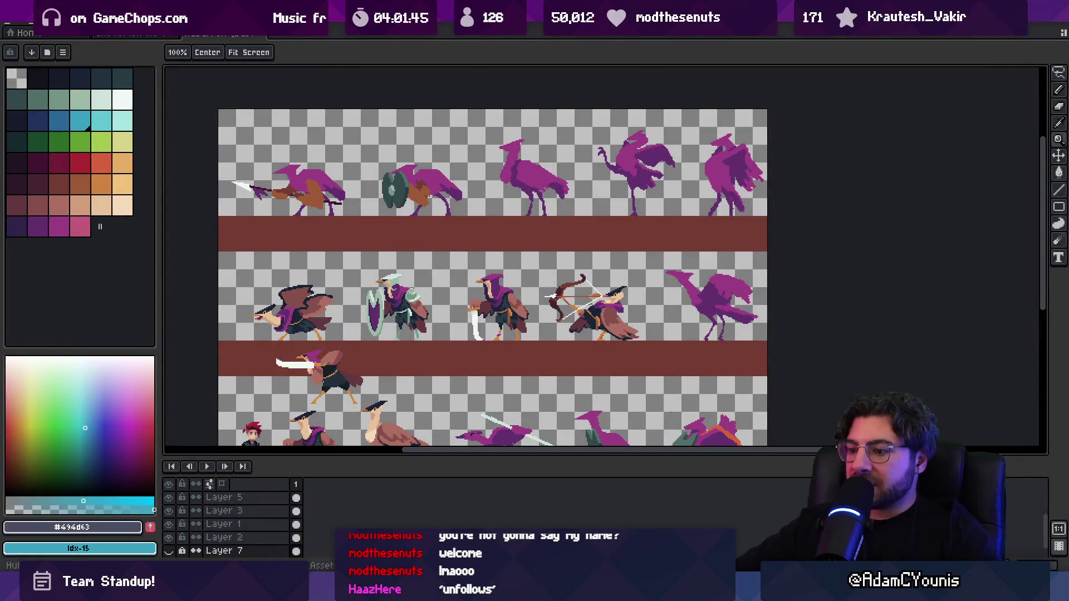
key(alt+Tab)
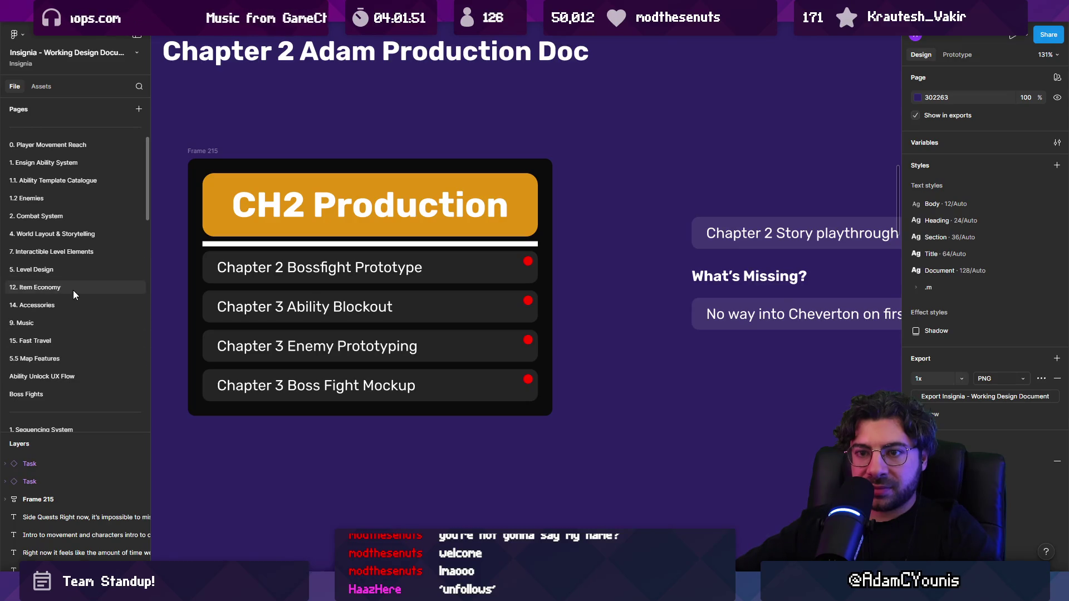
Open the 1.2 Enemies page and scroll to Section 18, Enemy Encounter Scenarios.
click(64, 198)
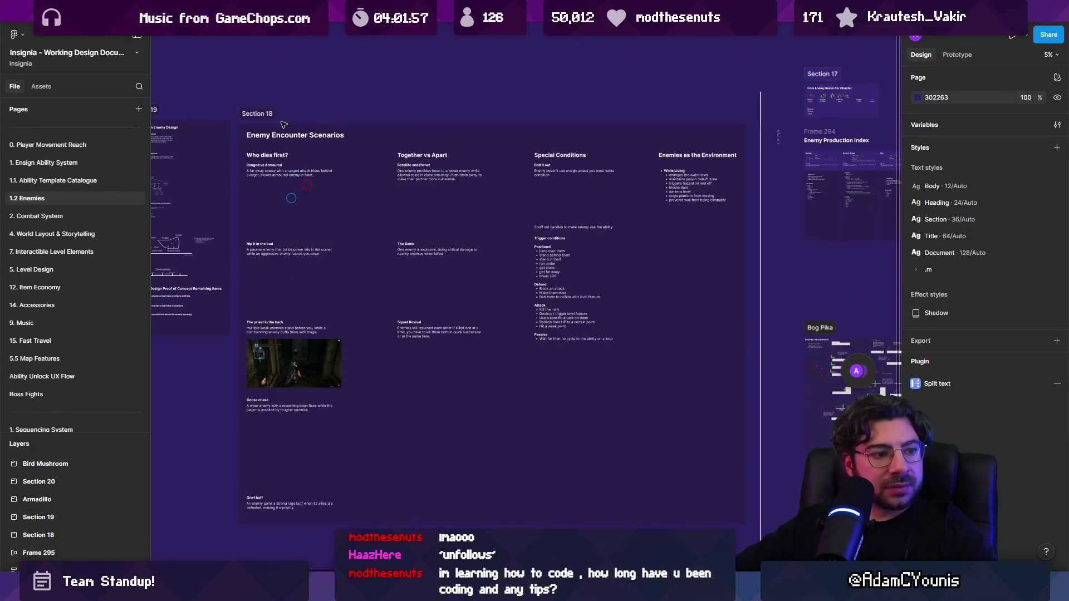
scroll(306, 154, up, 2)
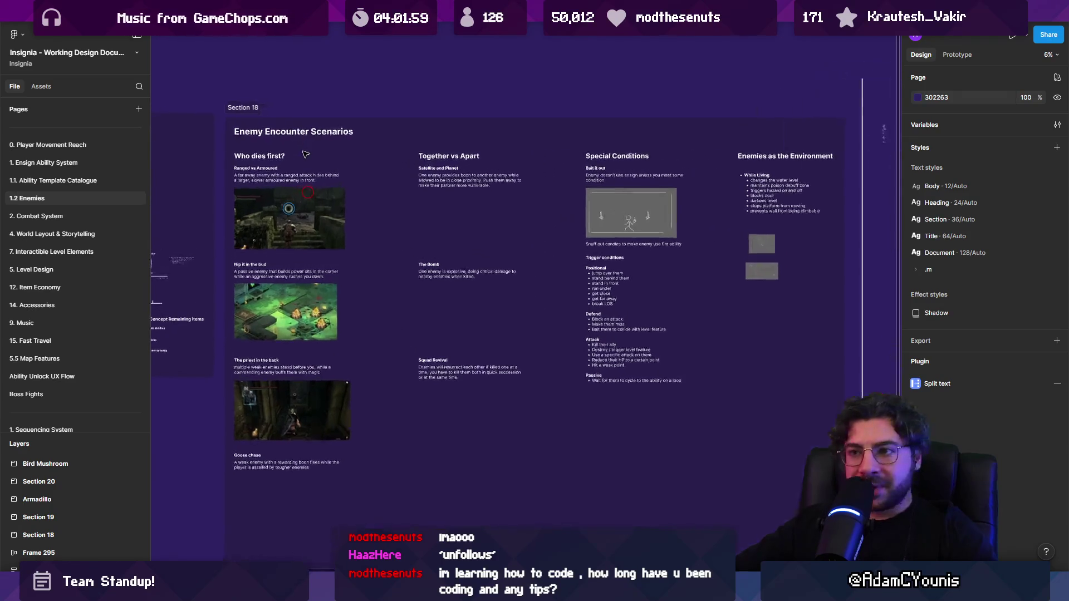
scroll(233, 182, up, 3)
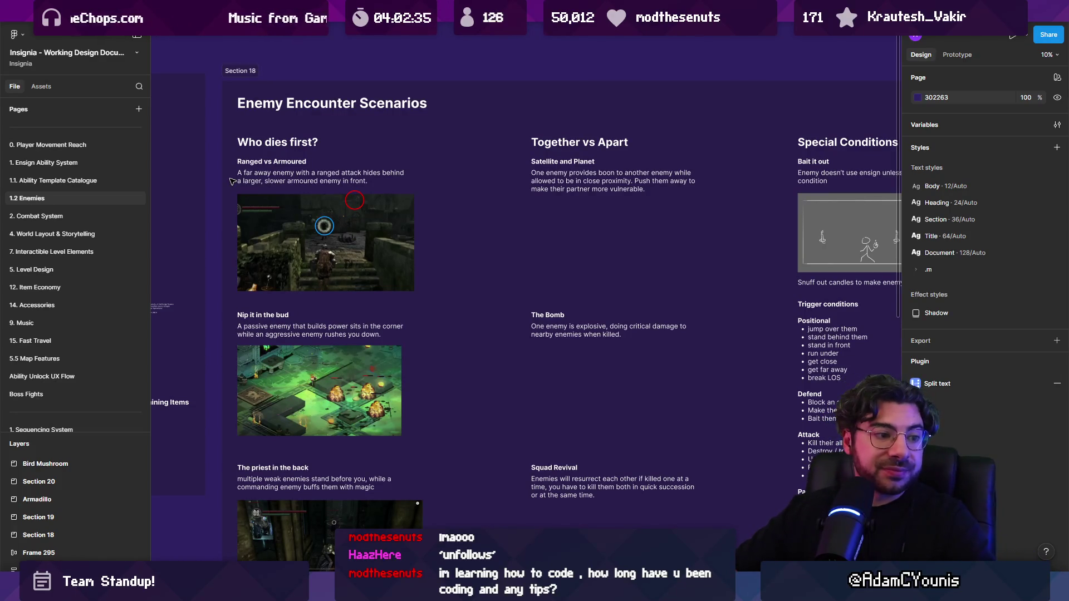
mouse_move(307, 204)
mouse_down()
mouse_move(446, 156)
mouse_move(569, 215)
mouse_up()
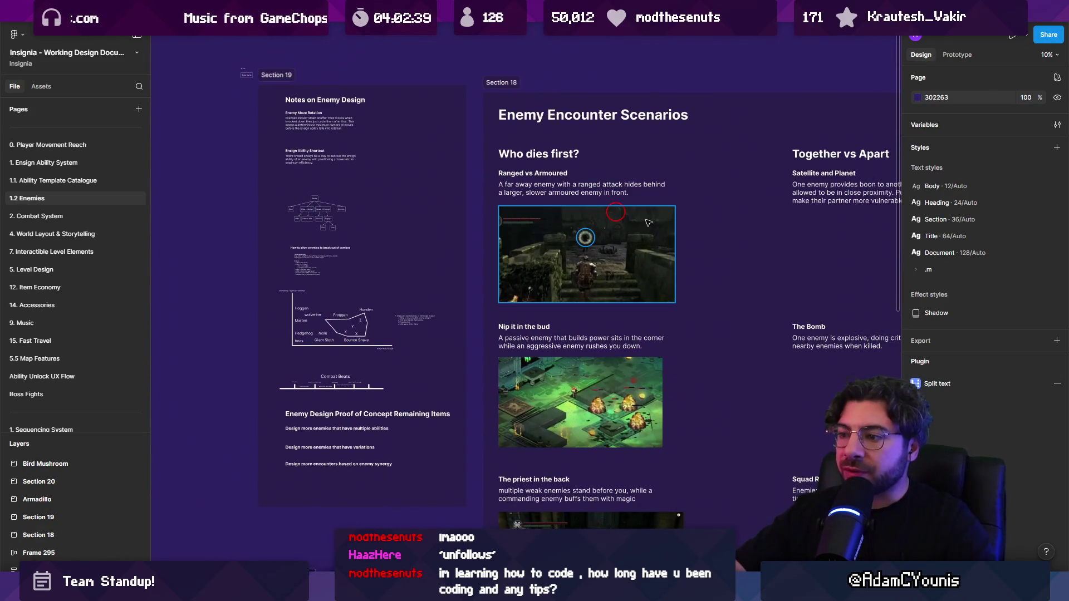
scroll(667, 239, up, 5)
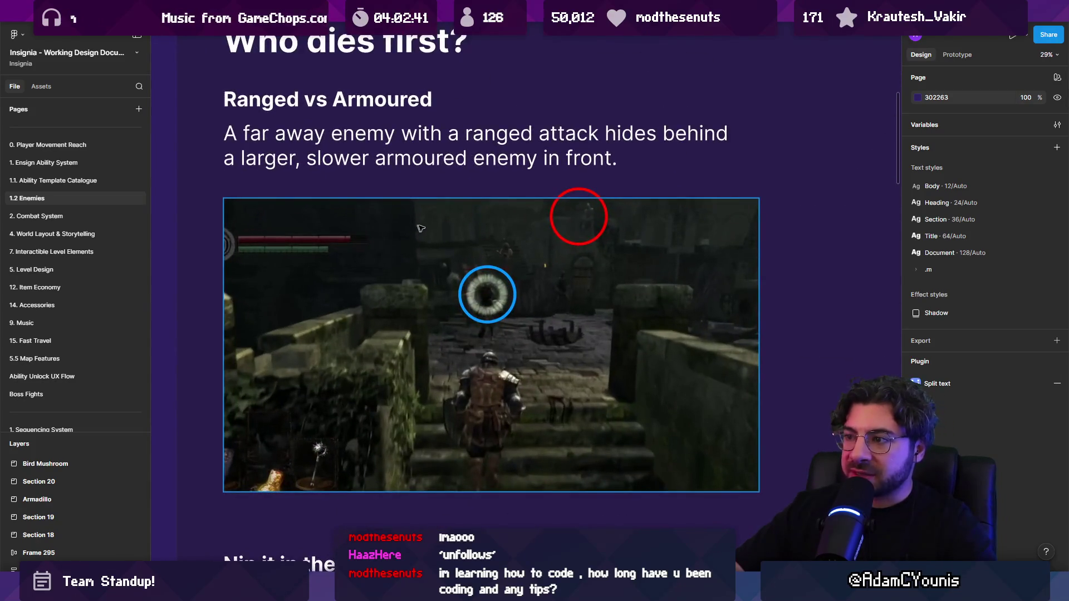
scroll(330, 118, down, 5)
click(357, 103)
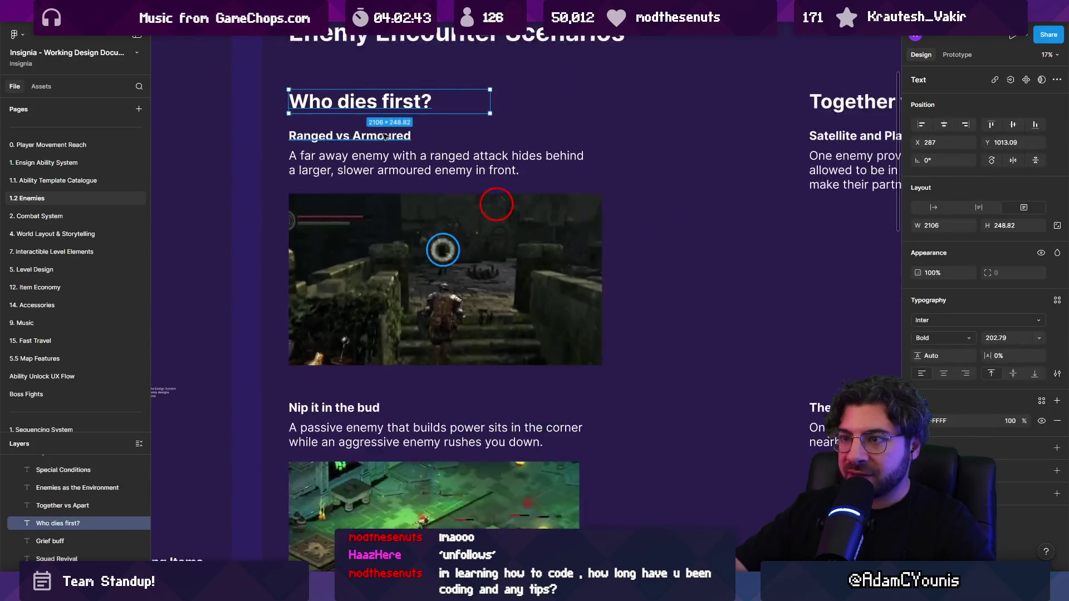
scroll(391, 144, up, 5)
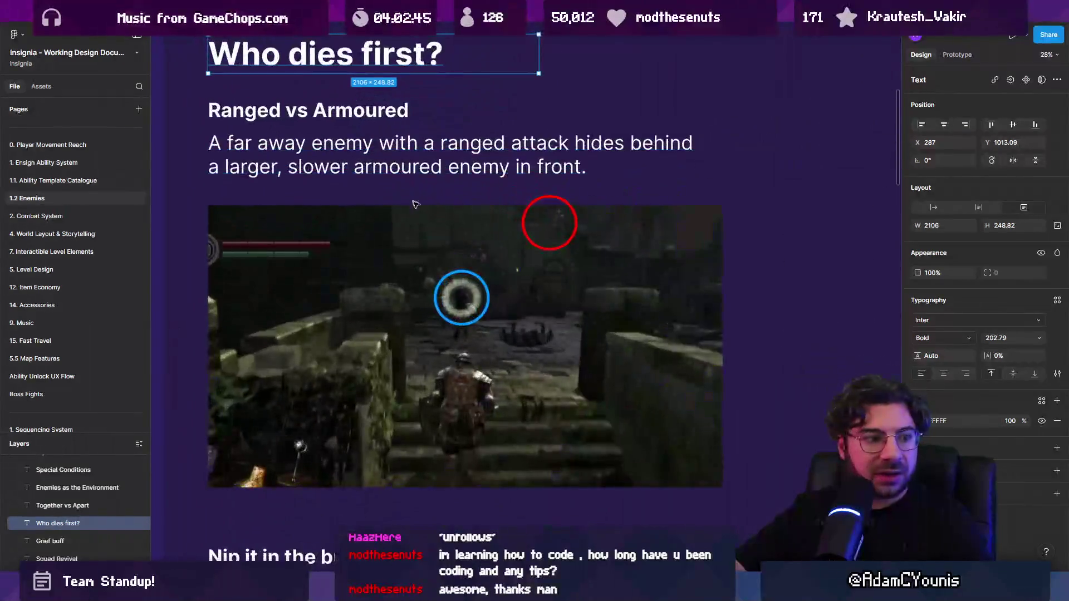
click(480, 299)
click(458, 294)
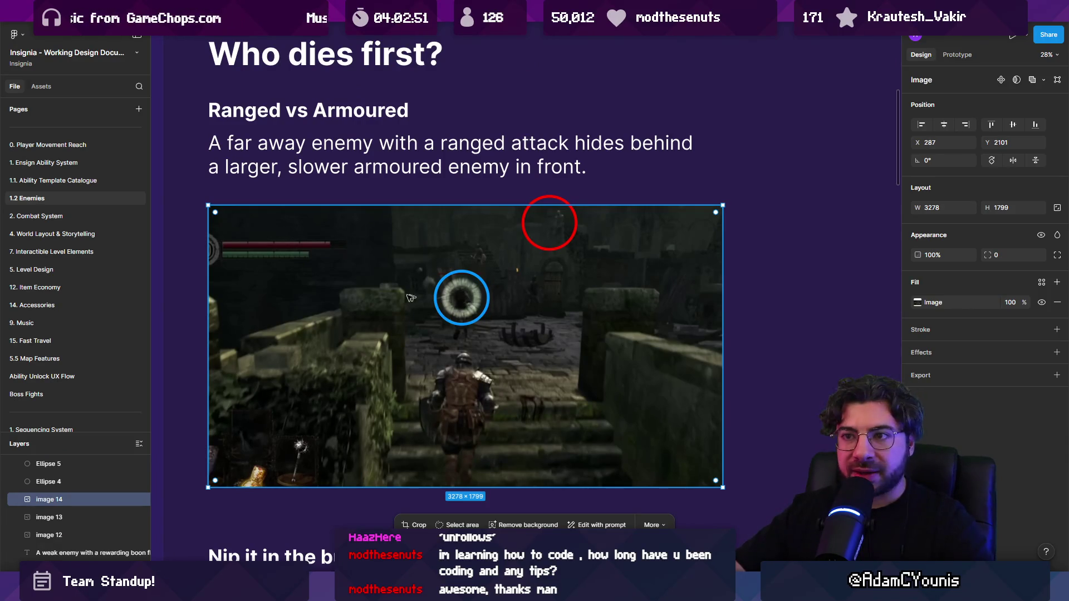
click(403, 117)
click(444, 113)
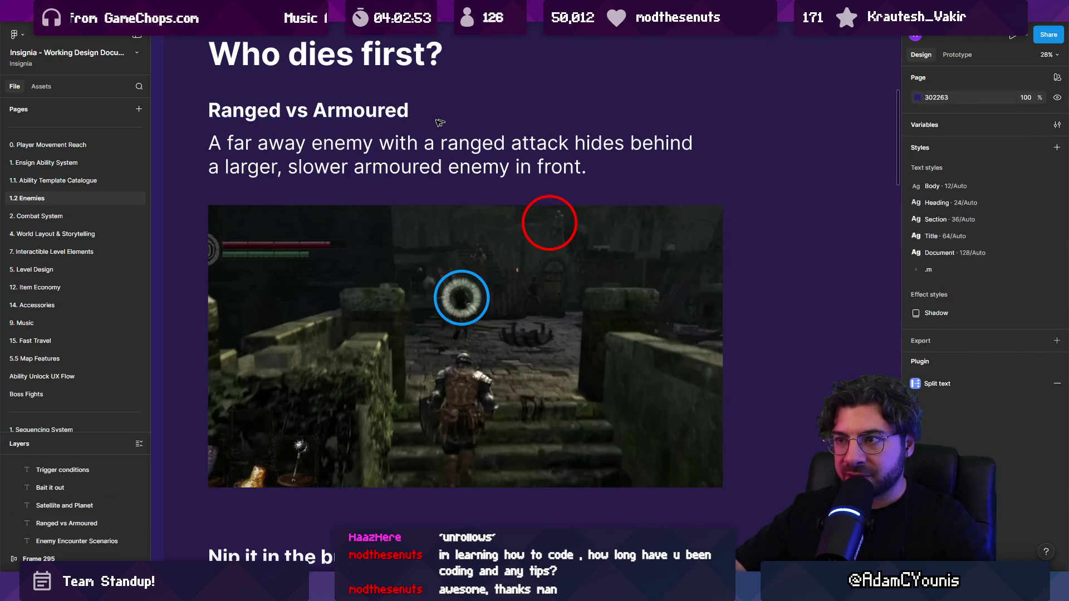
scroll(436, 223, down, 5)
scroll(436, 223, down, 3)
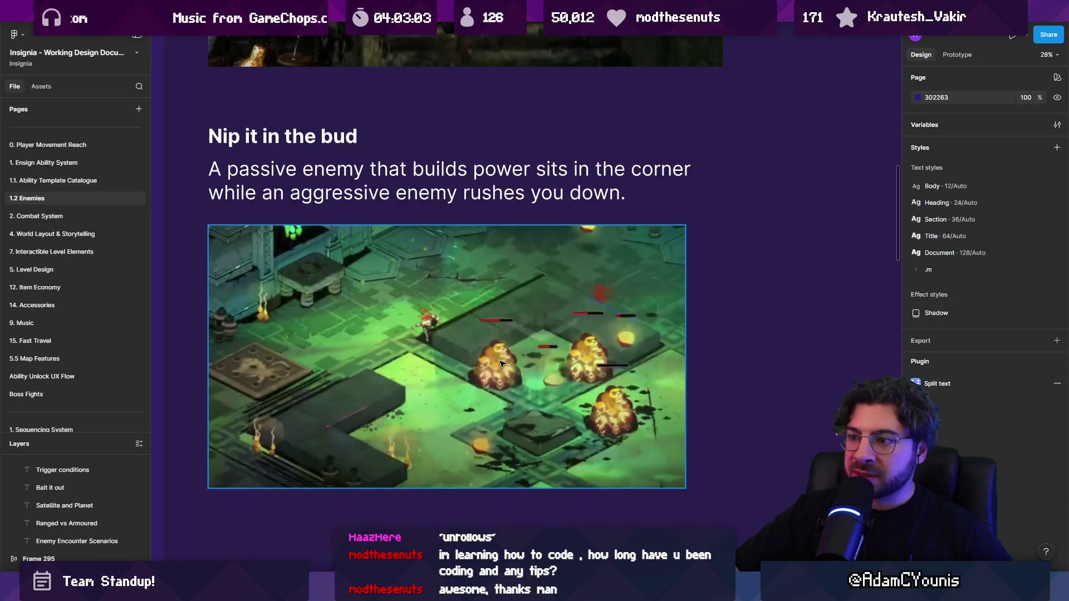
scroll(502, 364, down, 7)
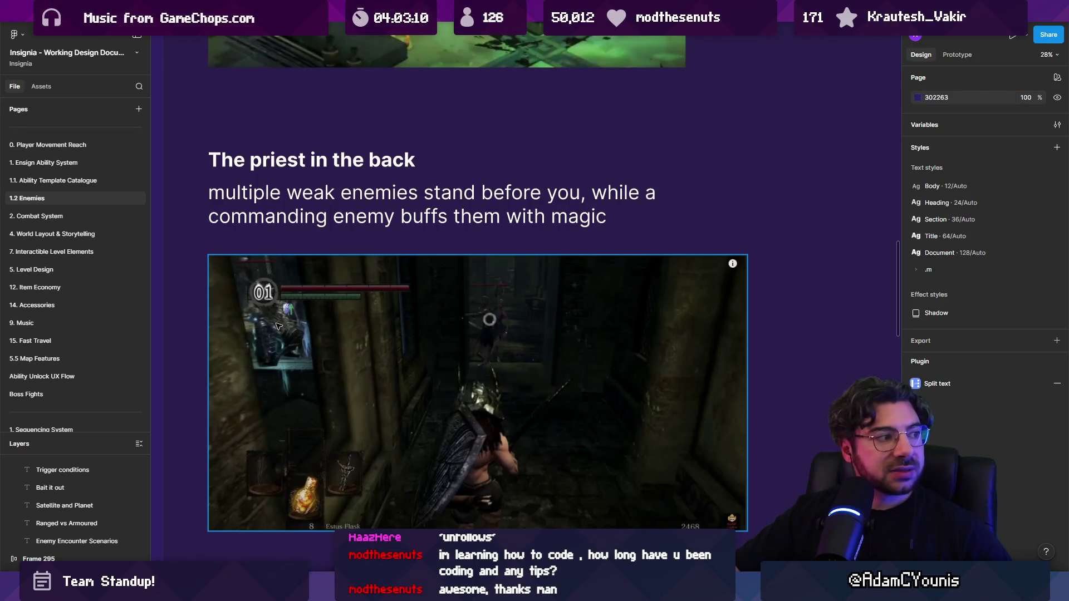
scroll(497, 311, down, 4)
scroll(497, 311, down, 3)
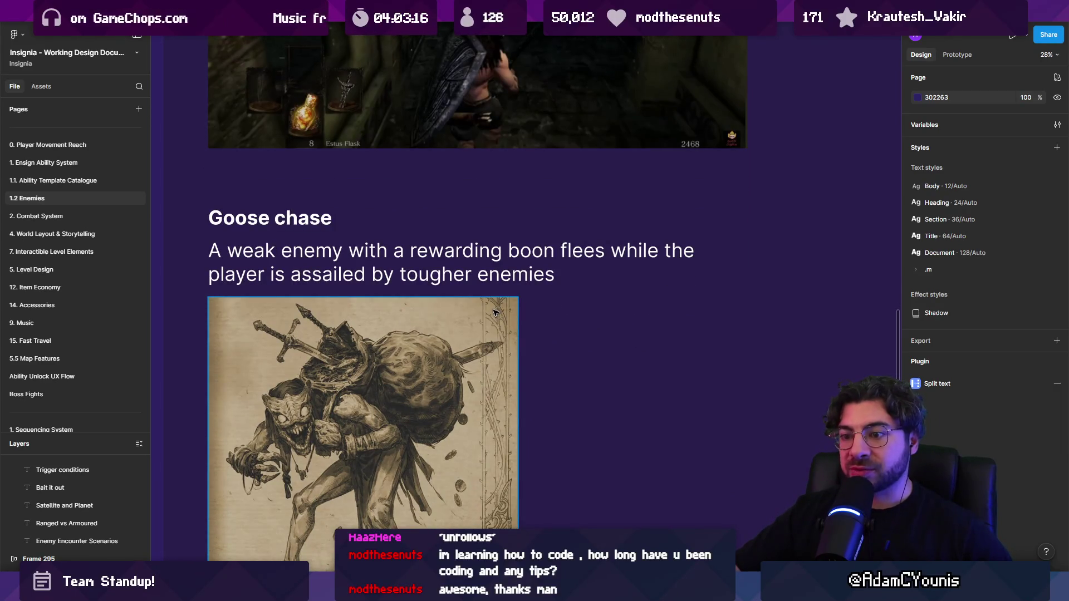
scroll(495, 312, up, 5)
scroll(524, 282, down, 4)
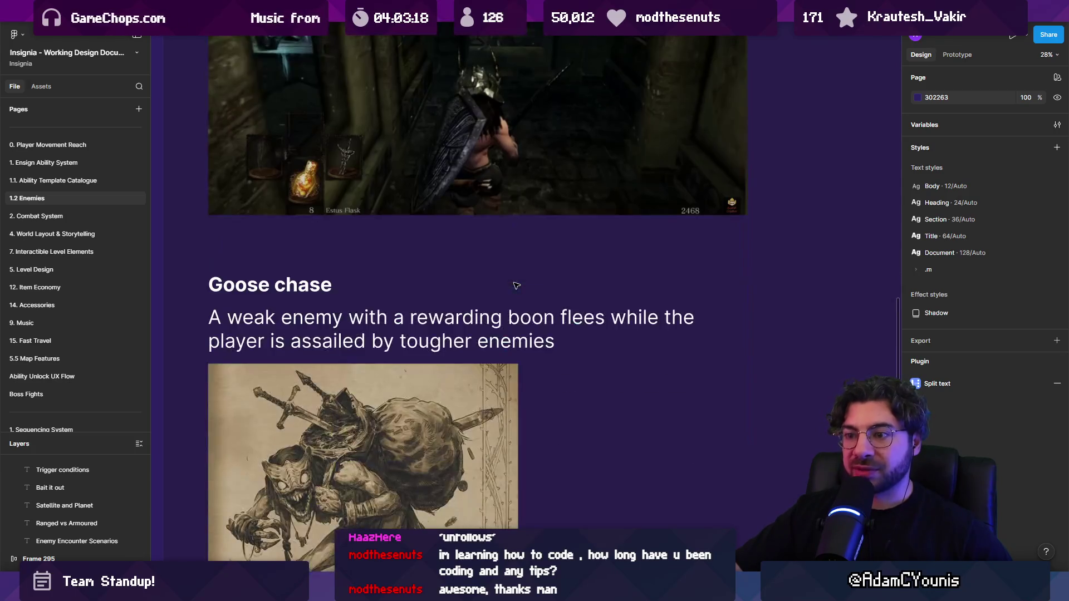
scroll(513, 284, down, 3)
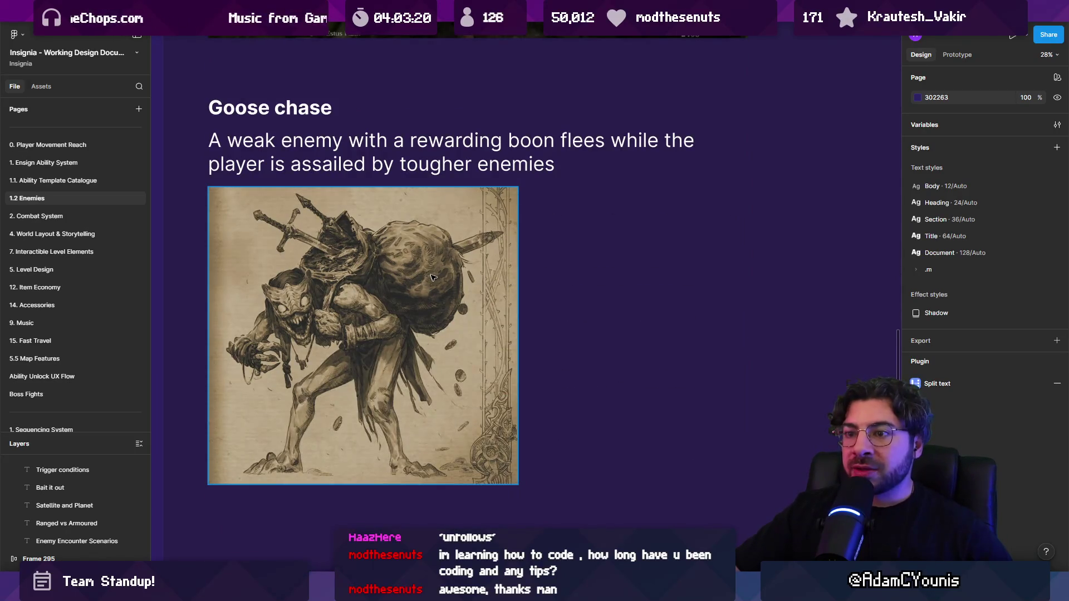
ctrl+scroll(434, 277, down, 3)
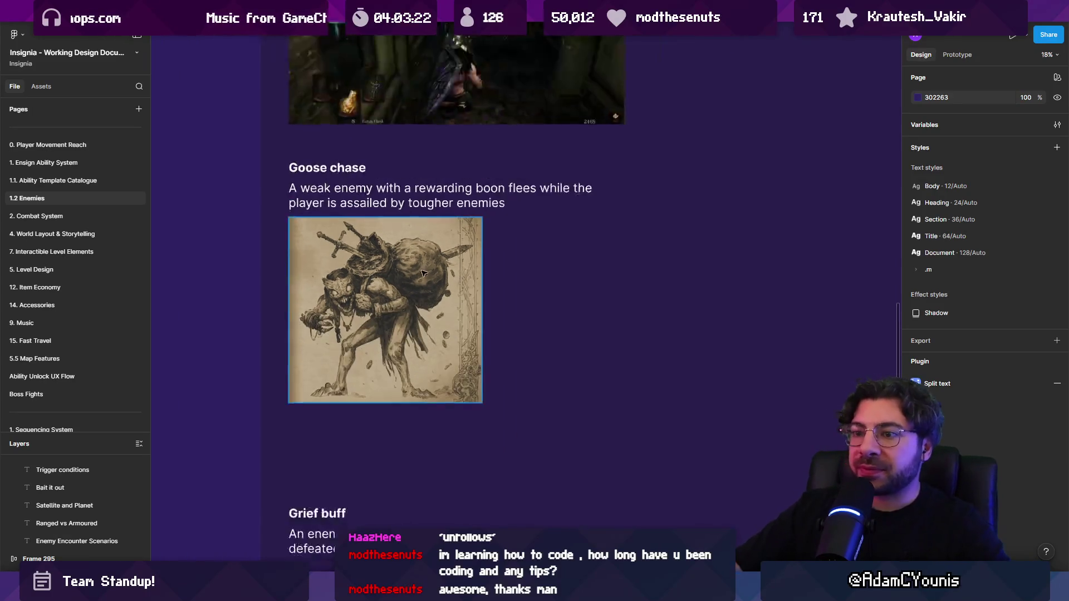
scroll(417, 271, down, 3)
scroll(424, 250, up, 4)
ctrl+scroll(377, 315, down, 2)
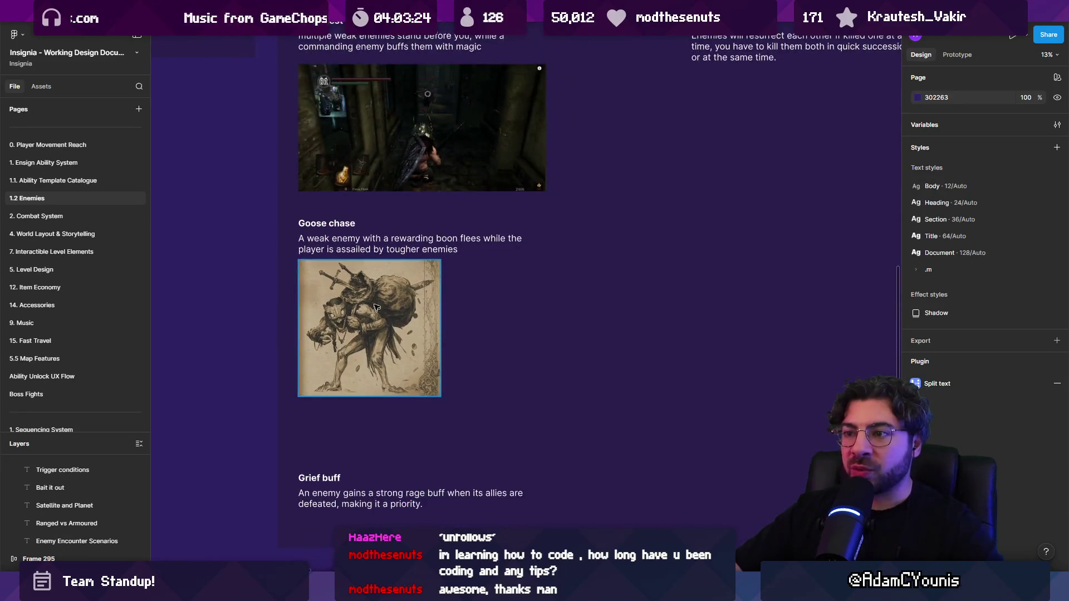
ctrl+scroll(393, 316, up, 2)
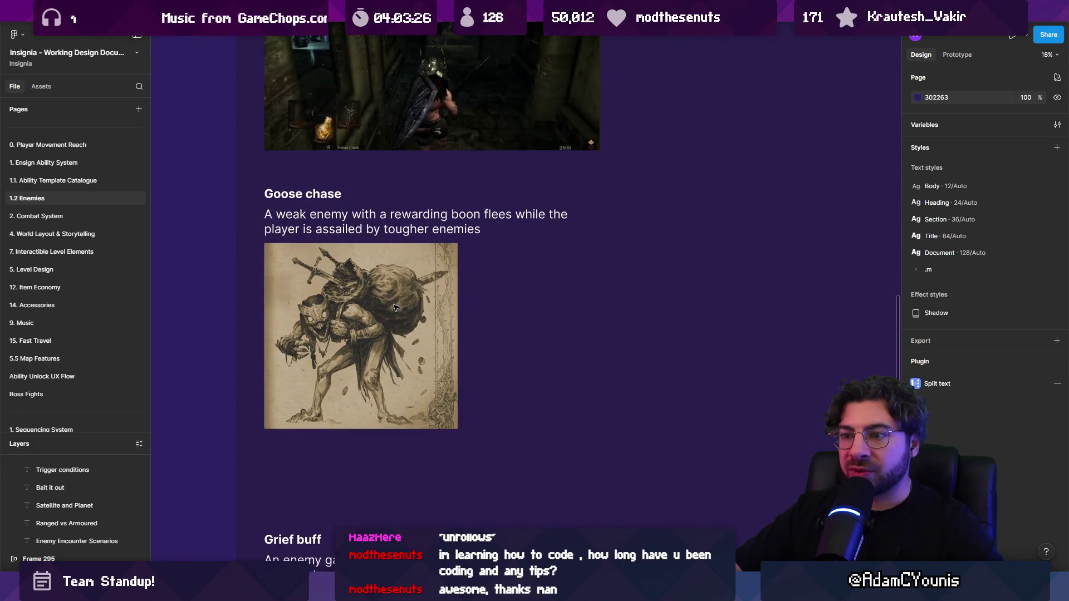
ctrl+scroll(405, 313, down, 1)
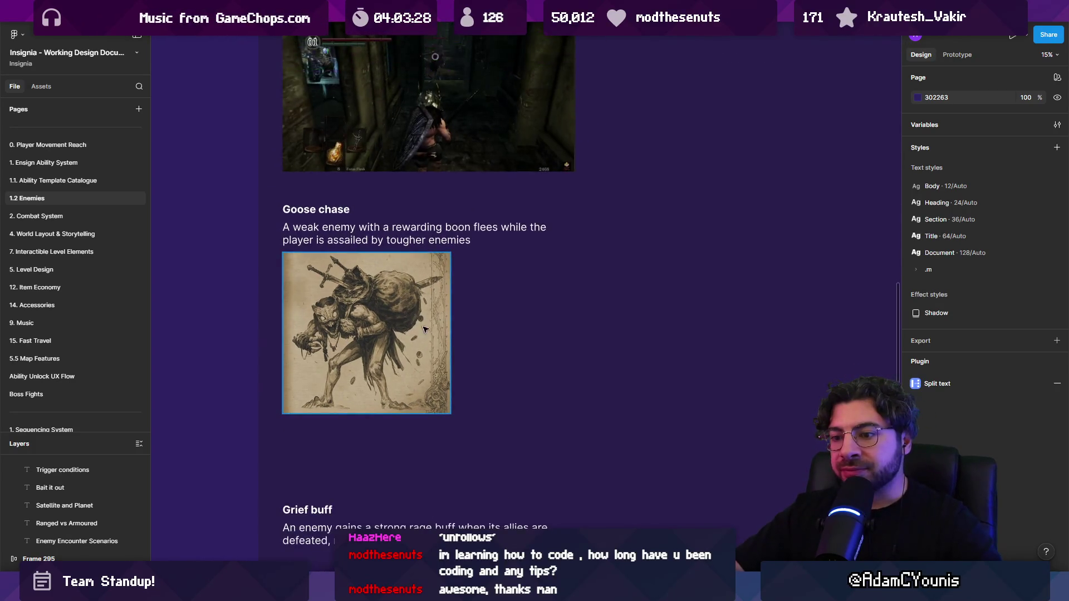
scroll(362, 362, down, 2)
ctrl+scroll(343, 429, up, 4)
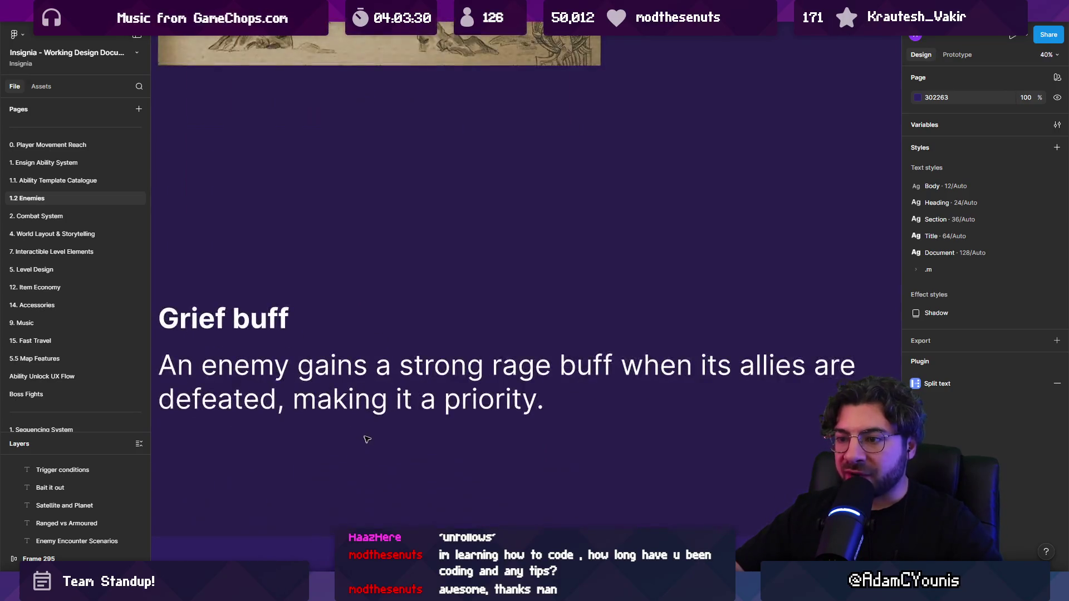
ctrl+scroll(379, 434, up, 1)
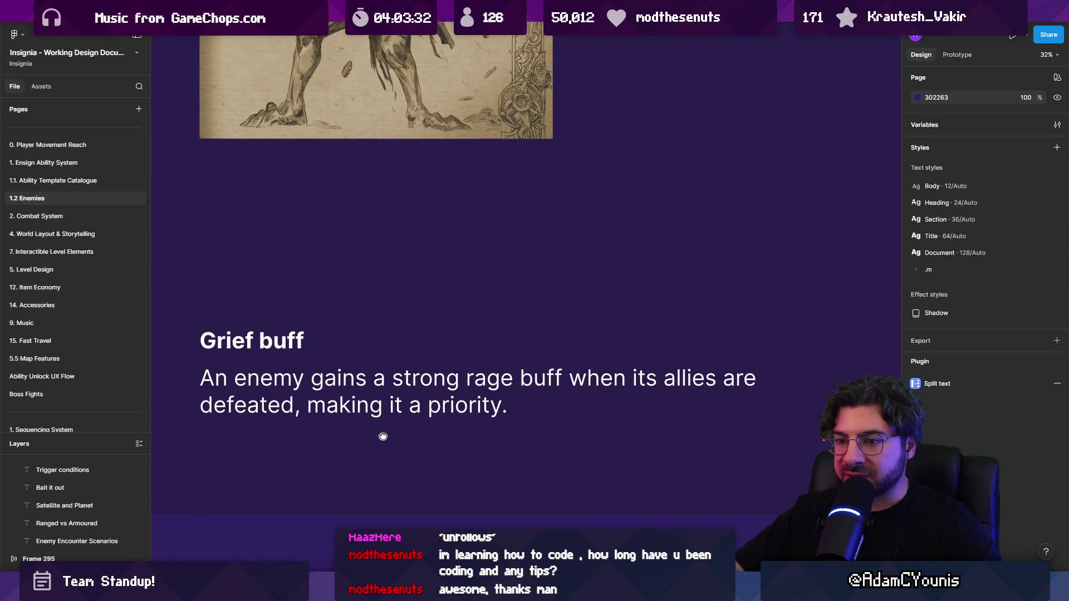
scroll(382, 437, left, 2)
ctrl+scroll(301, 461, down, 5)
scroll(472, 218, up, 5)
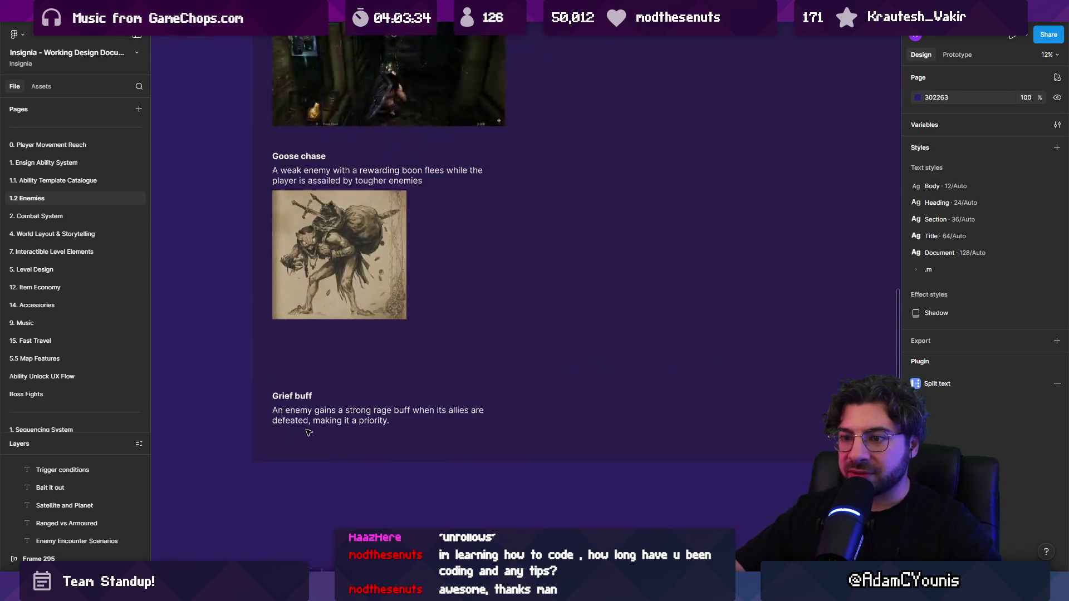
scroll(494, 290, right, 3)
ctrl+scroll(487, 246, up, 3)
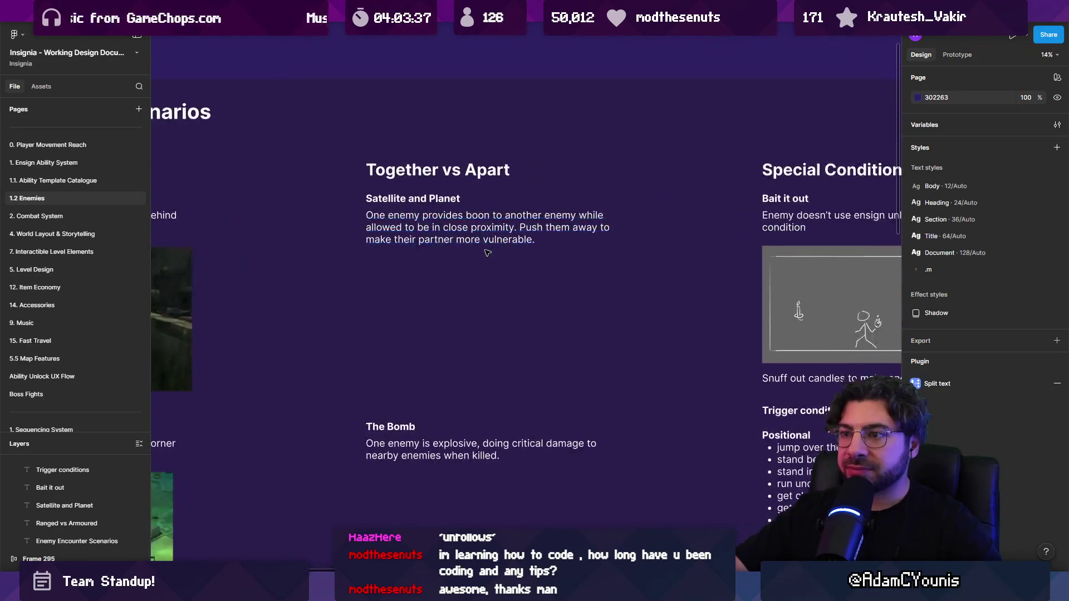
ctrl+scroll(422, 210, up, 2)
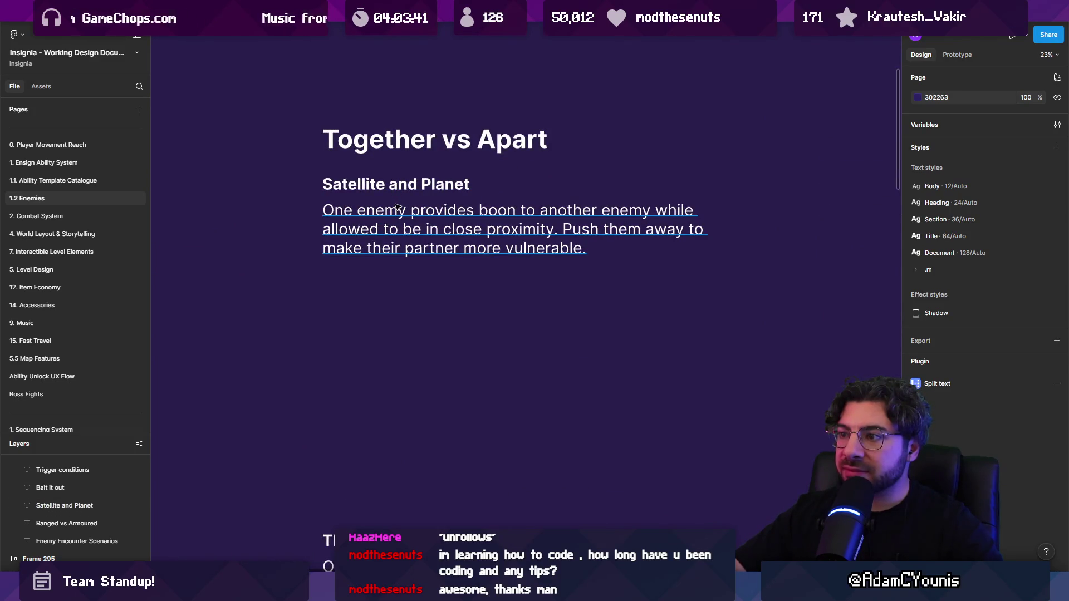
scroll(396, 207, down, 5)
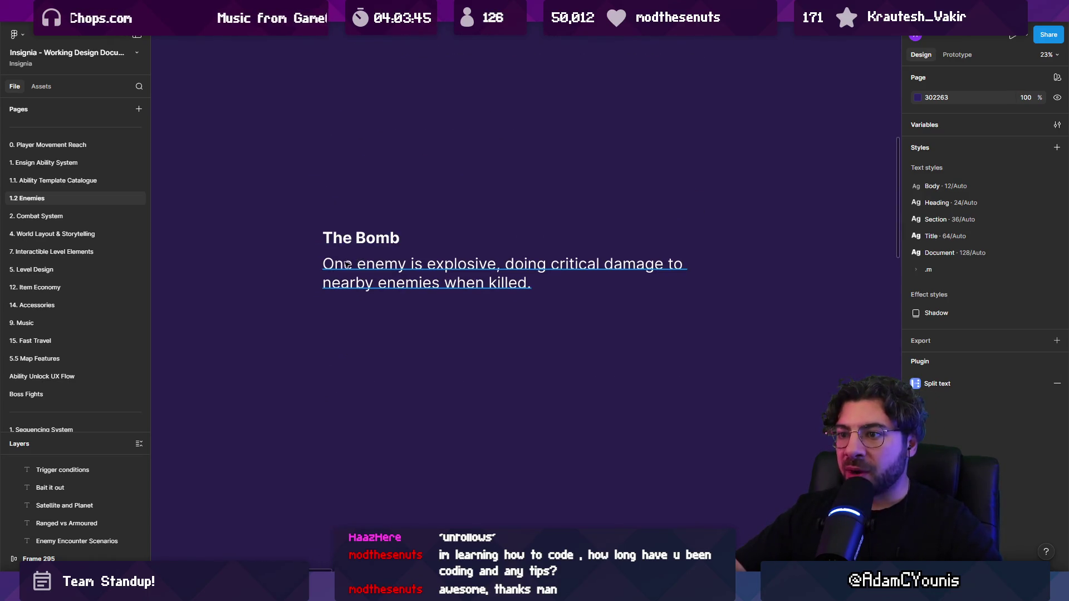
scroll(416, 243, down, 5)
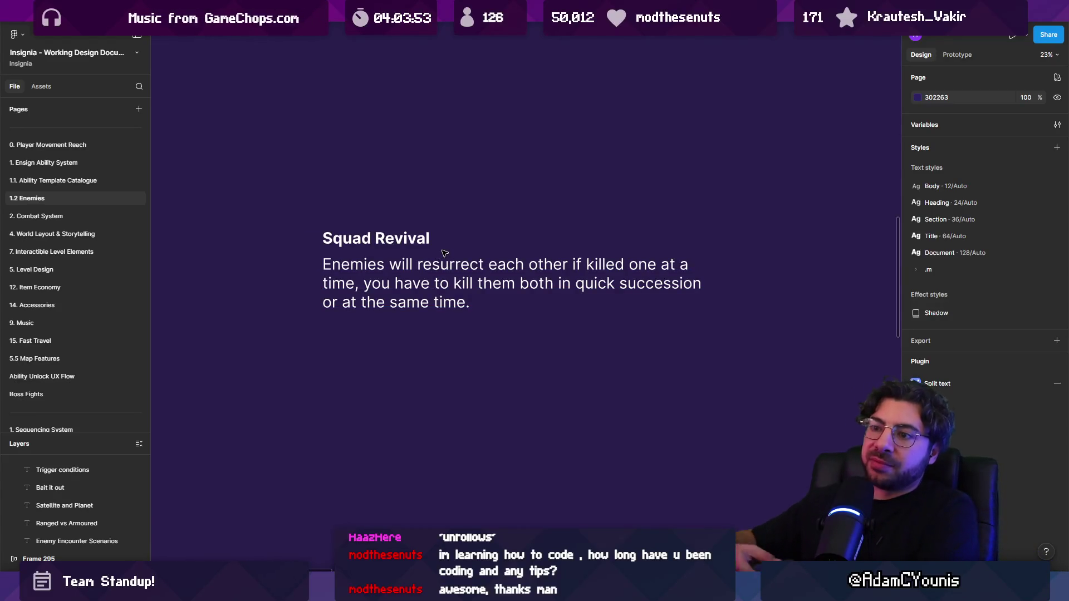
scroll(453, 251, down, 2)
scroll(452, 251, down, 1)
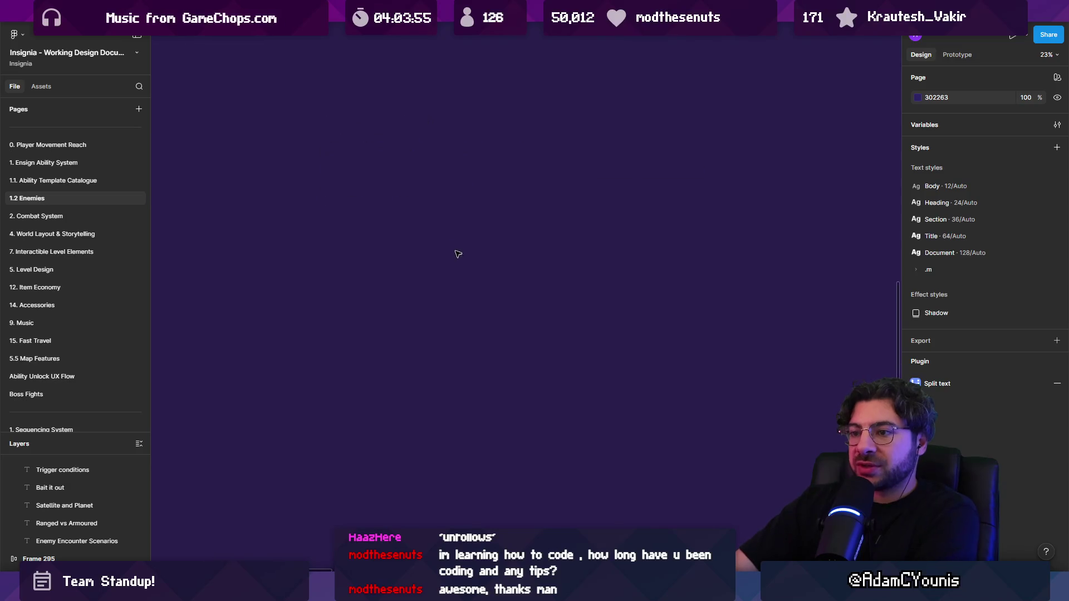
scroll(411, 298, down, 5)
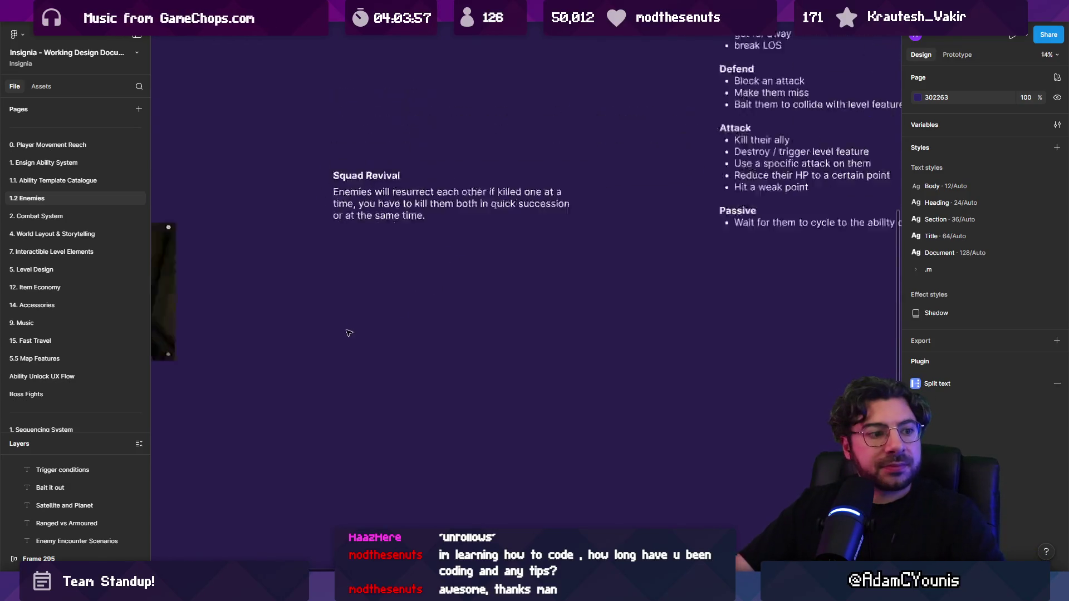
scroll(445, 416, up, 2)
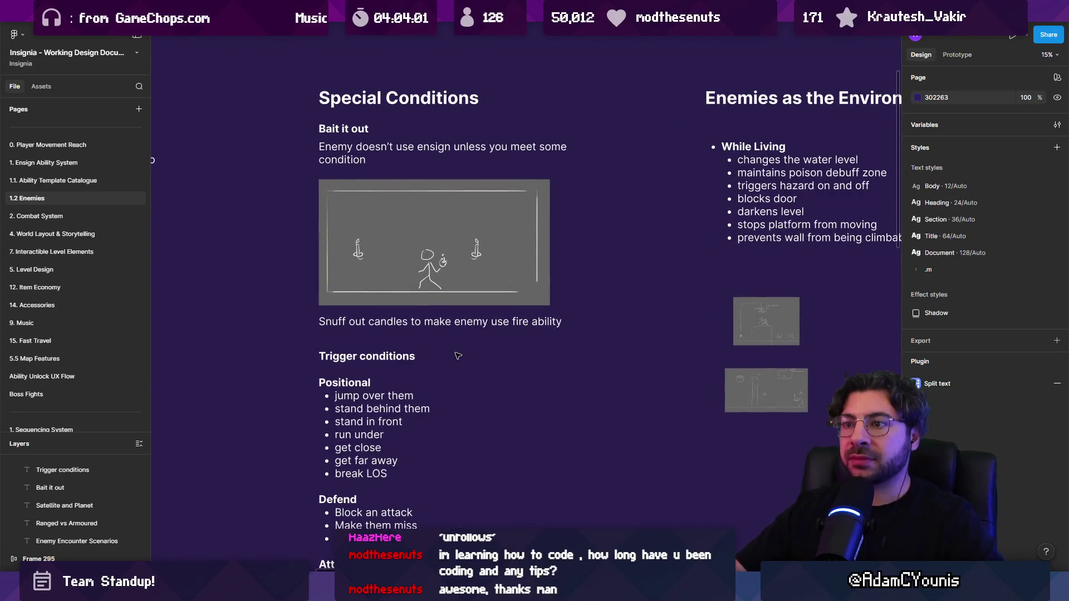
scroll(432, 348, down, 1)
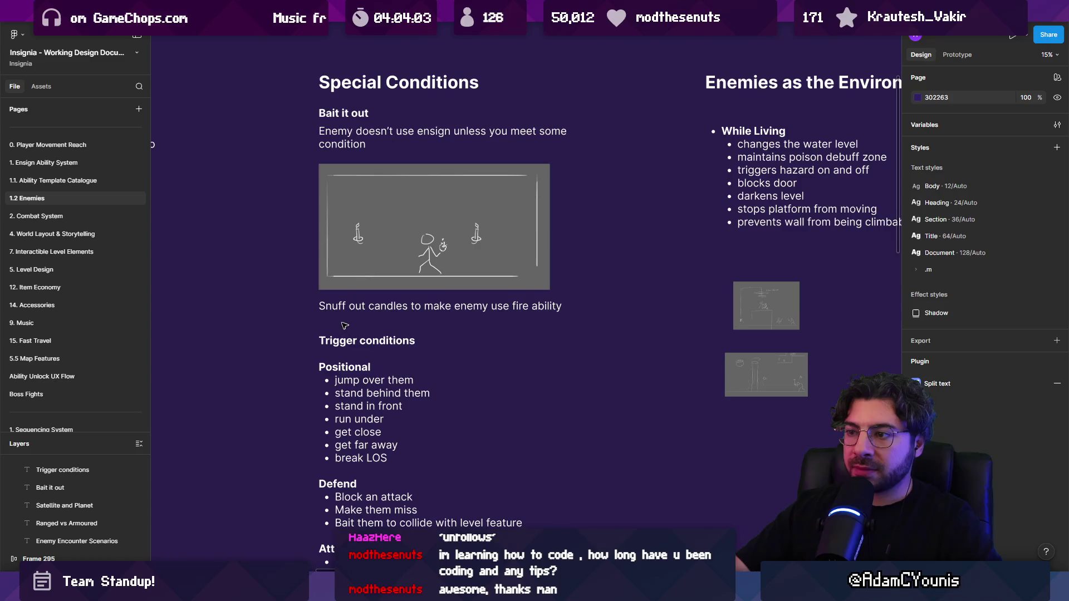
scroll(287, 361, up, 2)
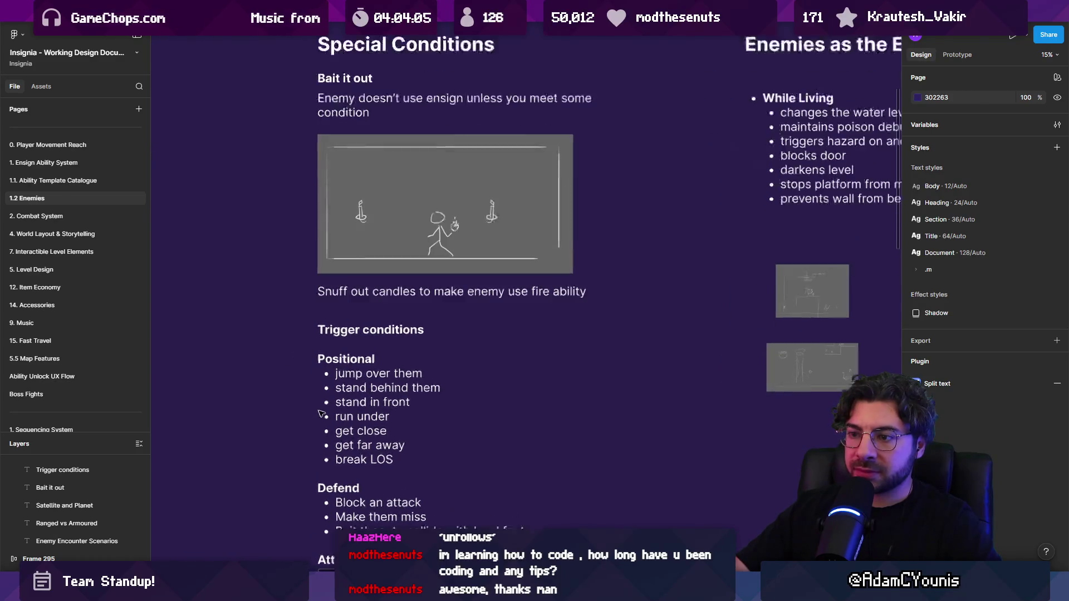
scroll(407, 376, down, 2)
scroll(407, 376, down, 1)
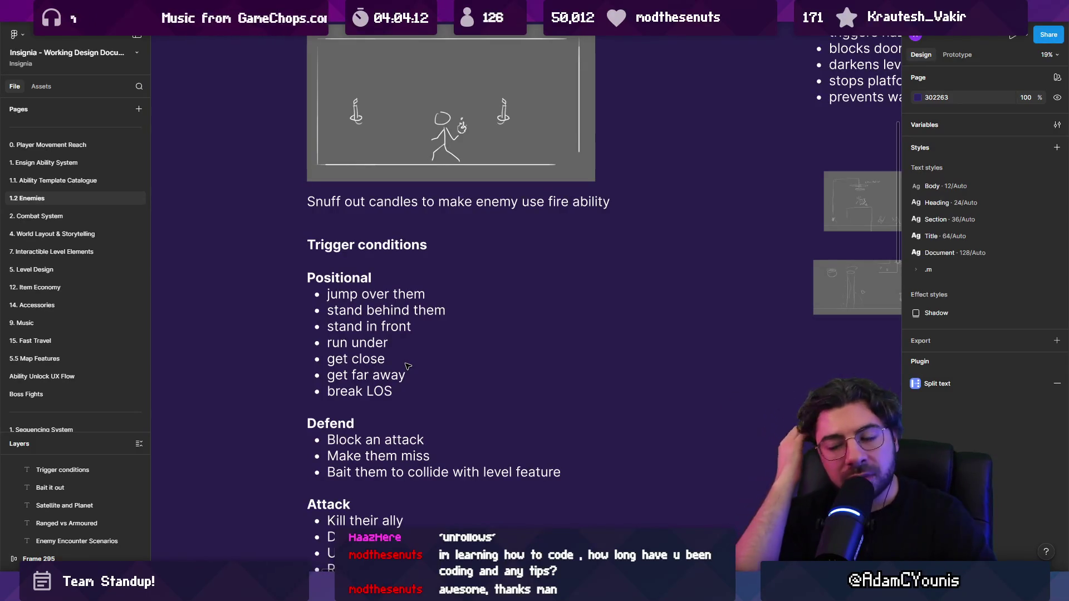
scroll(408, 366, down, 3)
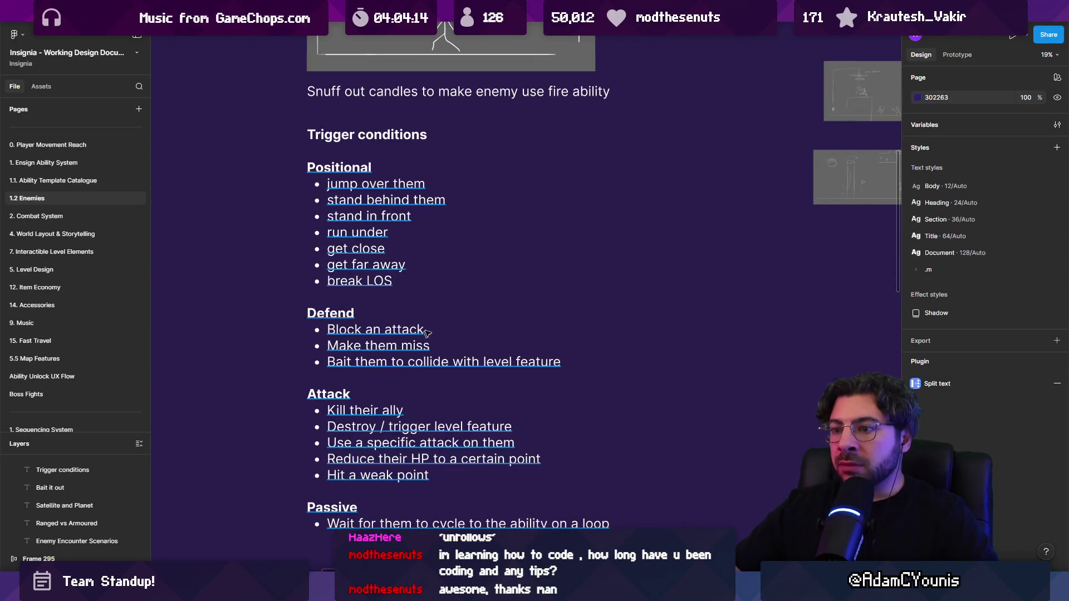
scroll(454, 276, down, 3)
drag(624, 167, 397, 332)
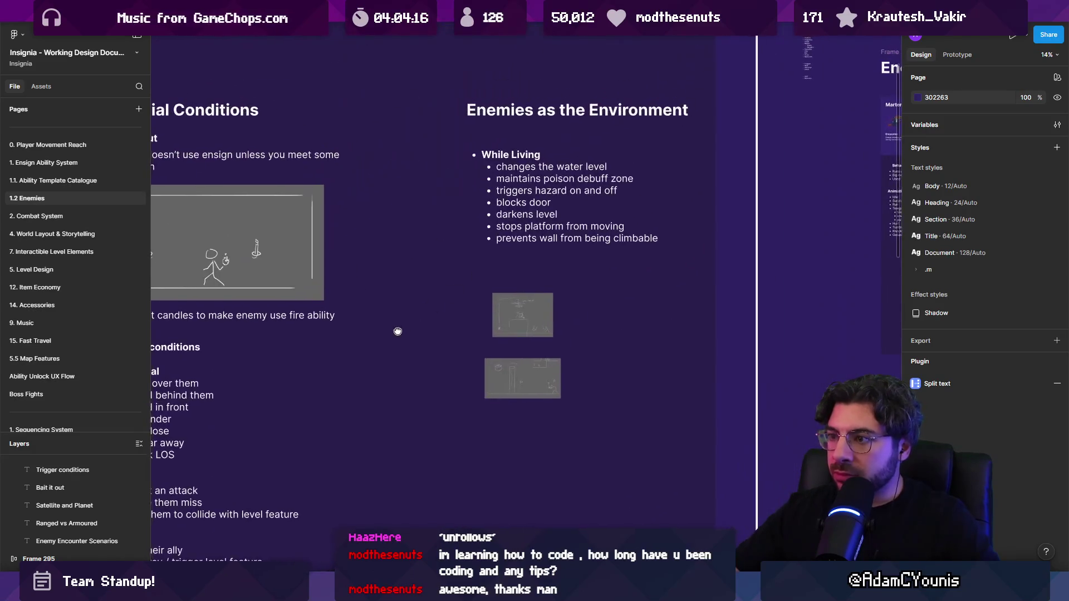
scroll(624, 144, up, 3)
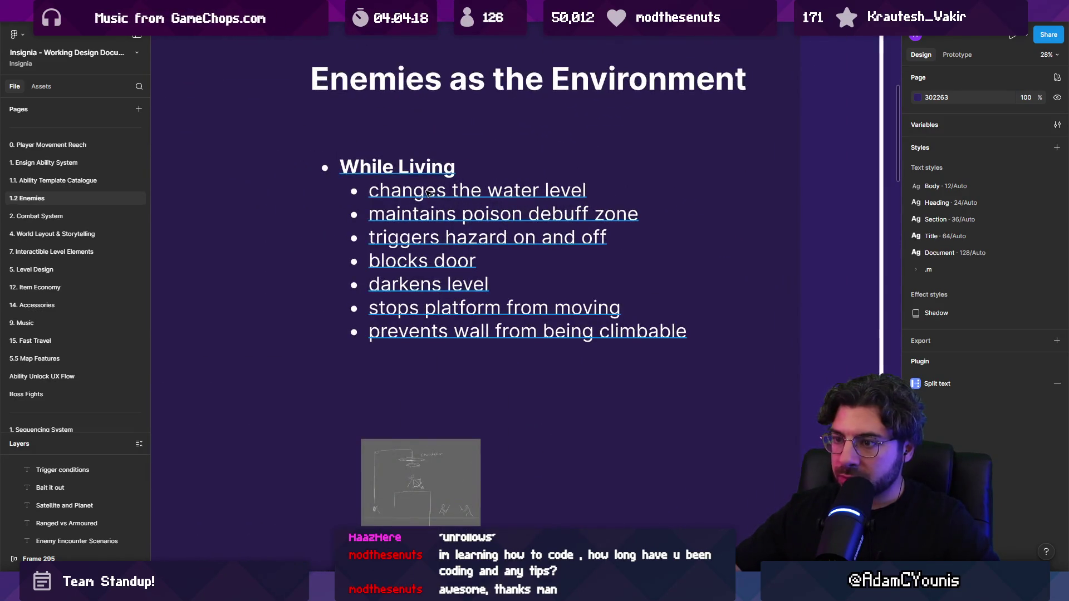
scroll(428, 193, down, 1)
scroll(429, 425, up, 5)
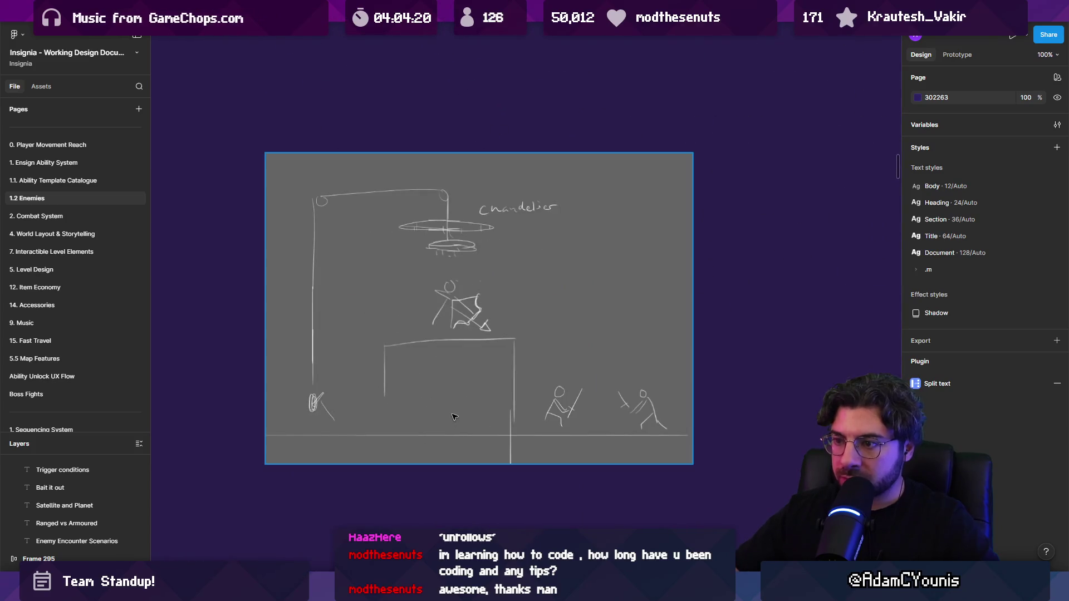
scroll(454, 417, up, 1)
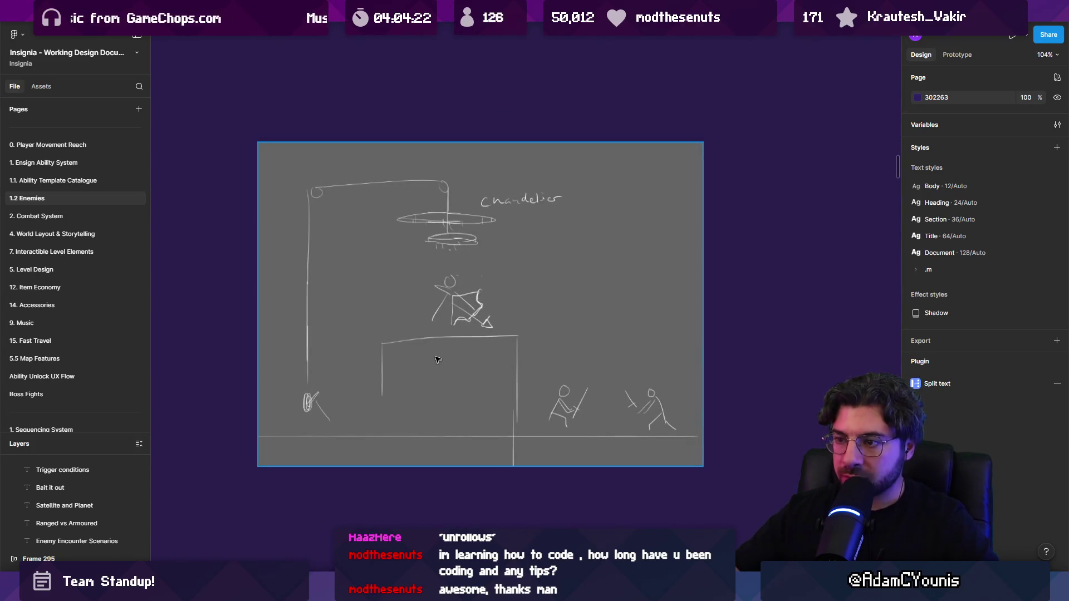
scroll(437, 363, down, 3)
scroll(443, 282, up, 3)
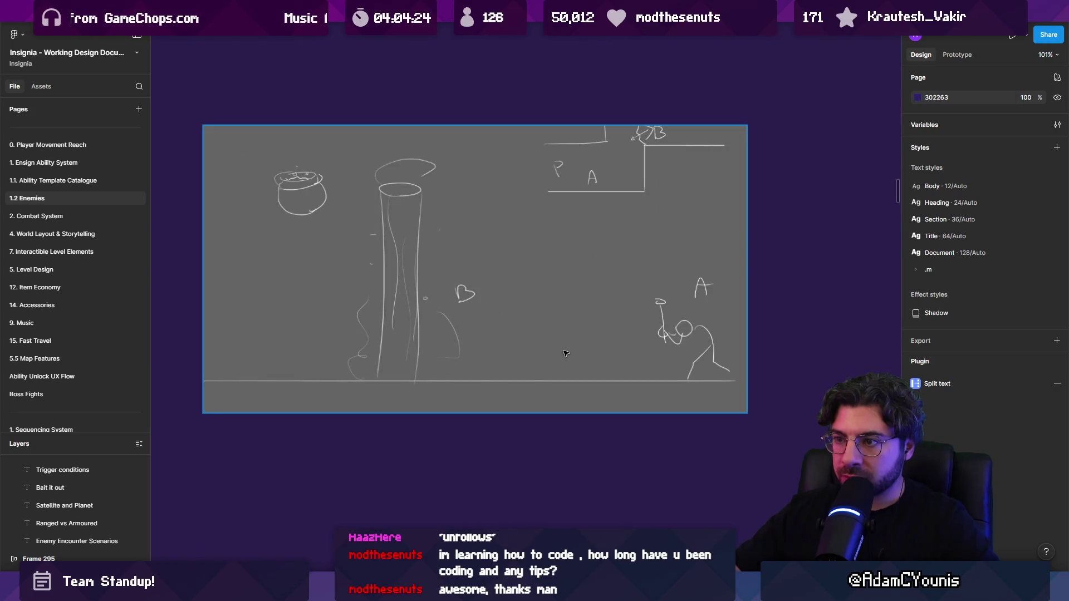
scroll(569, 390, down, 10)
scroll(446, 334, up, 3)
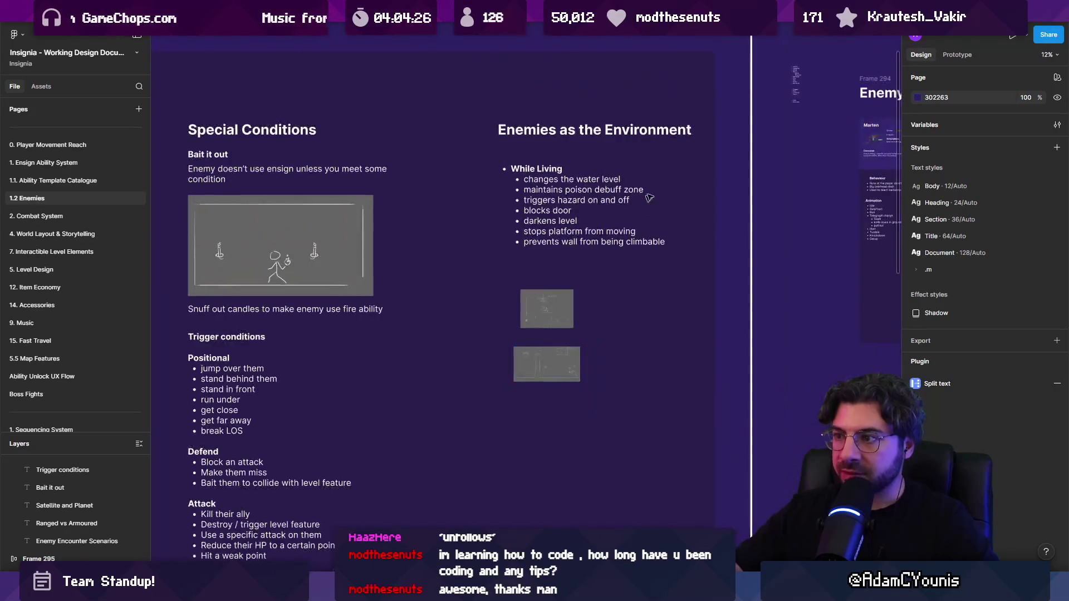
scroll(312, 262, right, 5)
scroll(447, 217, right, 5)
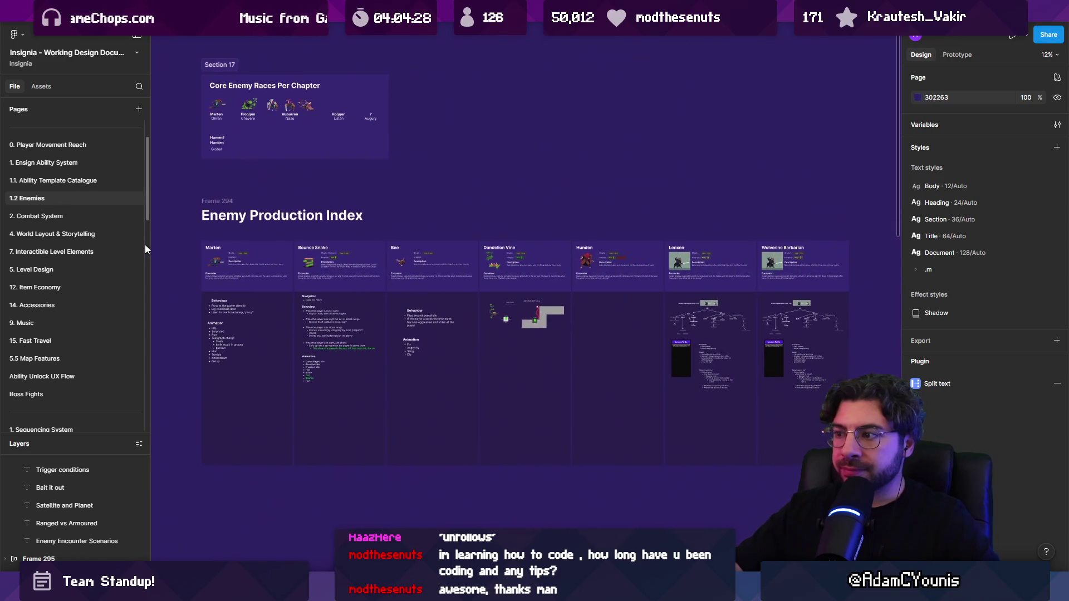
scroll(236, 84, up, 1)
scroll(237, 84, up, 5)
scroll(273, 362, down, 3)
scroll(280, 238, down, 4)
scroll(280, 238, right, 2)
scroll(295, 223, down, 3)
scroll(333, 199, right, 5)
scroll(332, 200, right, 10)
scroll(240, 215, up, 1)
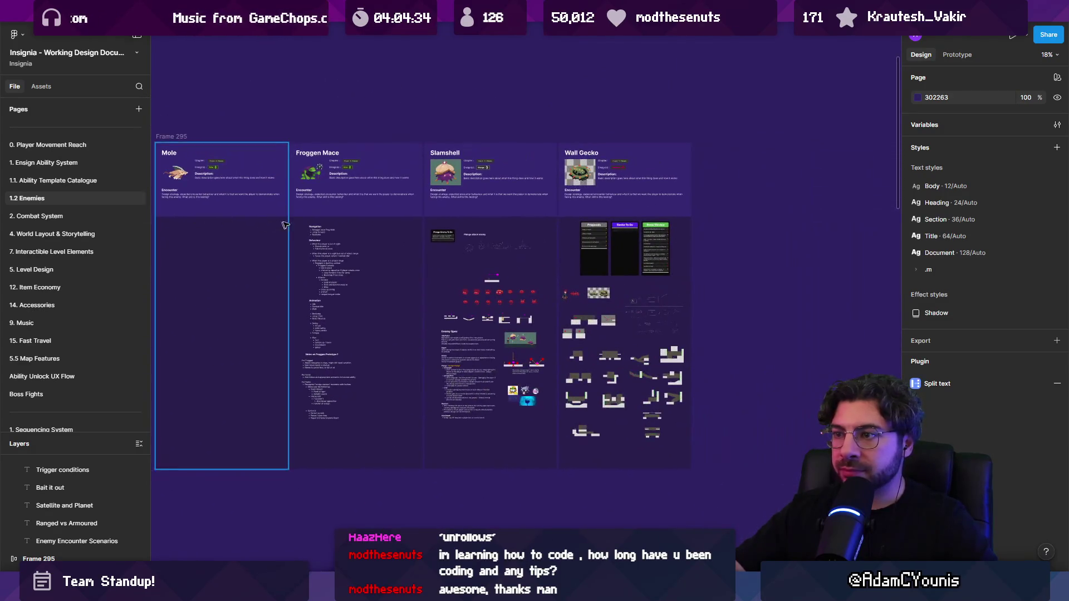
scroll(416, 235, down, 4)
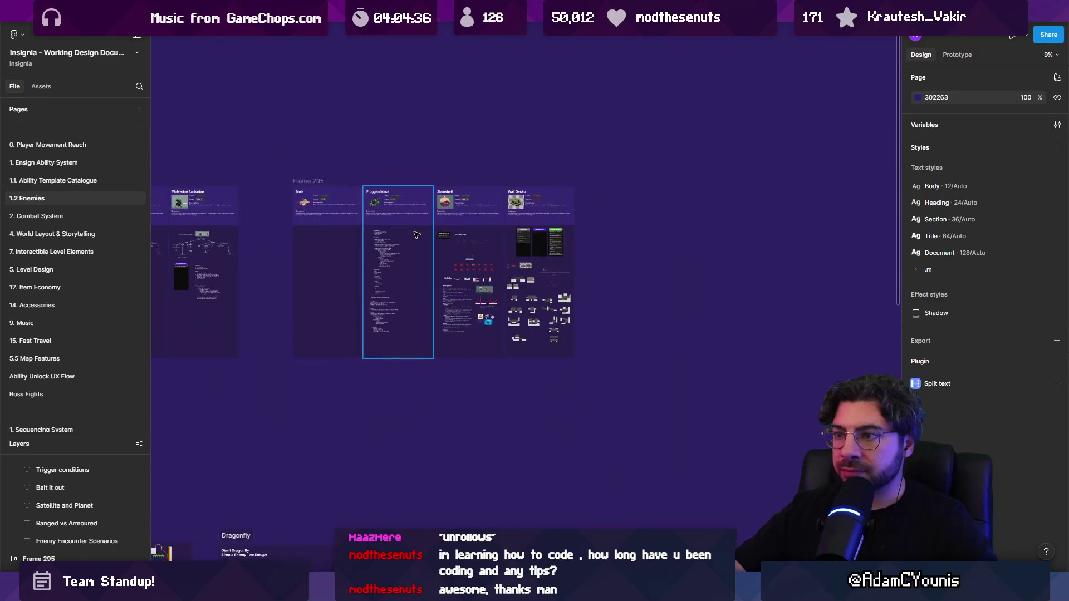
scroll(216, 257, down, 5)
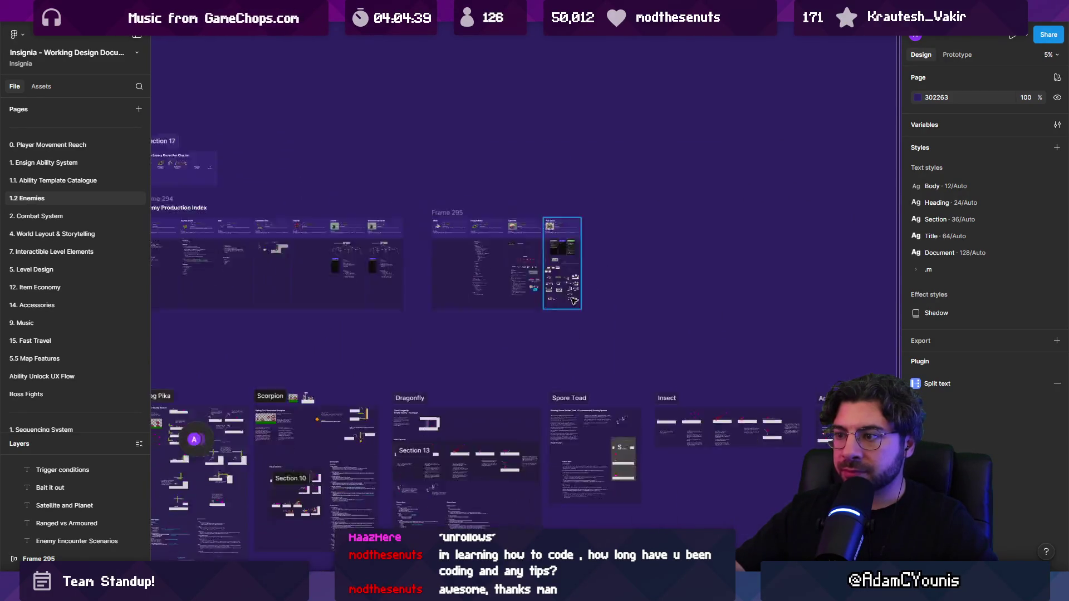
scroll(216, 257, up, 2)
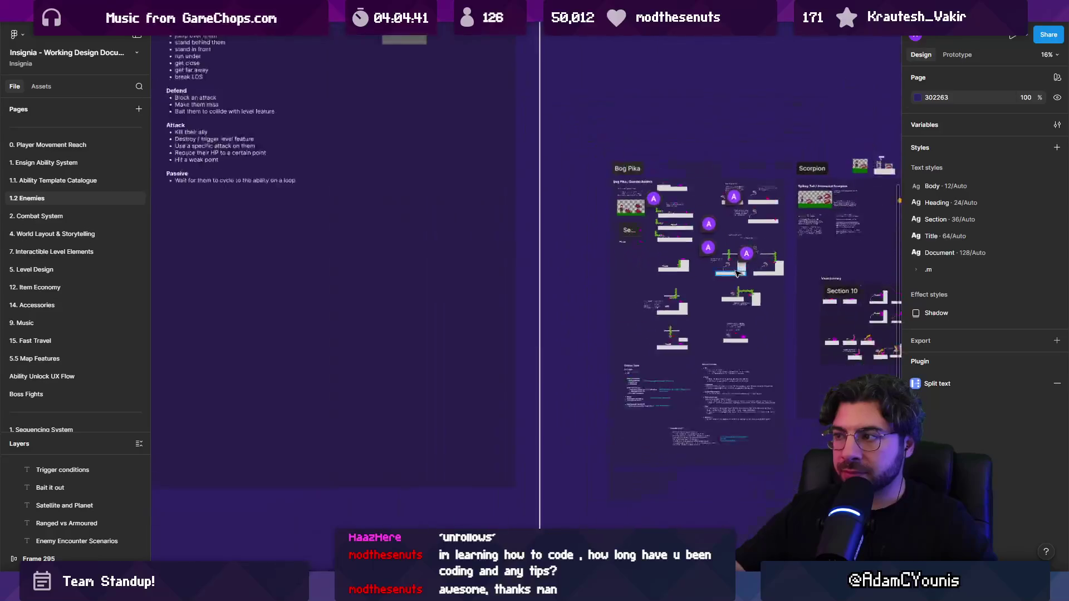
scroll(204, 226, up, 4)
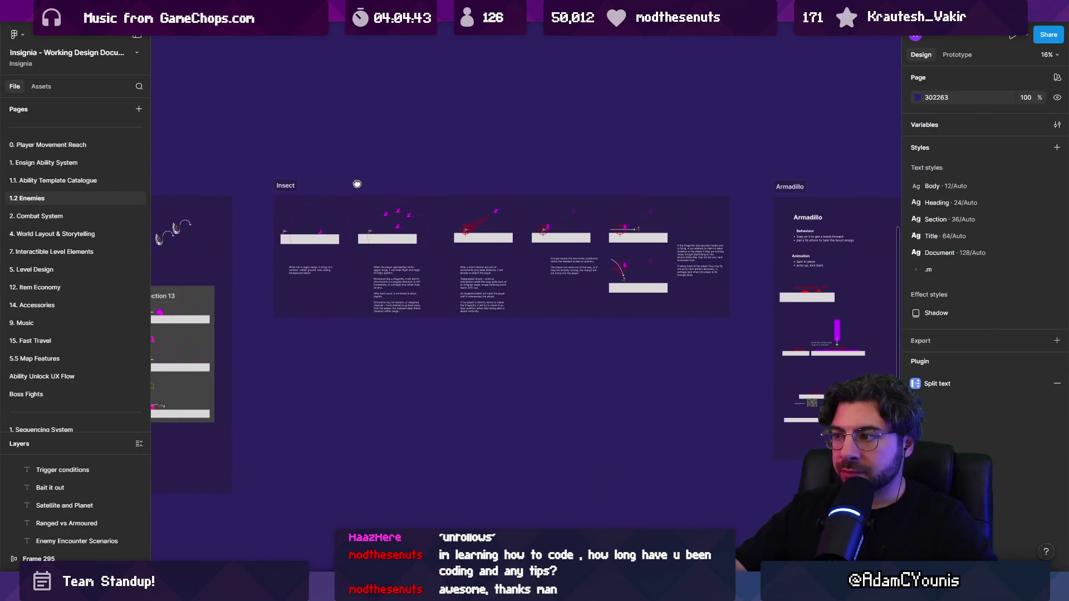
scroll(659, 270, up, 2)
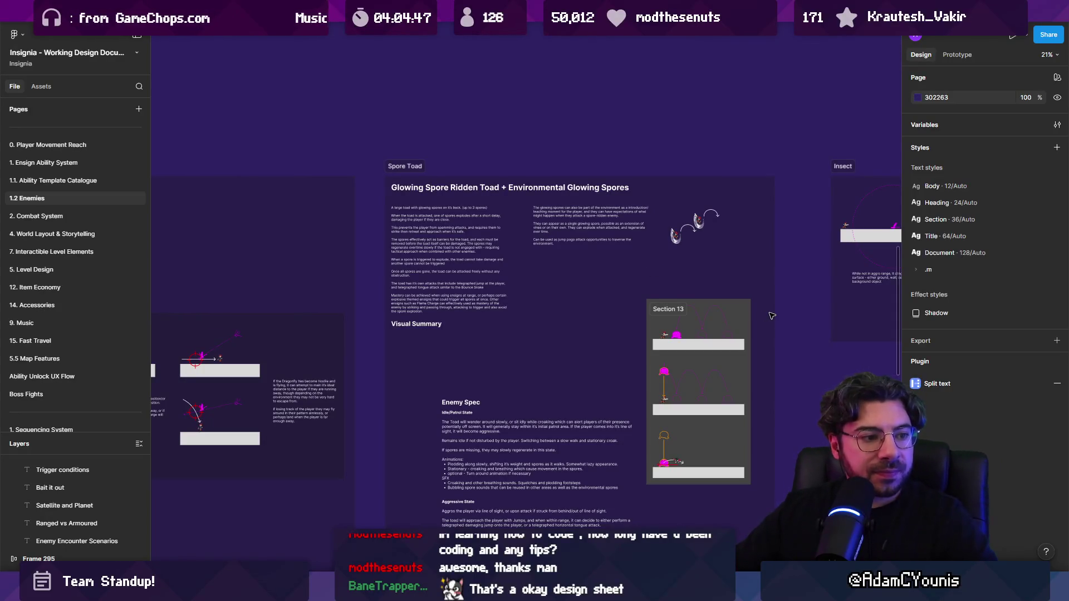
scroll(771, 315, down, 5)
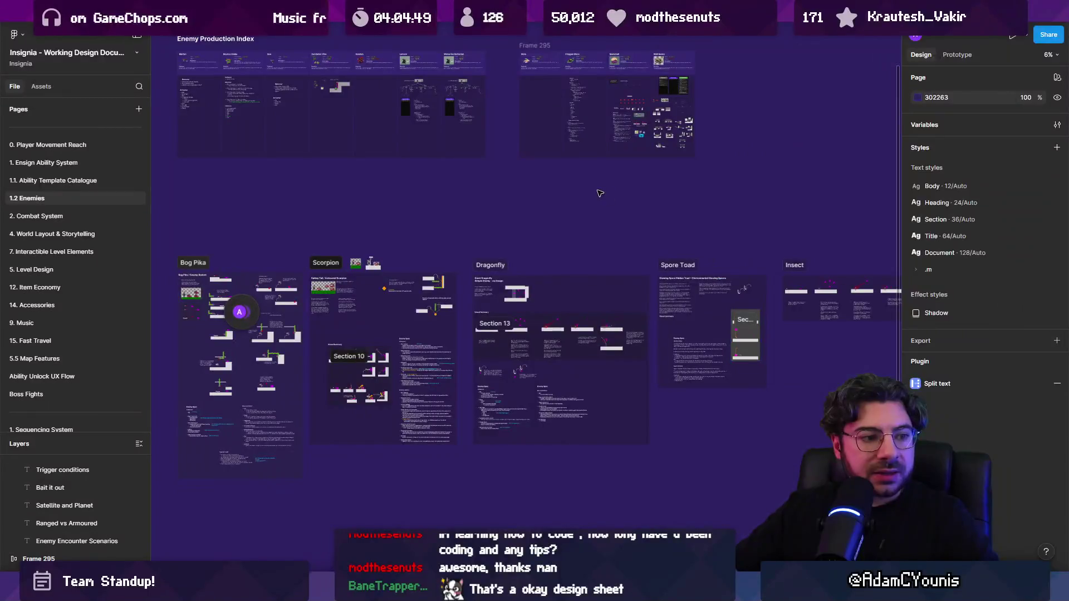
scroll(748, 342, up, 1)
scroll(749, 342, down, 2)
scroll(461, 261, left, 3)
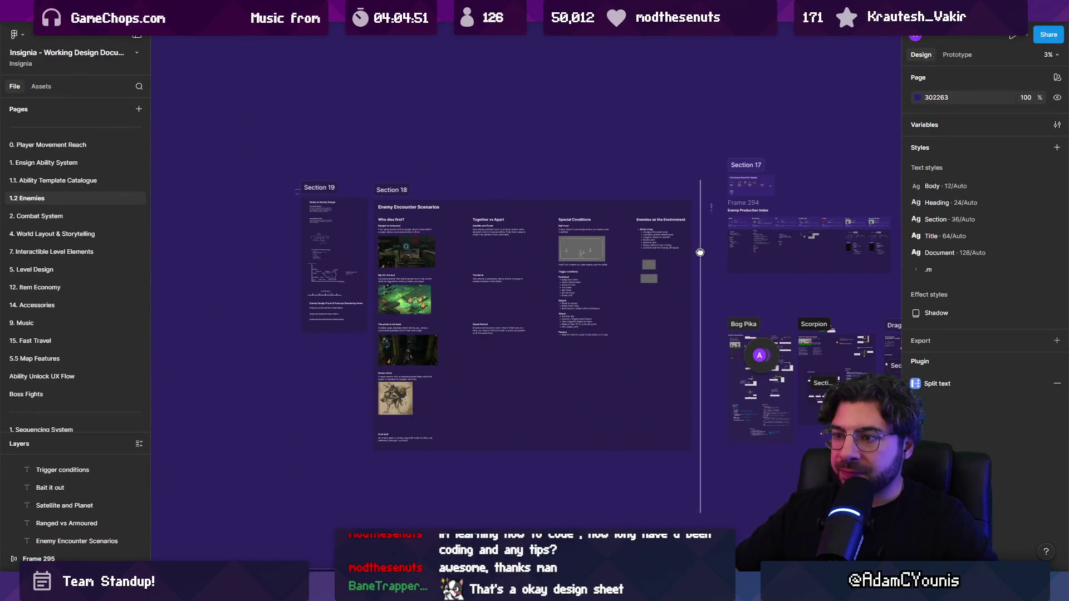
scroll(490, 253, up, 8)
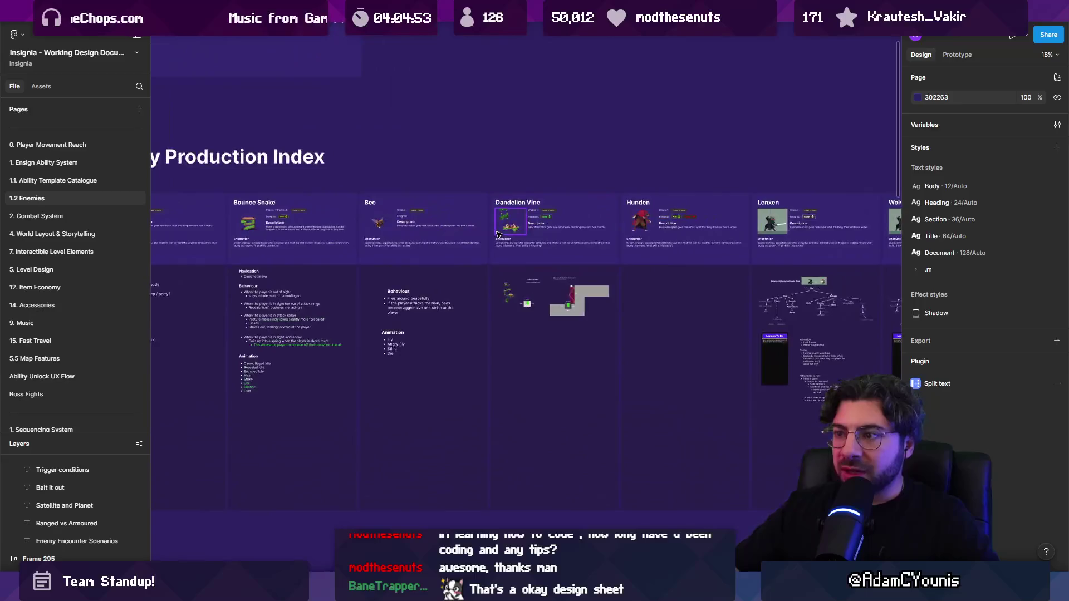
scroll(515, 251, up, 5)
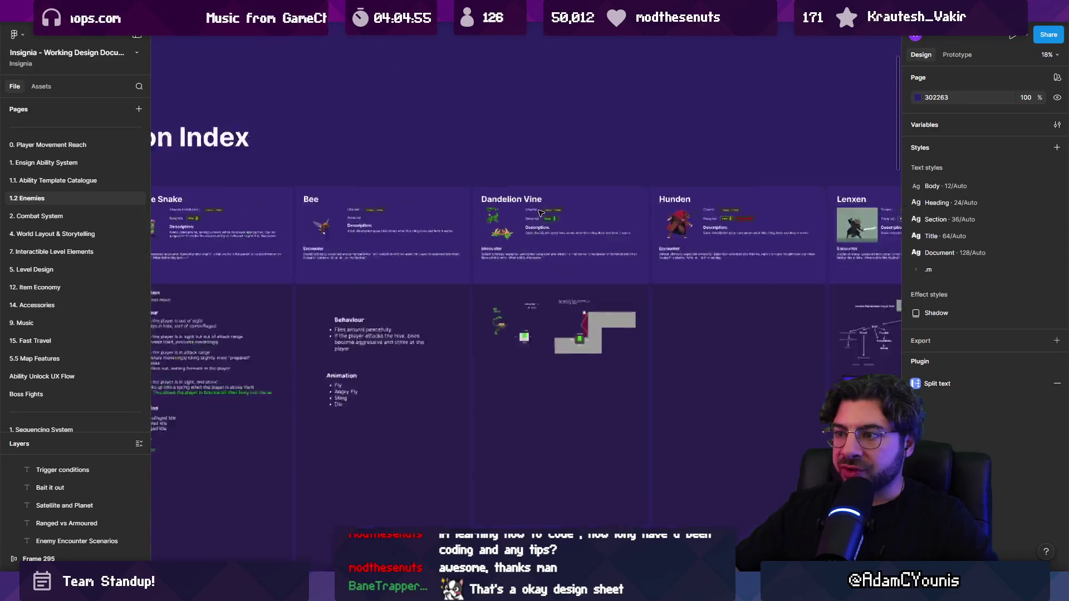
scroll(513, 251, left, 10)
scroll(756, 171, down, 2)
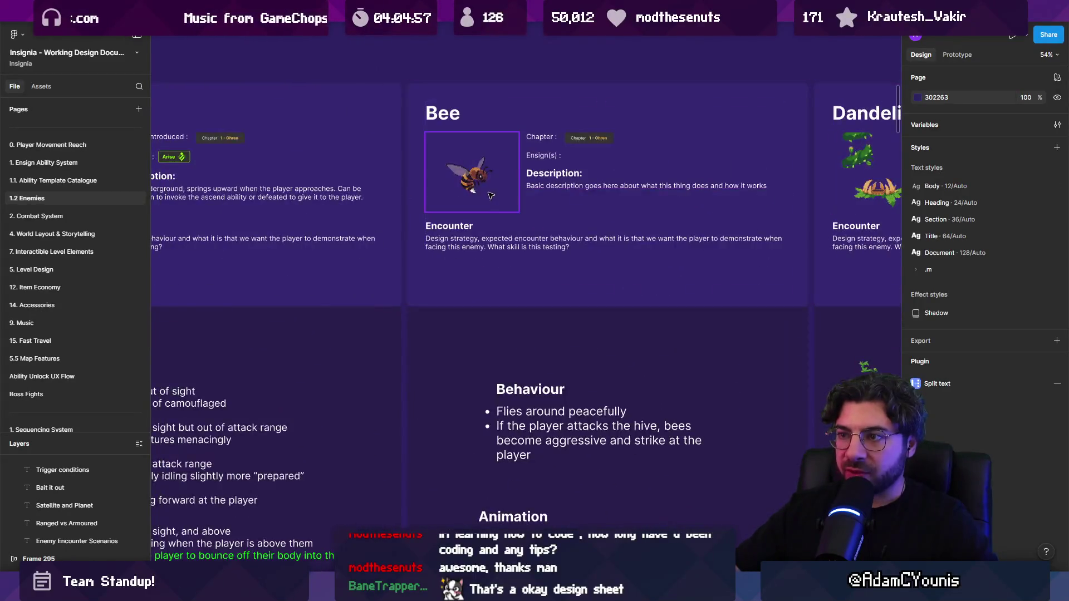
scroll(757, 171, down, 8)
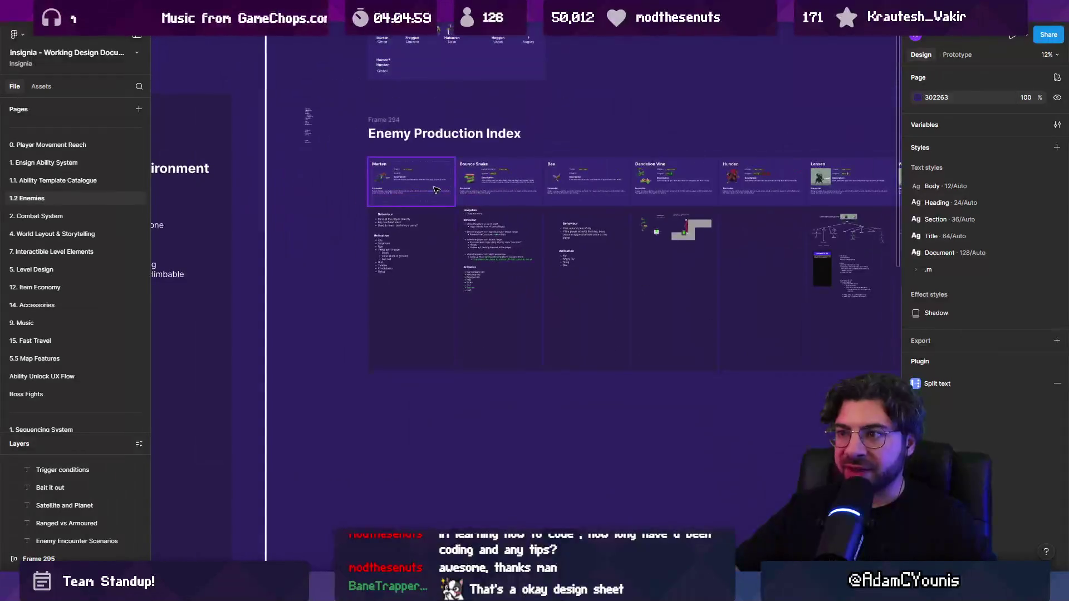
drag(752, 118, 177, 145)
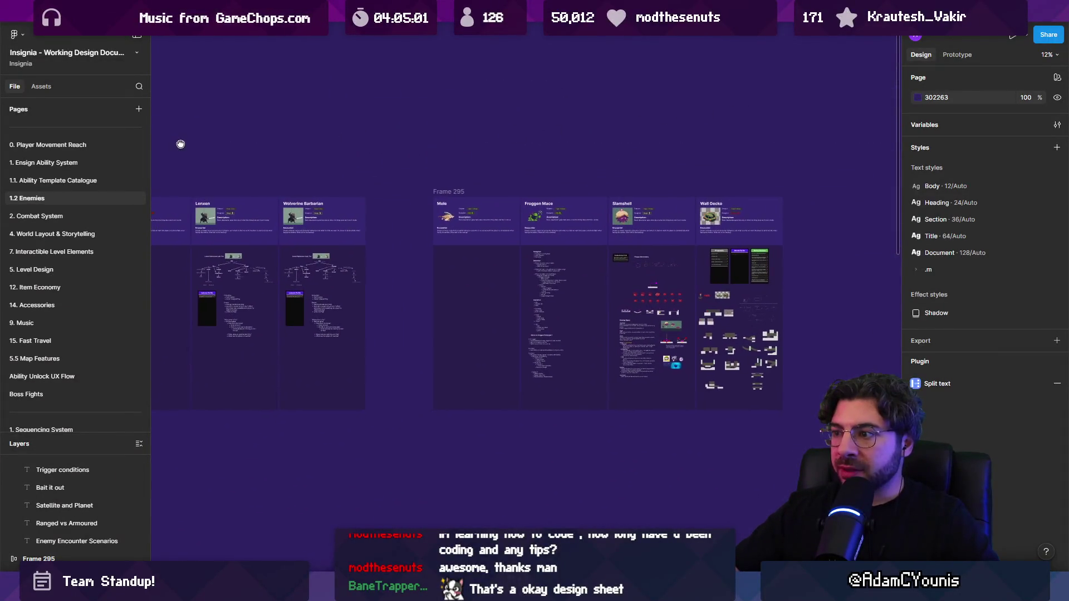
scroll(691, 318, up, 5)
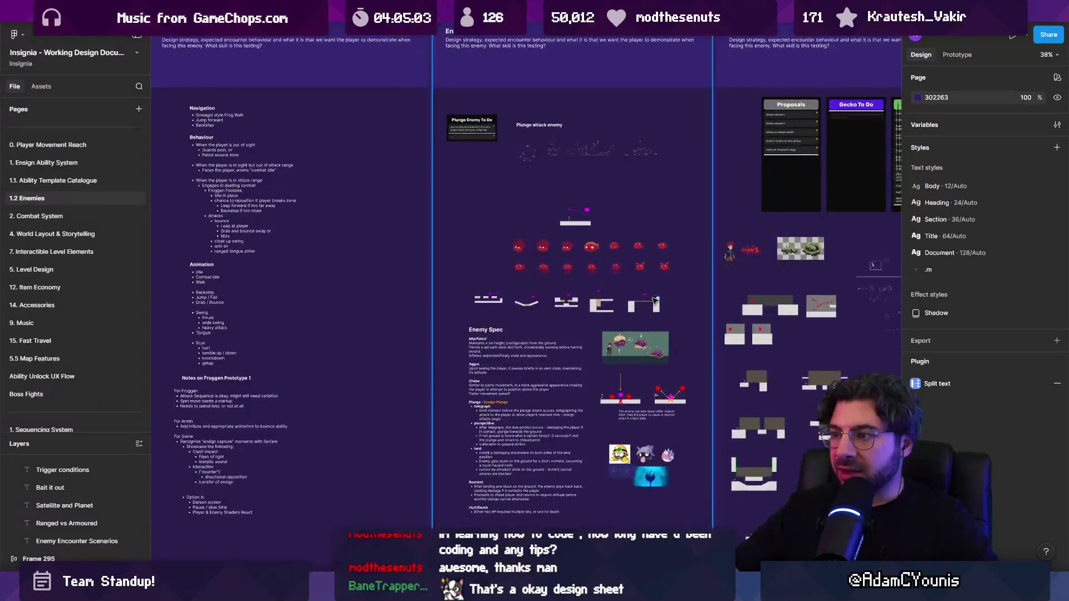
scroll(724, 310, down, 3)
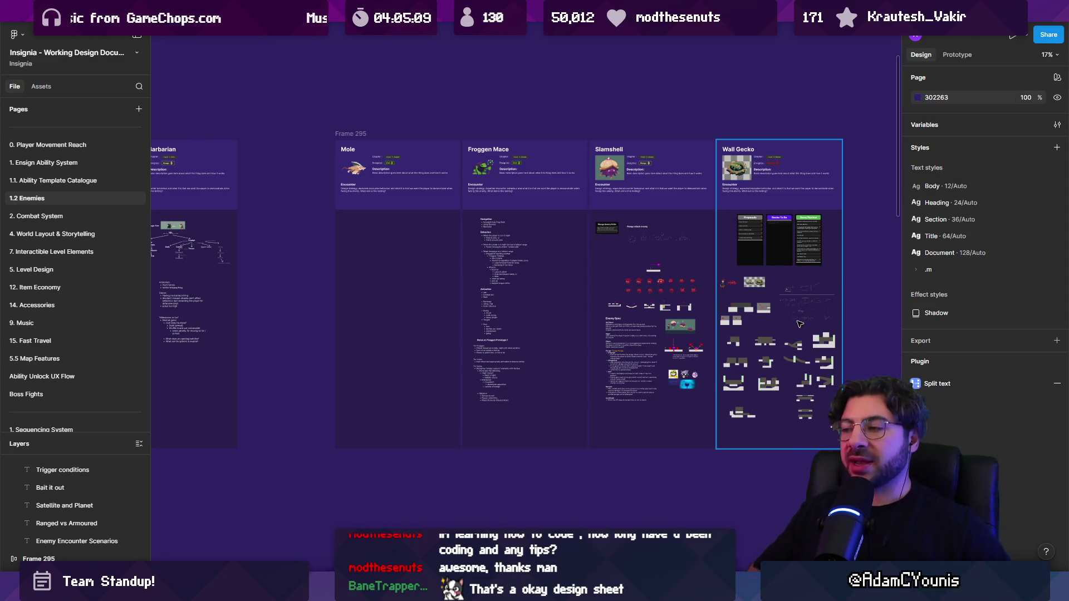
scroll(801, 325, down, 5)
drag(325, 189, 379, 188)
scroll(379, 189, up, 8)
scroll(585, 193, down, 5)
scroll(579, 223, left, 5)
scroll(576, 253, left, 5)
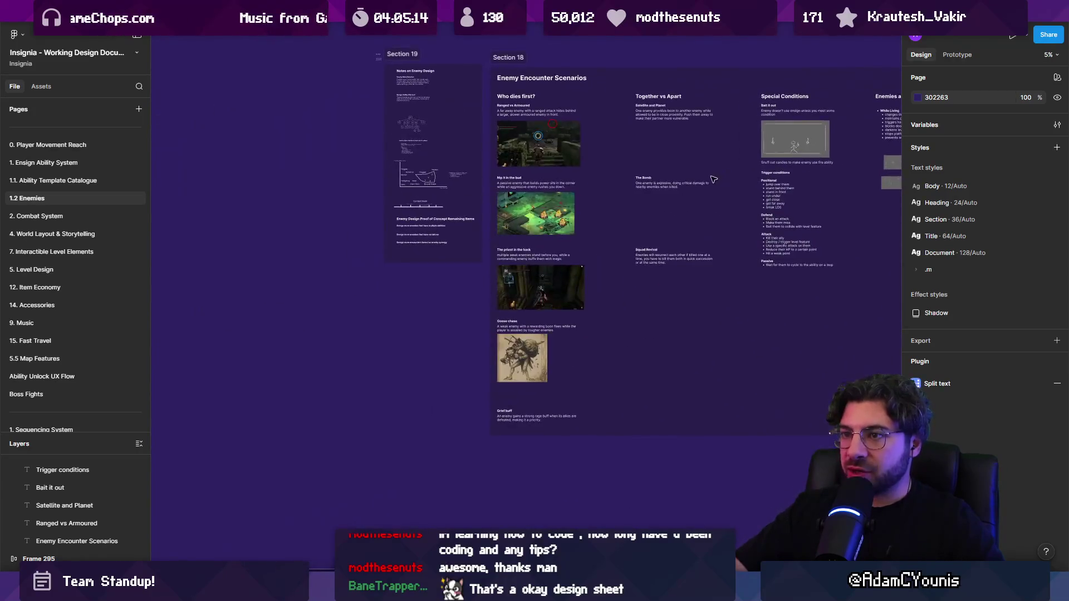
scroll(445, 105, up, 3)
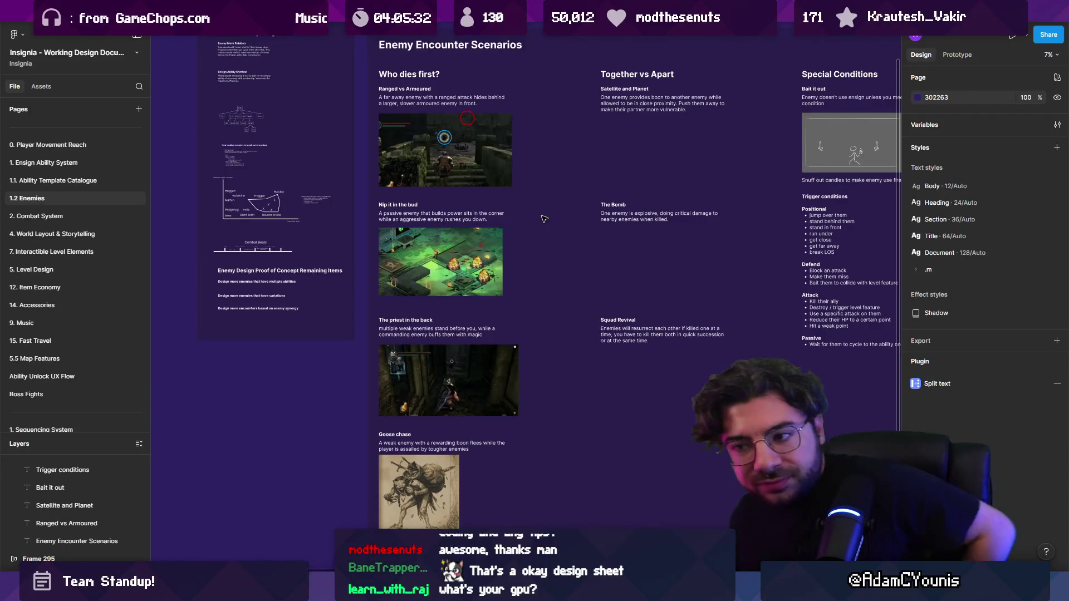
scroll(556, 210, up, 5)
scroll(460, 139, left, 5)
scroll(460, 139, down, 5)
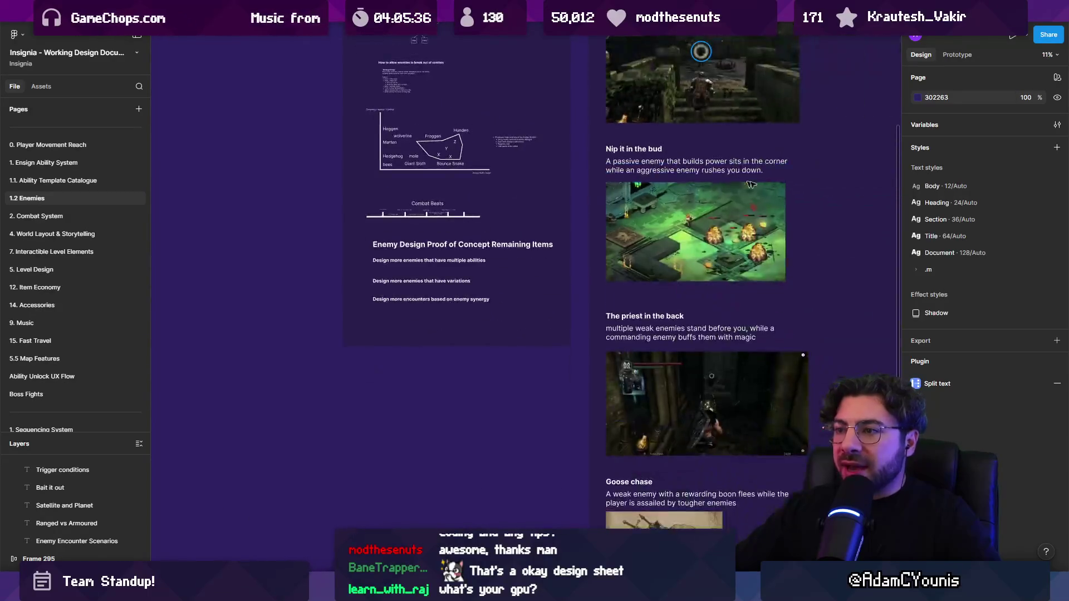
scroll(594, 292, up, 8)
scroll(593, 291, down, 3)
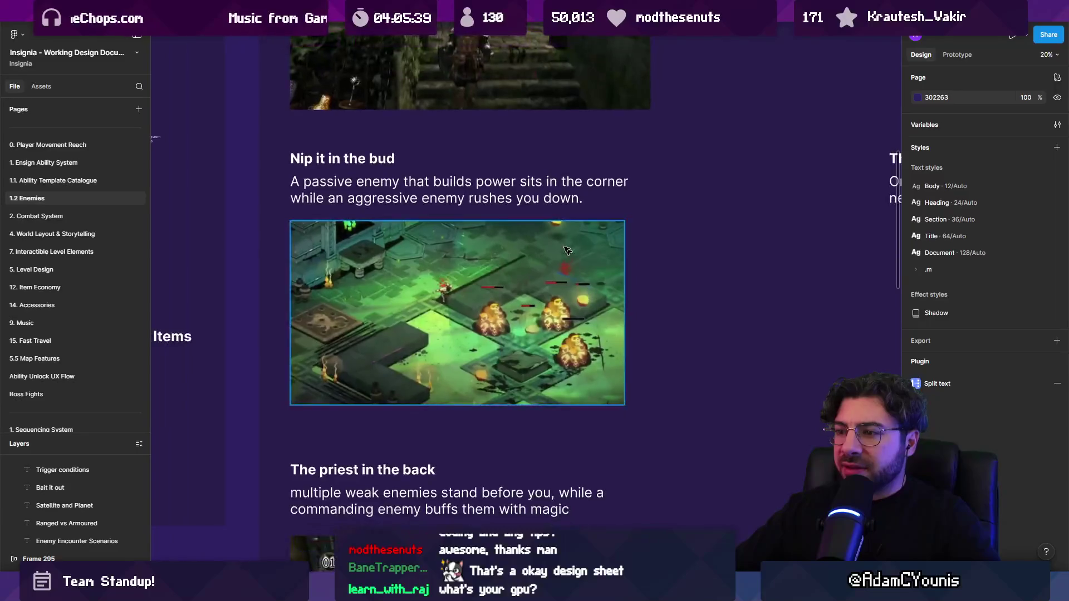
scroll(551, 326, up, 3)
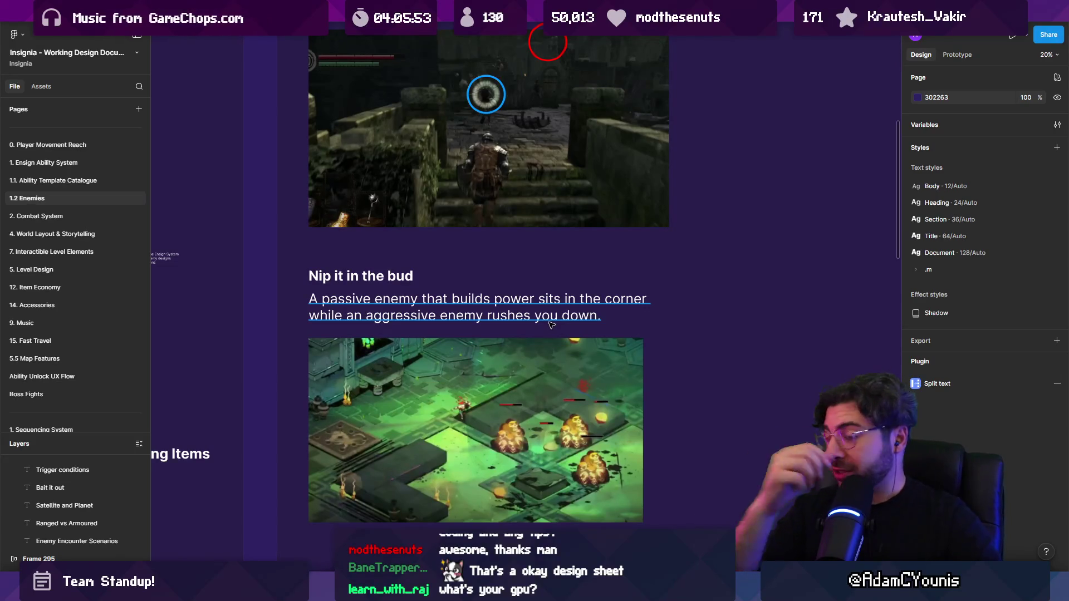
scroll(552, 325, down, 3)
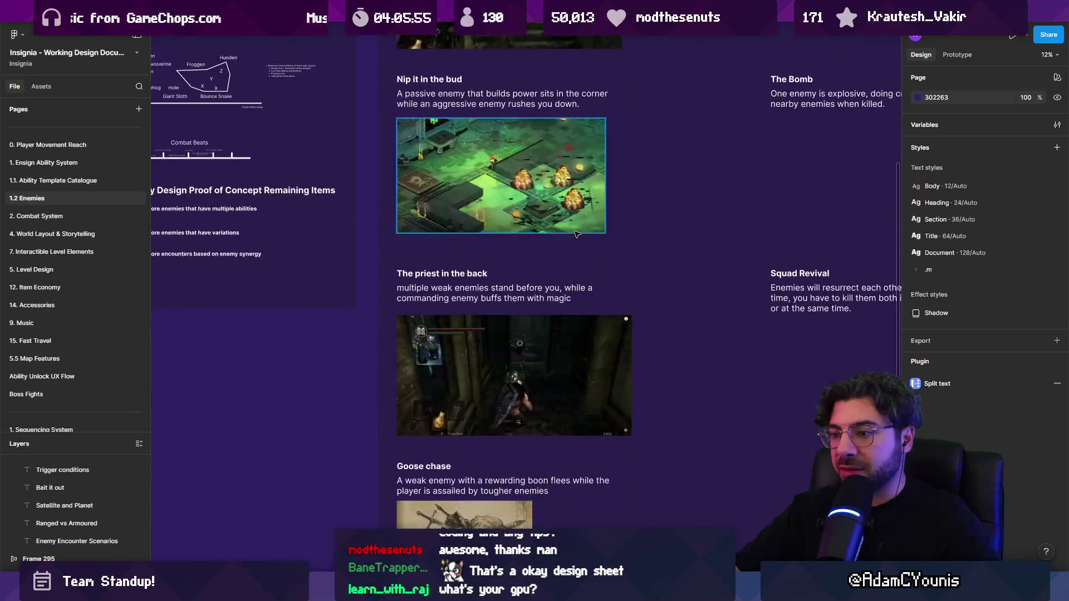
scroll(290, 338, down, 3)
scroll(289, 338, right, 3)
scroll(290, 338, down, 2)
scroll(440, 389, down, 5)
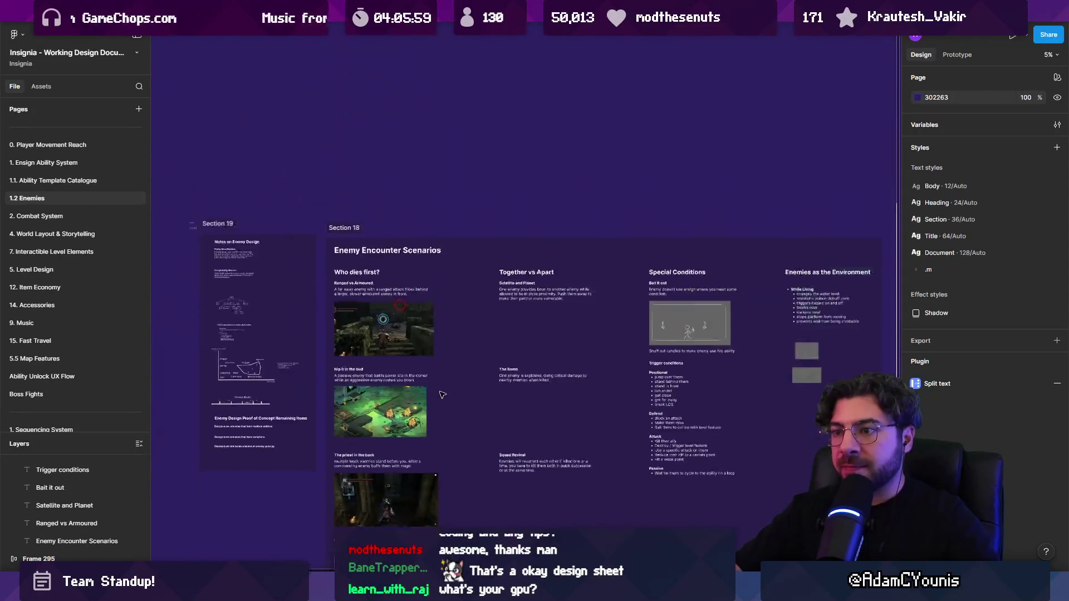
Pan and zoom the canvas to the Enemy Production Index with its Marten, Bee and Hunden cards.
scroll(442, 395, right, 5)
scroll(474, 368, up, 2)
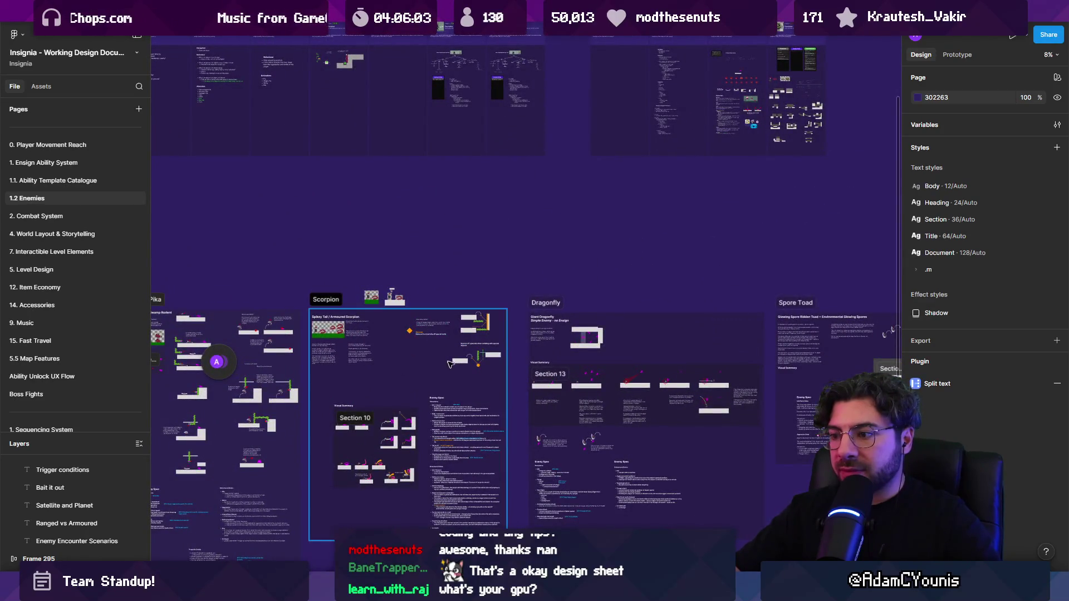
drag(472, 355, 603, 304)
scroll(603, 305, right, 3)
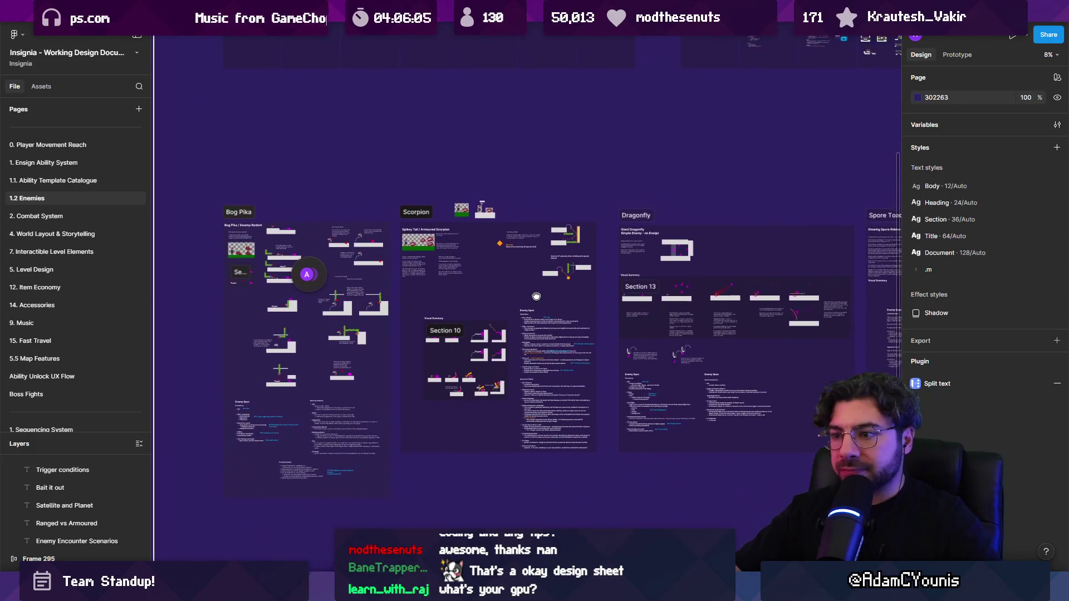
scroll(483, 361, up, 1)
scroll(237, 331, right, 10)
scroll(556, 290, up, 3)
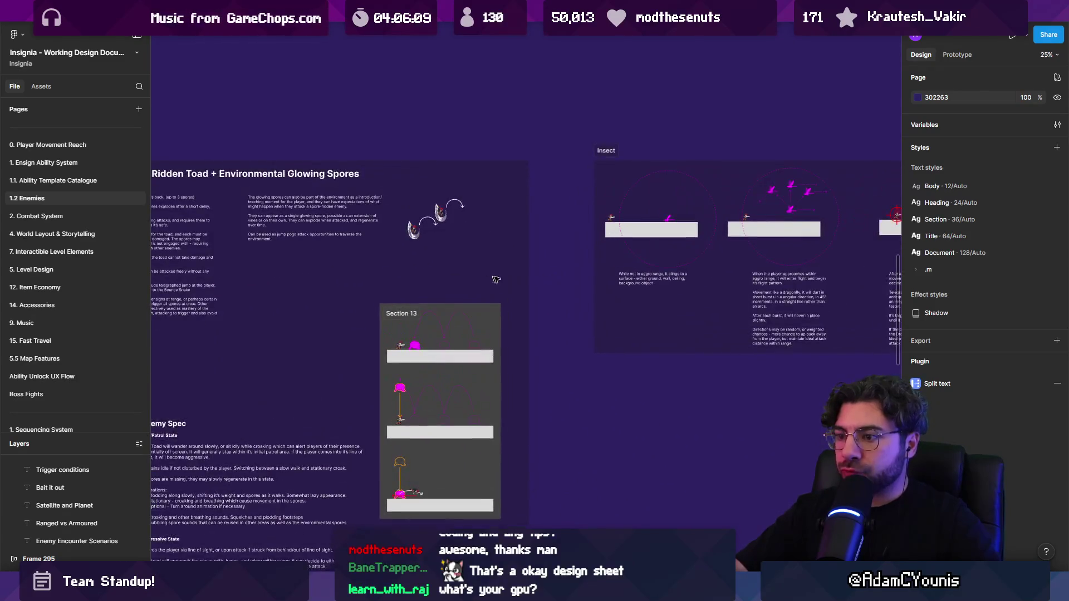
scroll(586, 358, down, 5)
scroll(499, 306, up, 5)
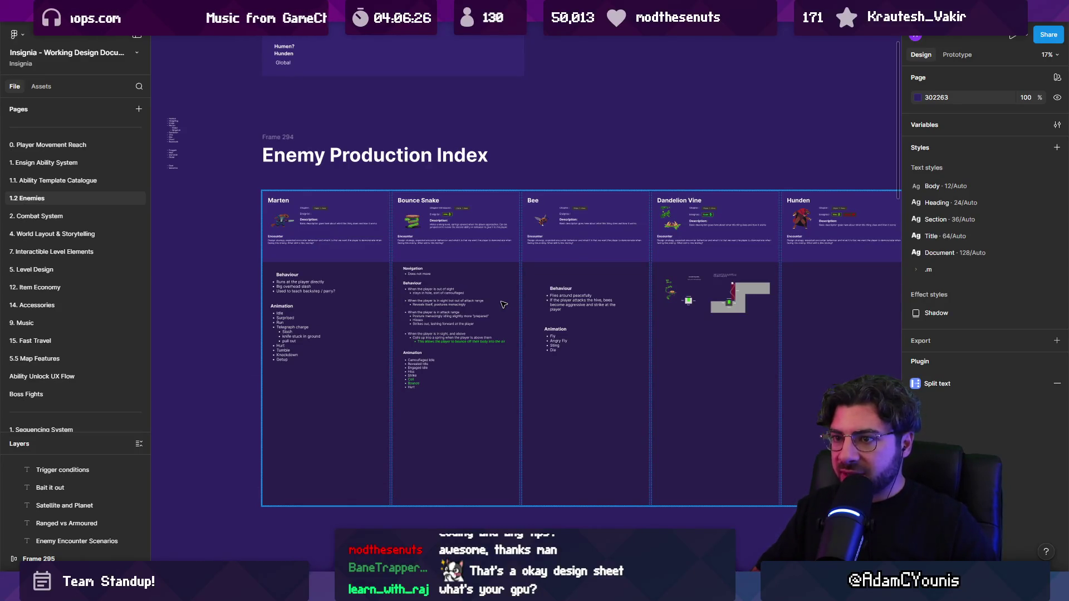
Zoom into Section 17's Core Enemy Races Per Chapter board, zoom out, and return to Unity.
scroll(504, 304, down, 3)
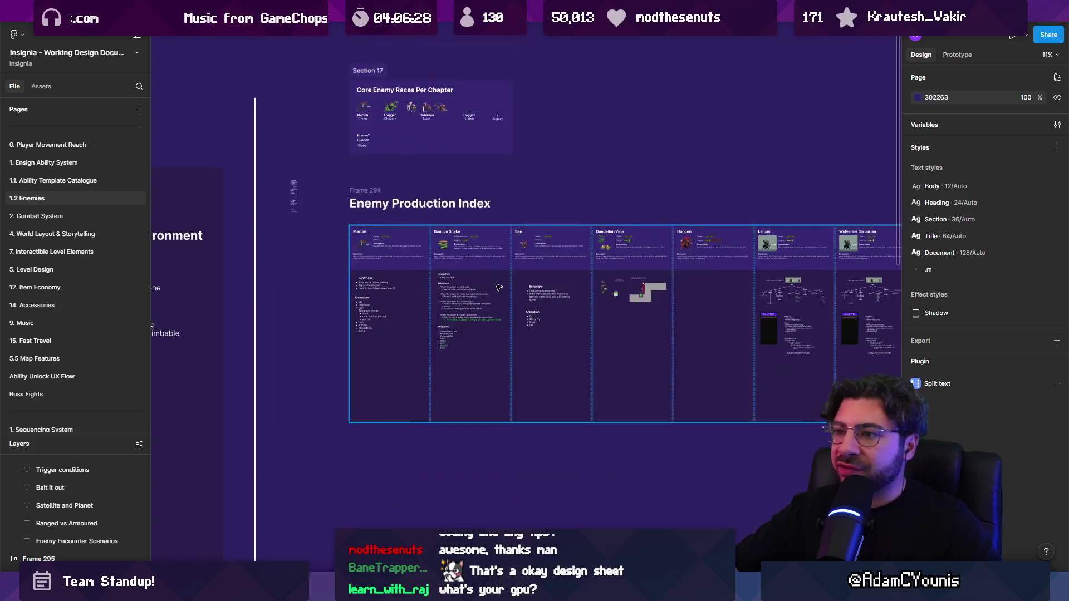
scroll(390, 111, up, 5)
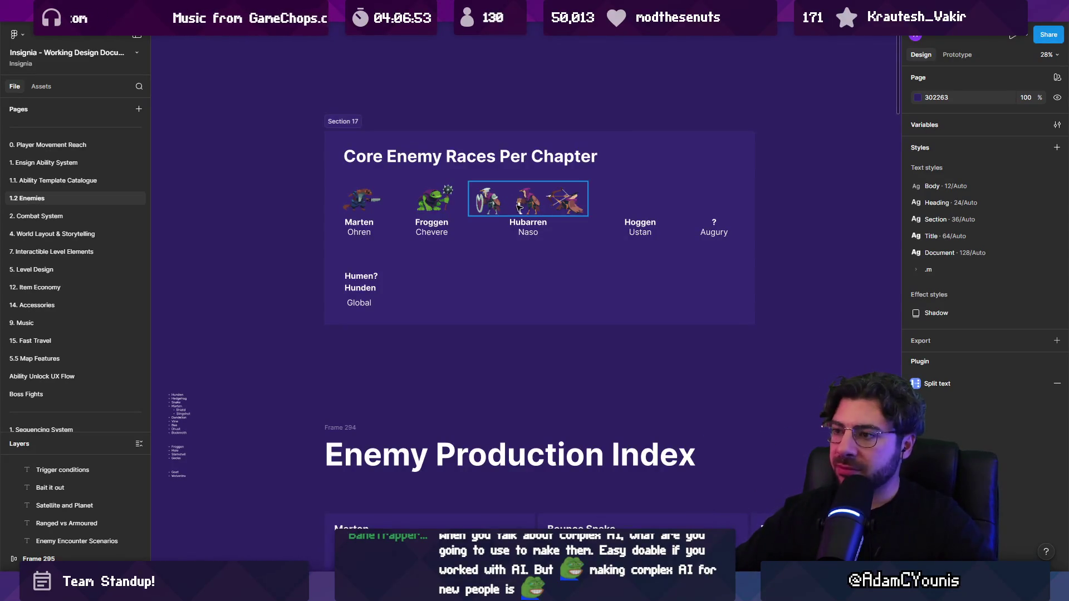
scroll(518, 207, up, 5)
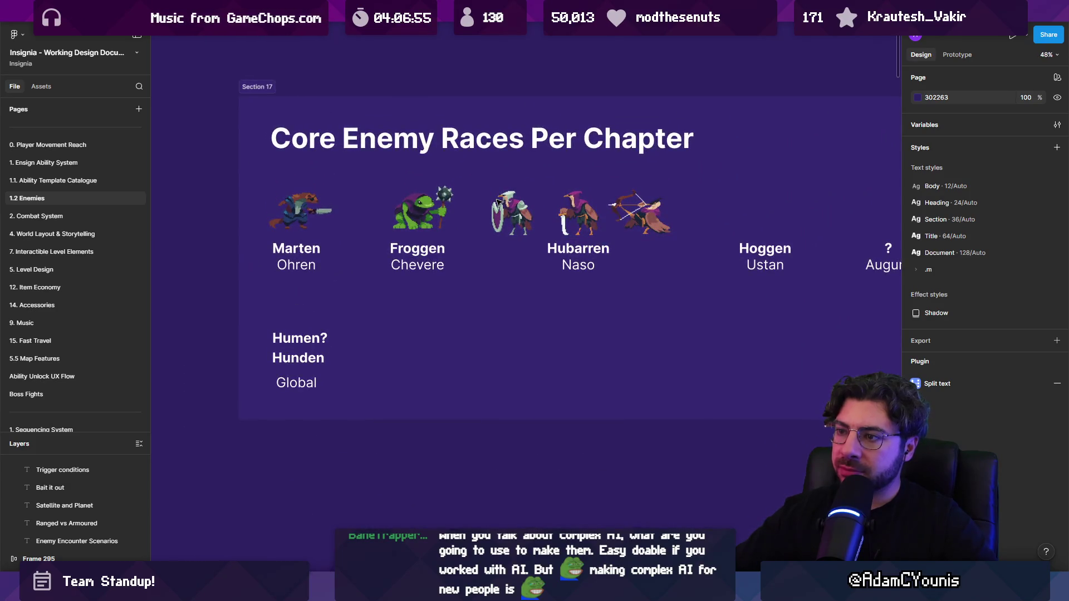
scroll(528, 246, down, 1)
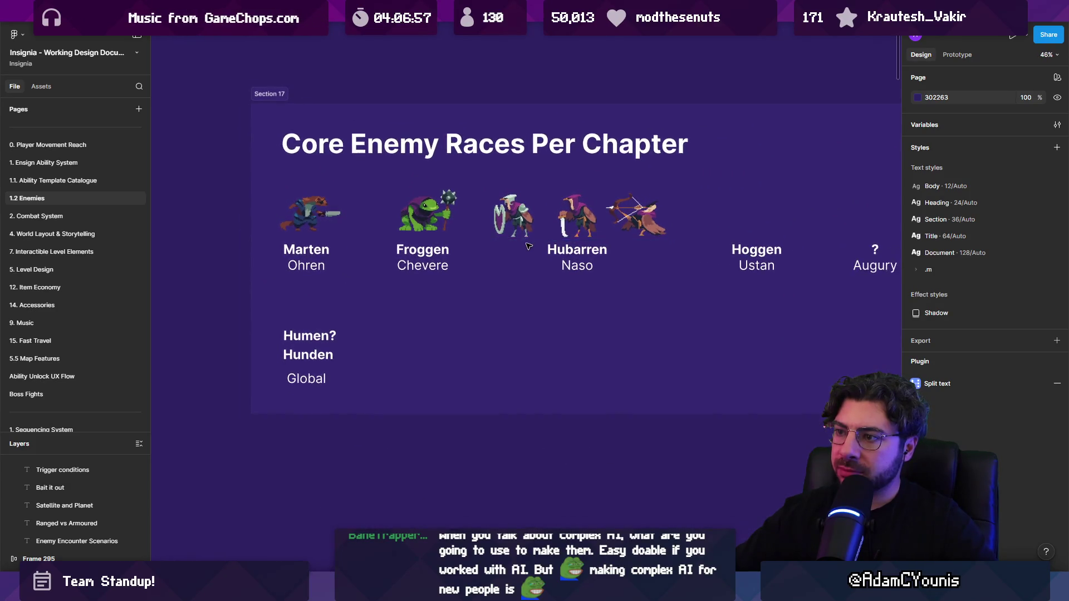
scroll(528, 245, down, 1)
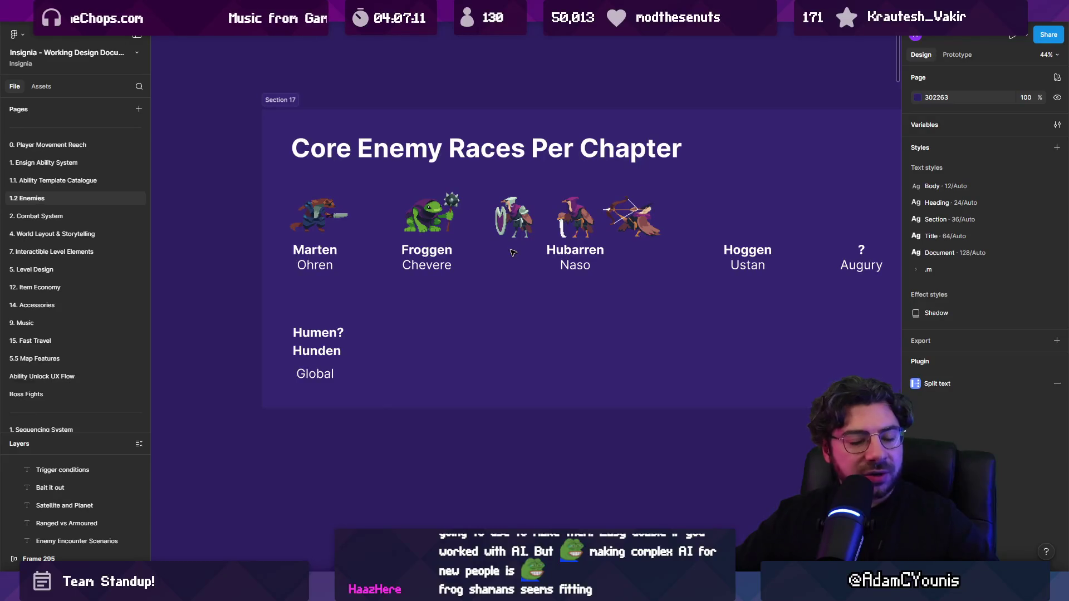
scroll(563, 258, down, 10)
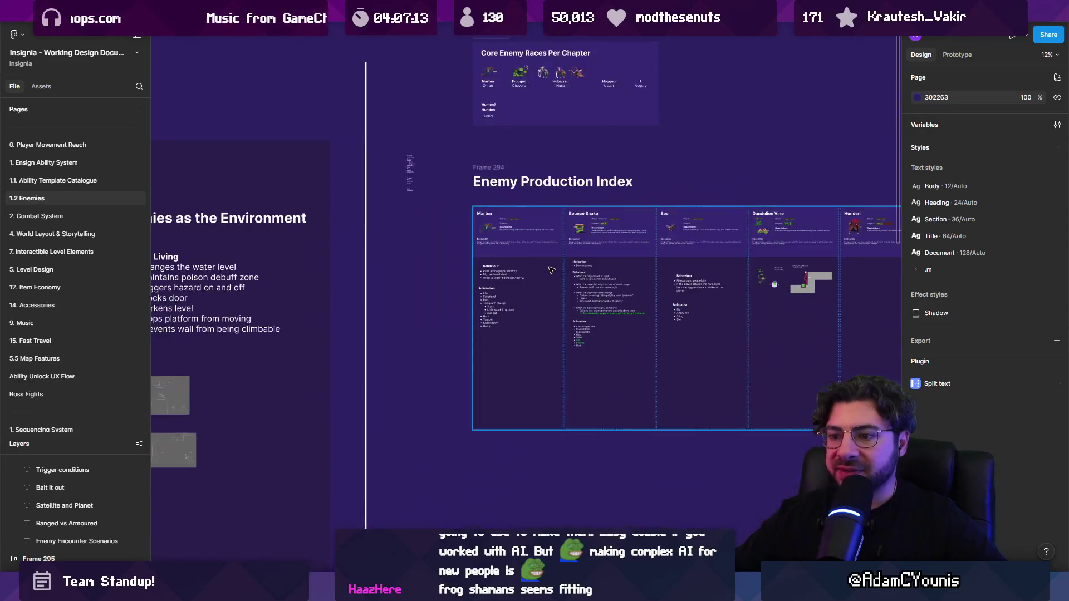
scroll(611, 271, left, 6)
scroll(610, 271, down, 2)
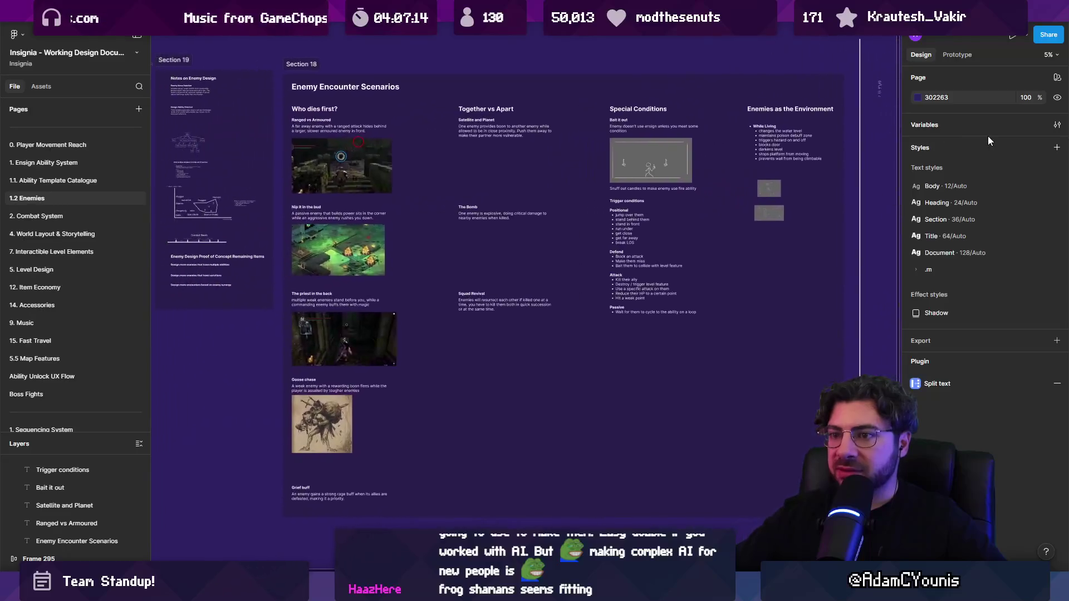
key(alt+Tab)
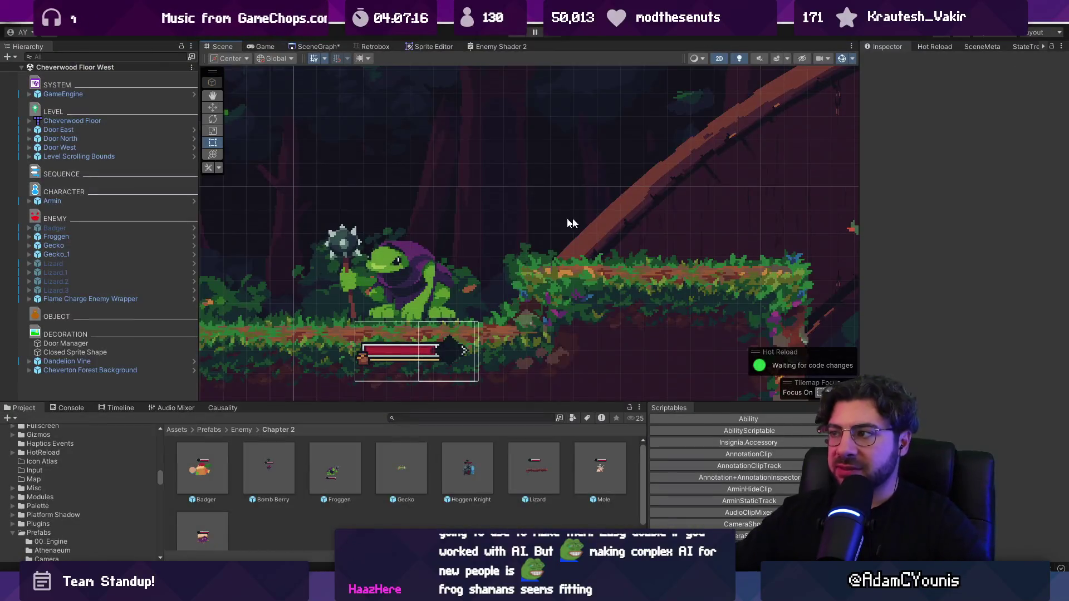
Widen the Inspector, play then pause the game, and show Froggen's StateTree graph.
drag(861, 139, 803, 140)
scroll(400, 281, down, 3)
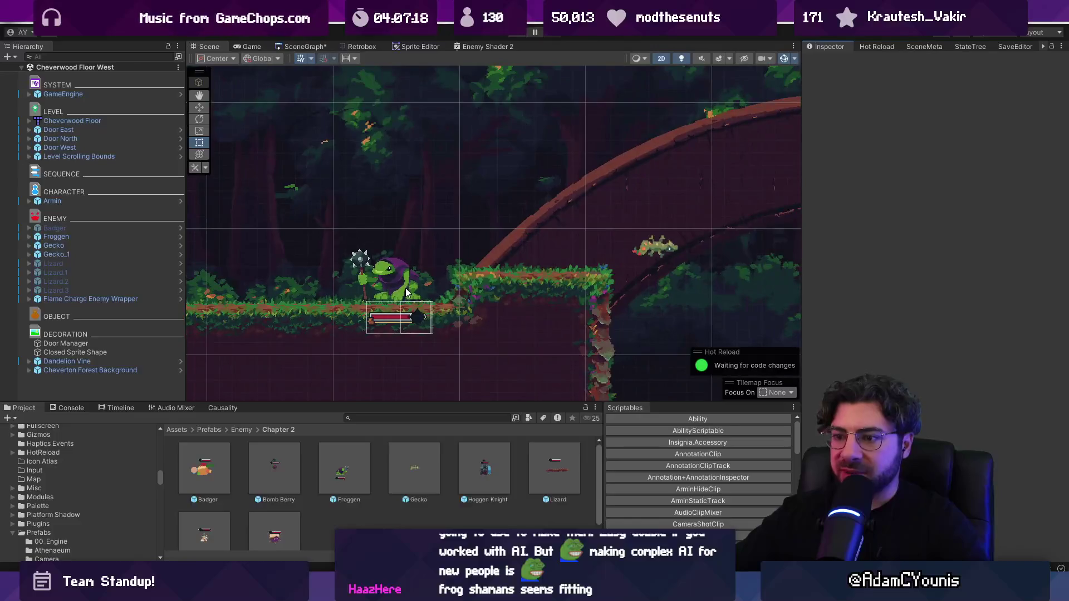
click(515, 35)
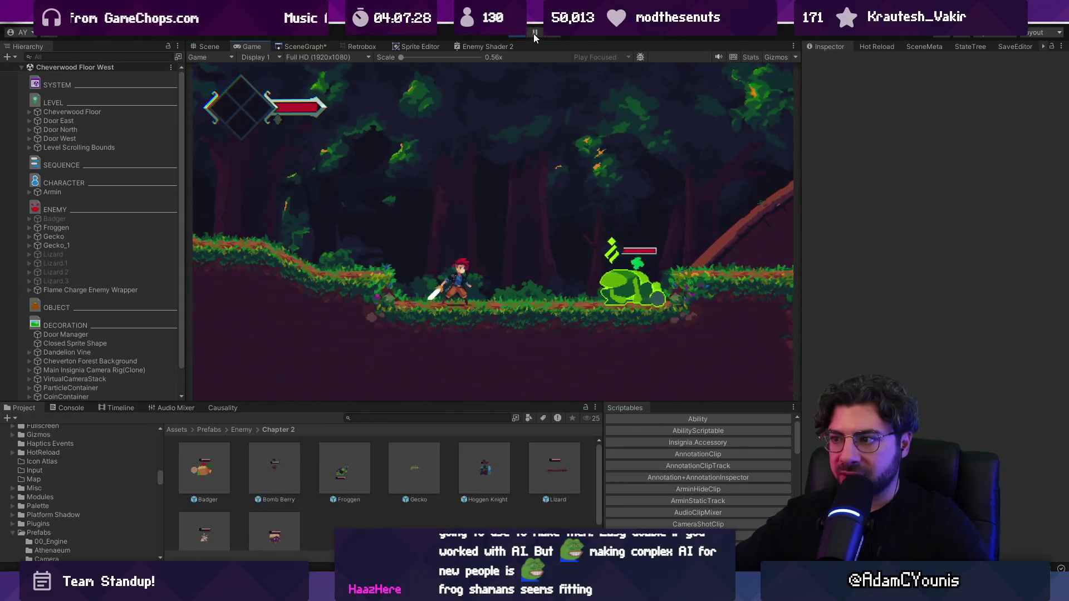
click(534, 33)
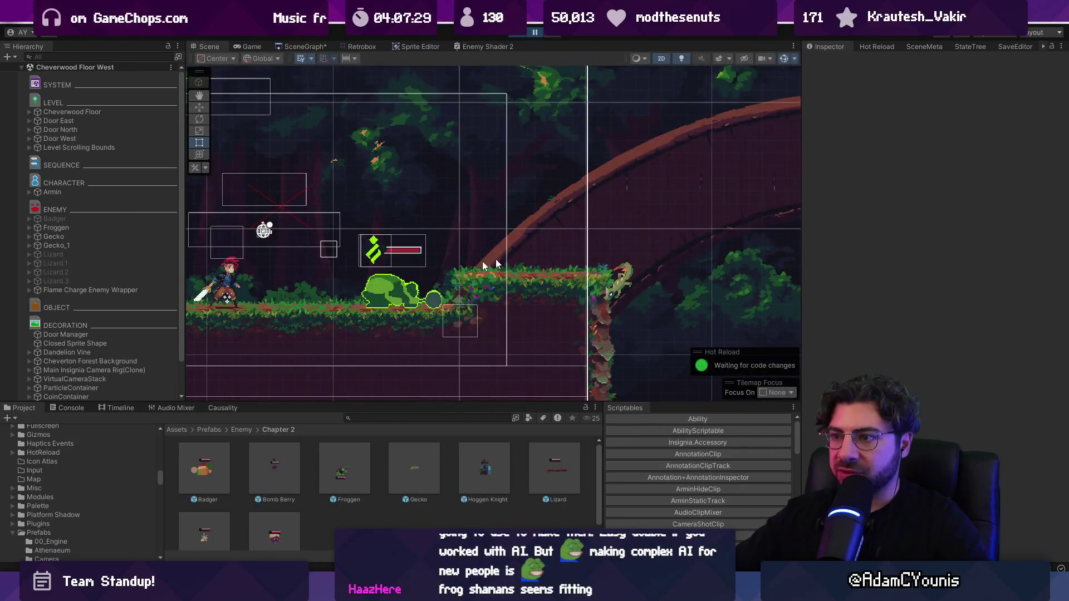
click(99, 227)
click(963, 48)
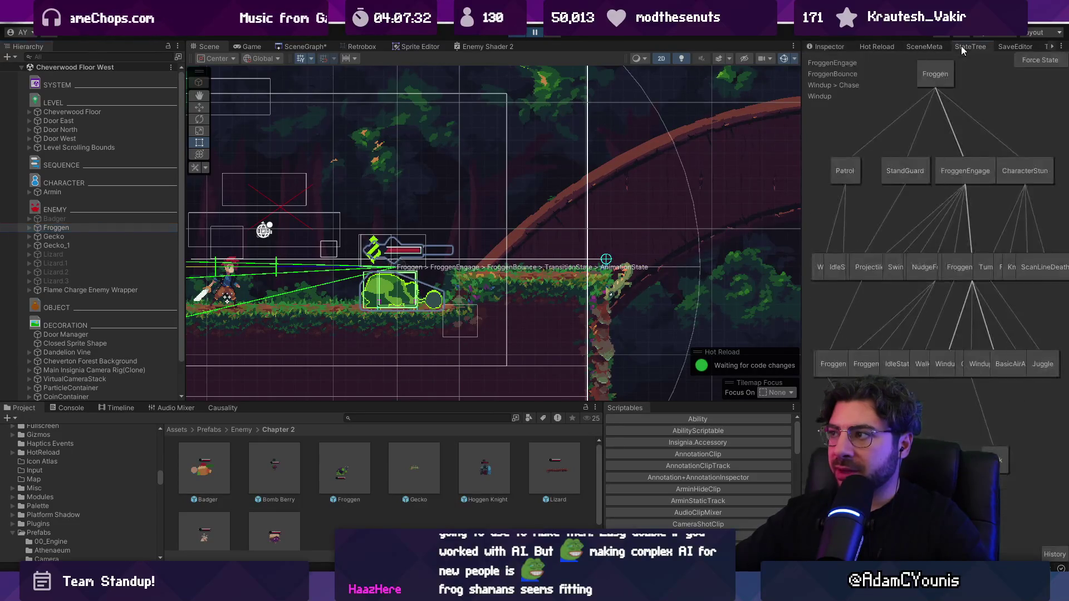
Resize the Scene/StateTree split to follow Froggen's active Windup > Chase path, then go to Aseprite.
drag(801, 122, 400, 120)
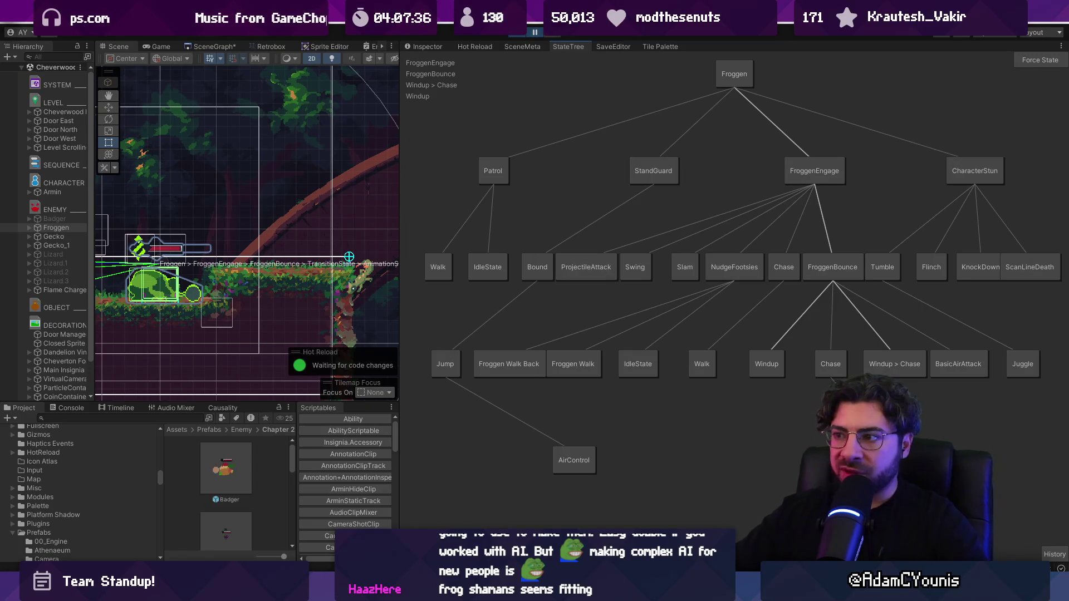
mouse_move(401, 153)
mouse_down()
mouse_move(694, 172)
mouse_move(667, 176)
mouse_up()
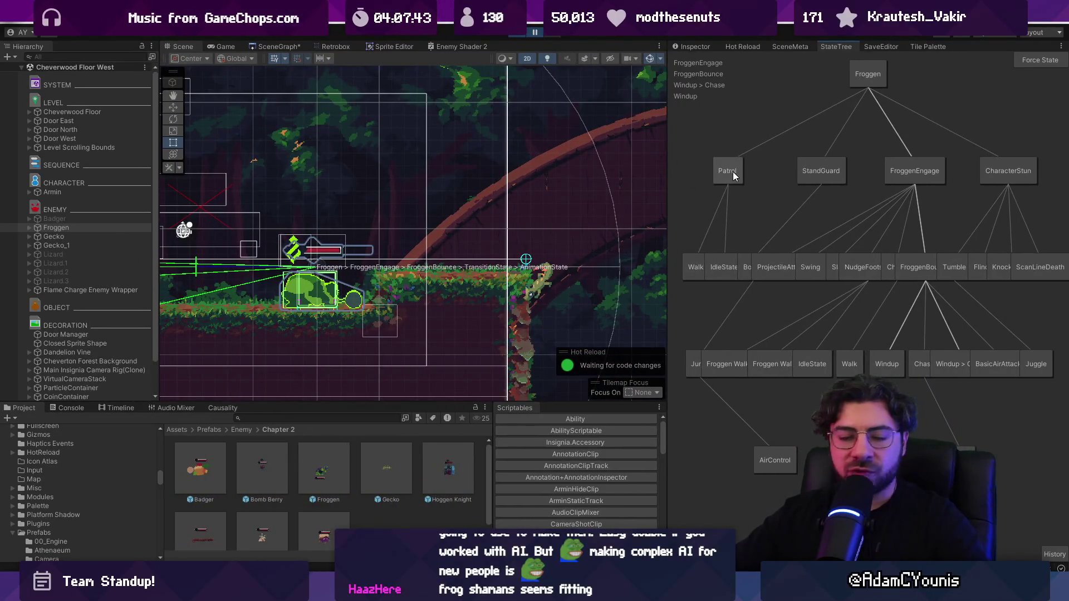
drag(667, 205, 359, 185)
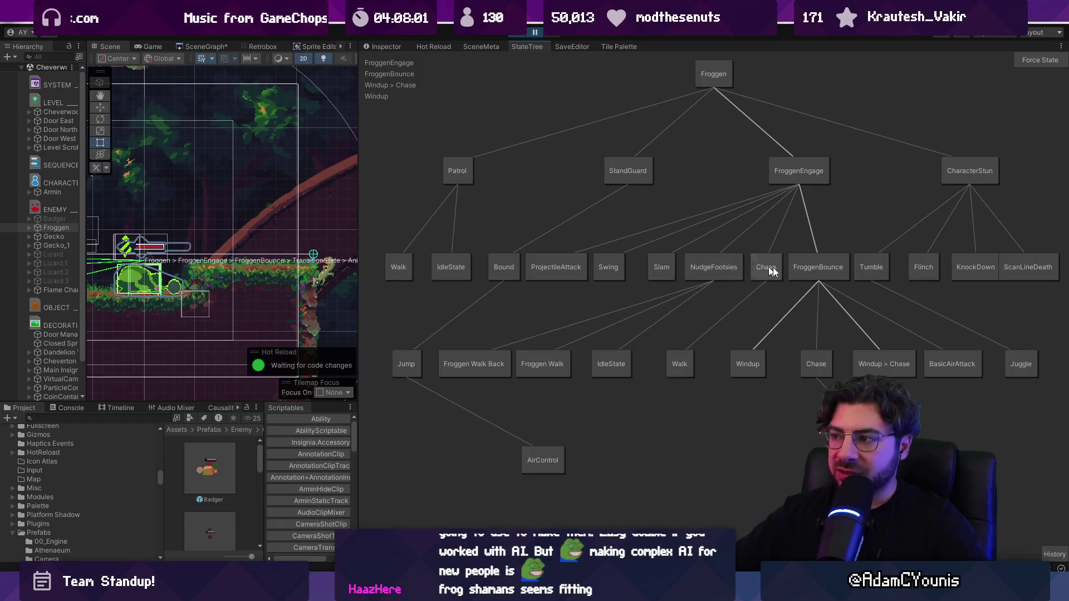
drag(357, 133, 827, 172)
scroll(565, 267, down, 2)
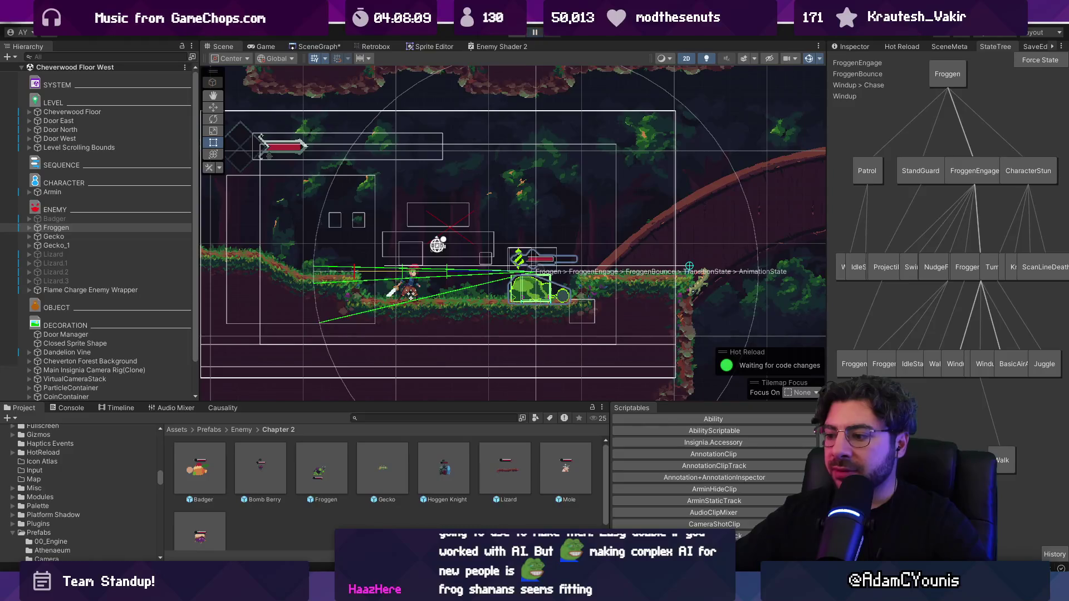
key(alt+Tab)
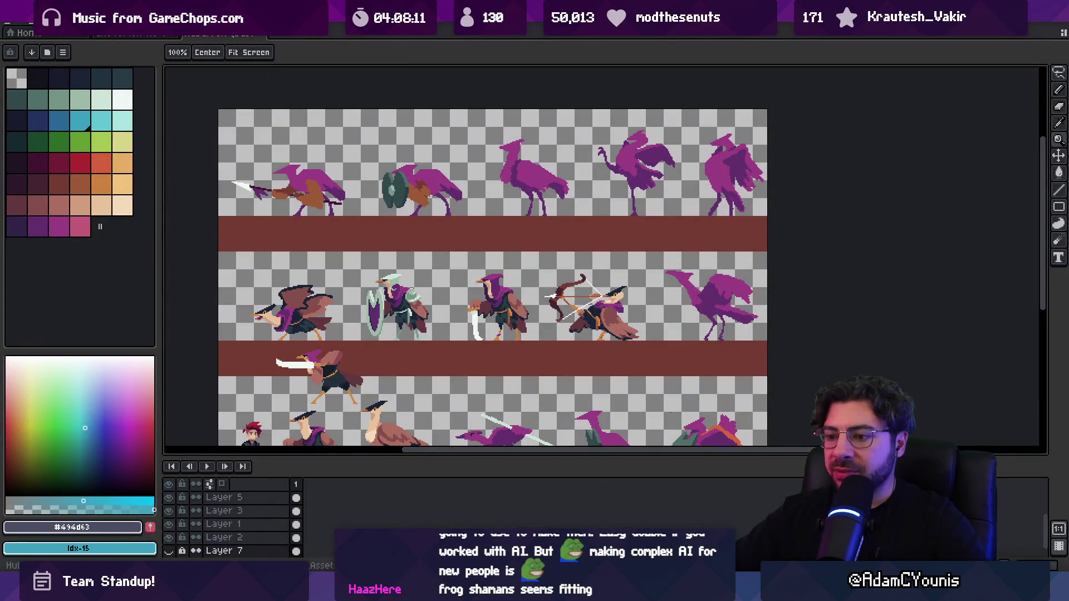
Search Everything for 'gen .ase', preview Froggen.aseprite, then open Froggen 2.aseprite.
key(alt+Tab)
text(froggen .as)
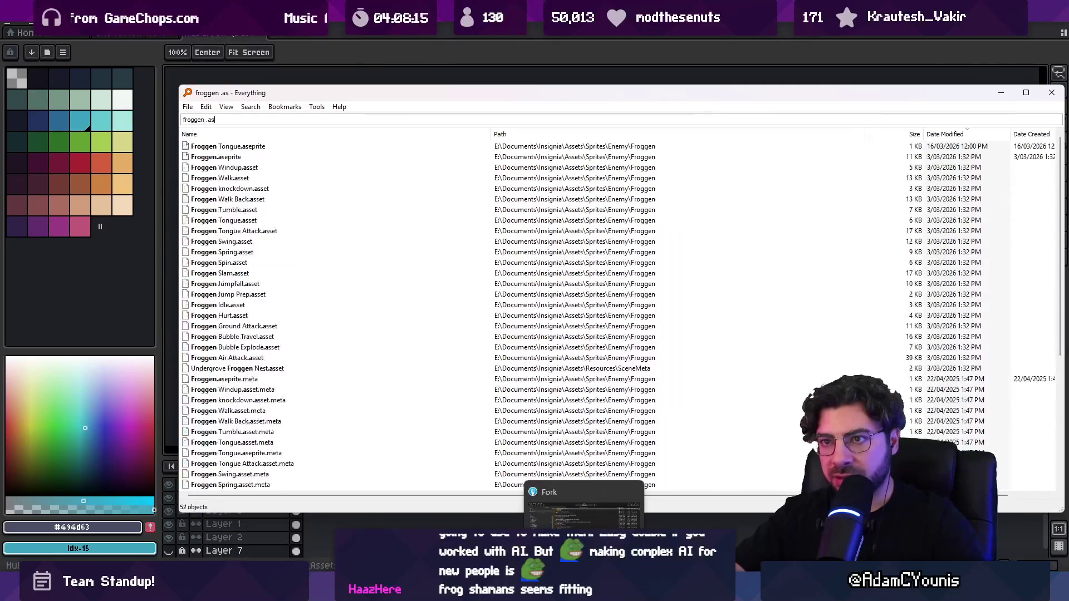
text(e)
key(Down)
key(Down)
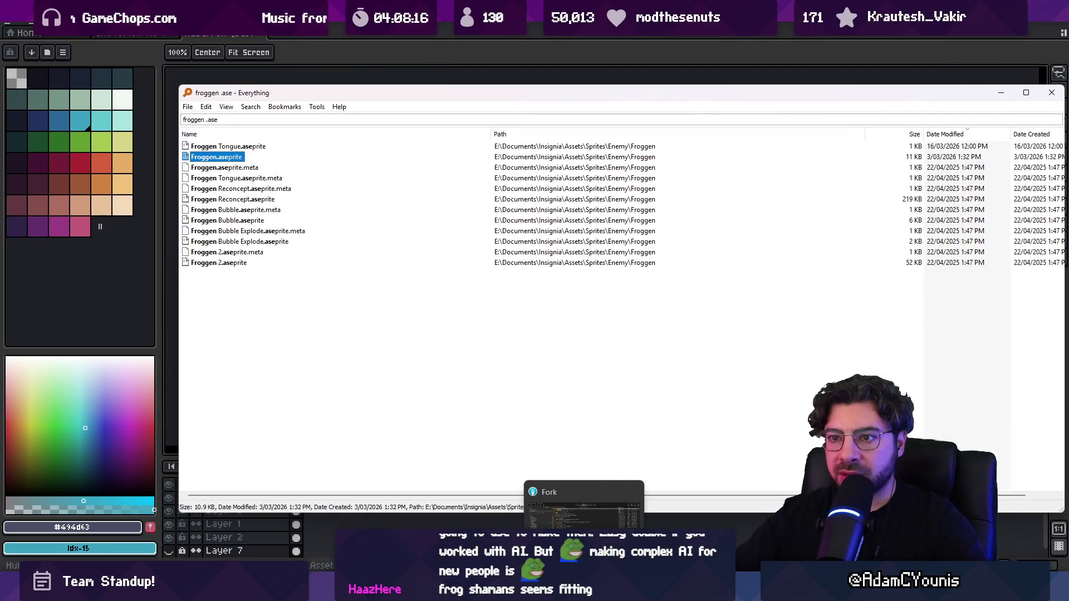
key(Return)
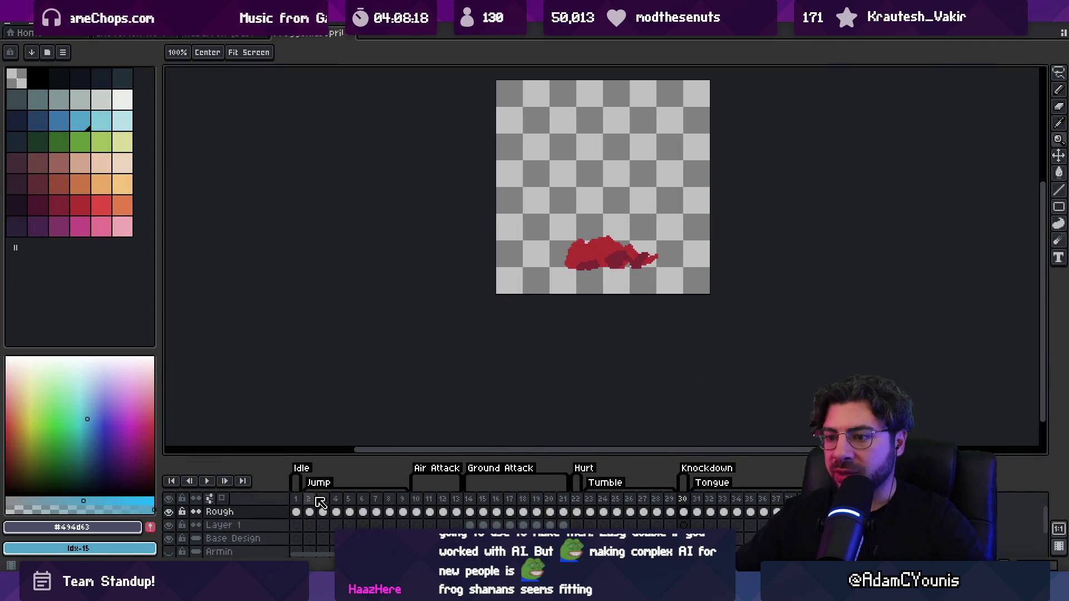
key(v)
key(ctrl+w)
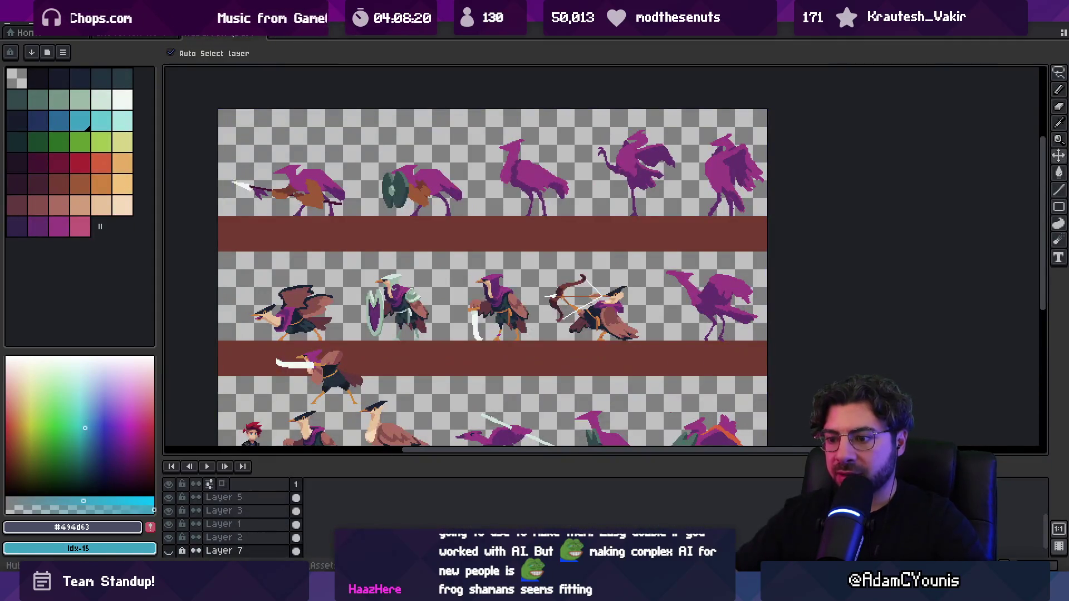
key(alt+Tab)
double_click(247, 266)
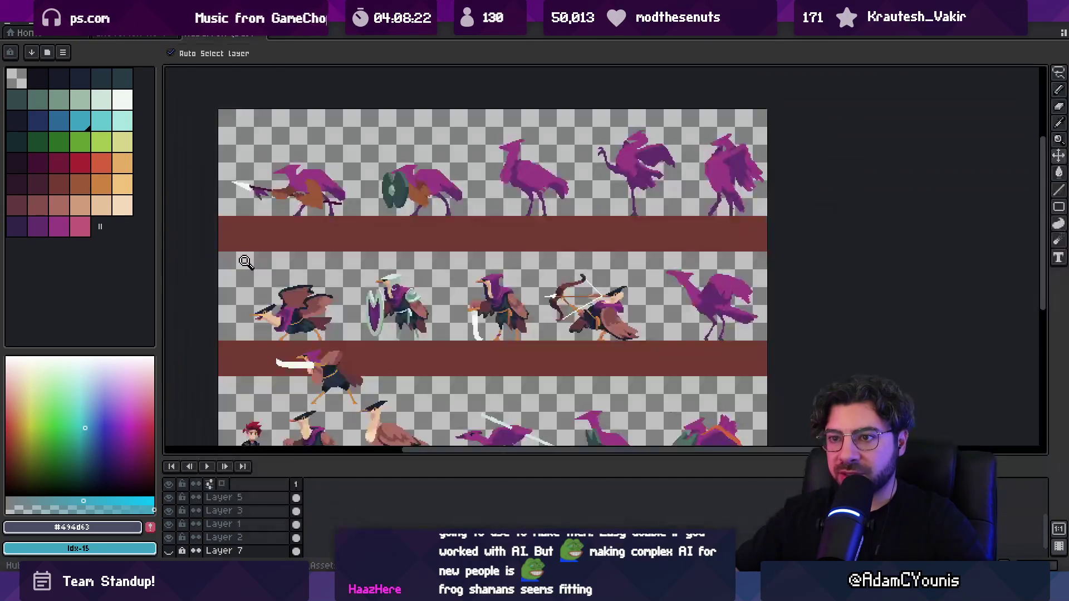
Select frames 1–34 and the Head layer, flatten then undo, and start a new sprite.
mouse_move(295, 499)
mouse_down()
mouse_move(582, 500)
mouse_move(749, 473)
mouse_move(757, 499)
mouse_move(295, 500)
mouse_up()
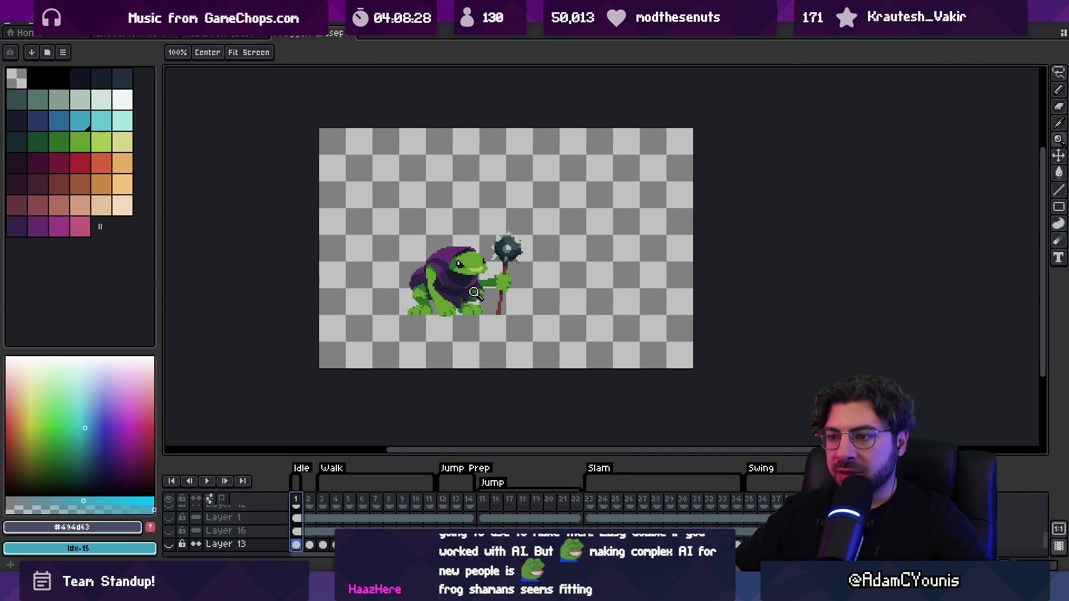
ctrl+click(467, 293)
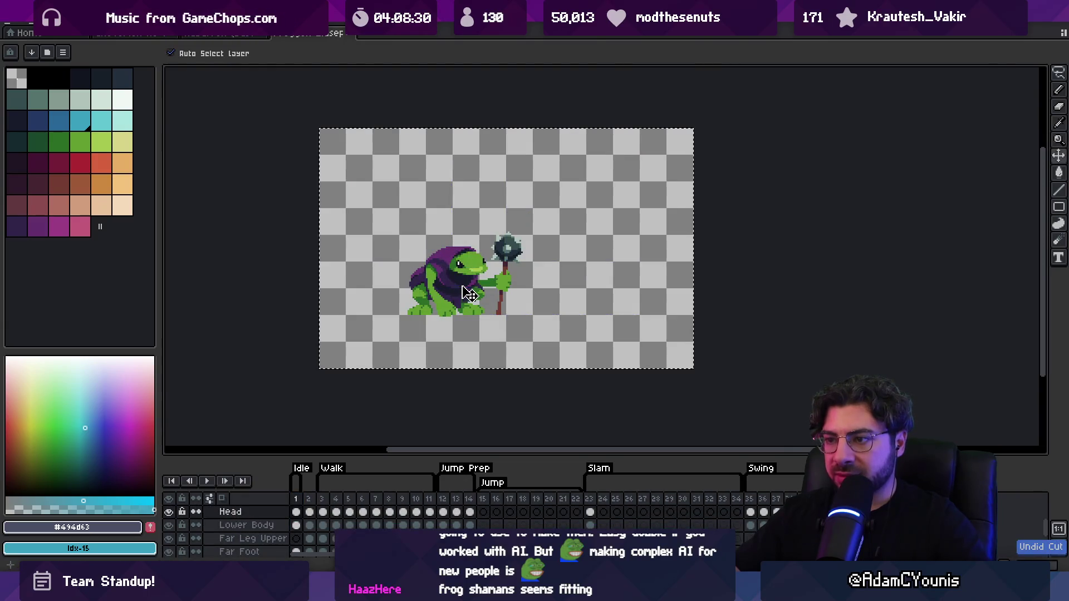
right_click(267, 511)
click(309, 566)
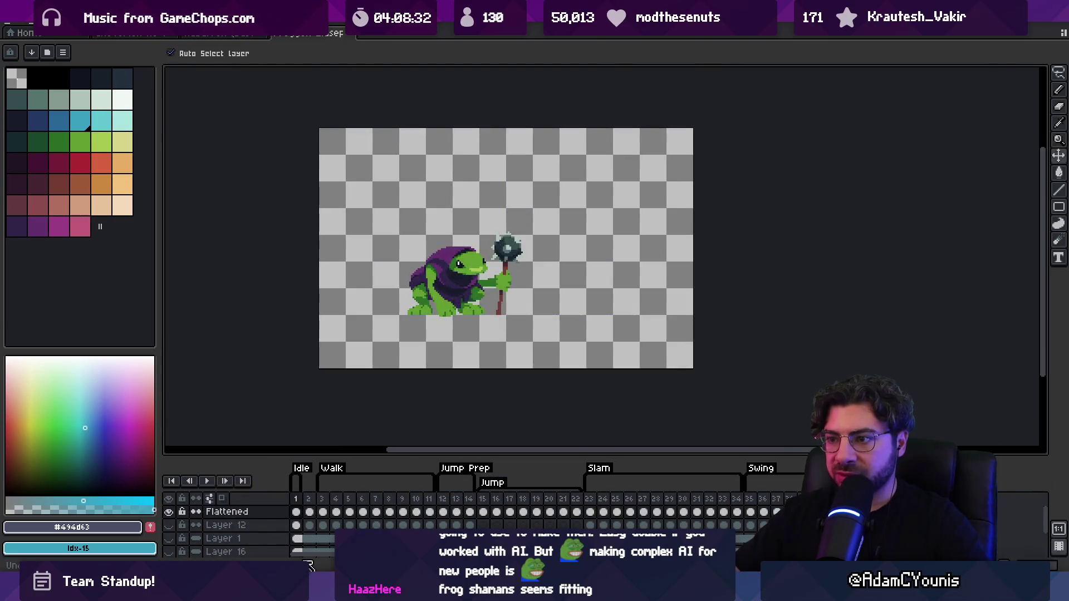
key(ctrl+z)
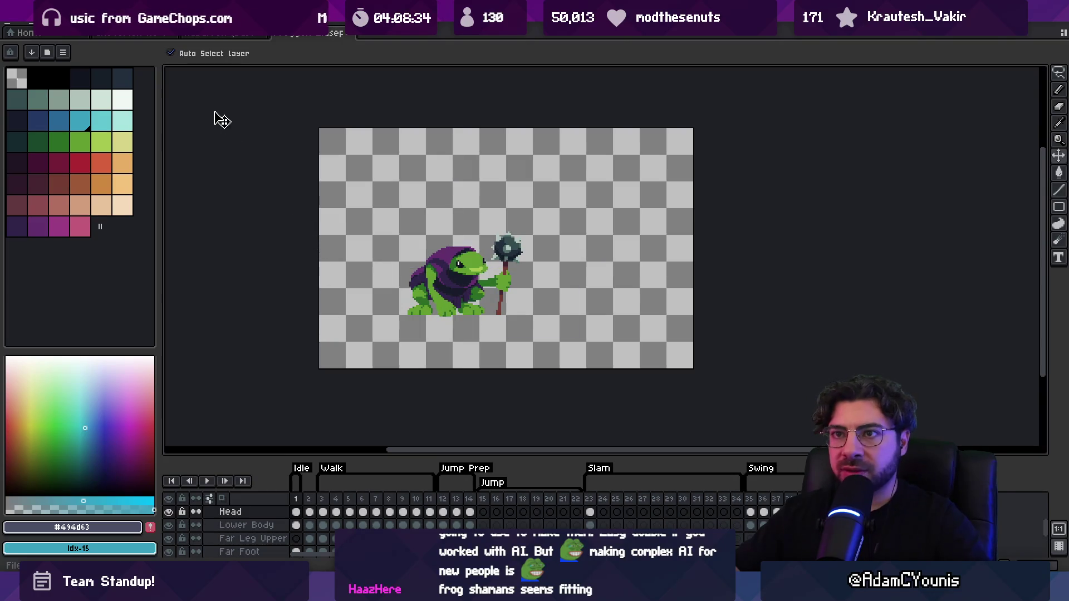
click(14, 26)
click(64, 56)
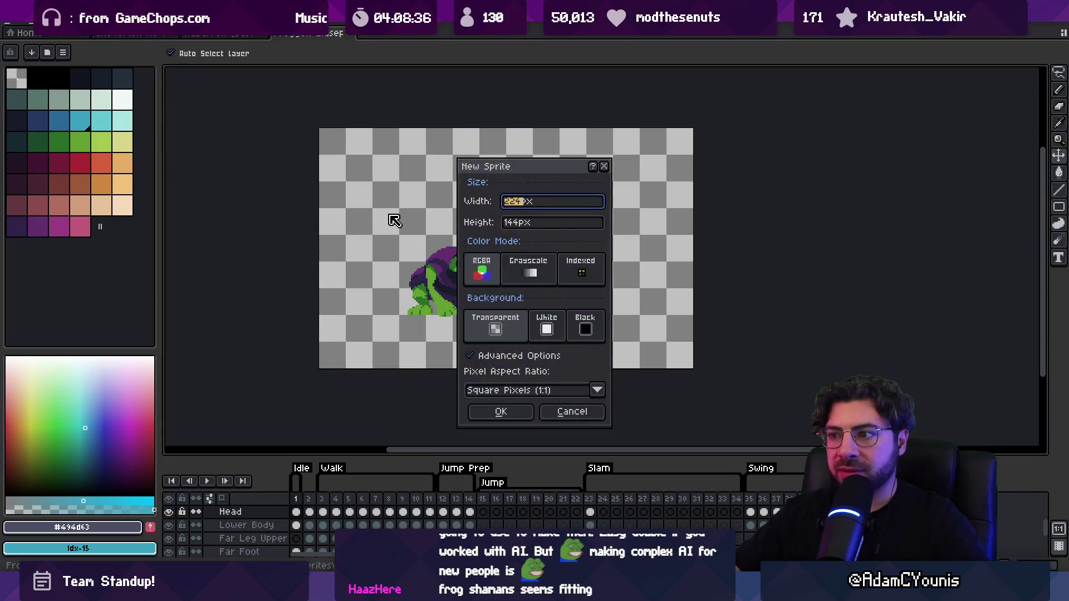
Confirm the 224×144 new sprite and paste the copied purple-hooded frog into it.
key(Return)
key(ctrl+v)
key(Return)
scroll(621, 266, up, 4)
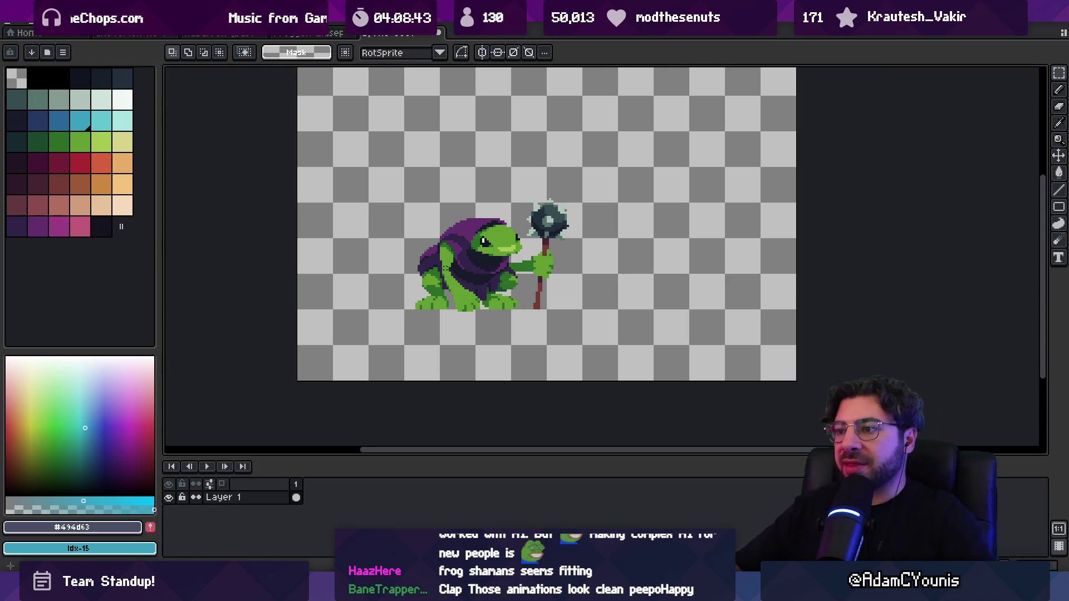
Review the Froggen animation's Walk, Slam and Swing frames, ending back on frame 1.
click(214, 33)
click(301, 32)
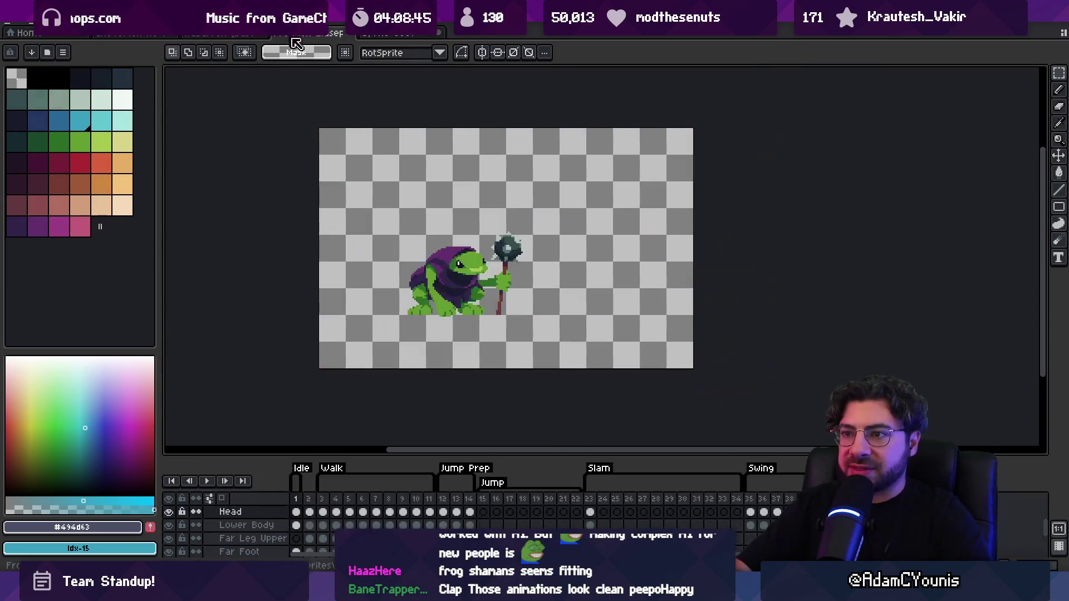
click(324, 500)
key(Return)
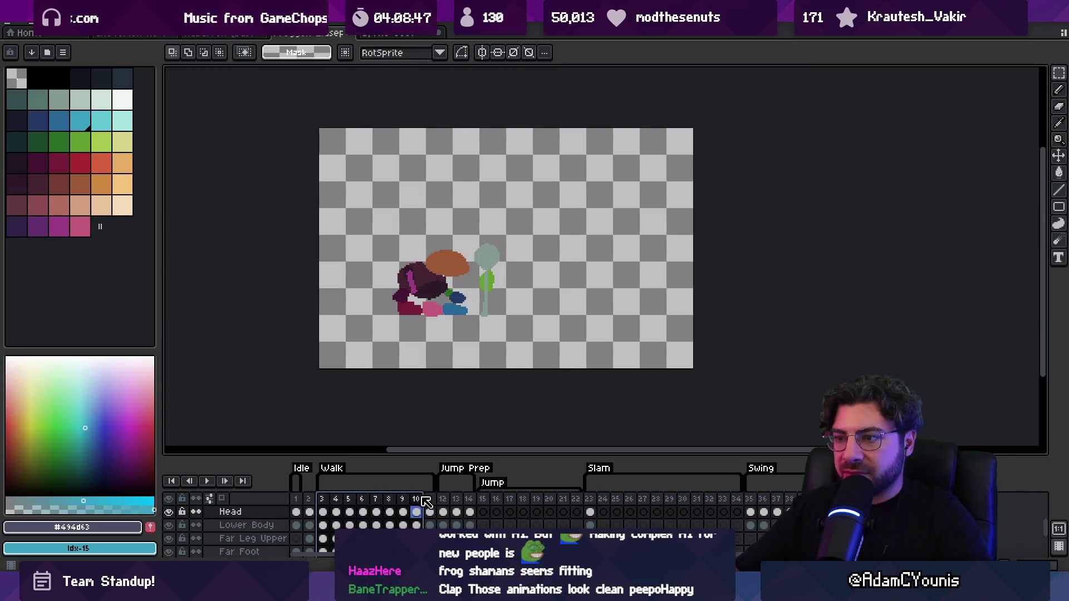
drag(350, 504, 649, 497)
mouse_move(680, 493)
mouse_down()
mouse_move(807, 499)
mouse_move(785, 498)
mouse_up()
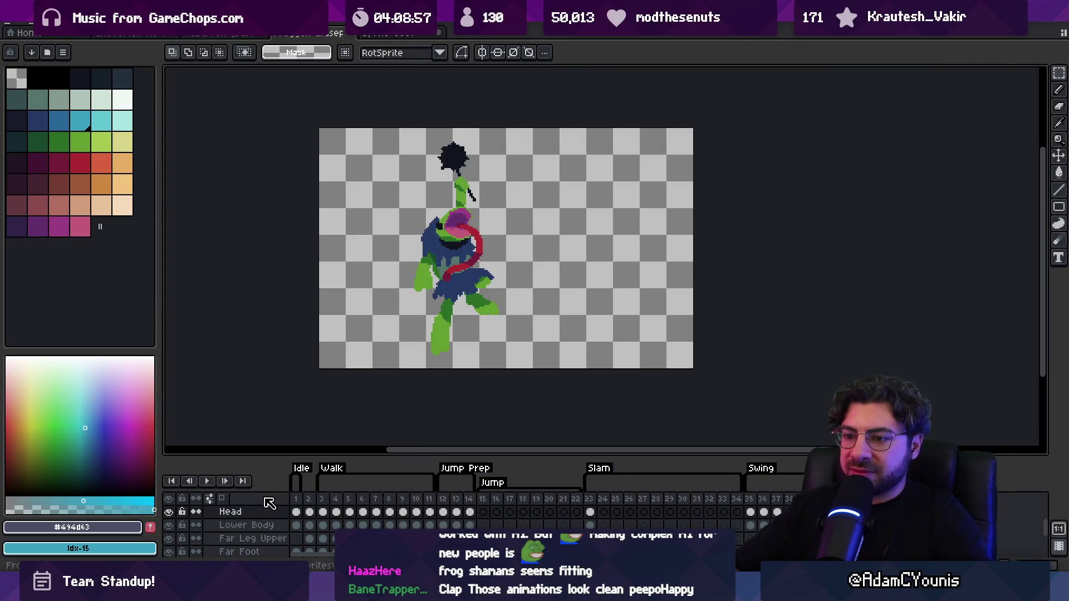
click(296, 498)
Zoom in and out on the frog, recentre the single-layer sheet, then reopen the Frogger document.
key(z)
click(445, 281)
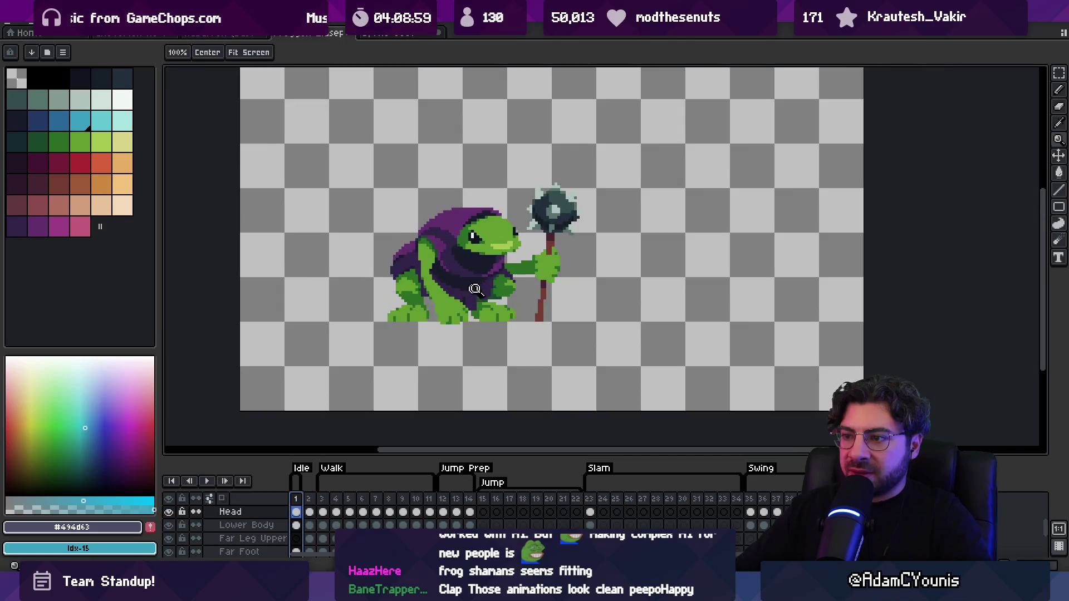
right_click(482, 281)
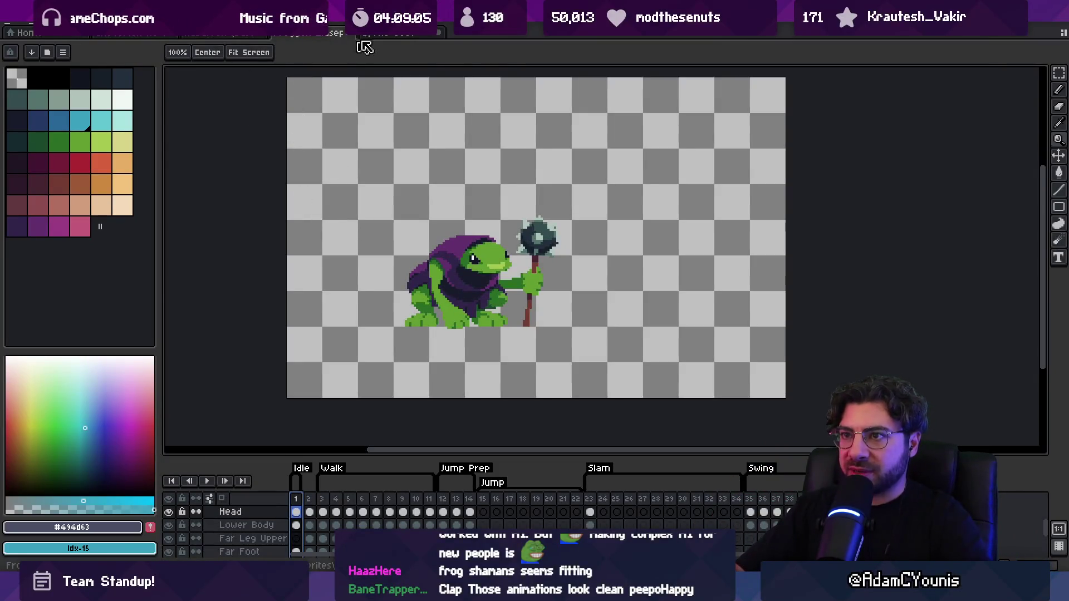
click(387, 34)
drag(440, 127, 407, 137)
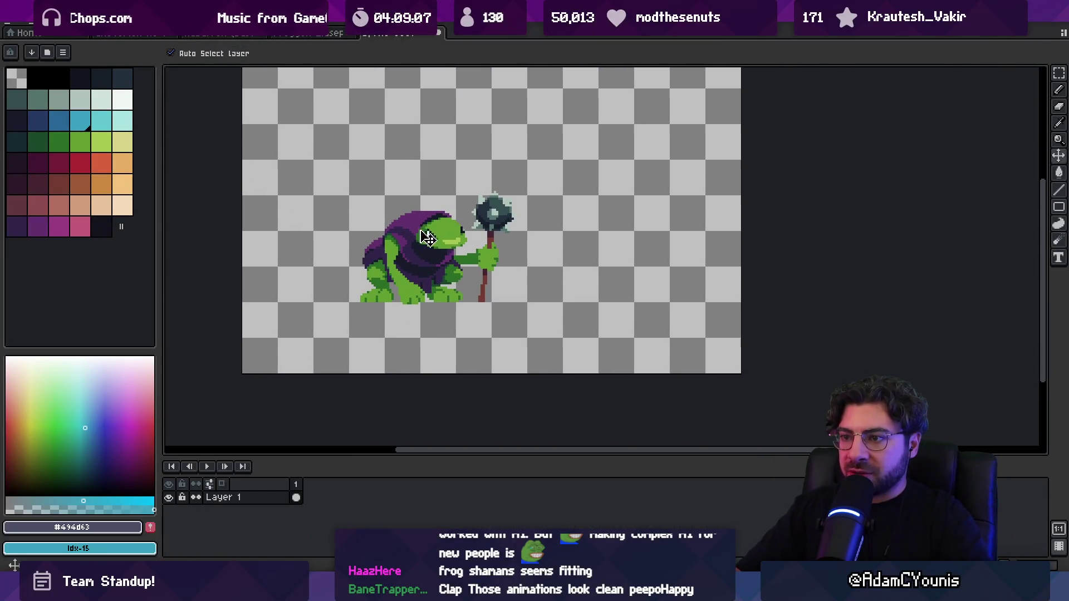
click(307, 33)
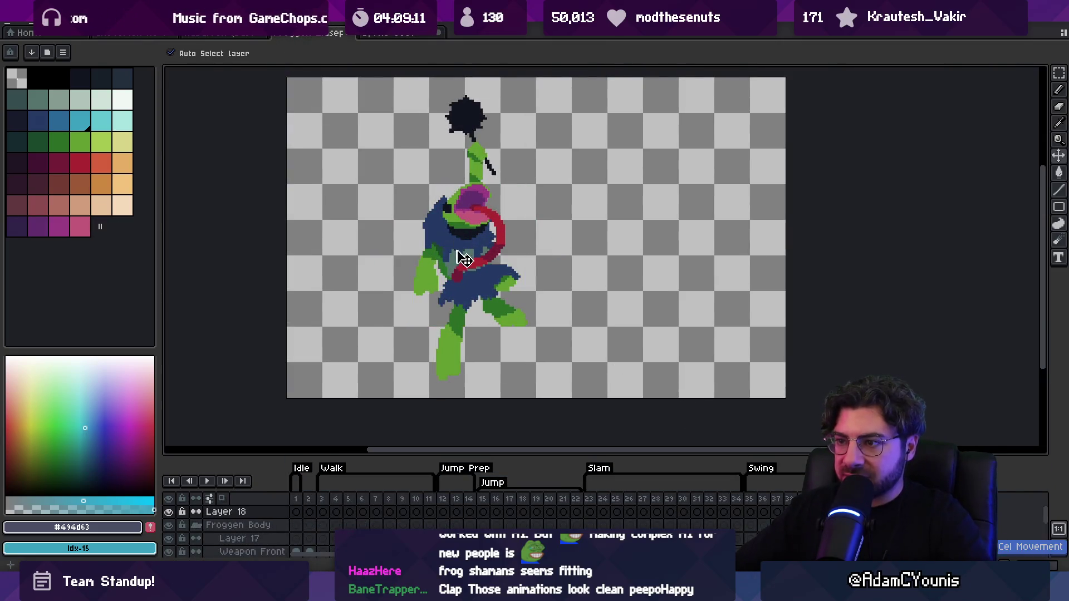
Make and clear an oval selection around the frog, then zoom into frame 1's cel.
scroll(462, 257, up, 4)
scroll(502, 242, down, 3)
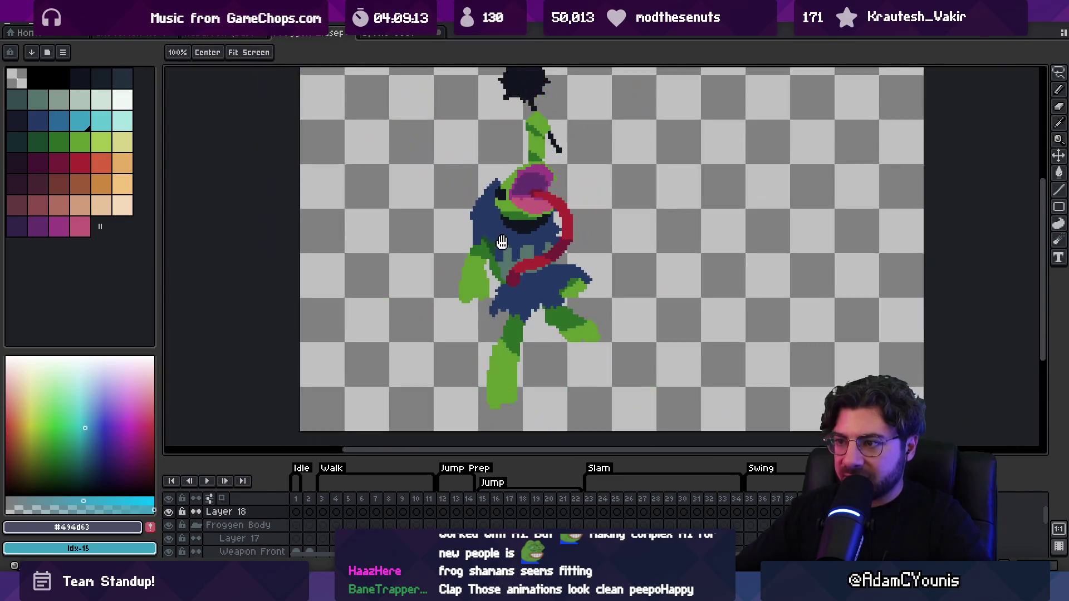
scroll(501, 242, down, 1)
drag(548, 152, 537, 136)
click(446, 135)
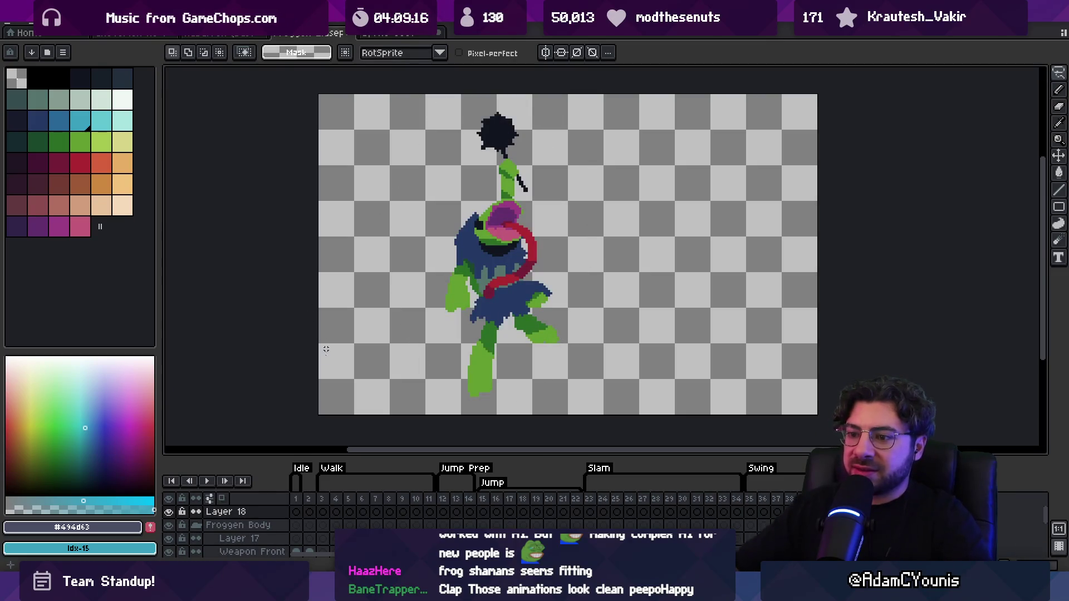
click(296, 511)
key(z)
click(538, 245)
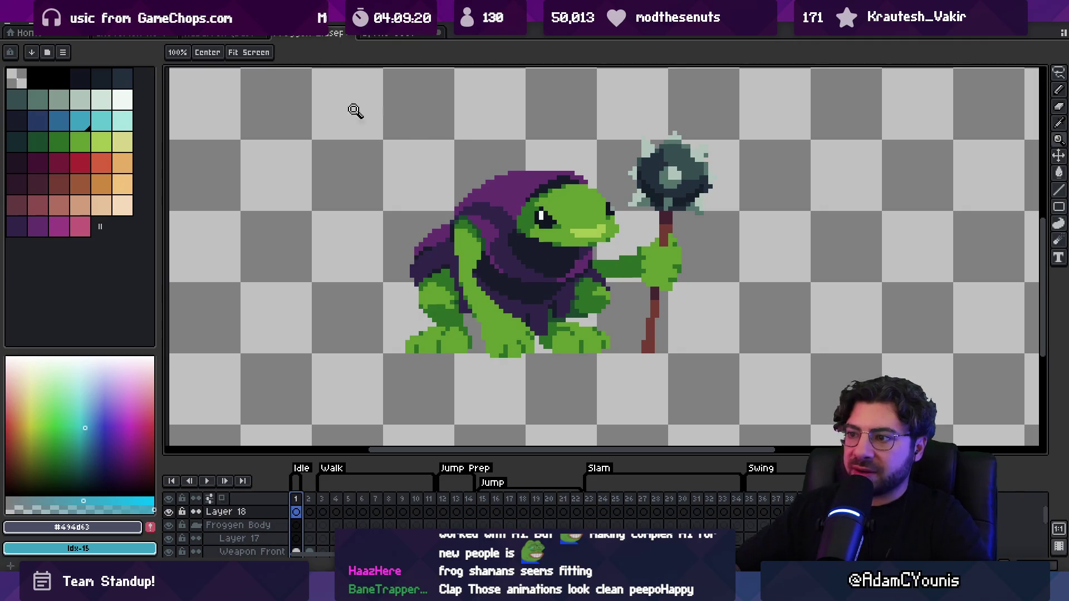
Move the purple-hooded frog to the left of the single-layer sprite and sample its green.
key(ctrl+Tab)
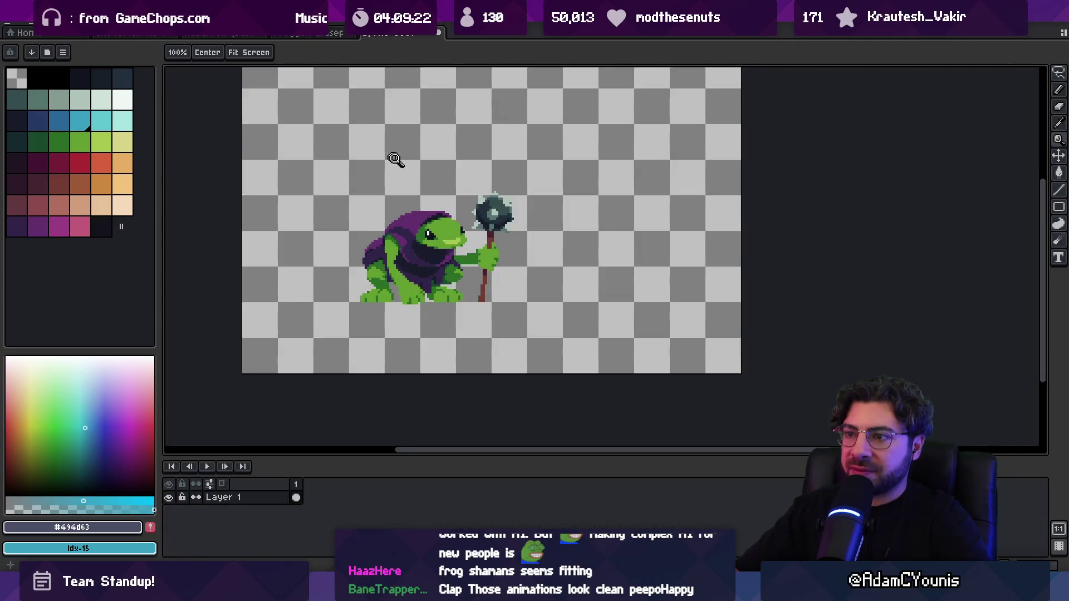
key(v)
drag(390, 243, 342, 248)
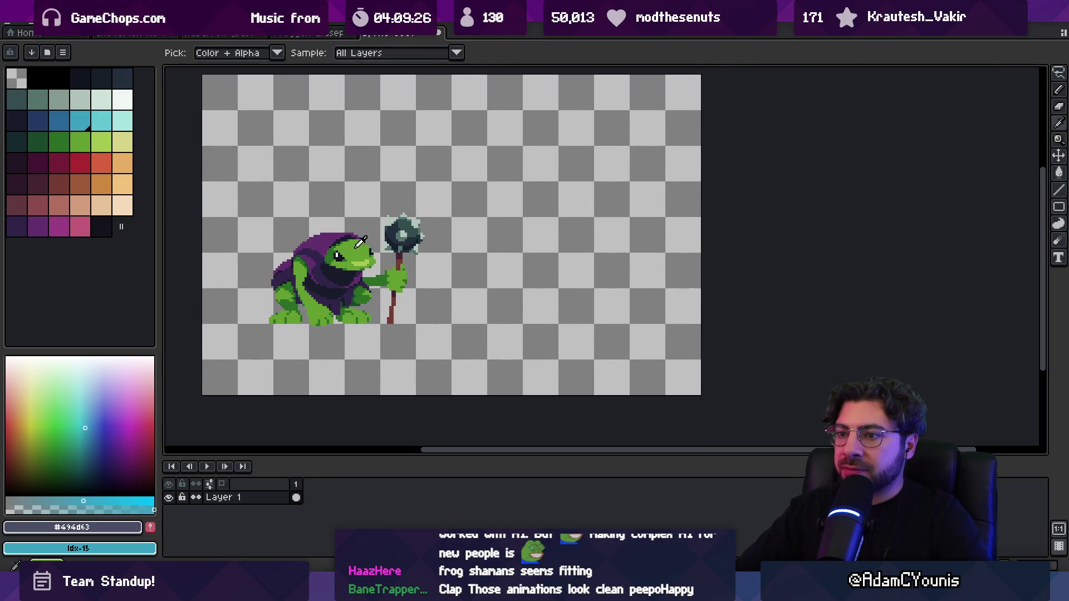
alt+click(361, 242)
key(b)
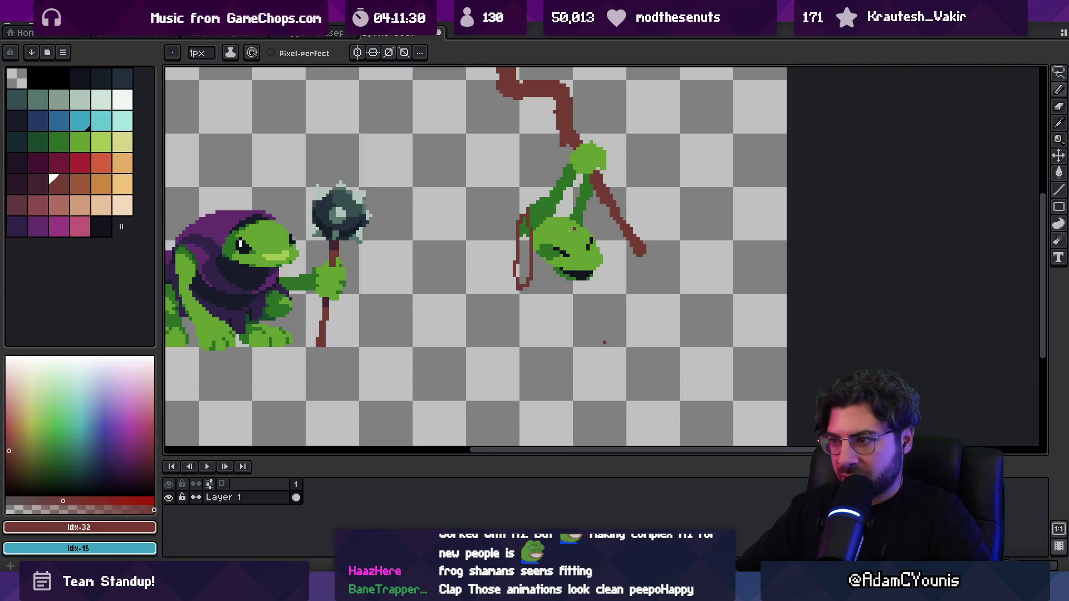
Fill the red outline's interior with dark plum and sample #452531.
click(38, 185)
key(g)
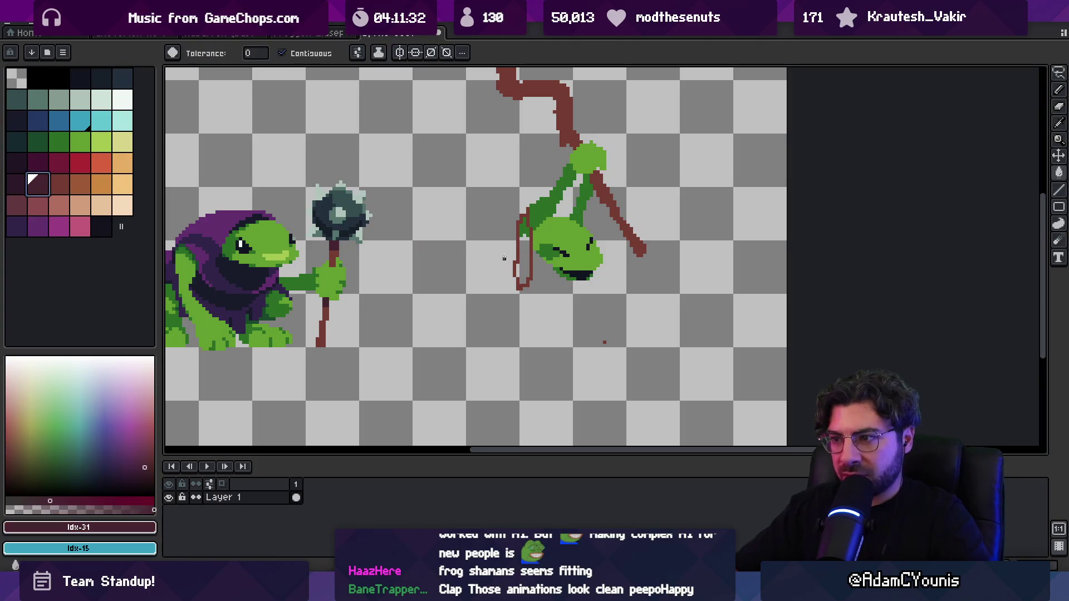
click(529, 254)
alt+click(526, 235)
key(b)
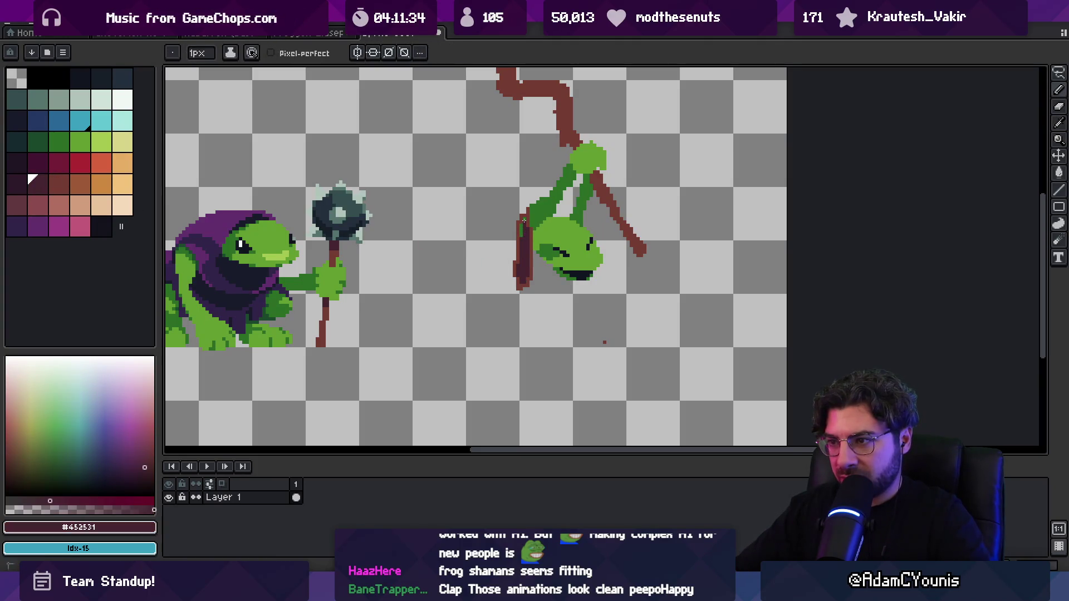
Sample brown #743c33 and draw the brown cloak on the frog's left side.
alt+click(532, 219)
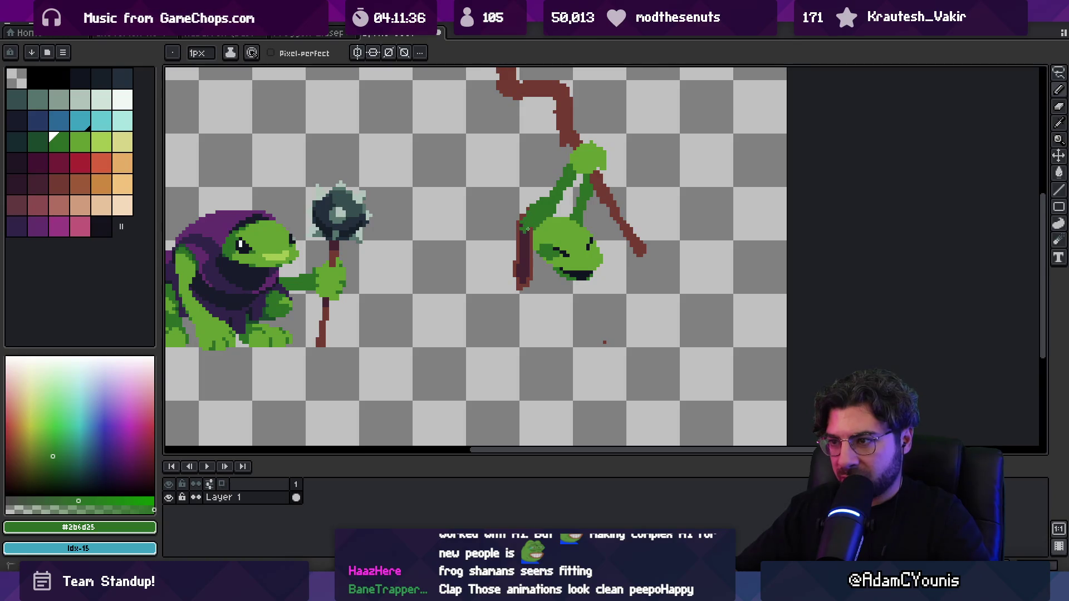
alt+click(516, 233)
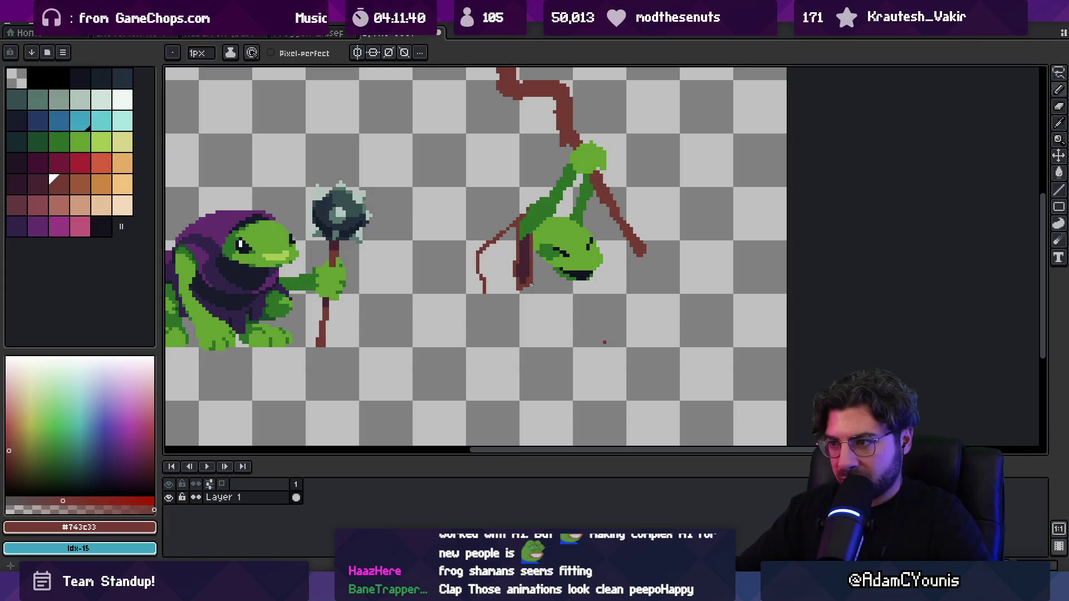
drag(508, 297, 518, 292)
Trim away the cloak's left edge and pick dark plum #452531 for the robe outline.
key(z)
scroll(522, 227, down, 1)
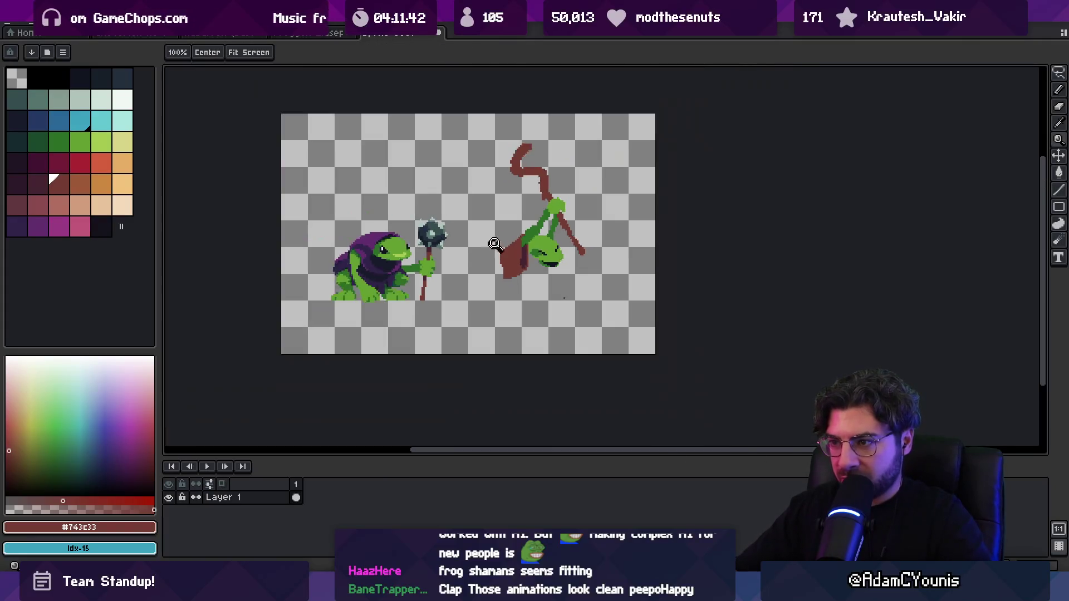
scroll(522, 227, up, 1)
key(b)
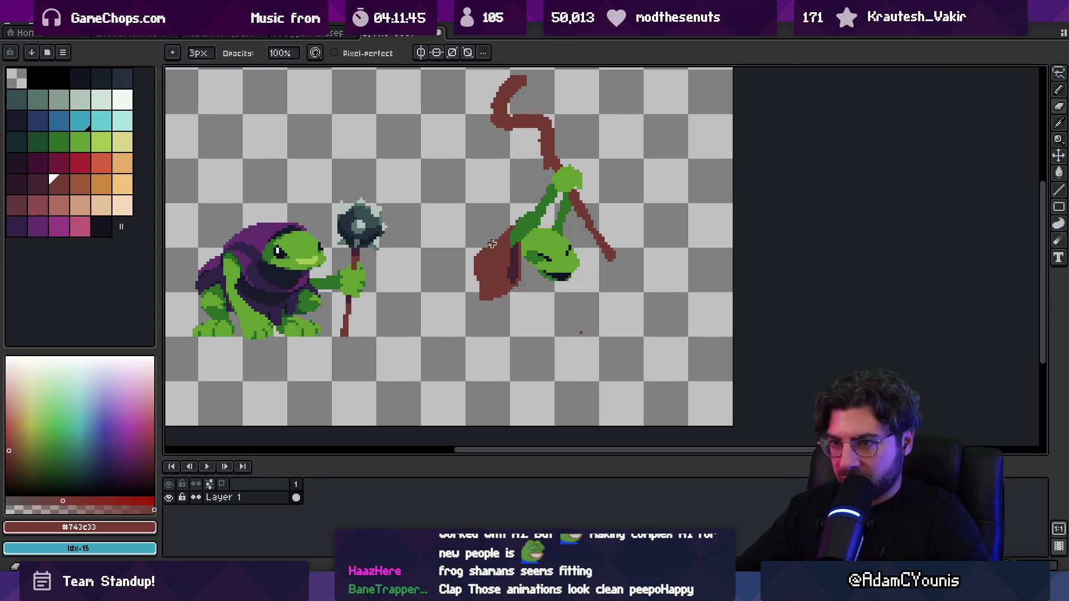
mouse_move(486, 234)
mouse_down()
mouse_move(480, 282)
mouse_move(498, 273)
mouse_move(528, 287)
mouse_up()
key(e)
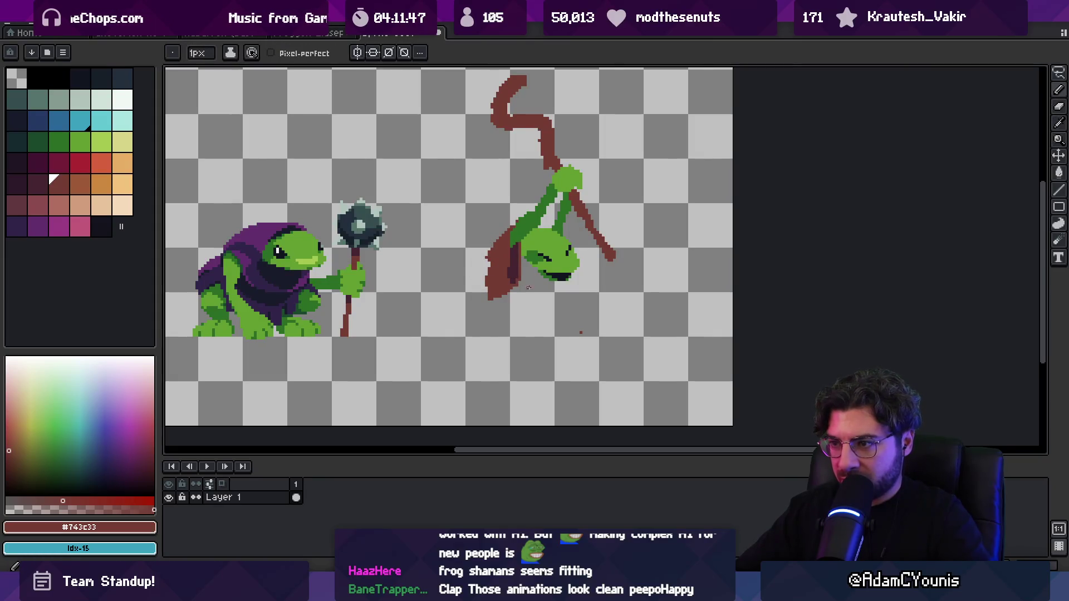
alt+click(513, 266)
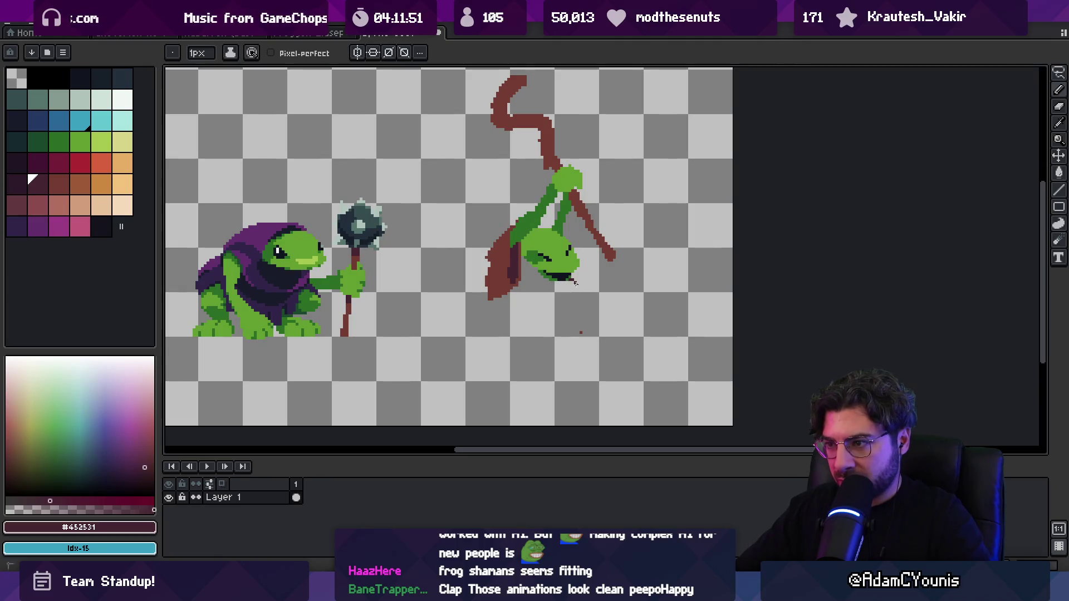
Fill the robe outline dark and paint a green #639d30 foot at the robe's bottom right.
key(g)
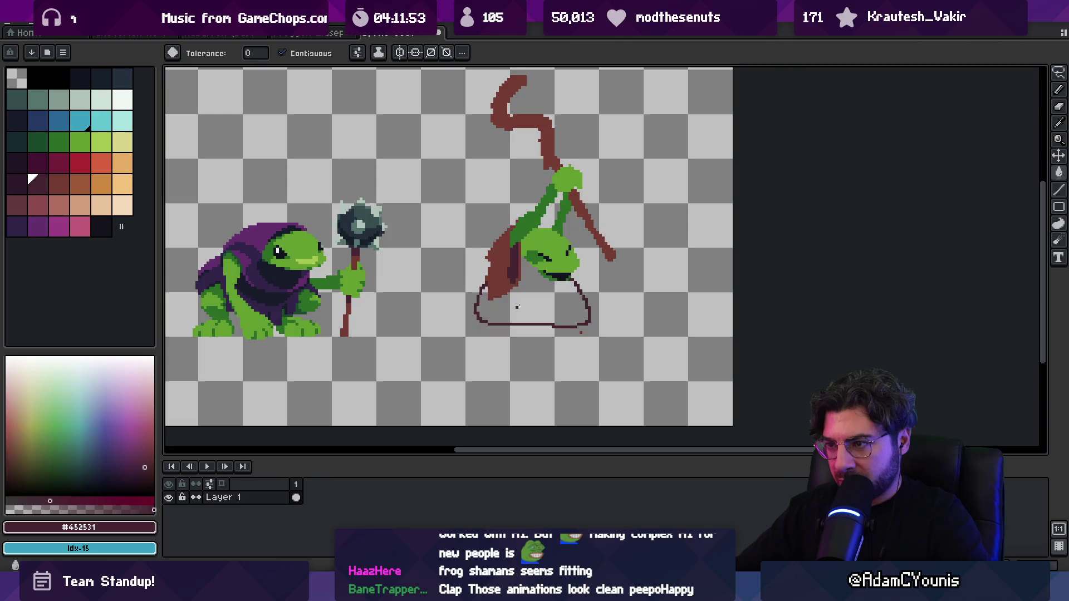
click(537, 303)
alt+click(495, 245)
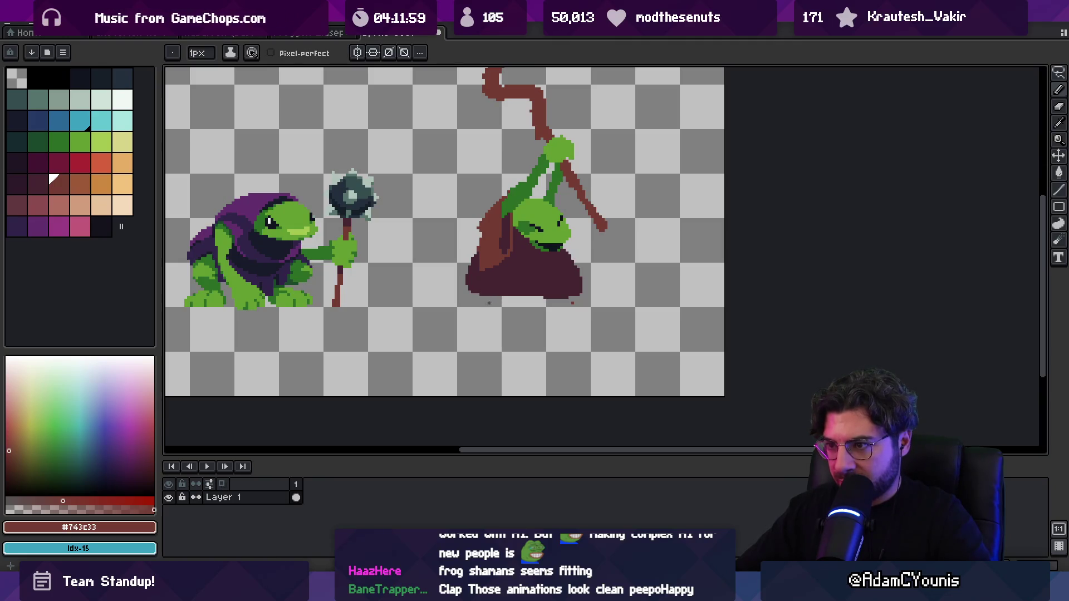
alt+click(532, 209)
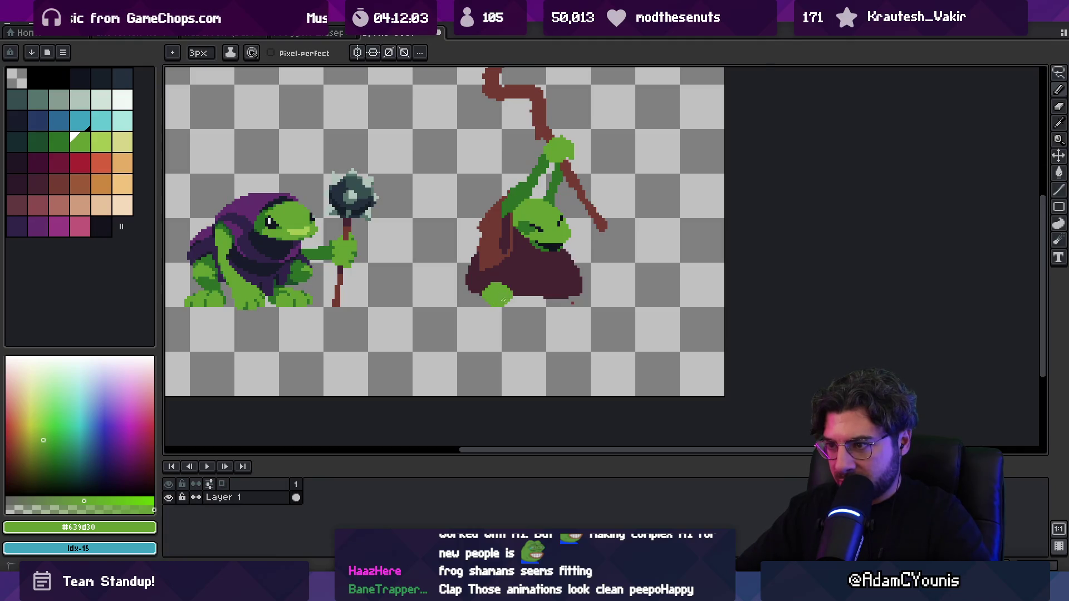
drag(563, 292, 582, 294)
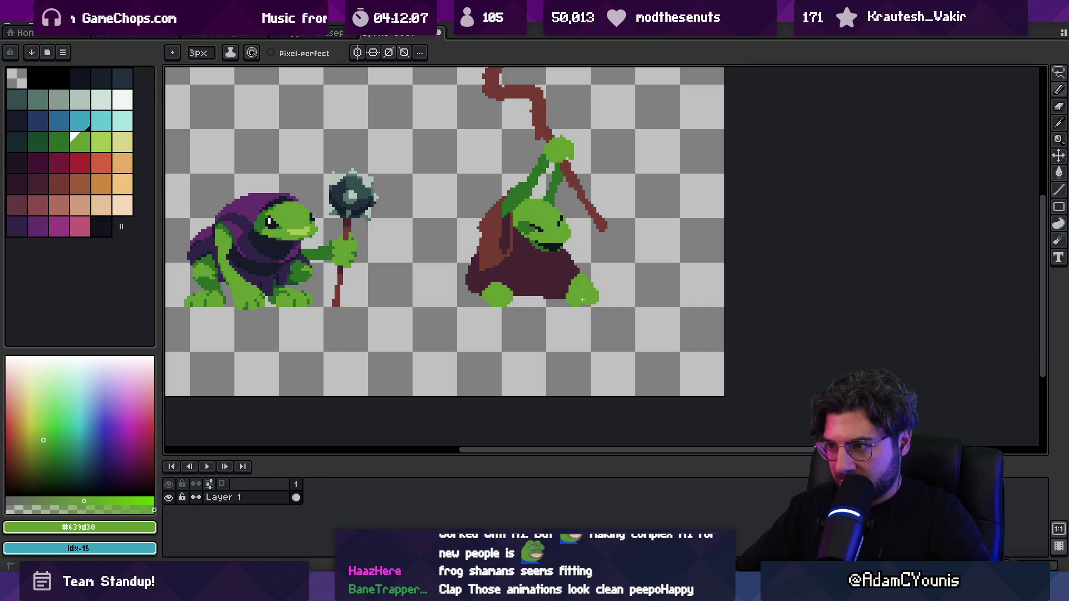
Extend the brown #743c33 robe hem between the feet.
alt+click(513, 284)
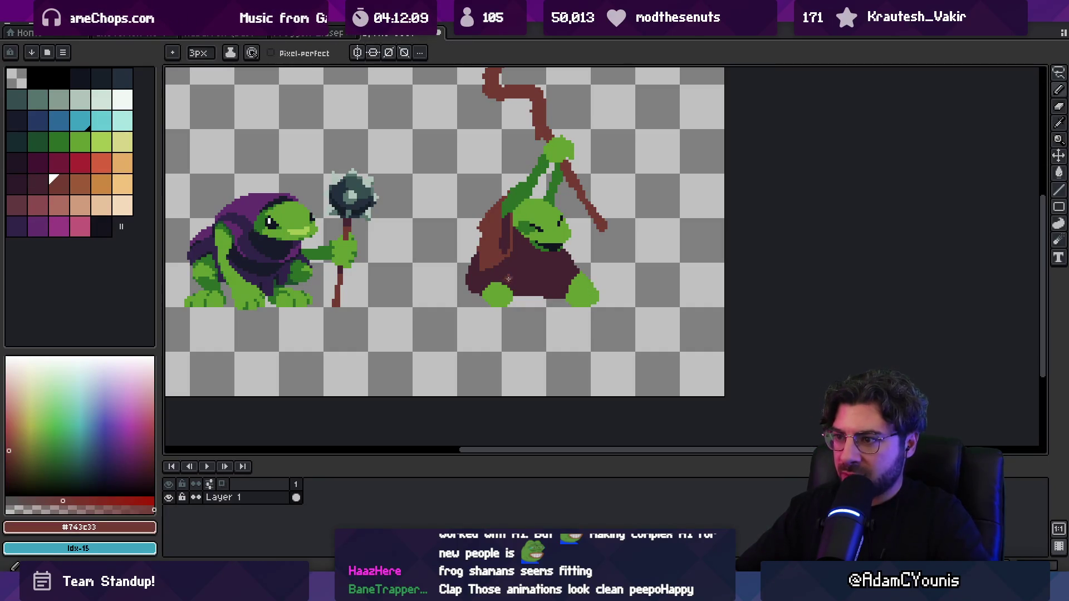
mouse_move(511, 282)
mouse_down()
mouse_move(526, 301)
mouse_move(555, 294)
mouse_move(571, 274)
mouse_up()
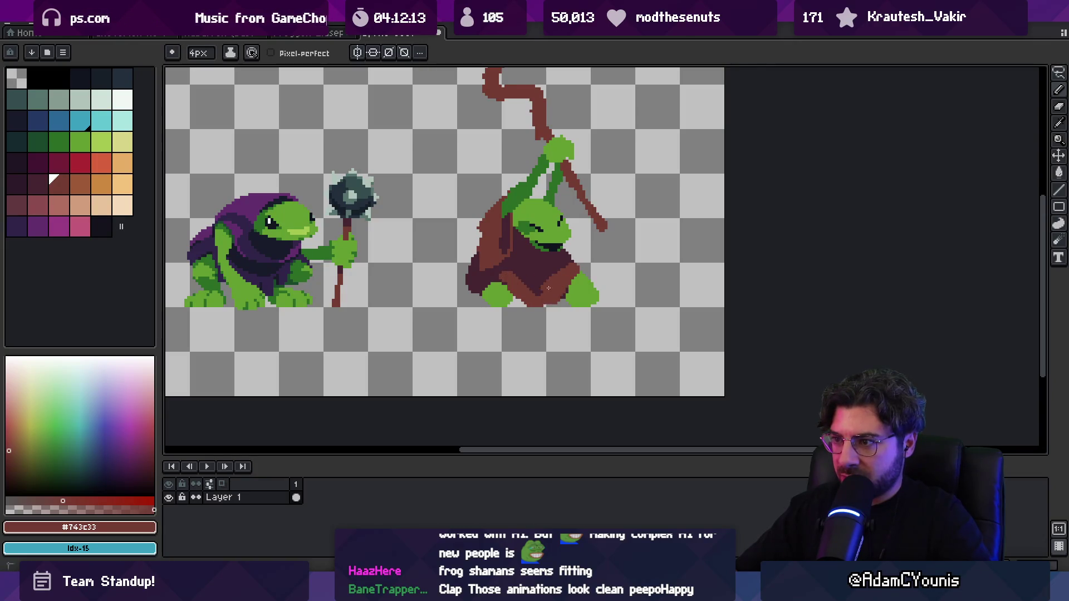
key(e)
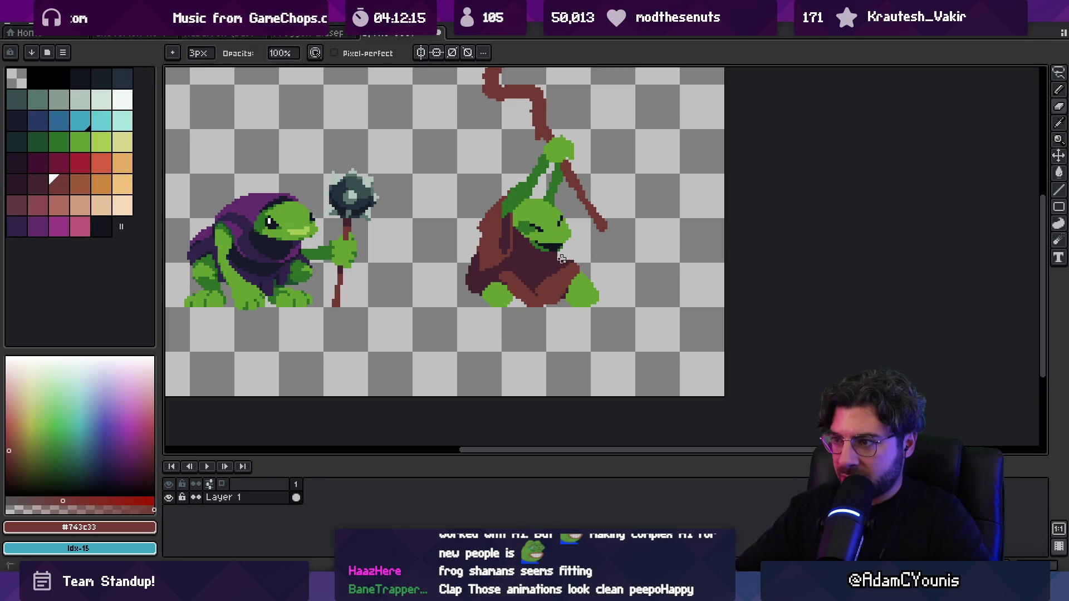
key(b)
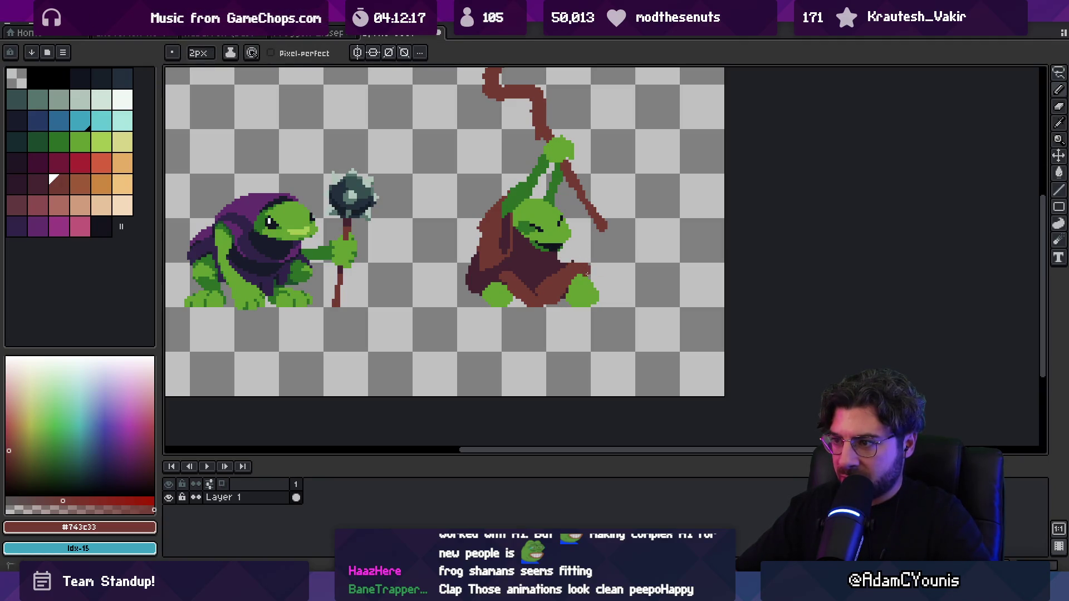
Add darker plum folds across the brown robe, then zoom out to review the canvas.
alt+click(545, 278)
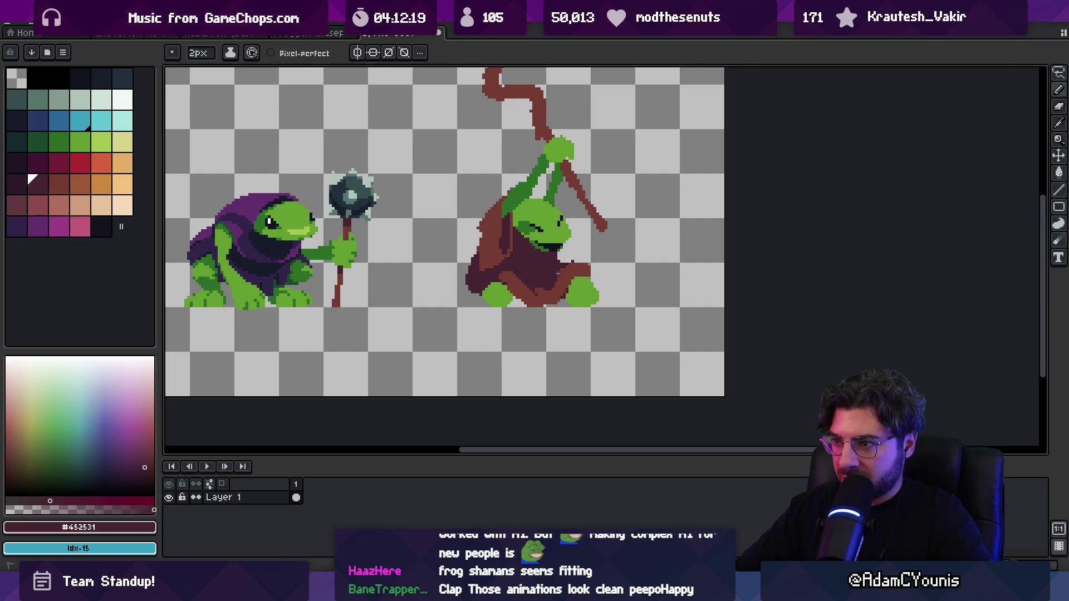
alt+click(538, 288)
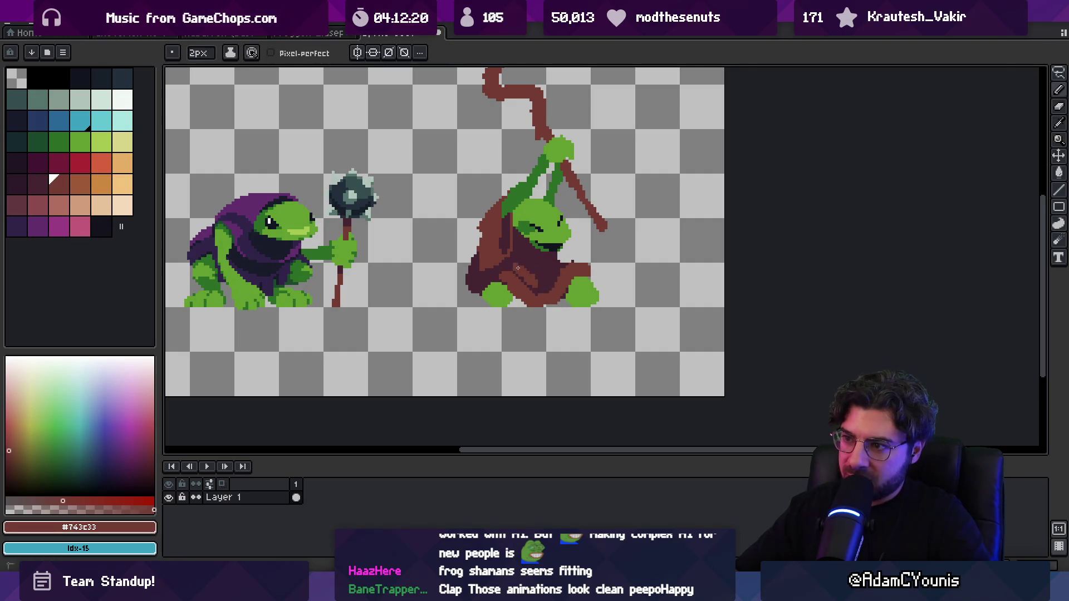
alt+click(522, 265)
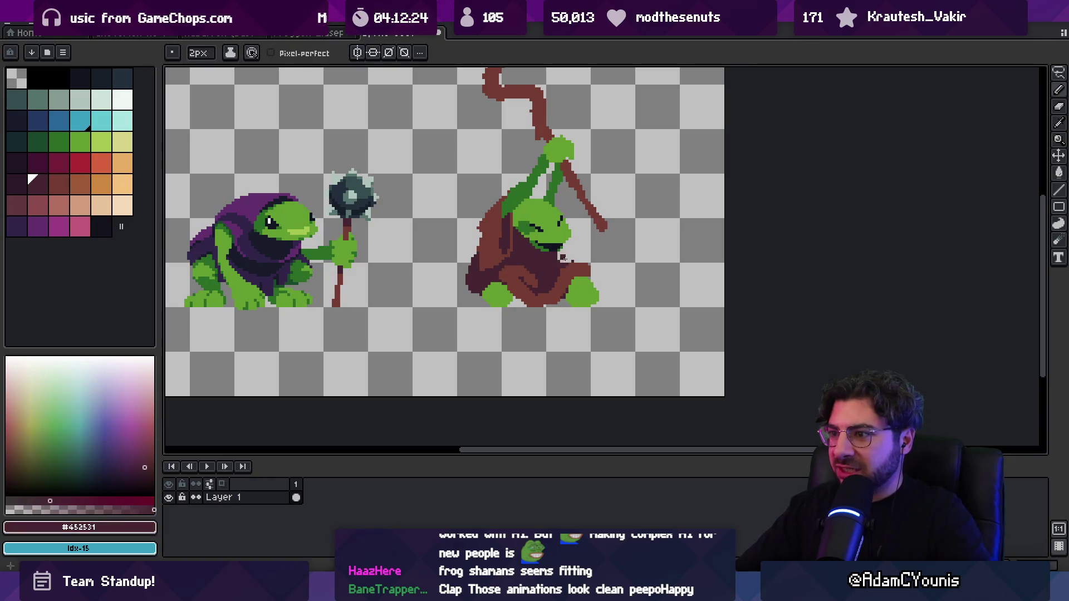
key(e)
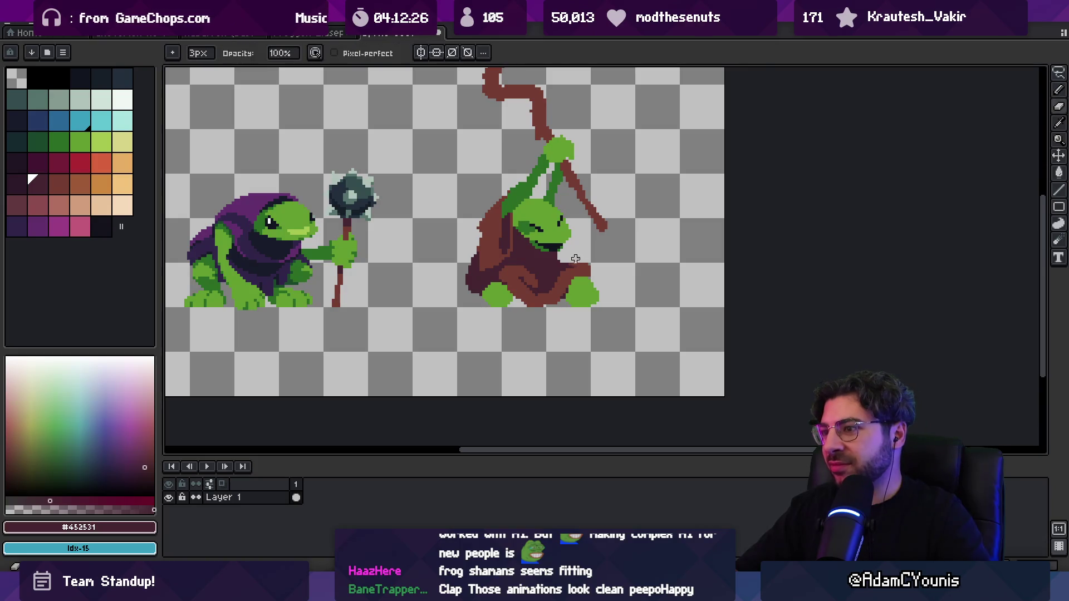
alt+click(563, 262)
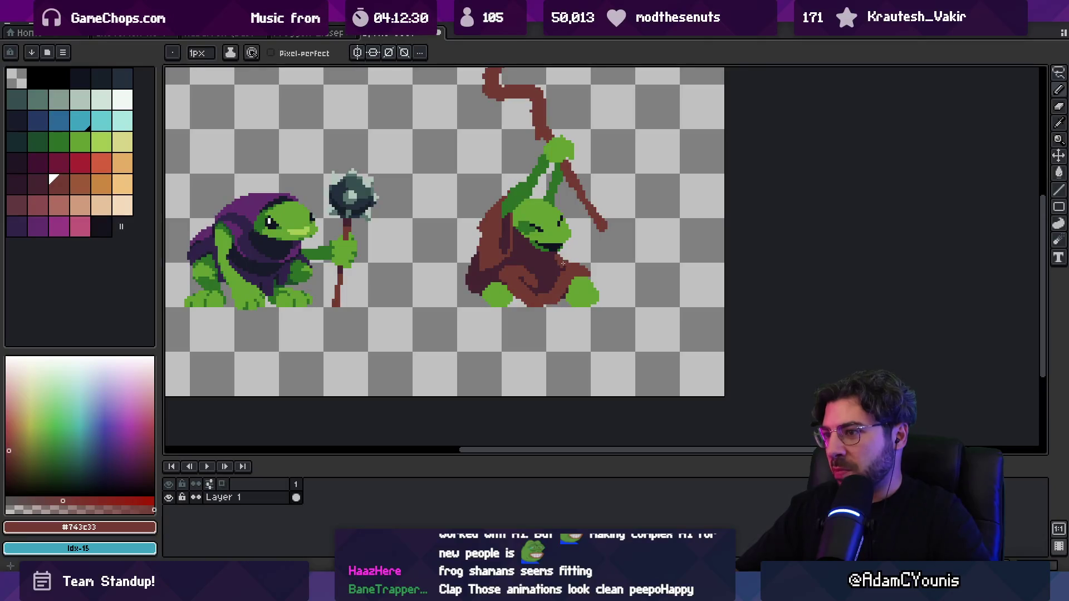
key(z)
scroll(518, 179, down, 4)
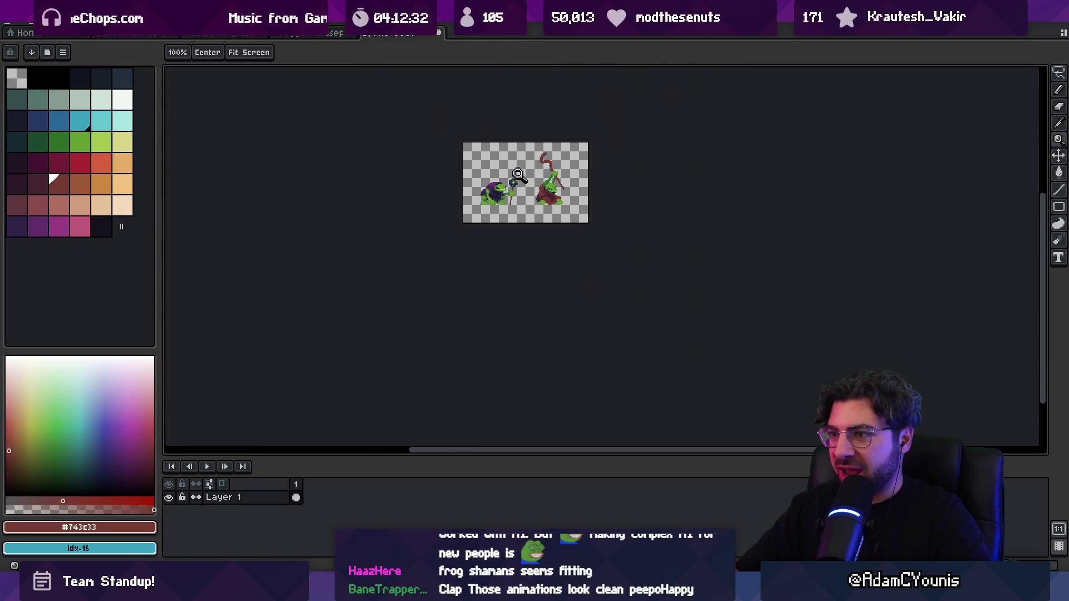
Paint a light green leaf left of the robe and add a dark green stripe down it.
scroll(551, 183, up, 4)
alt+click(555, 243)
key(b)
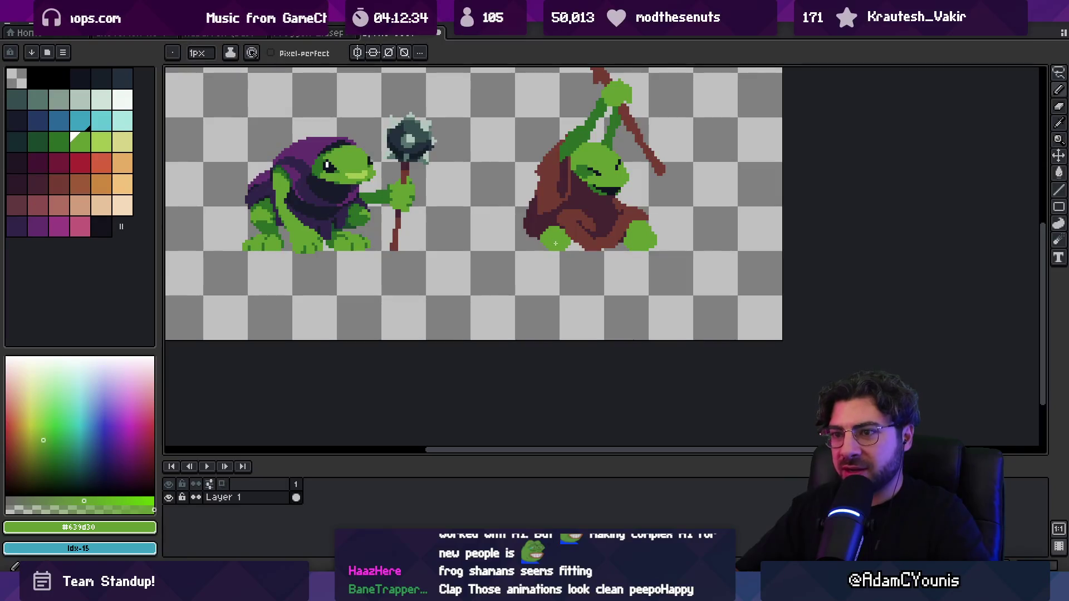
drag(560, 231, 578, 243)
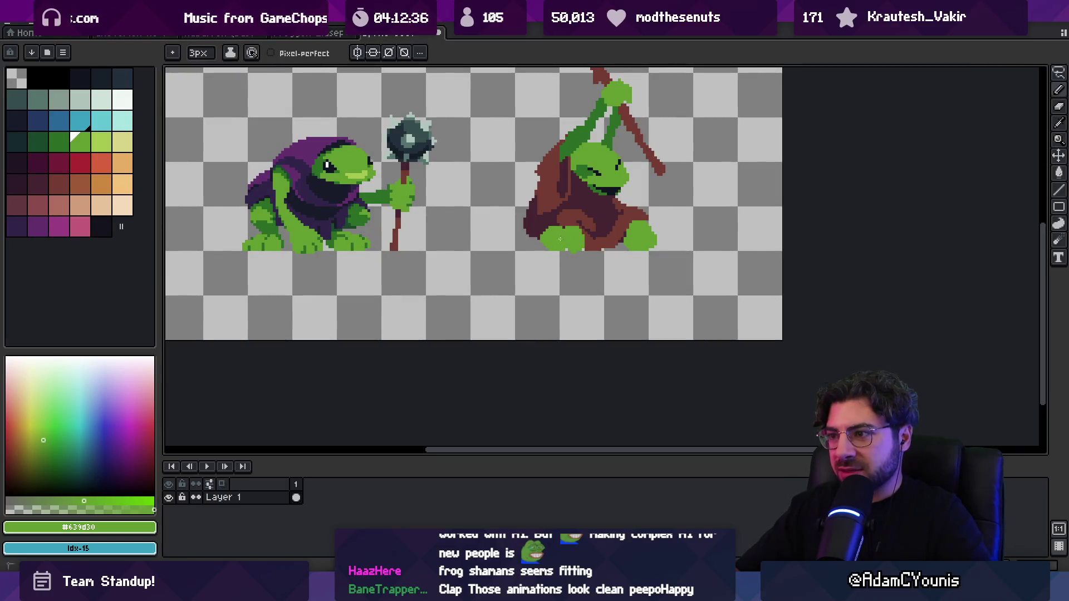
drag(502, 241, 497, 241)
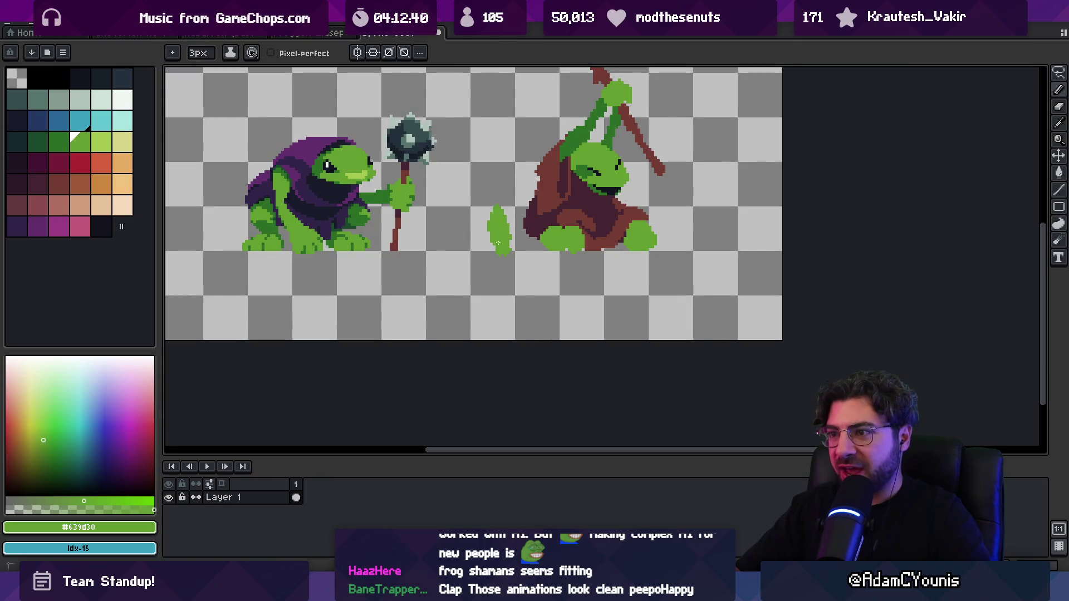
alt+click(511, 229)
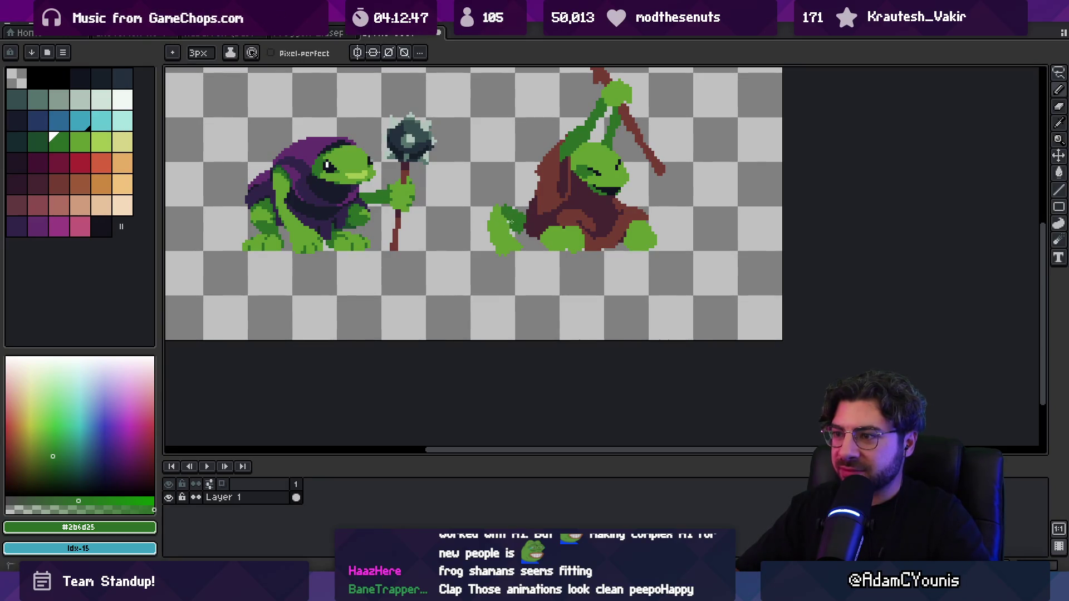
drag(538, 242, 543, 250)
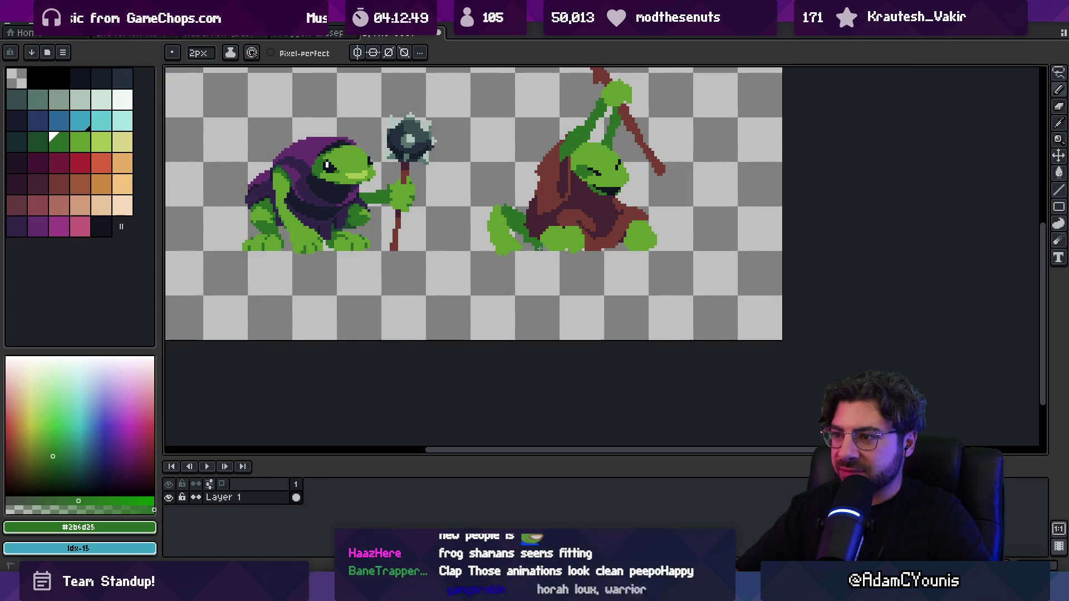
Lasso-select the leaf, nudge it into place, deselect and zoom in on it.
key(w)
click(512, 246)
key(q)
mouse_move(485, 192)
mouse_down()
mouse_move(518, 259)
mouse_move(500, 215)
mouse_move(508, 231)
mouse_up()
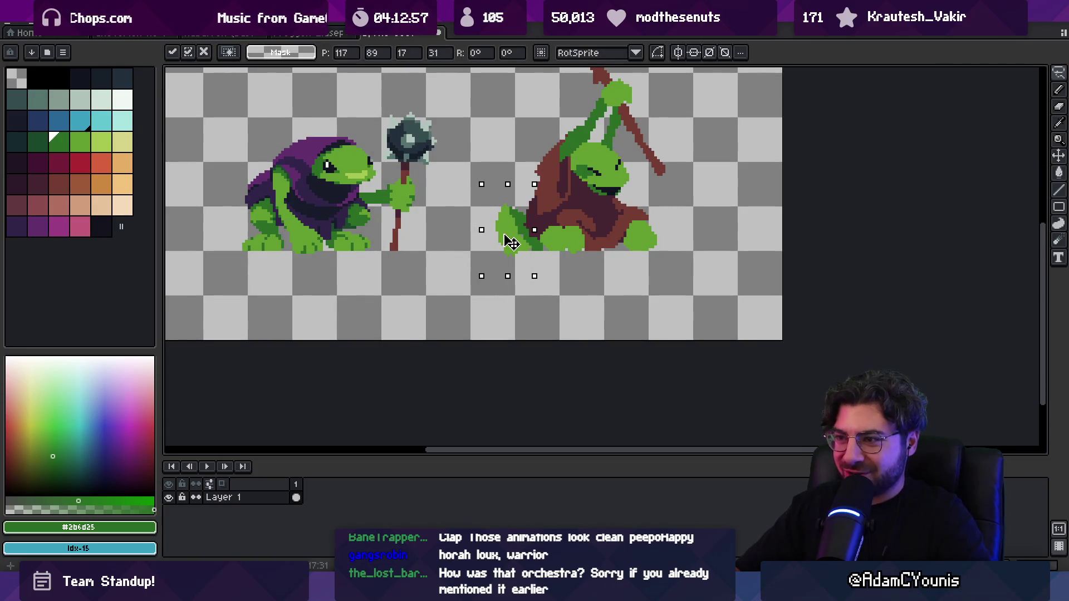
key(ctrl+d)
key(z)
click(514, 247)
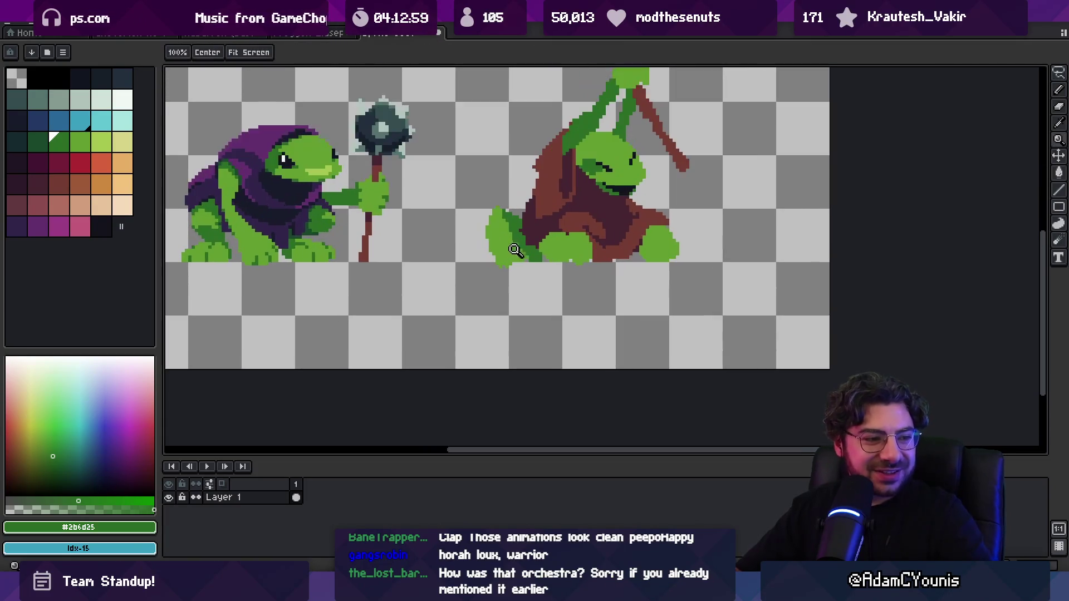
key(v)
Shade the leaf alternating light and dark green, then zoom out to check the sprite.
key(b)
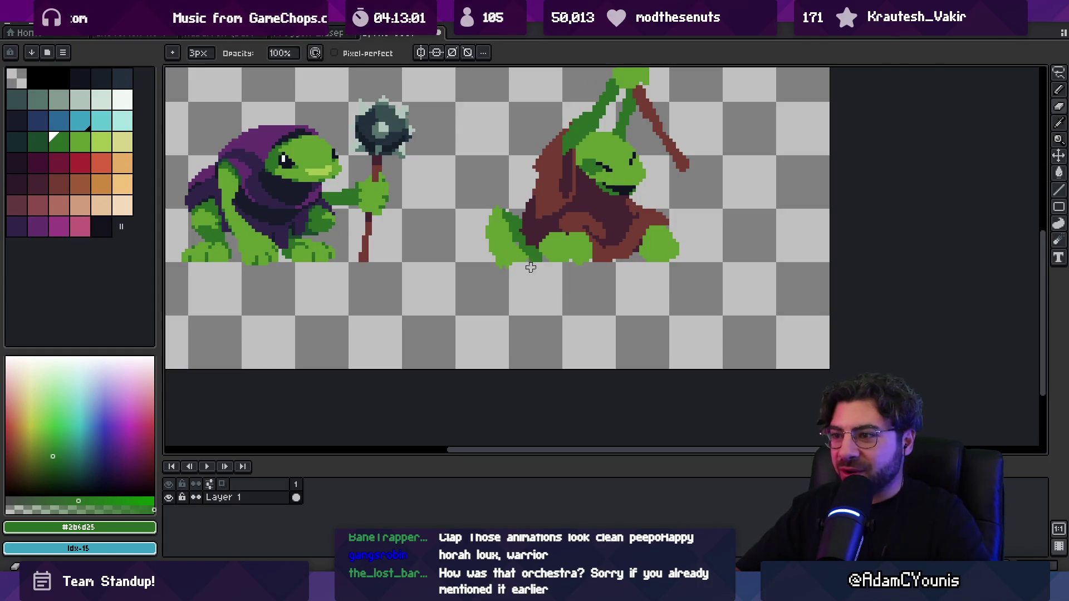
alt+click(494, 245)
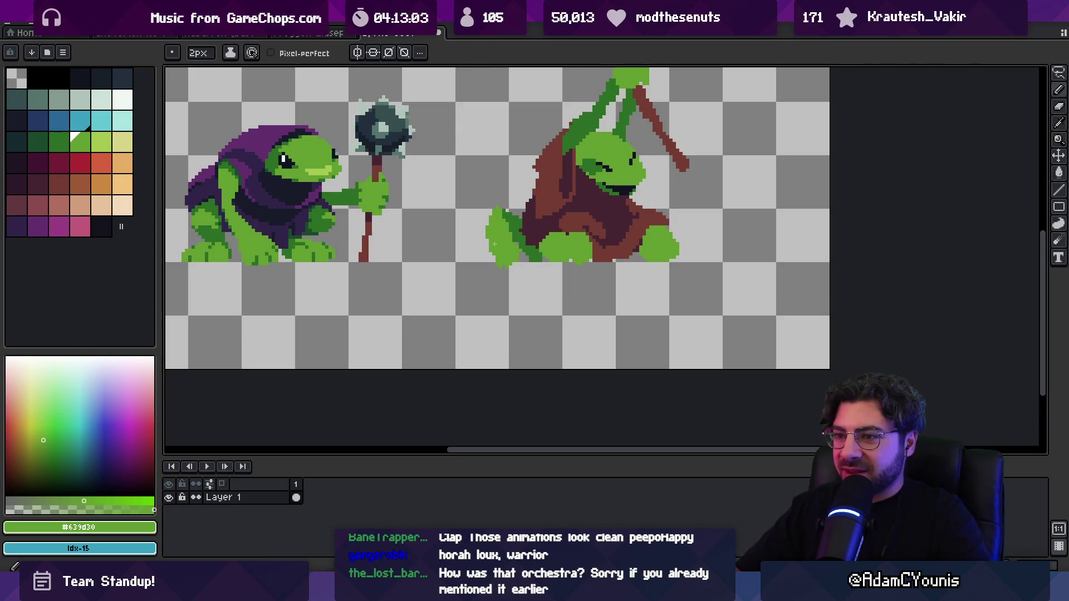
alt+click(518, 220)
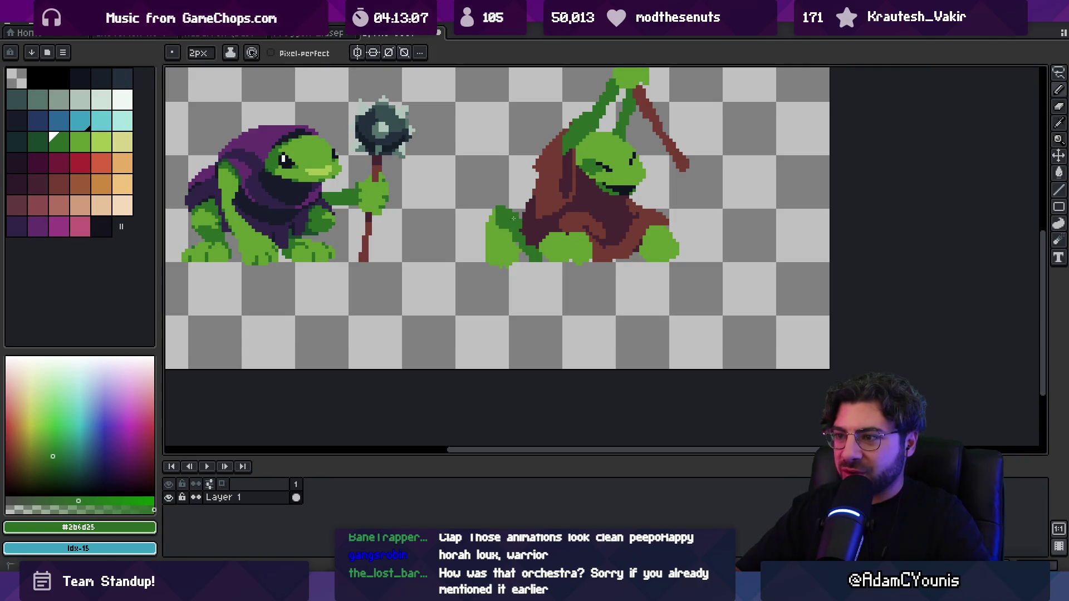
alt+click(506, 213)
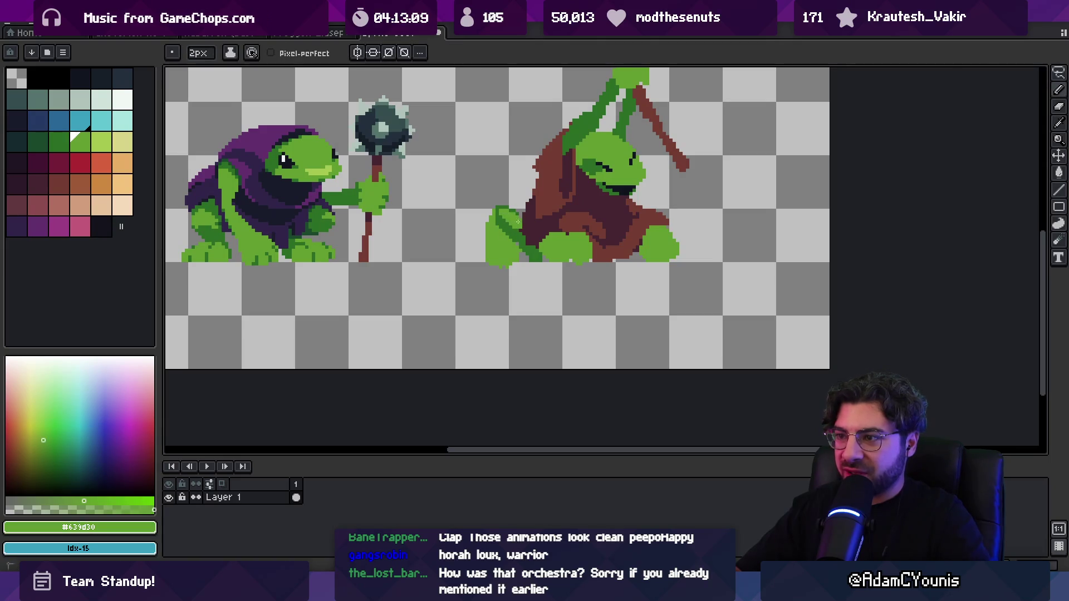
alt+click(507, 227)
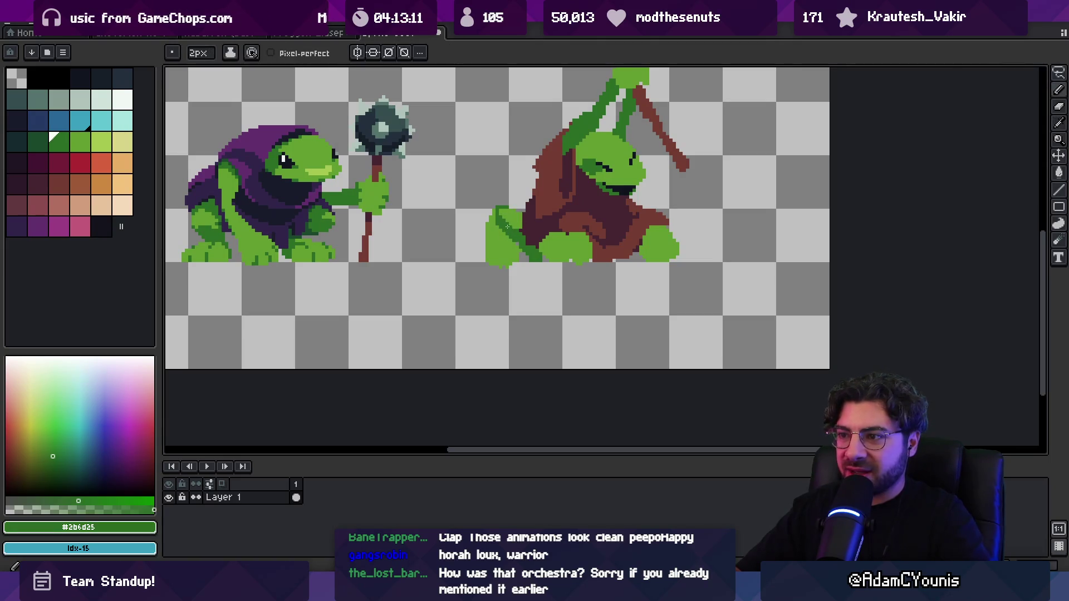
key(z)
scroll(512, 217, down, 3)
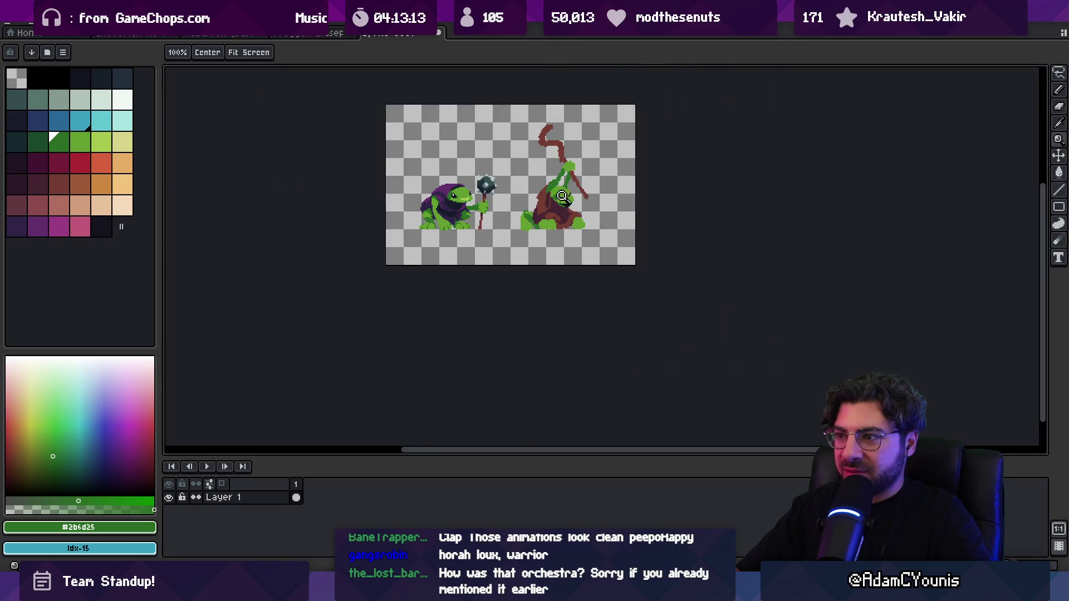
With the Pencil, sample the light and dark greens from the leaf and the frog's foot.
scroll(554, 204, up, 4)
key(b)
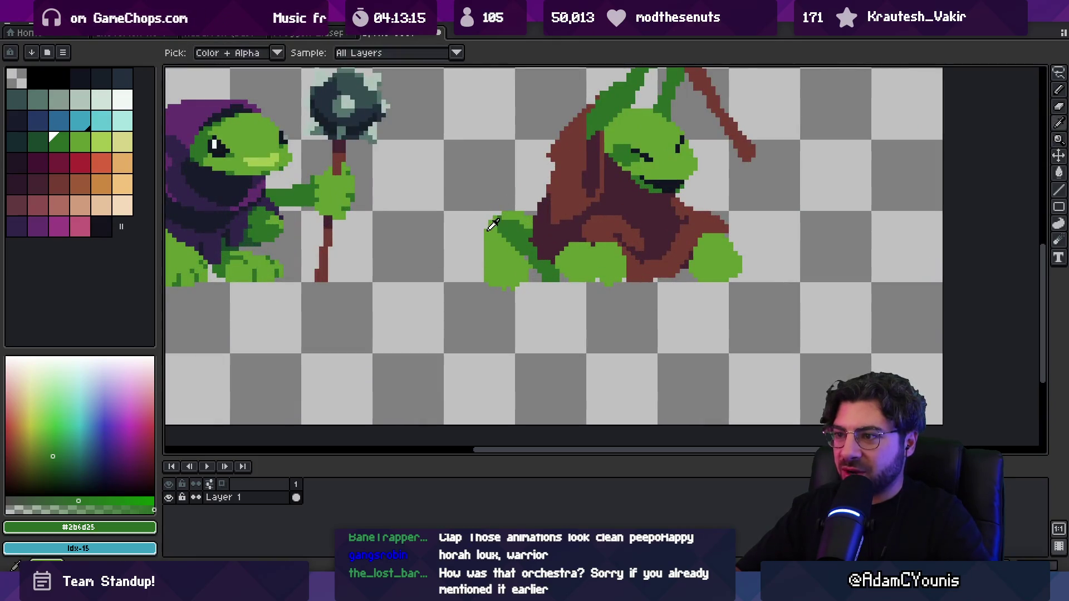
alt+click(508, 220)
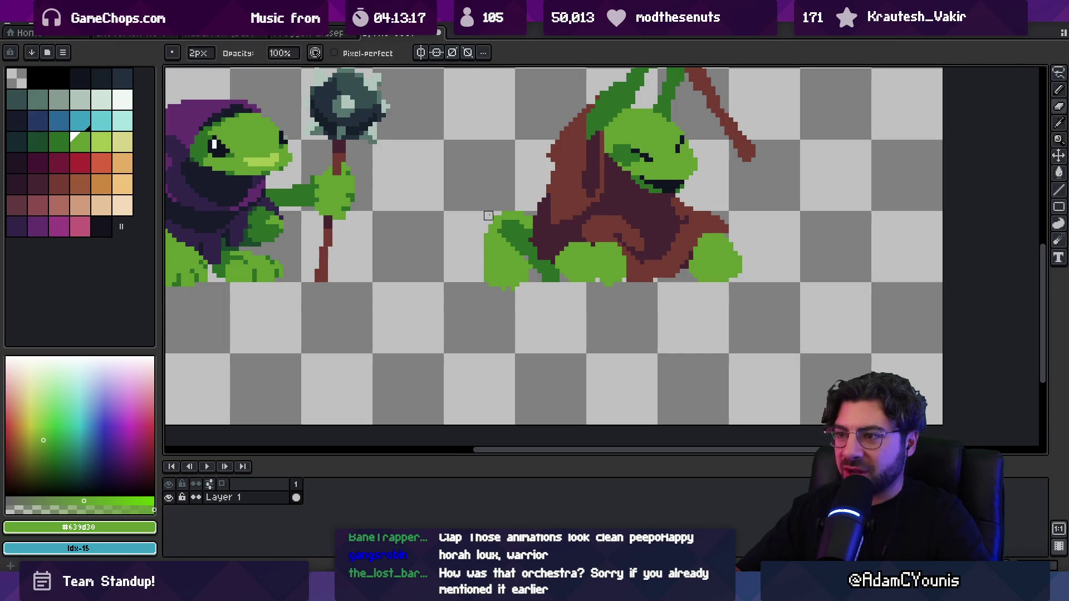
scroll(501, 240, left, 2)
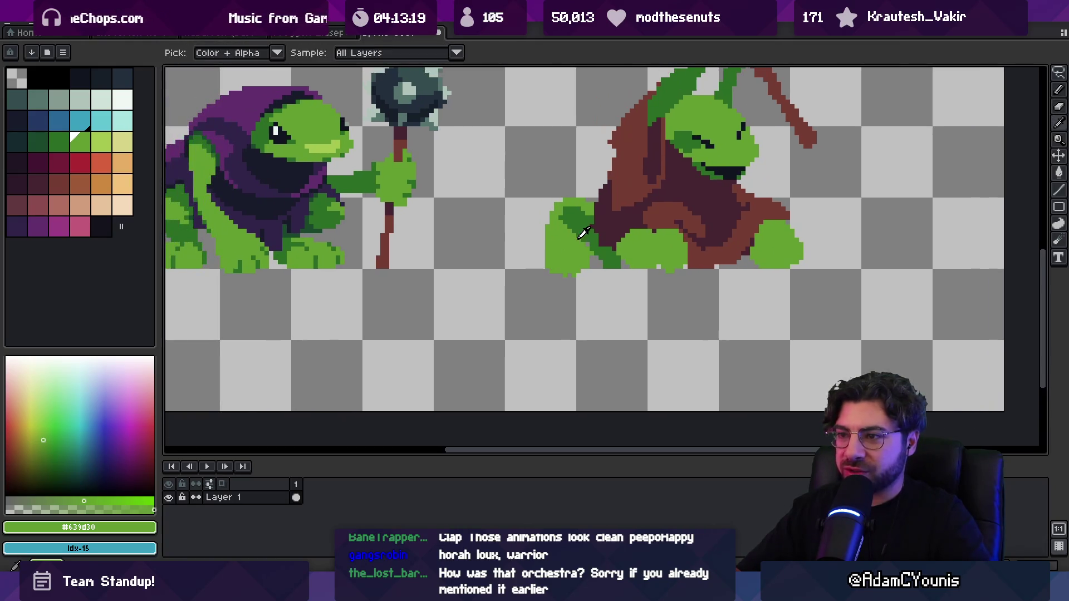
alt+click(584, 232)
key(alt)
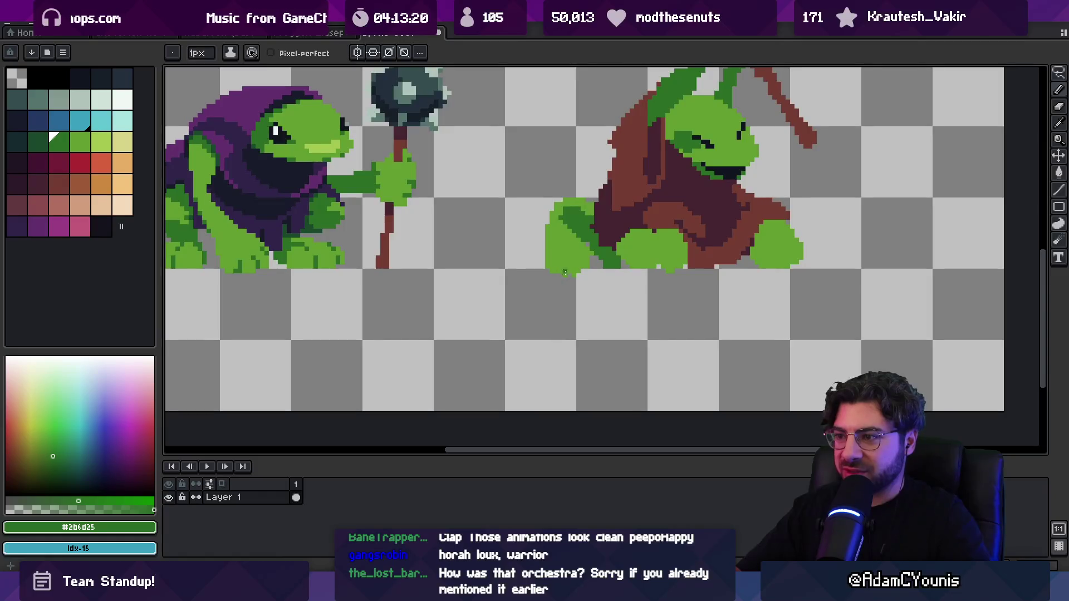
alt+click(595, 257)
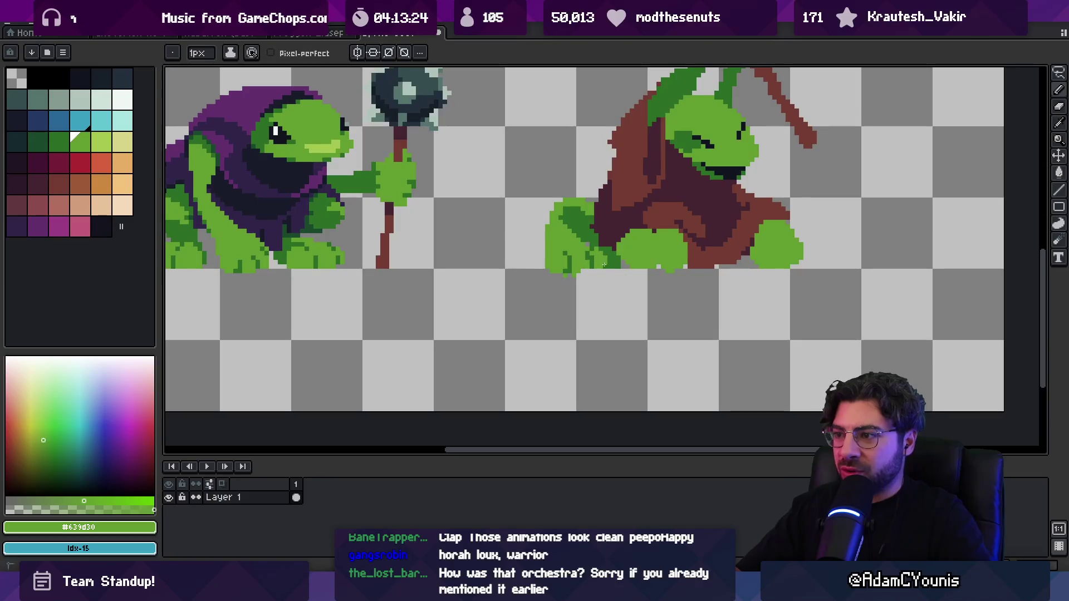
alt+click(597, 254)
alt+click(592, 254)
alt+click(598, 253)
alt+click(602, 251)
alt+click(590, 245)
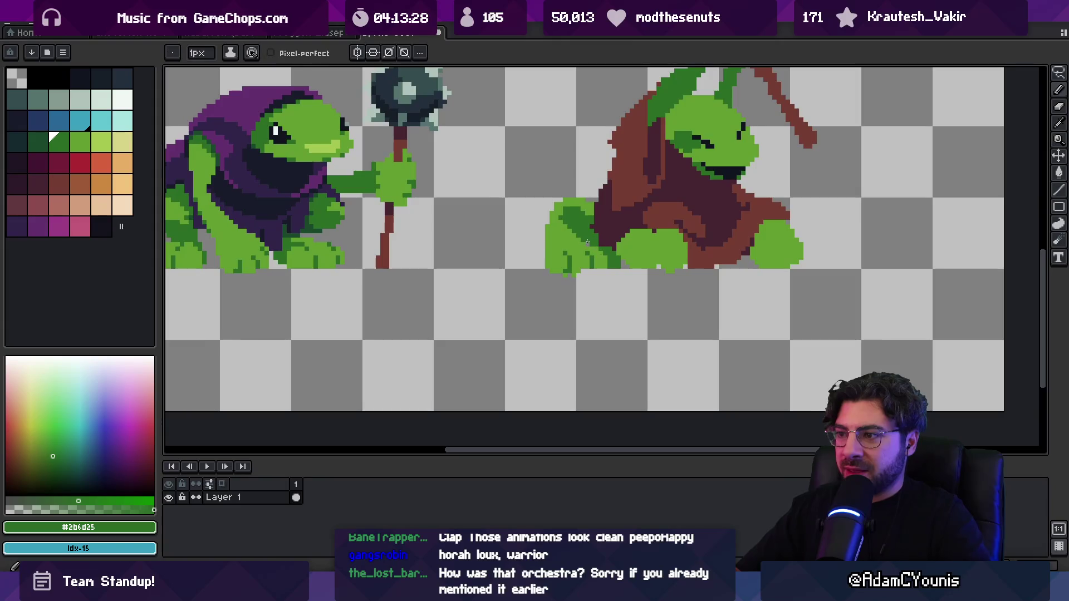
Extend the leaf left and down in light green, then tidy its top-left edge.
scroll(590, 241, down, 3)
scroll(552, 227, up, 4)
alt+click(552, 227)
mouse_move(552, 227)
mouse_down()
mouse_move(541, 248)
mouse_move(540, 223)
mouse_up()
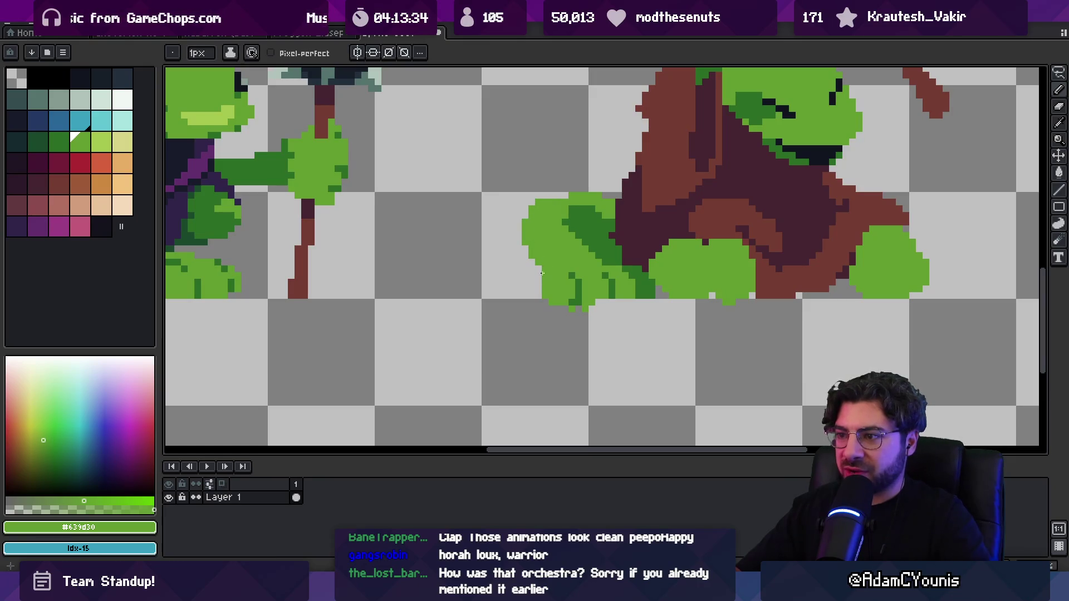
key(z)
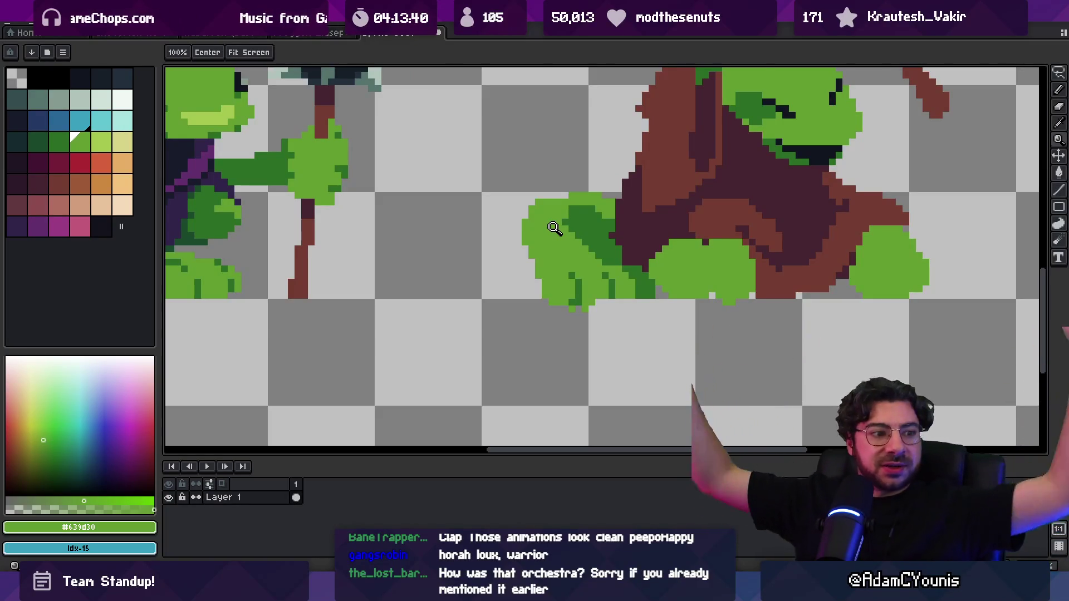
key(b)
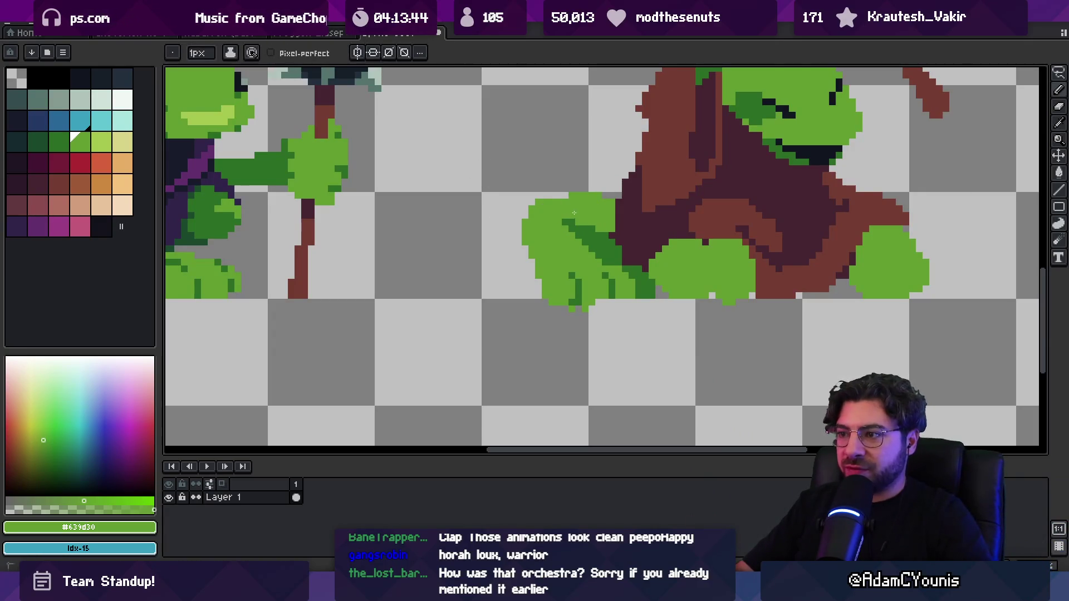
mouse_move(564, 196)
mouse_down()
mouse_move(545, 195)
mouse_move(521, 245)
mouse_up()
key(e)
key(b)
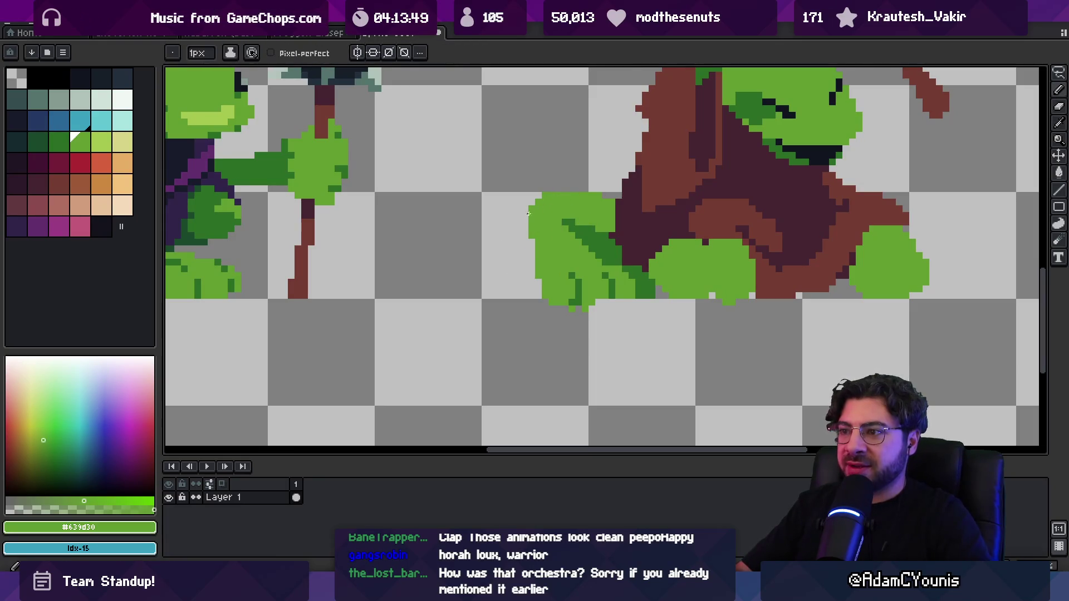
key(z)
scroll(567, 193, down, 3)
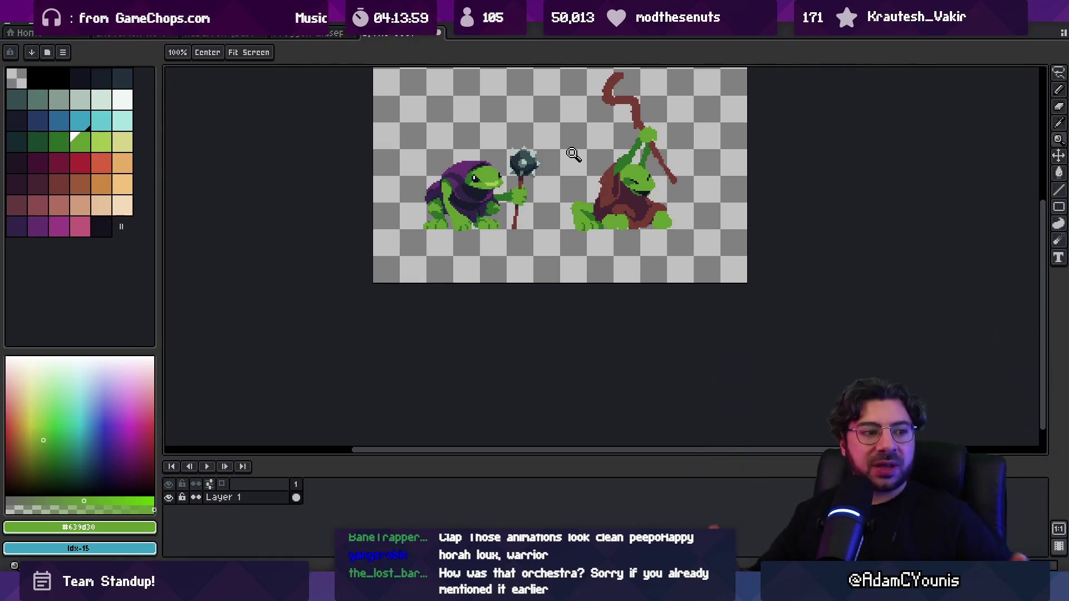
Zoom in on the robed frog's outstretched foot and draw darker green toe lines.
click(579, 215)
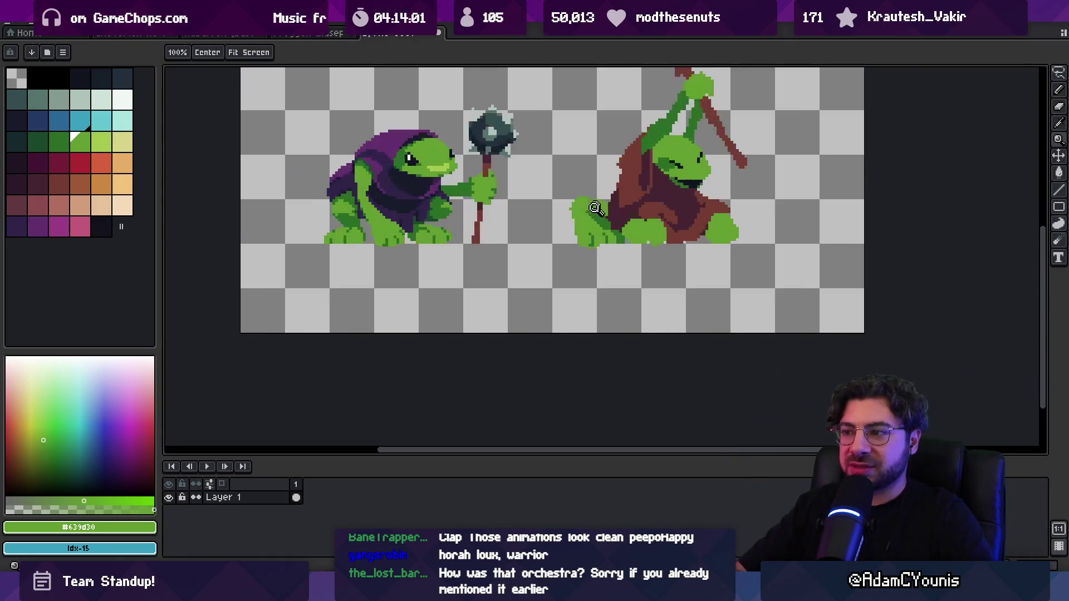
click(583, 215)
key(b)
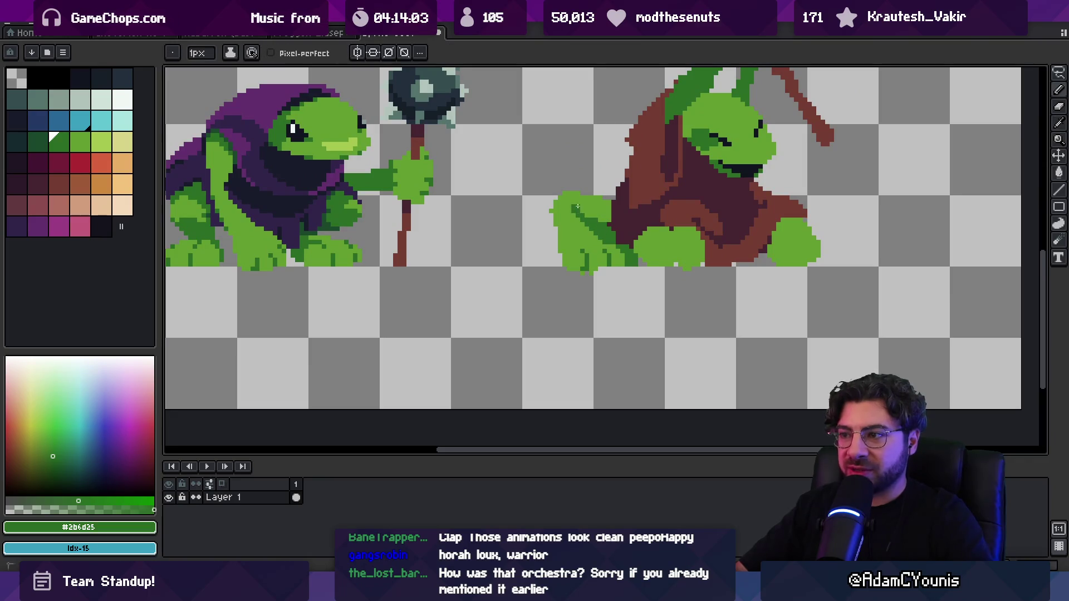
drag(580, 218, 584, 222)
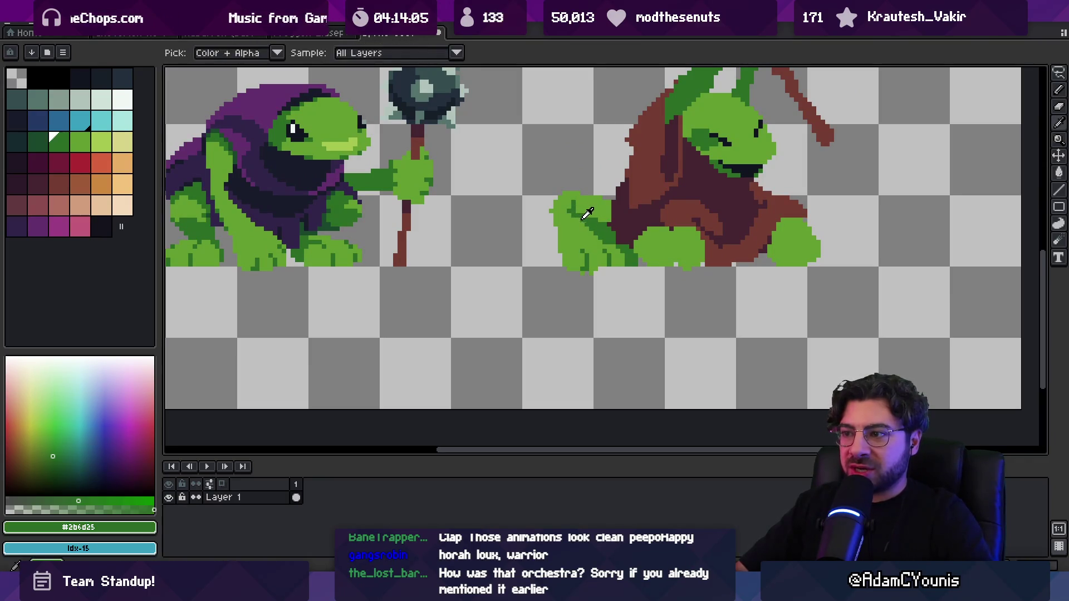
alt+click(600, 198)
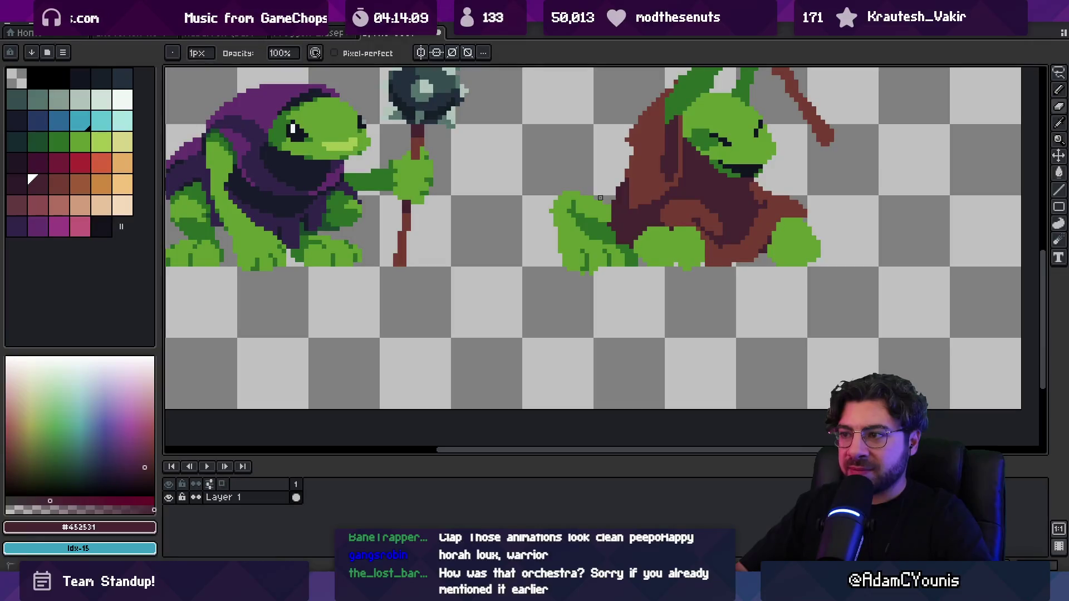
alt+click(587, 196)
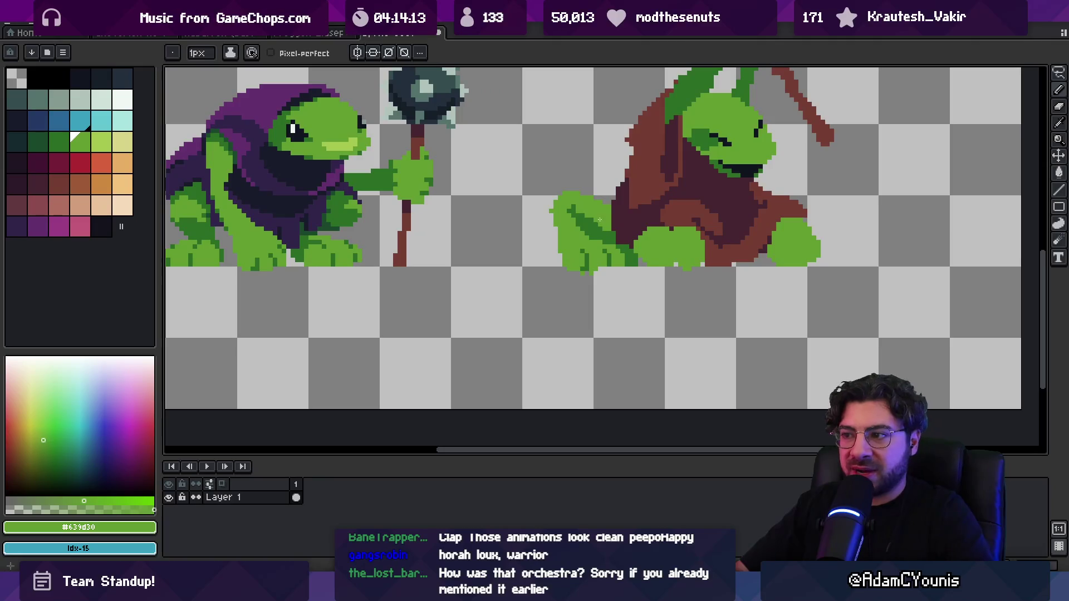
Refine the toe pixels using dark and light greens sampled from the foot.
key(z)
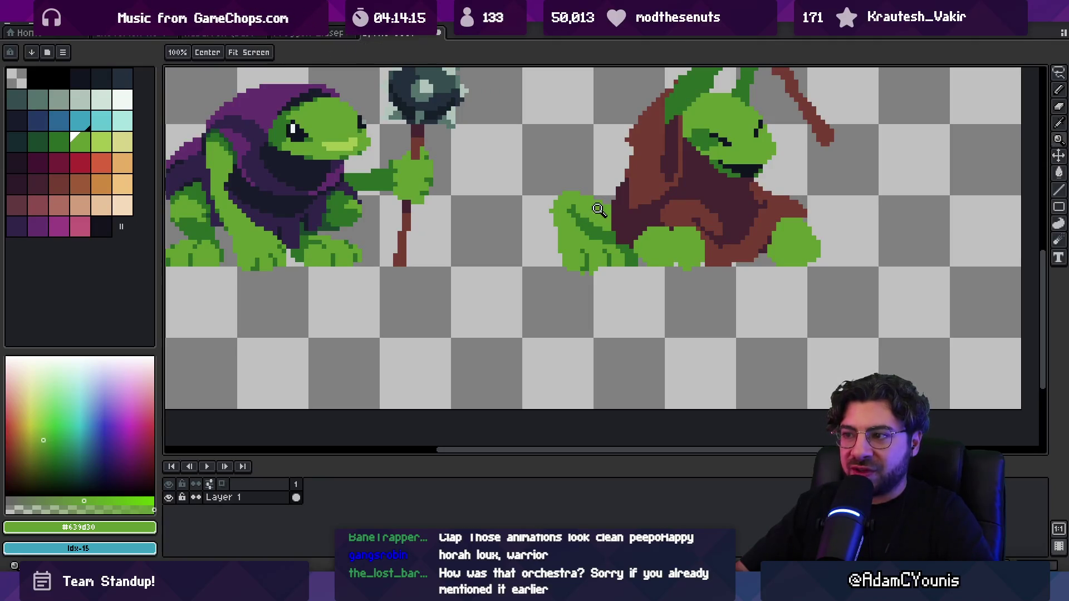
scroll(584, 216, down, 4)
scroll(584, 218, up, 4)
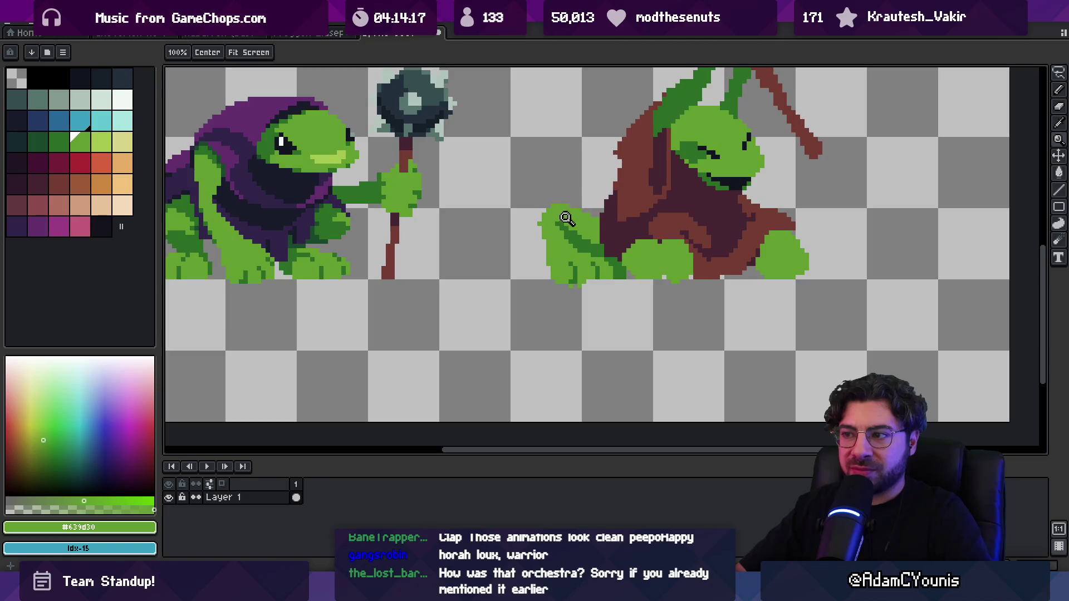
key(b)
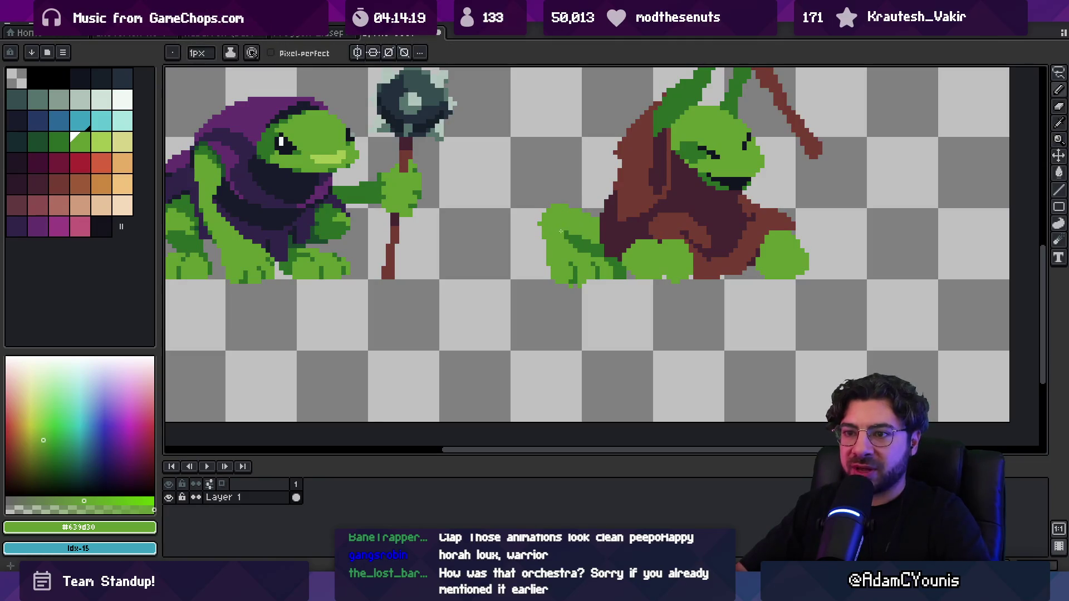
drag(561, 231, 622, 218)
alt+click(622, 218)
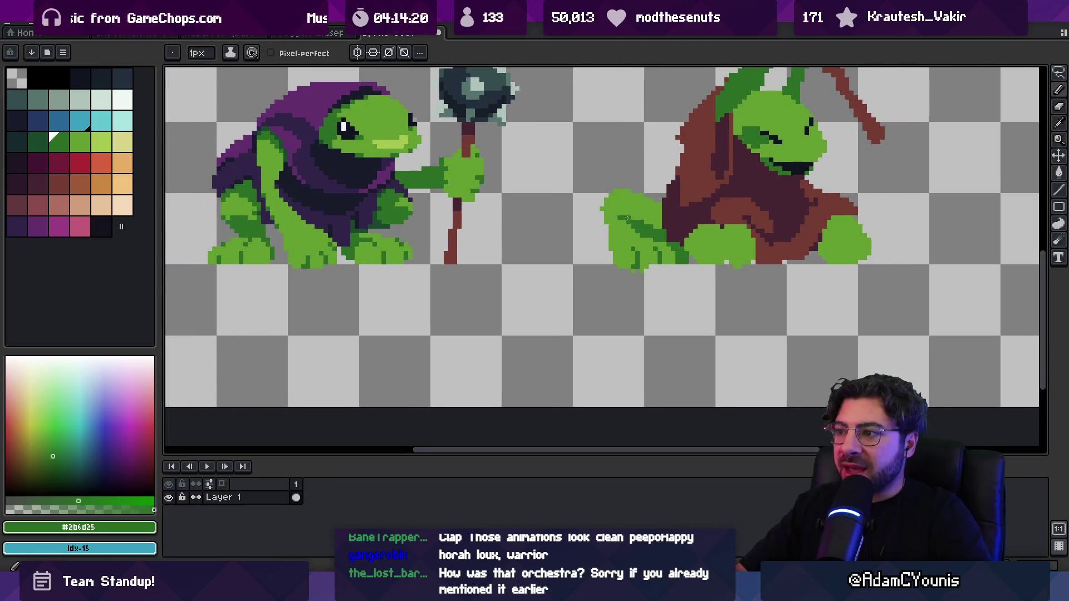
alt+click(631, 227)
alt+click(635, 229)
Deepen the robe edge beside the foot with Alt-sampled brown and dark maroon pixels.
key(z)
scroll(635, 184, down, 2)
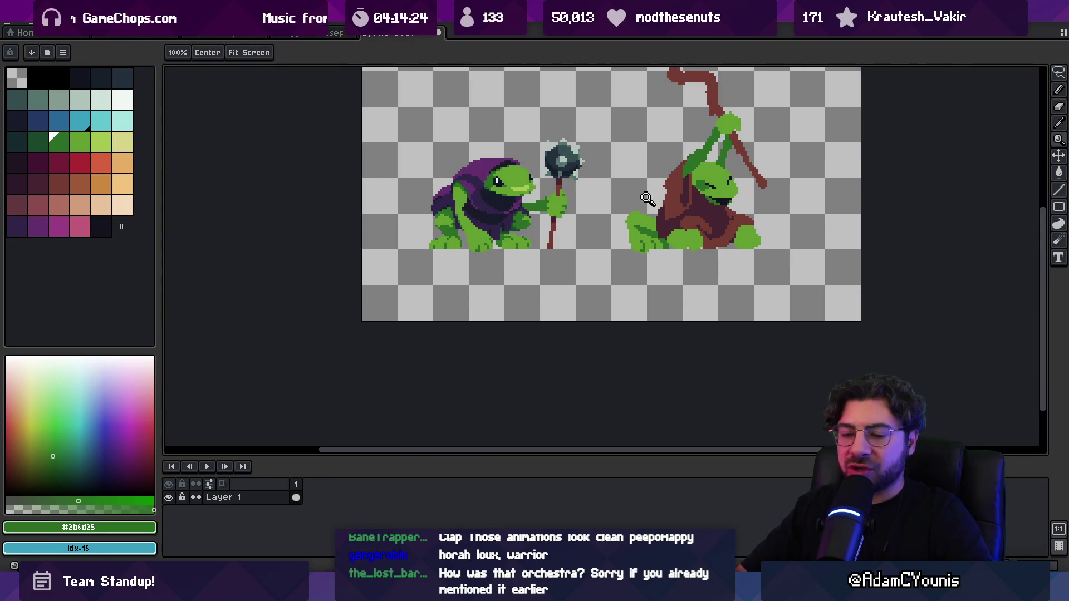
scroll(675, 219, up, 1)
key(alt)
alt+click(693, 225)
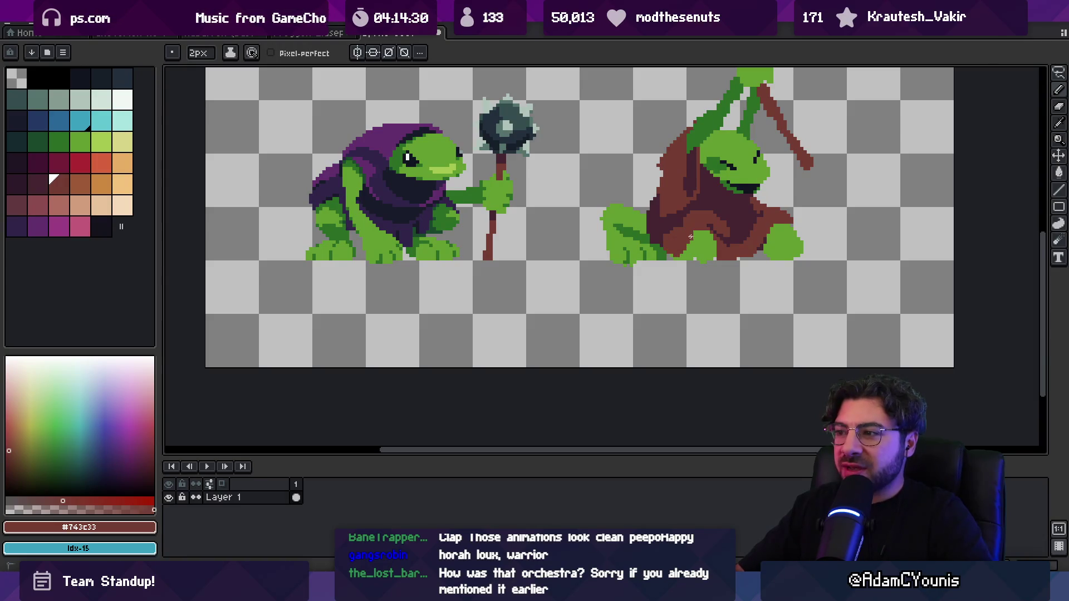
alt+click(692, 246)
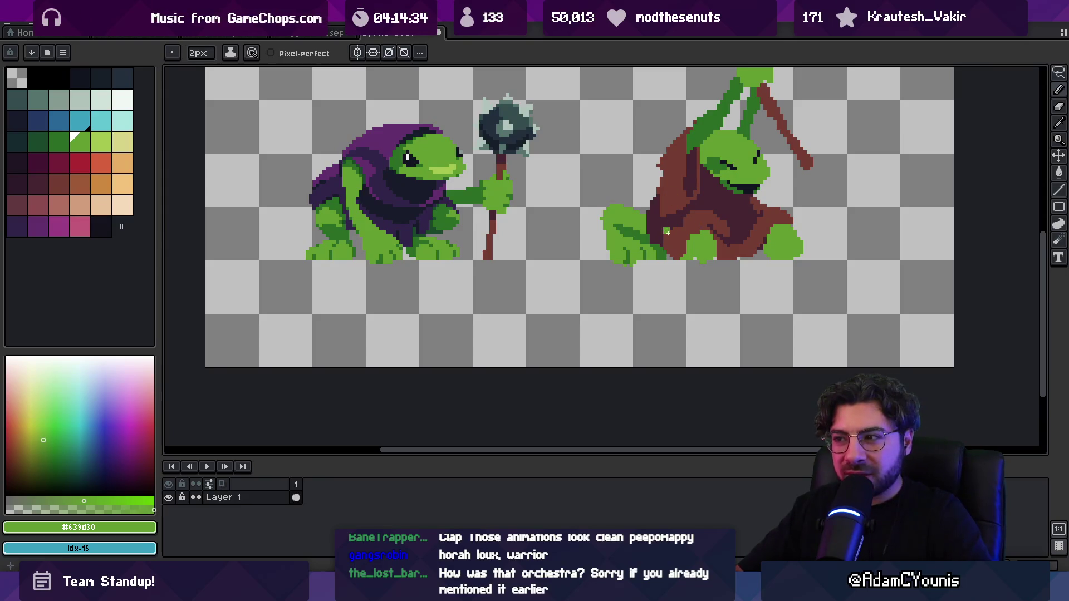
alt+click(647, 232)
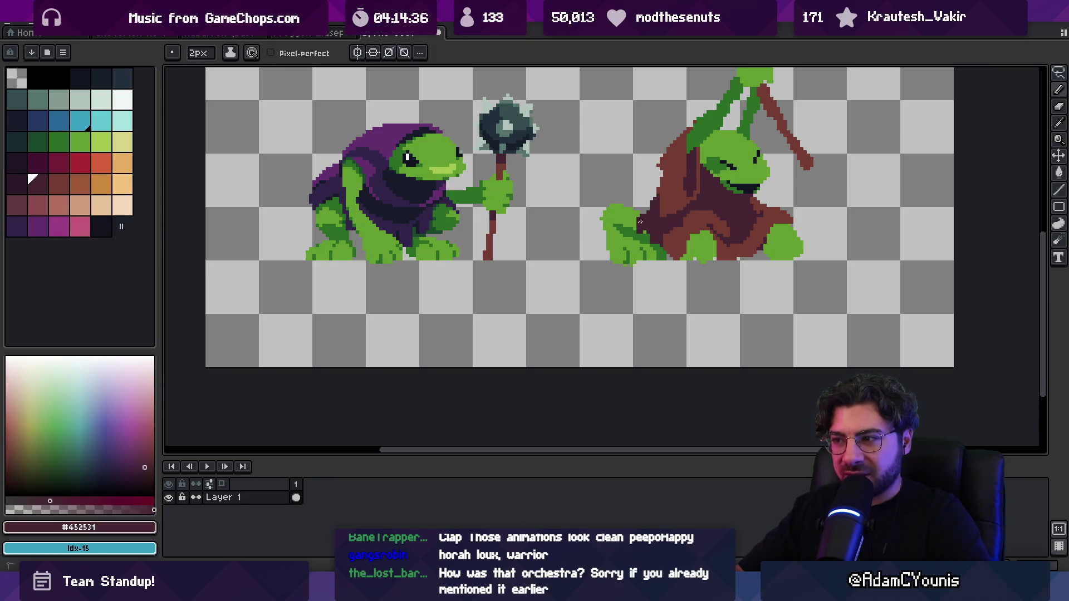
alt+click(644, 219)
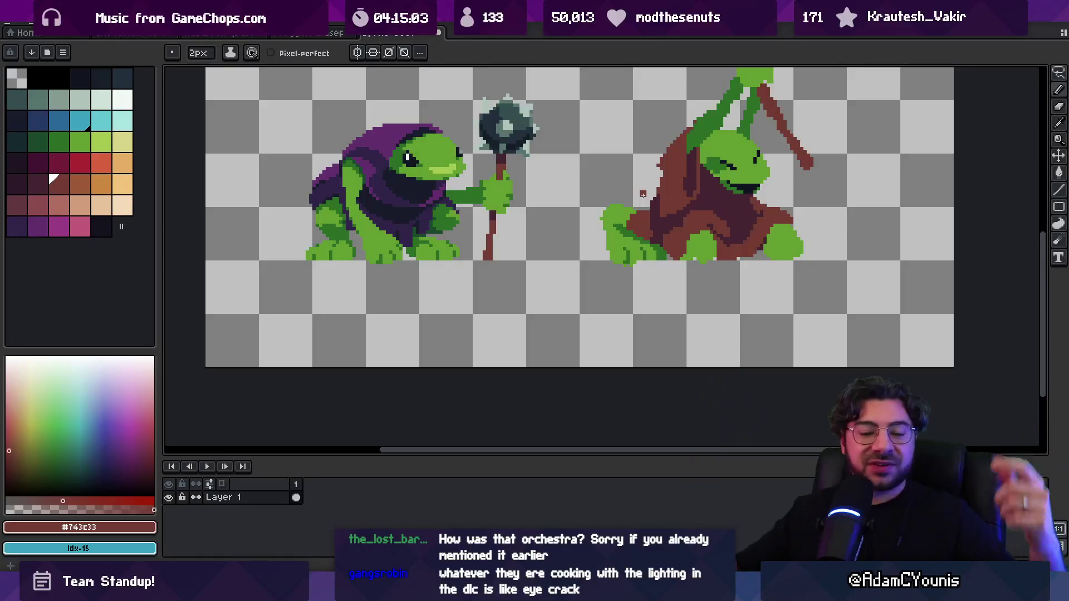
Extend the dark maroon robe fold down toward the hem with a 1px pencil.
key(i)
scroll(494, 210, down, 2)
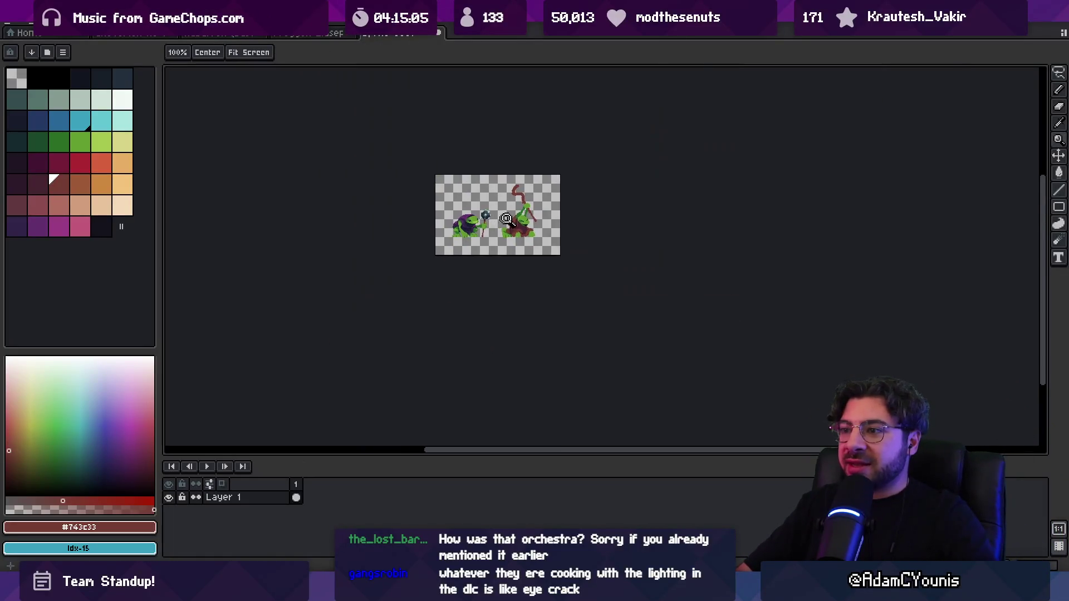
scroll(494, 211, up, 5)
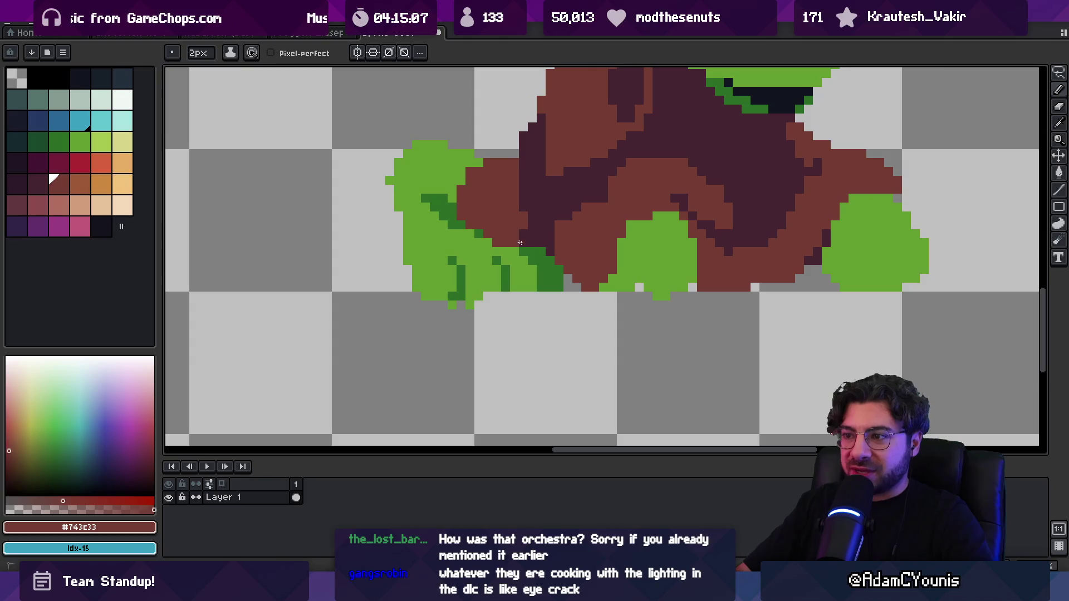
alt+click(550, 244)
key(minus)
drag(544, 255, 574, 280)
alt+click(580, 246)
Touch up the hem pixels with dark green and dark maroon.
key(z)
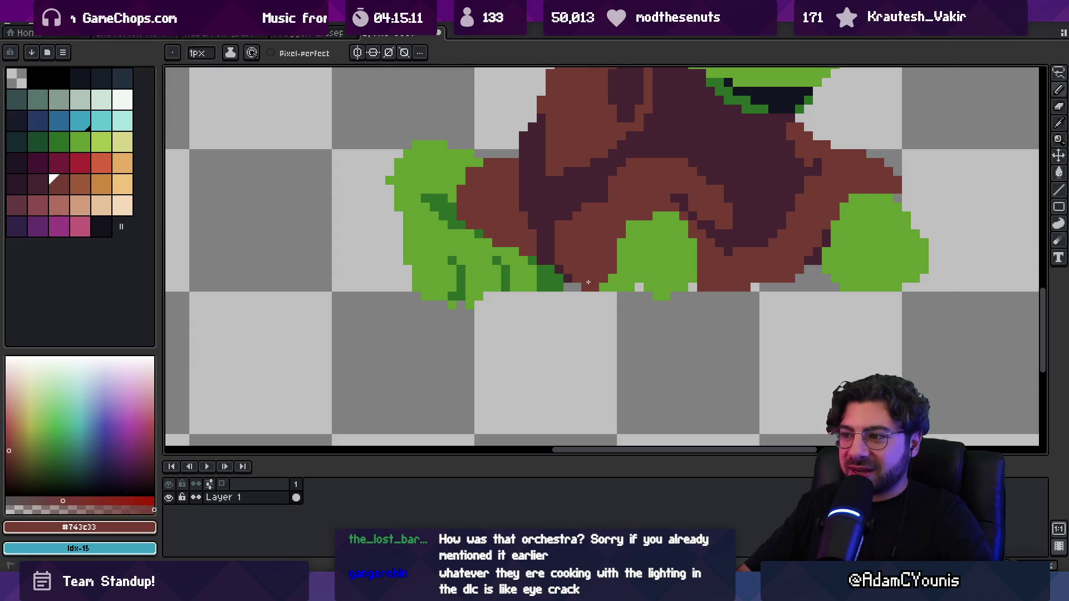
scroll(606, 246, down, 4)
scroll(606, 246, up, 3)
alt+click(532, 260)
key(b)
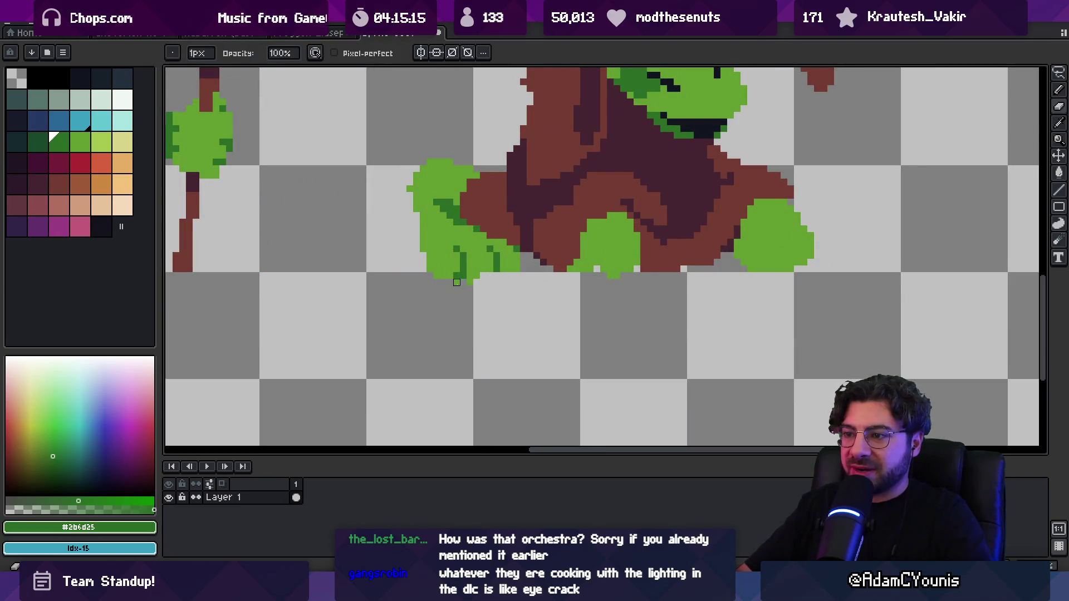
alt+click(529, 268)
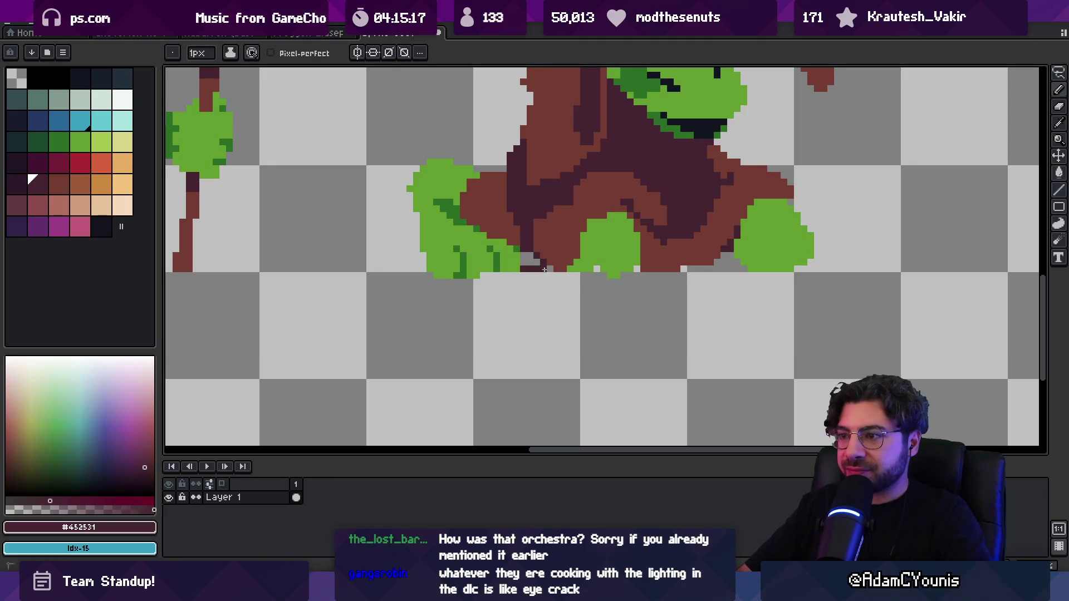
Repaint the robe fold pixels near the front paw in brown and dark maroon.
key(z)
scroll(542, 221, down, 4)
scroll(582, 229, up, 4)
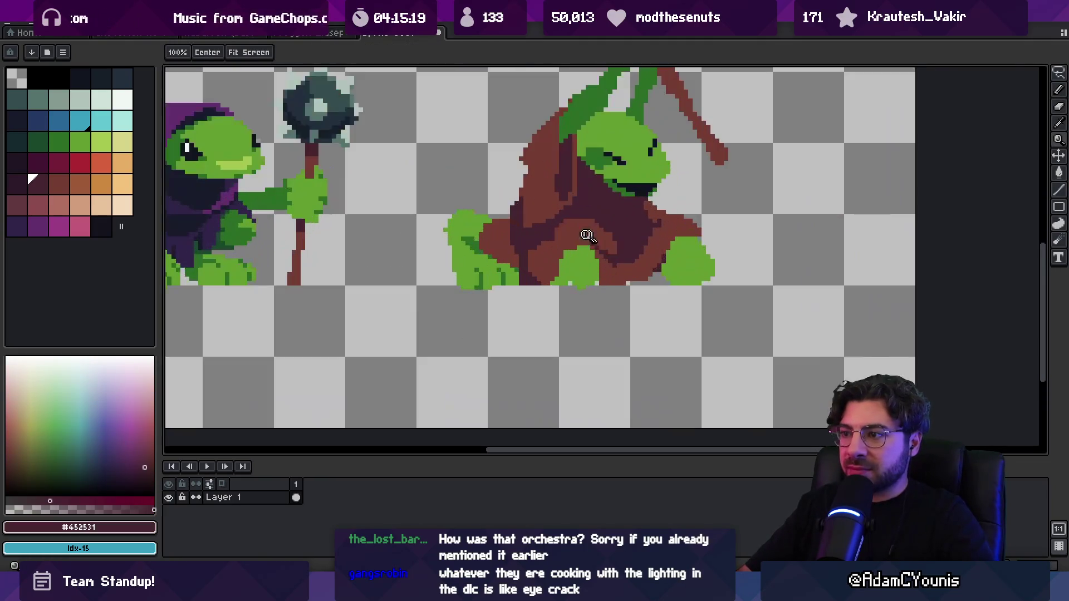
key(b)
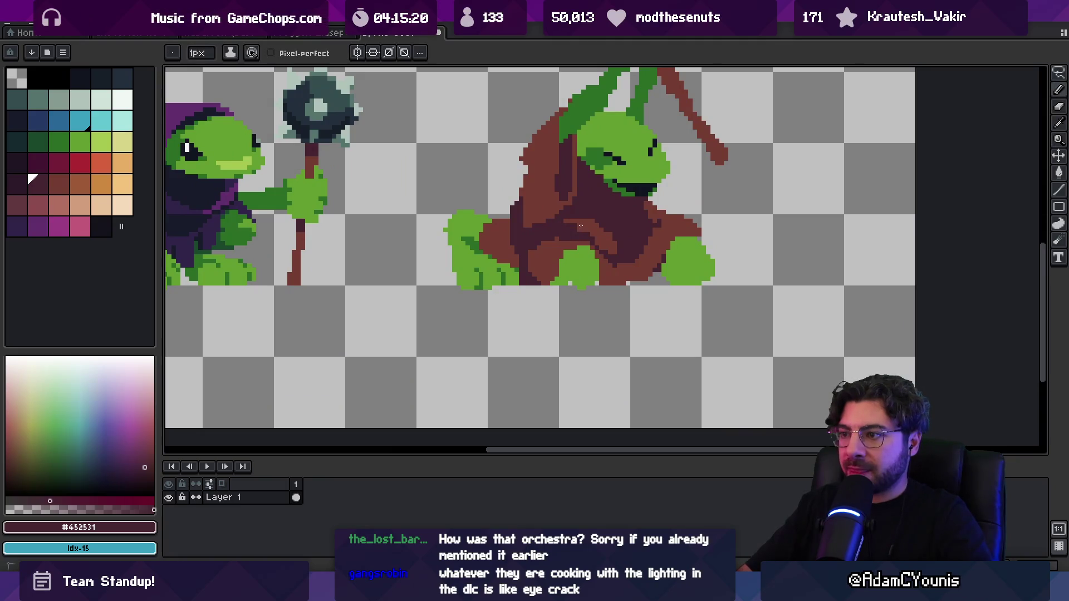
alt+click(619, 238)
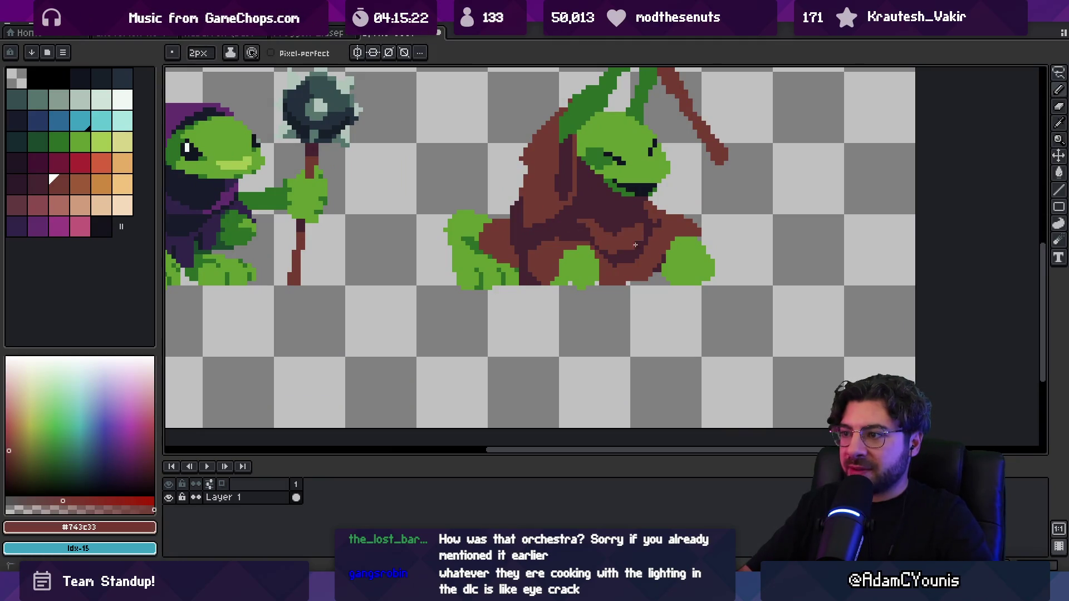
alt+click(593, 240)
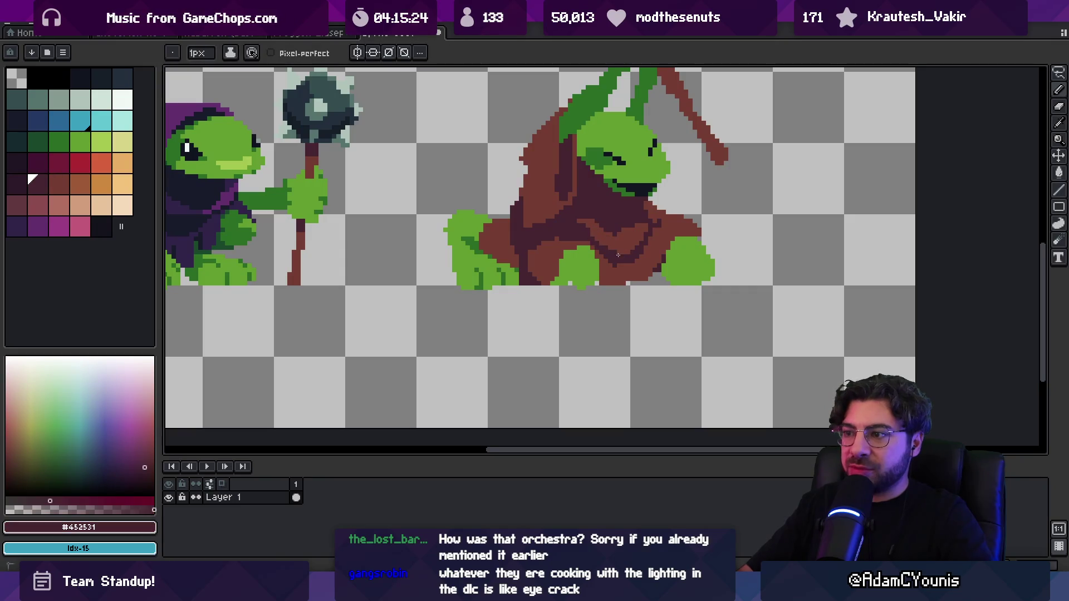
alt+click(598, 253)
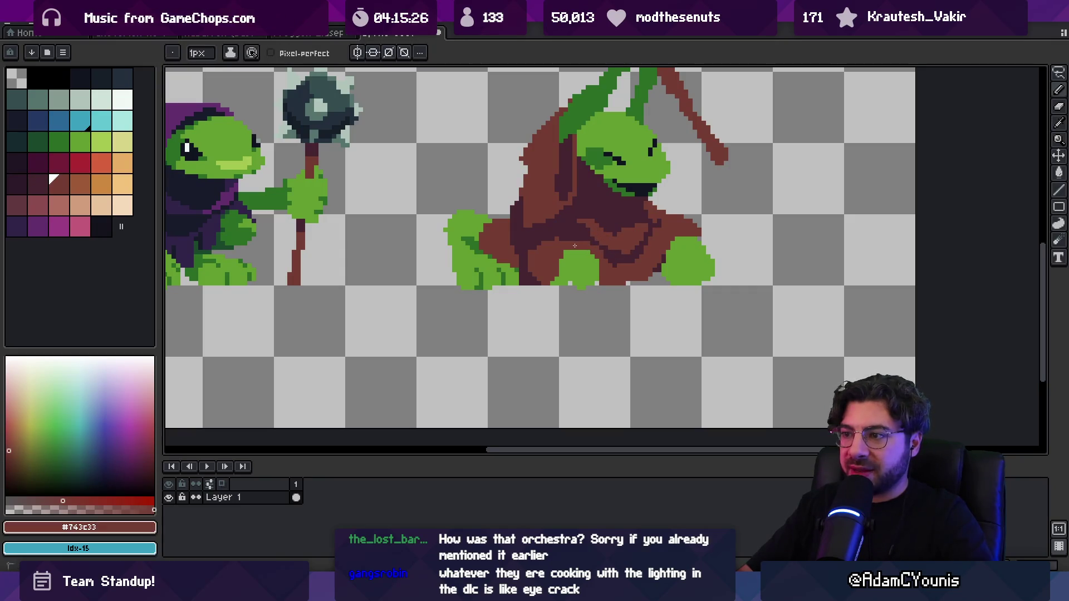
alt+click(583, 256)
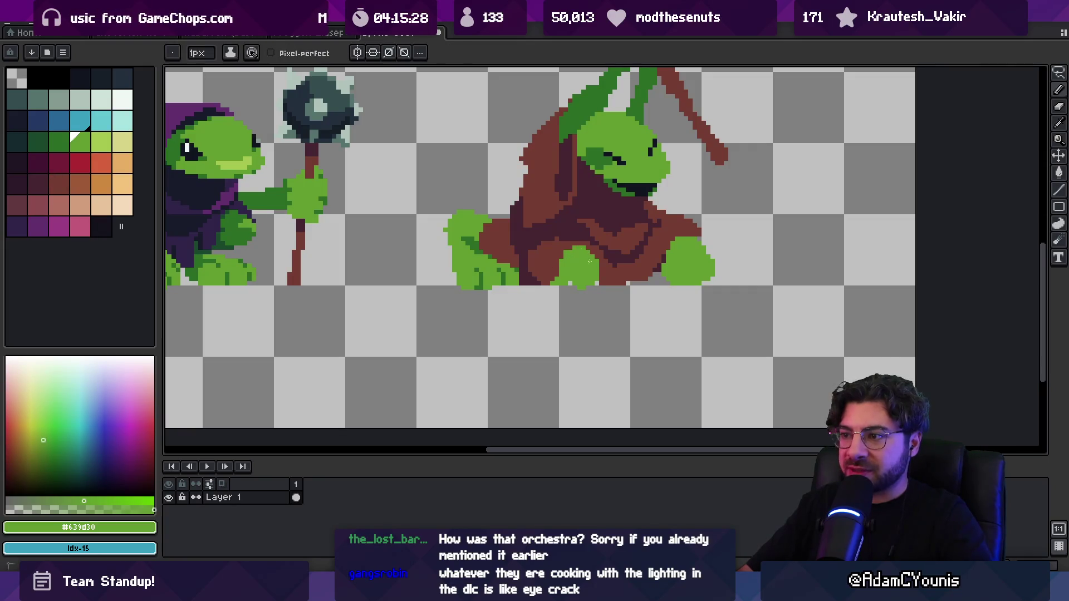
Shade the front paw with dark and light greens sampled from the canvas.
key(alt)
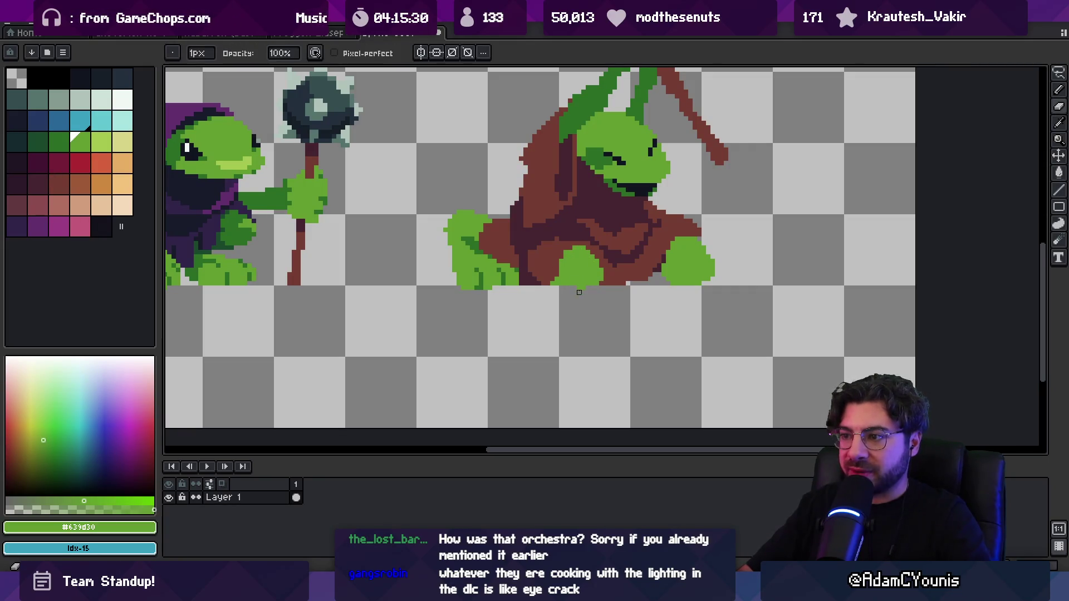
alt+click(478, 249)
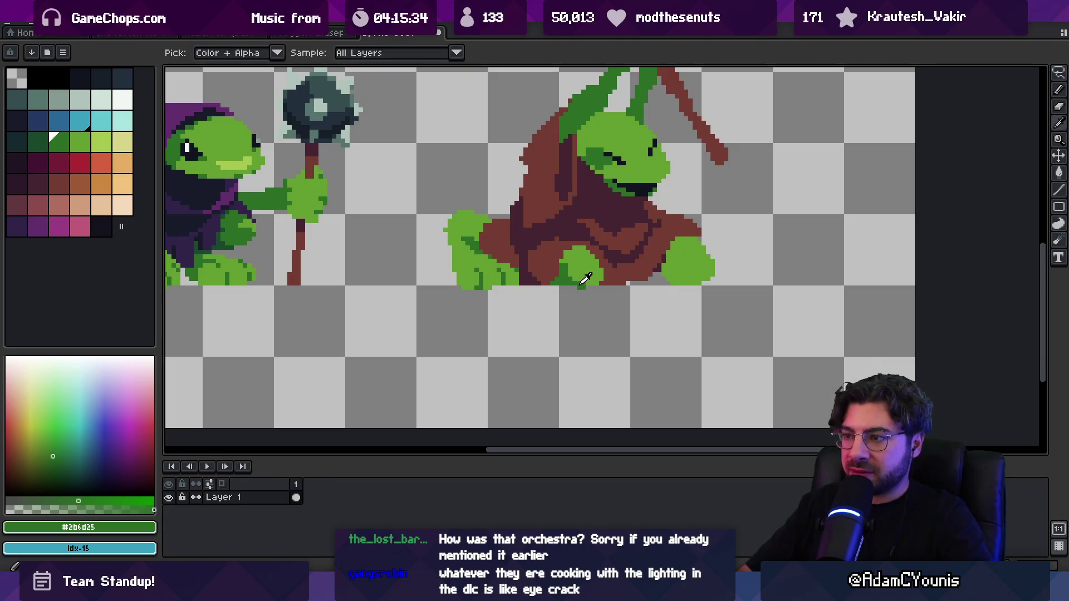
alt+click(573, 264)
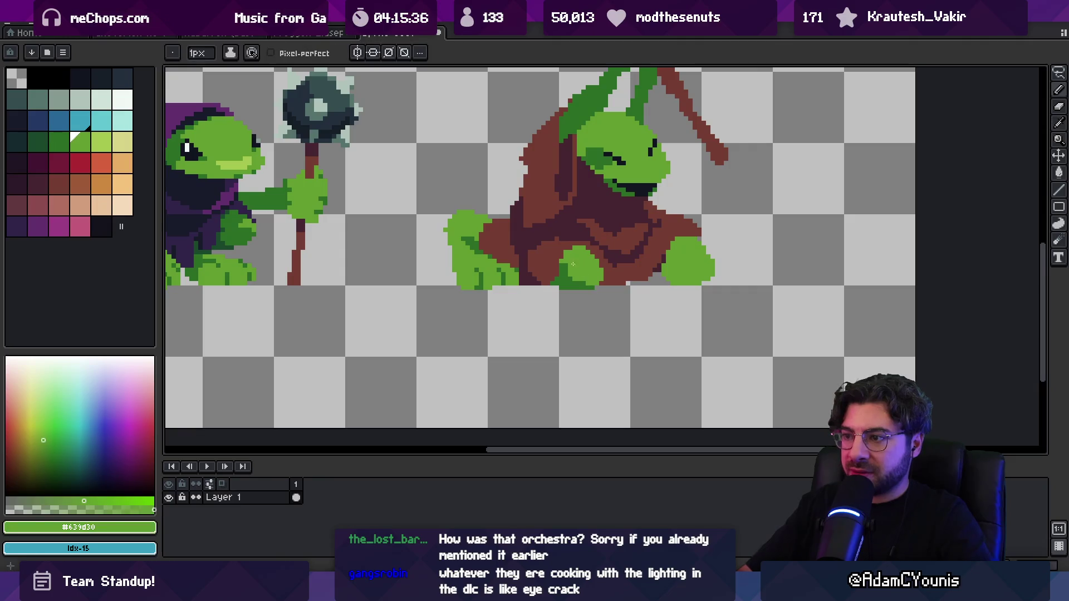
alt+click(598, 283)
alt+click(601, 281)
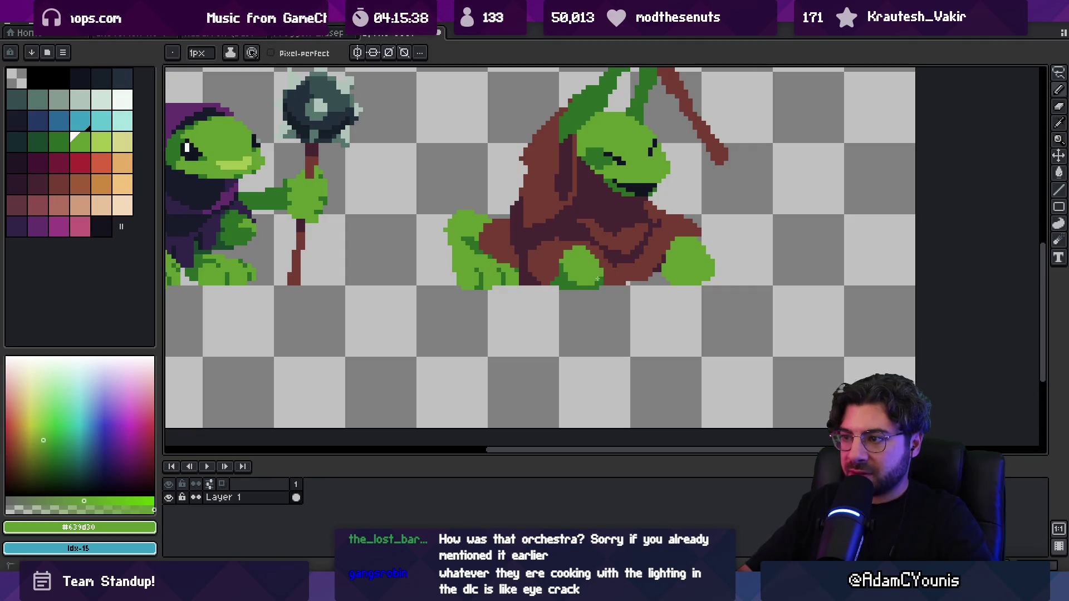
key(z)
scroll(606, 185, down, 2)
scroll(600, 262, up, 2)
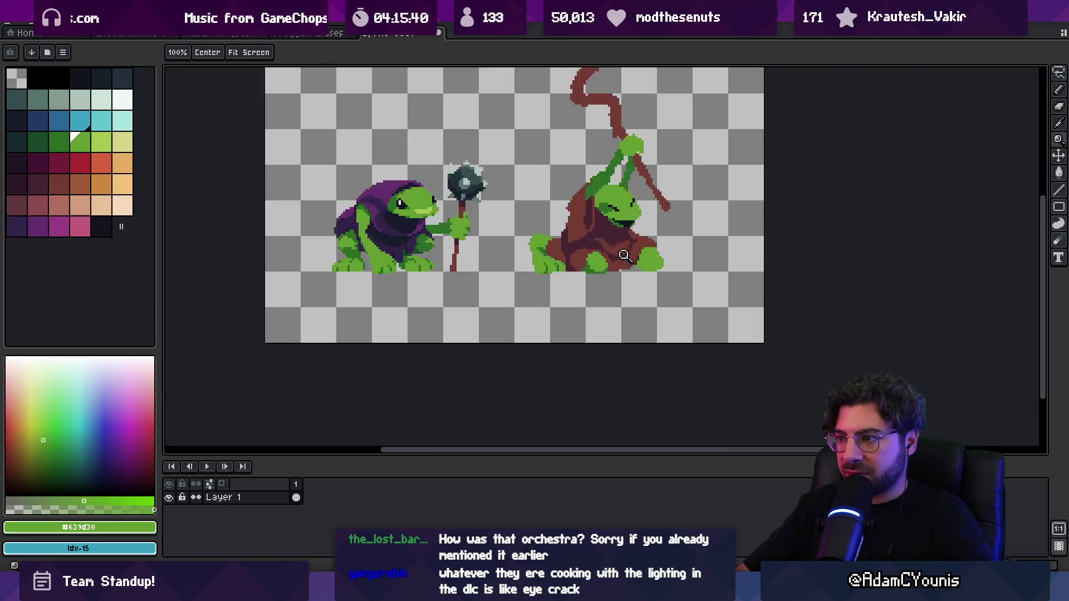
Paint a dark purple fold down the robe and cover its right side in brown.
alt+click(580, 264)
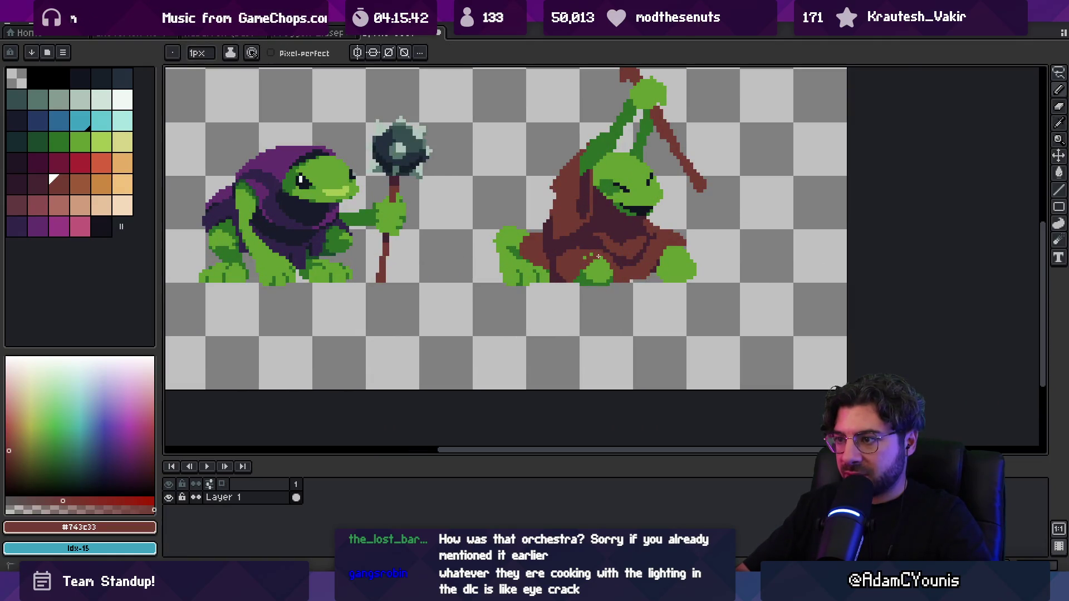
scroll(617, 247, up, 2)
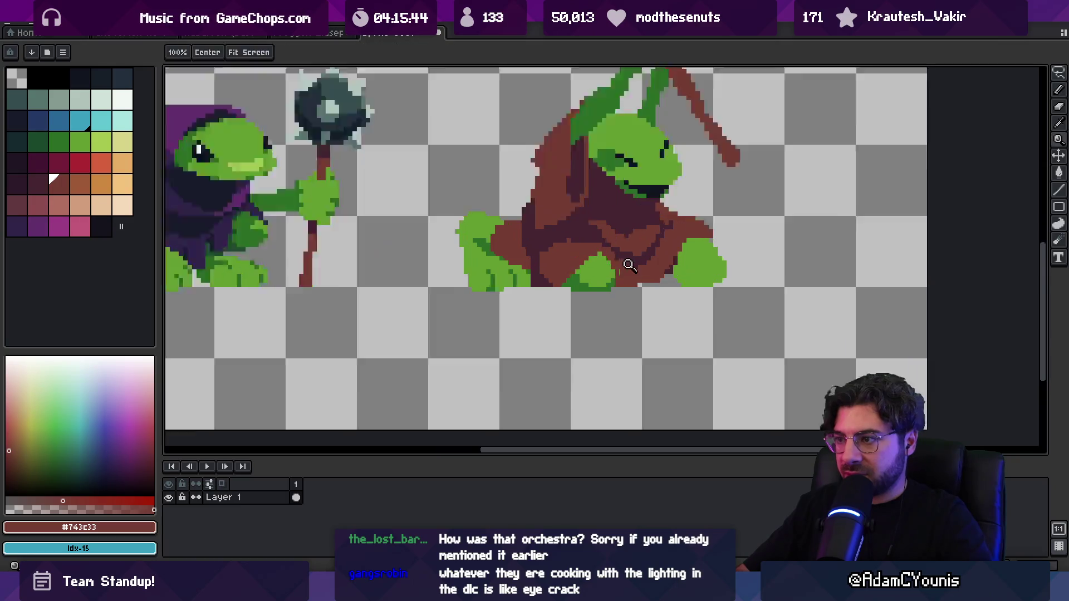
alt+click(605, 237)
drag(618, 250, 634, 294)
alt+click(654, 267)
mouse_move(629, 228)
mouse_down()
mouse_move(666, 254)
mouse_move(643, 291)
mouse_move(660, 301)
mouse_up()
alt+click(634, 279)
scroll(678, 277, down, 4)
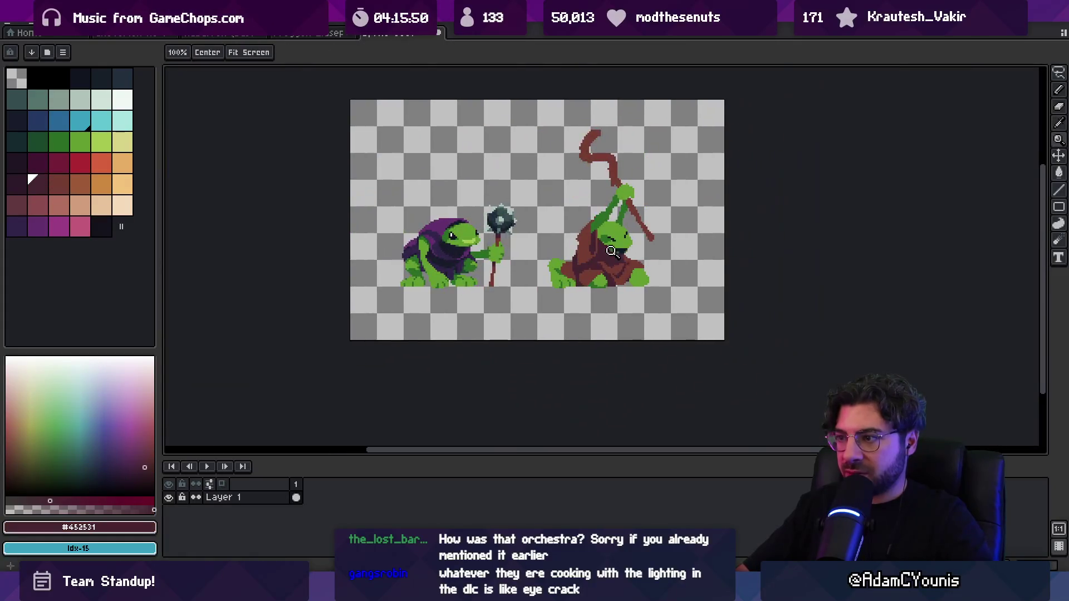
scroll(579, 271, up, 4)
Dab dark purple shading pixels into the brown near the bottom of the robe.
alt+click(579, 271)
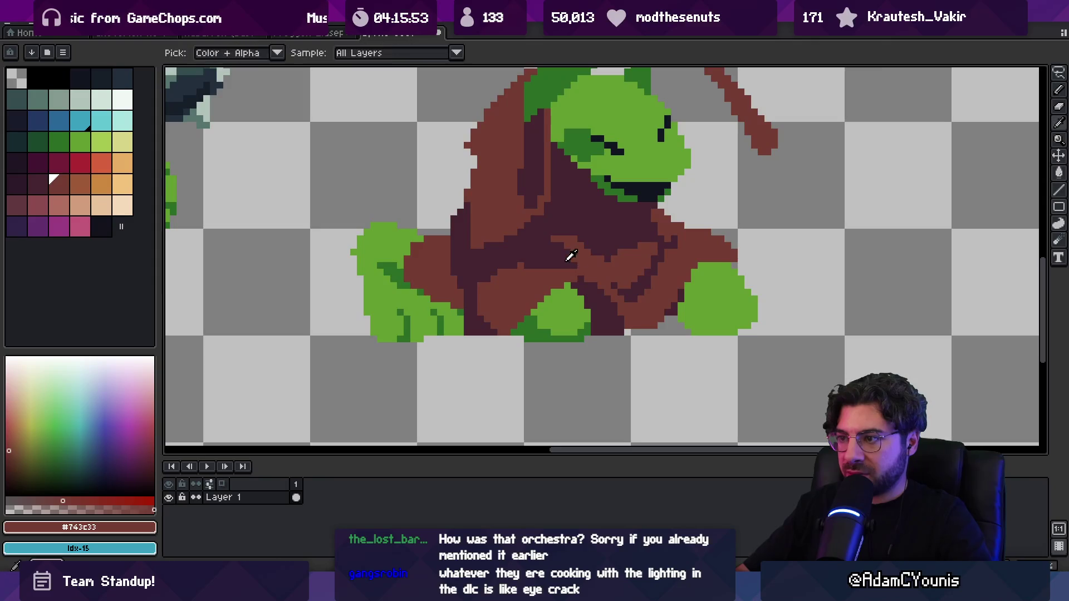
alt+click(582, 273)
click(586, 272)
alt+click(574, 275)
alt+click(575, 268)
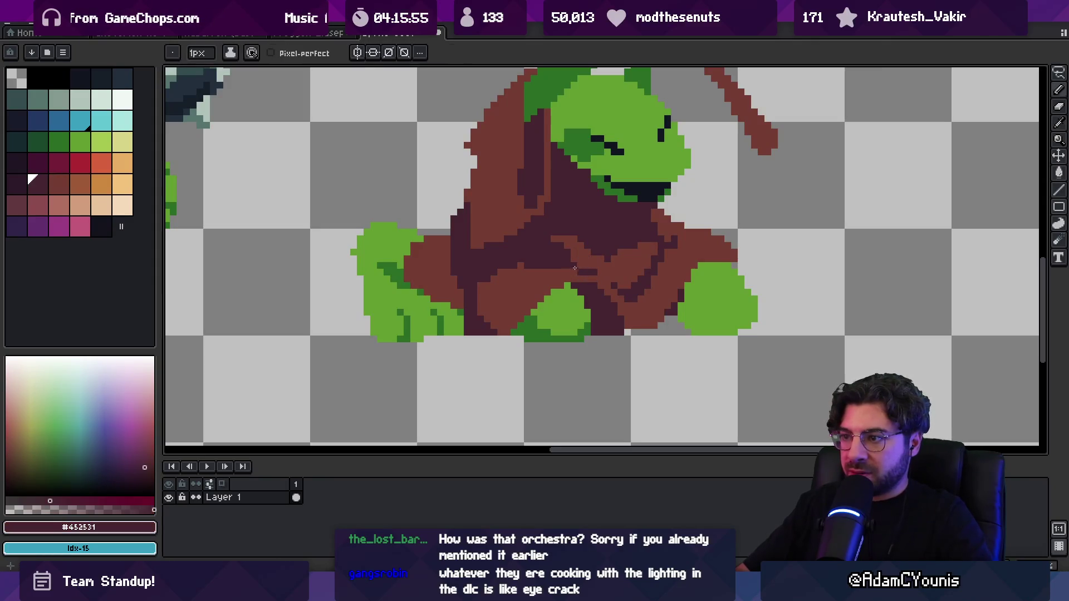
alt+click(595, 270)
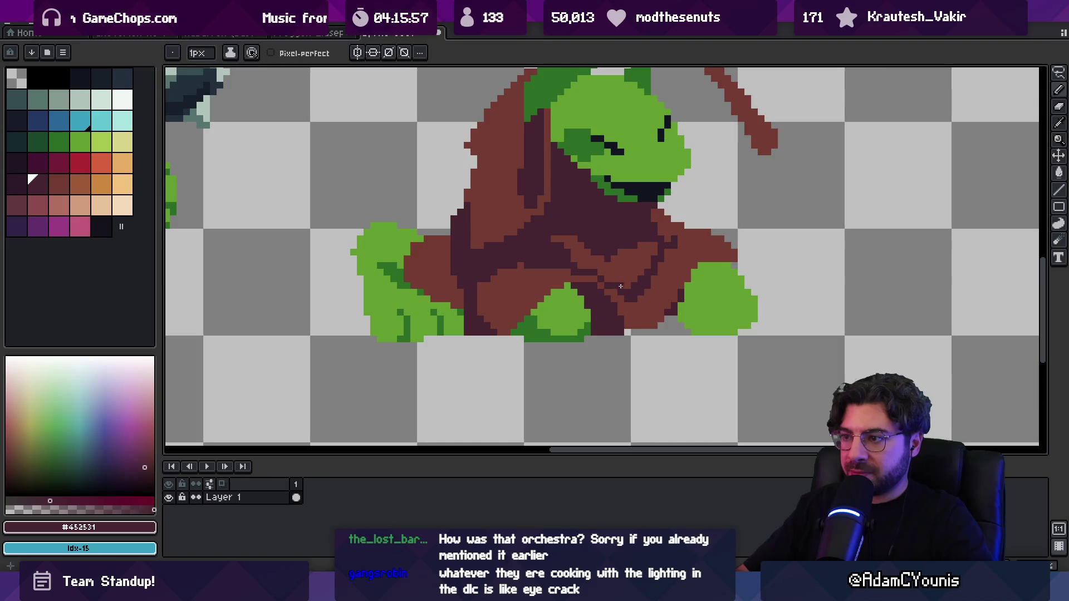
scroll(620, 287, down, 4)
scroll(615, 266, up, 4)
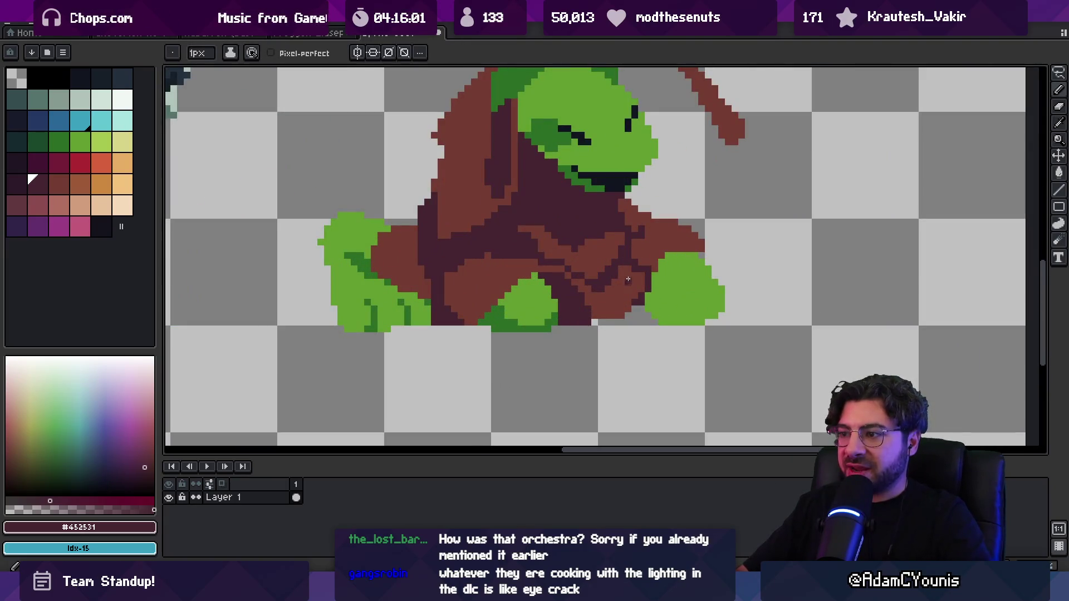
alt+click(619, 310)
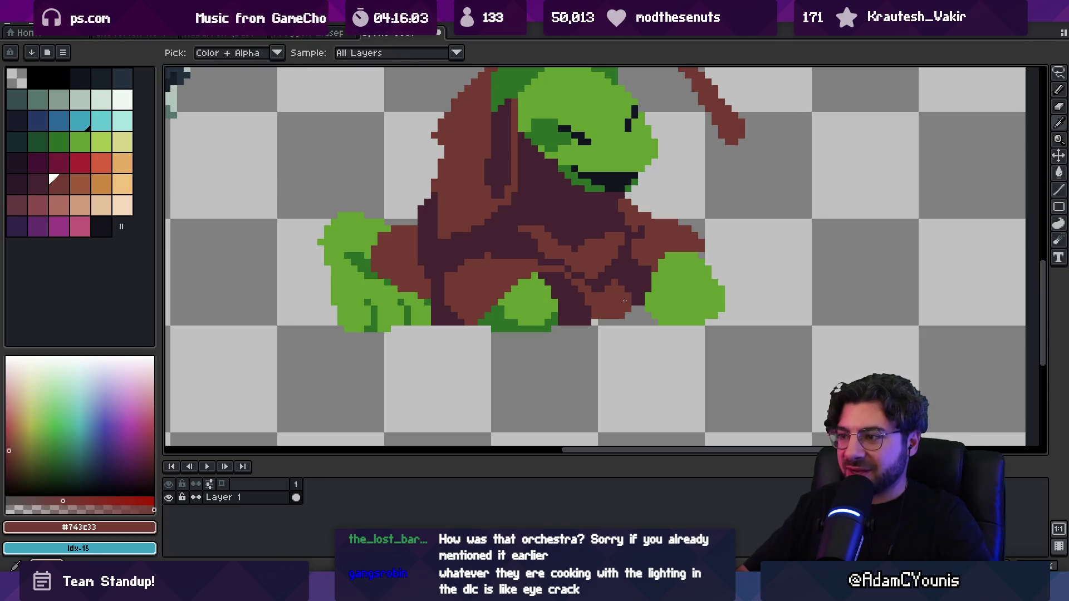
alt+click(594, 322)
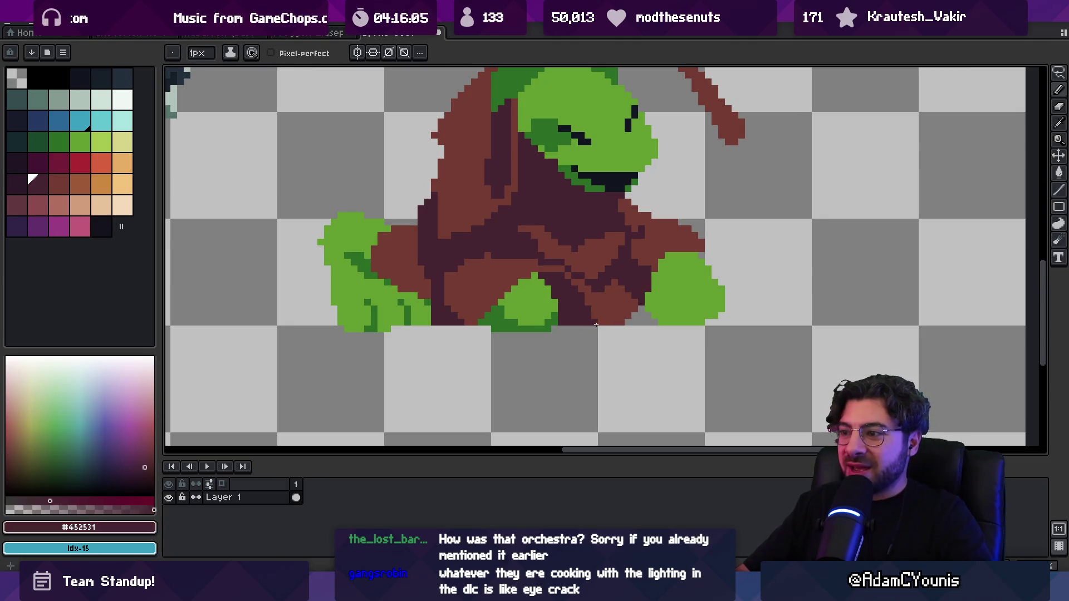
Repaint the fold pixels on the robe's left side in brown and dark purple.
key(z)
scroll(594, 321, down, 4)
scroll(635, 286, up, 5)
key(b)
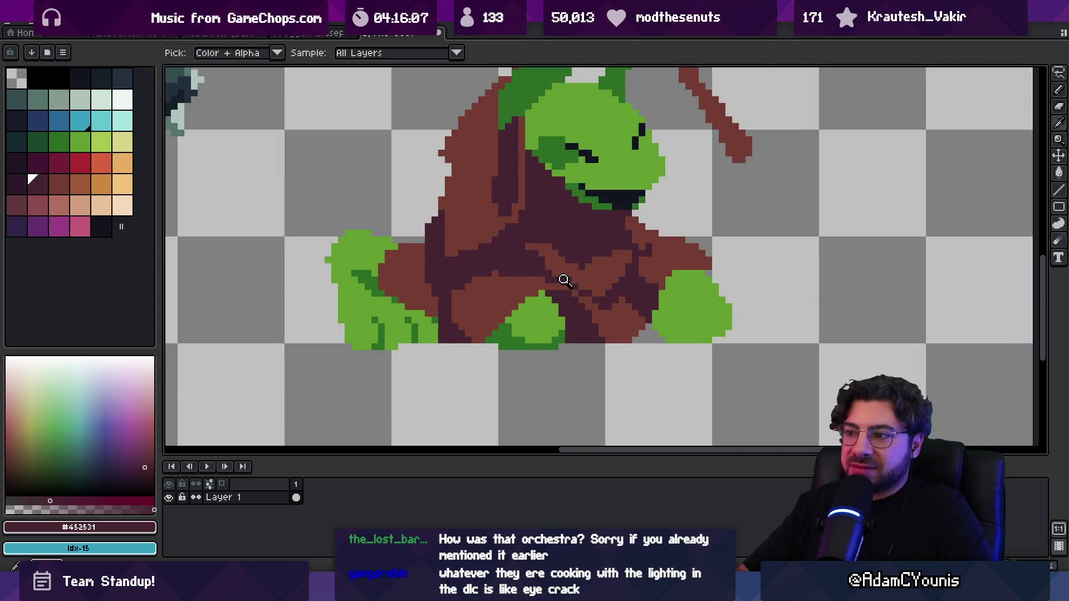
alt+click(583, 300)
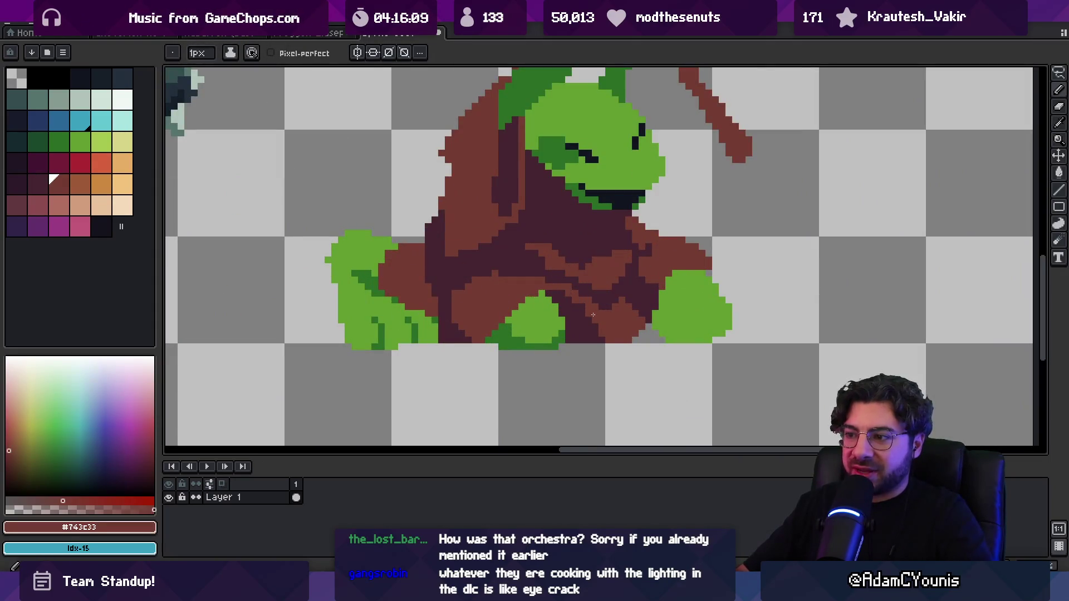
alt+click(579, 287)
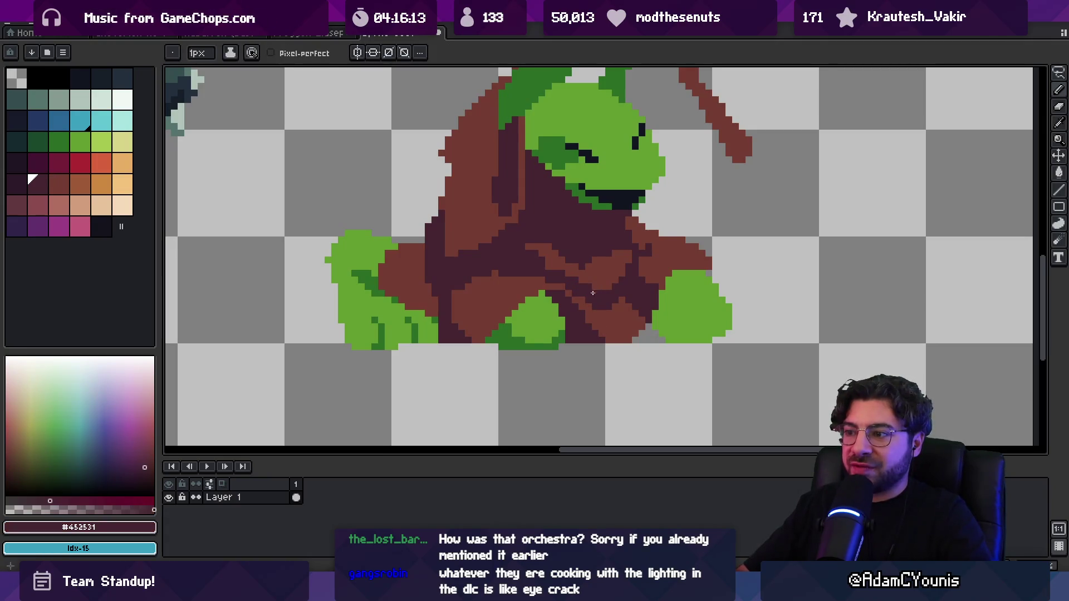
alt+click(497, 271)
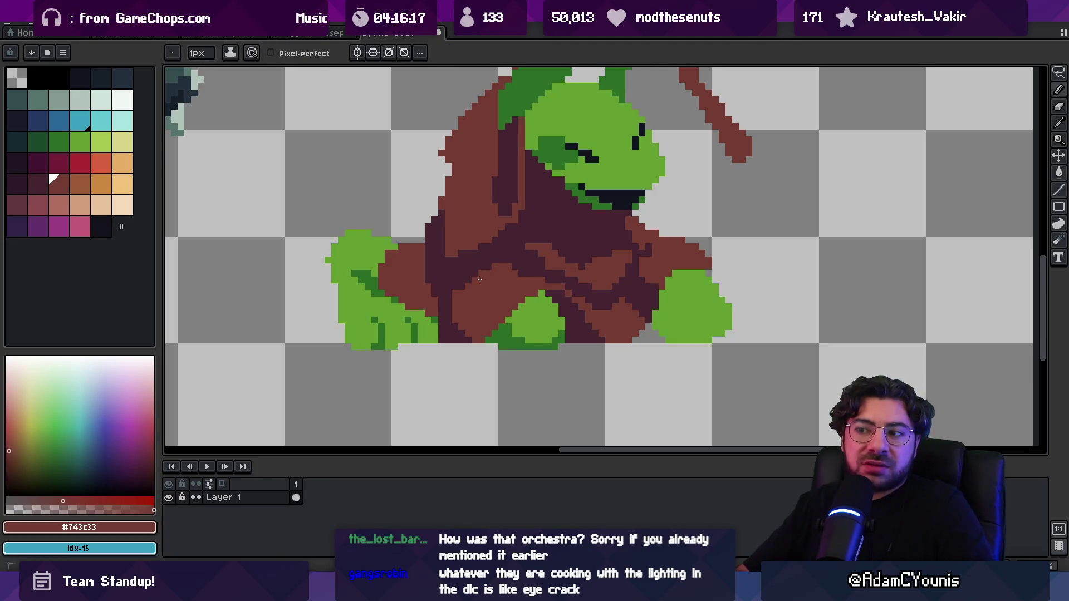
alt+click(473, 276)
alt+click(470, 288)
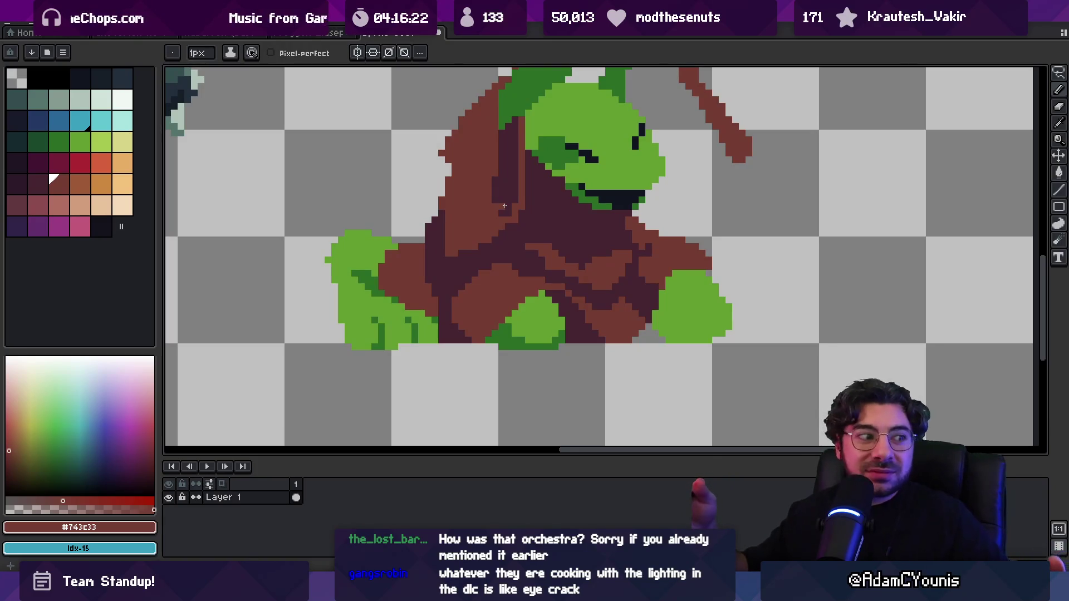
key(alt)
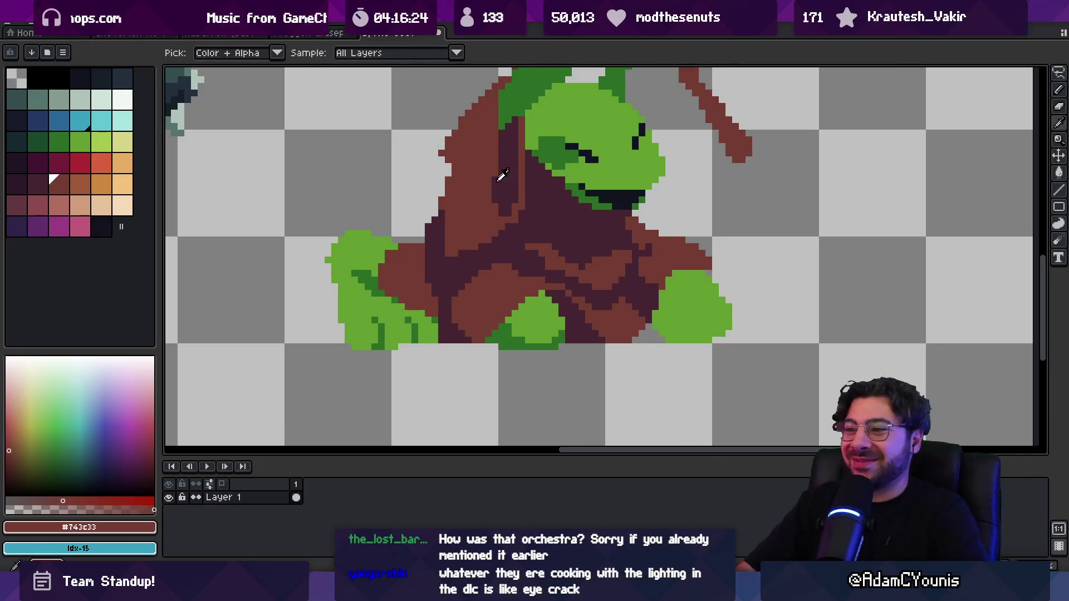
alt+click(499, 179)
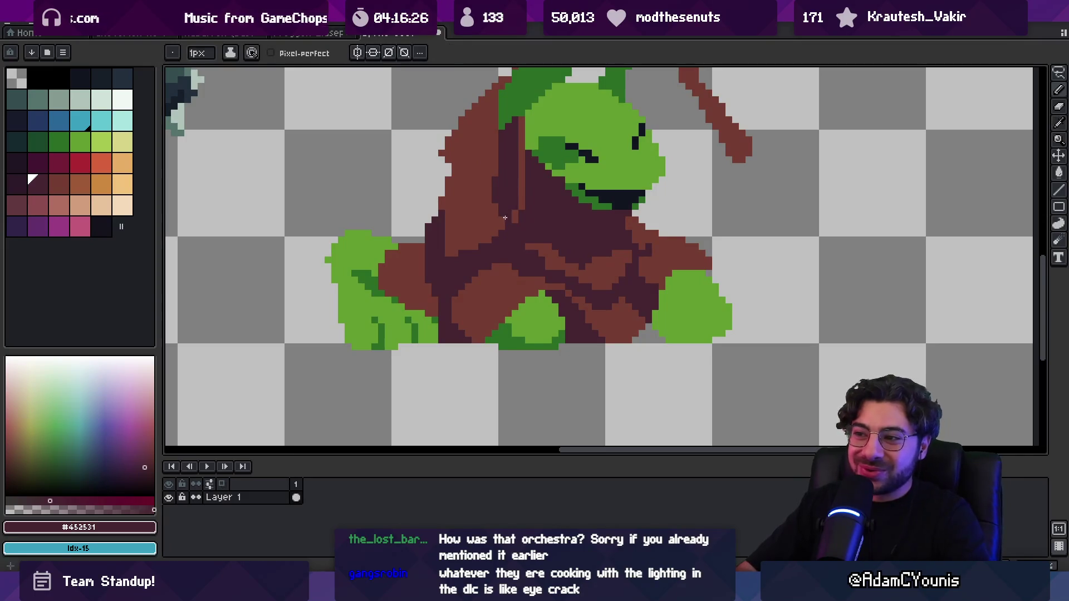
scroll(507, 192, down, 4)
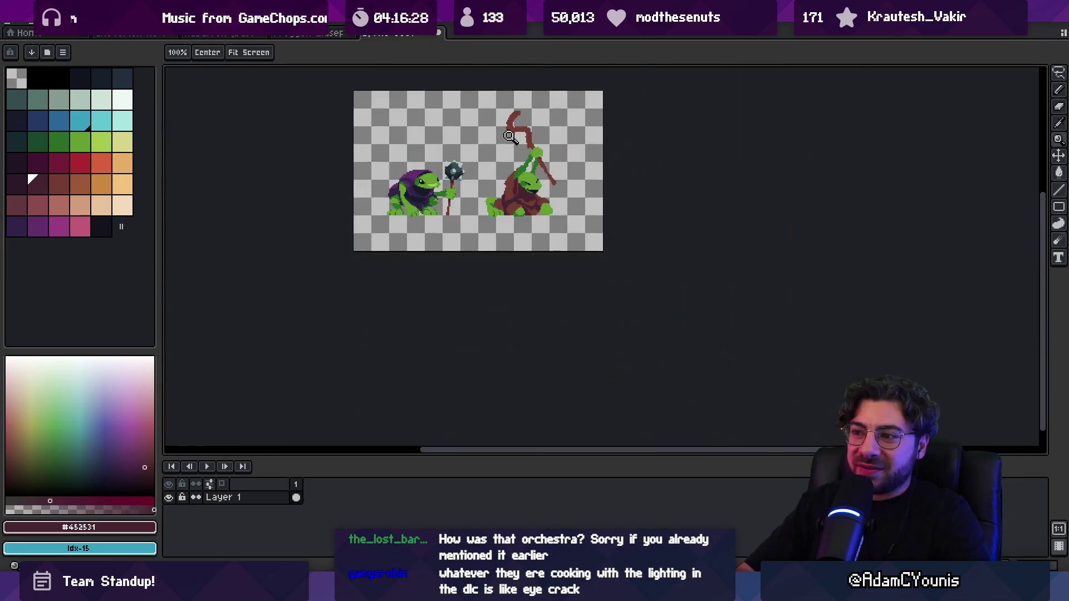
Sample the hood brown, dark purple and face greens around the robed frog's head.
scroll(490, 192, up, 3)
alt+click(479, 193)
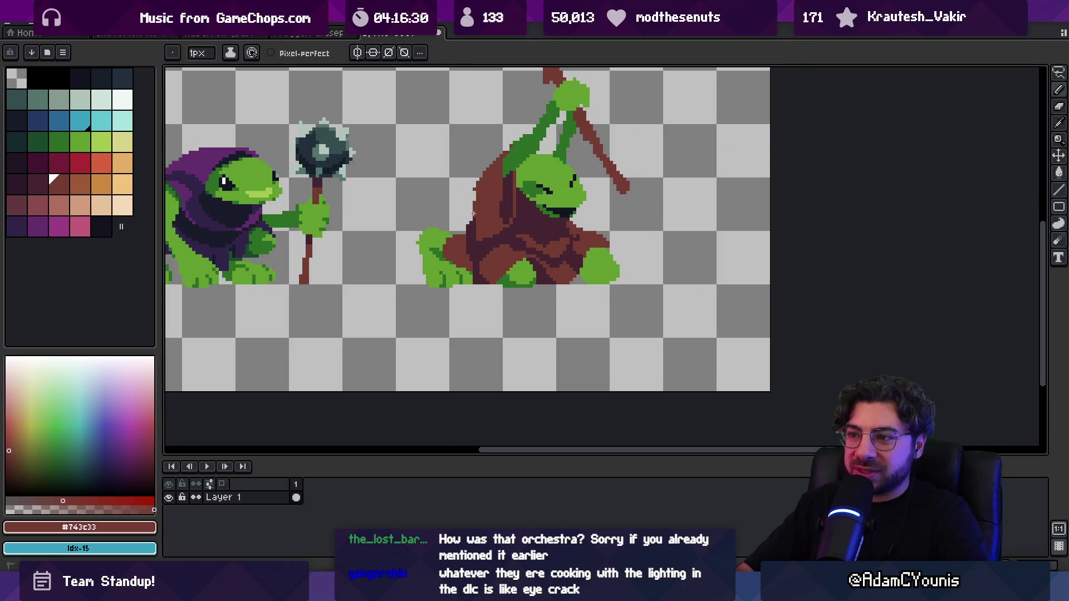
alt+click(547, 179)
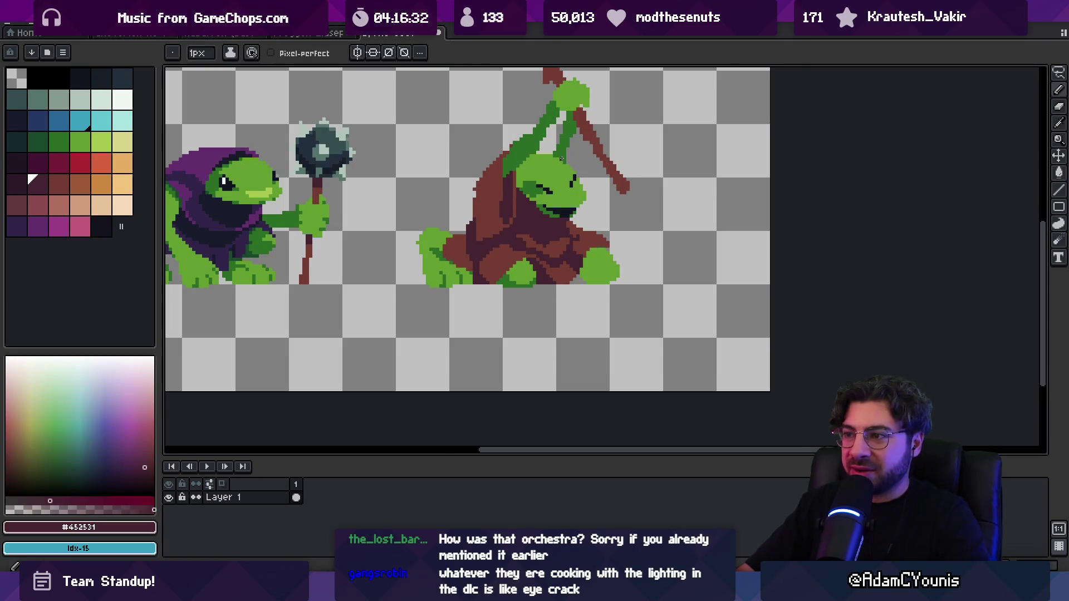
alt+click(560, 154)
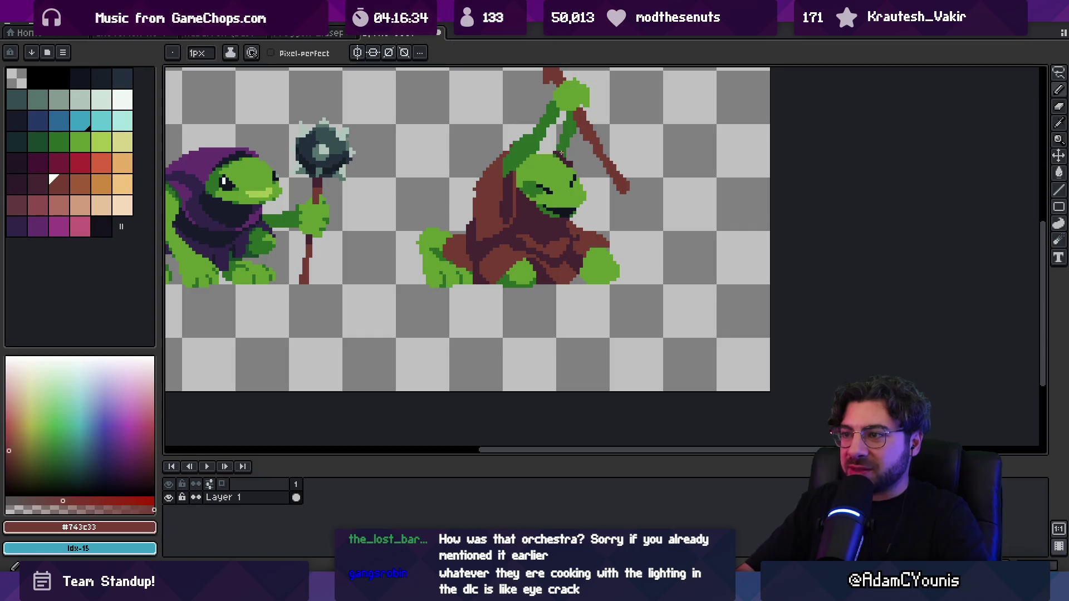
scroll(557, 151, up, 3)
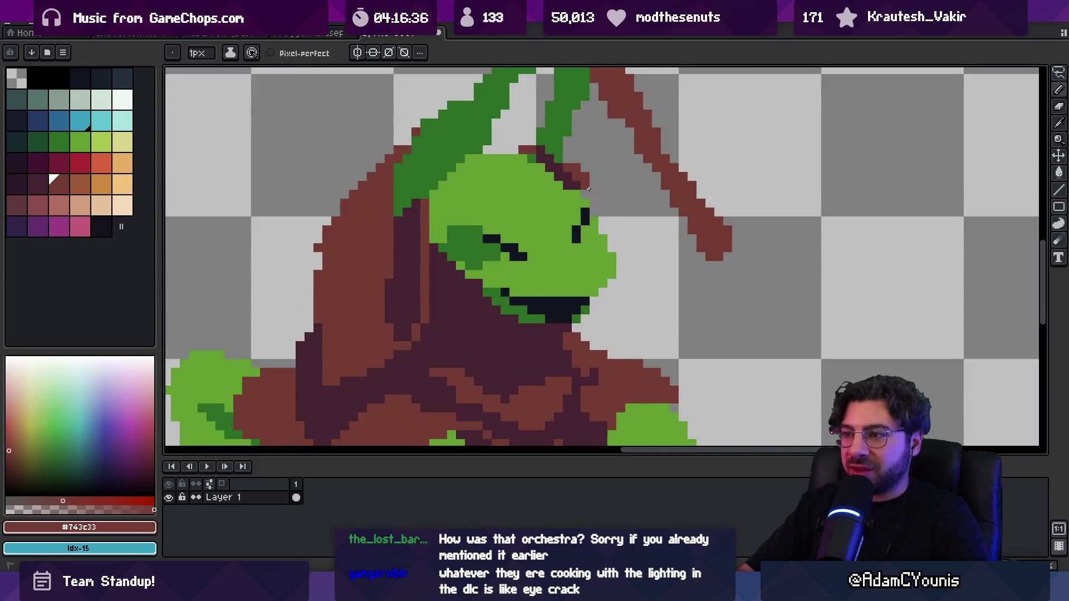
alt+click(555, 178)
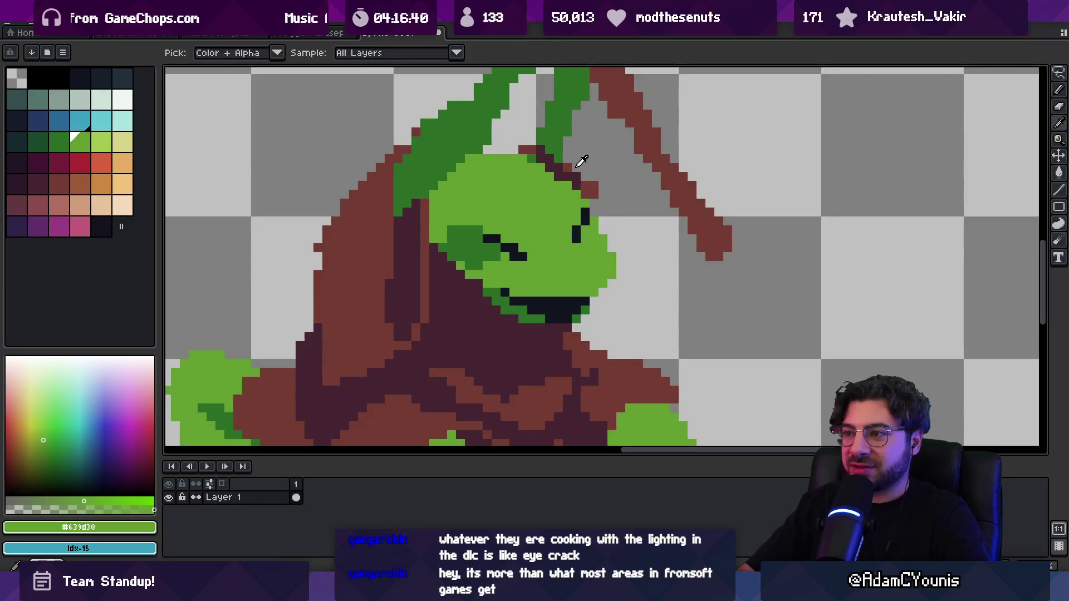
alt+click(578, 176)
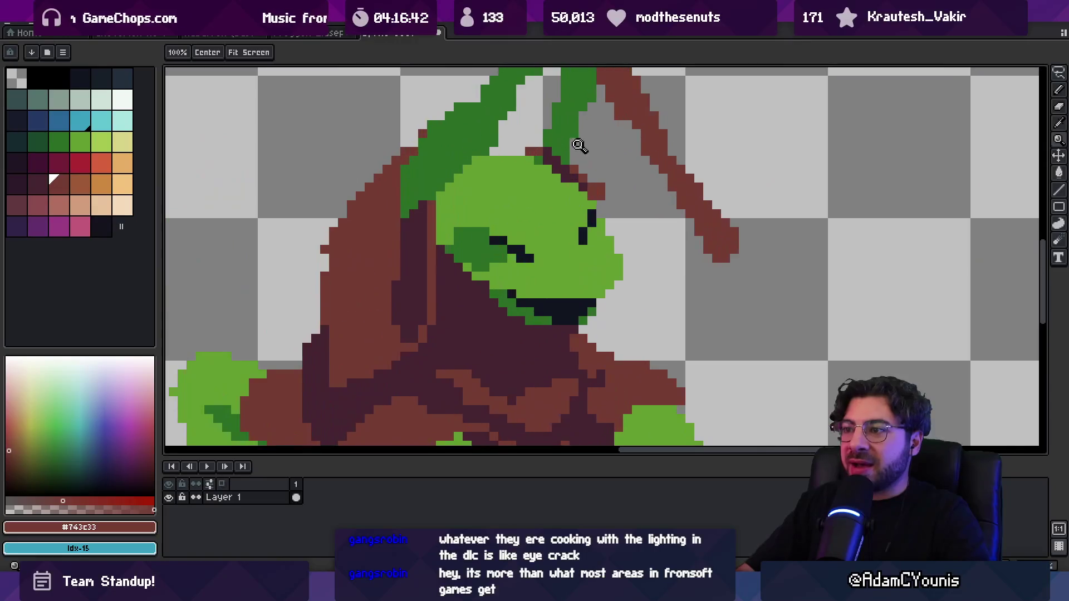
alt+click(554, 150)
scroll(563, 168, down, 5)
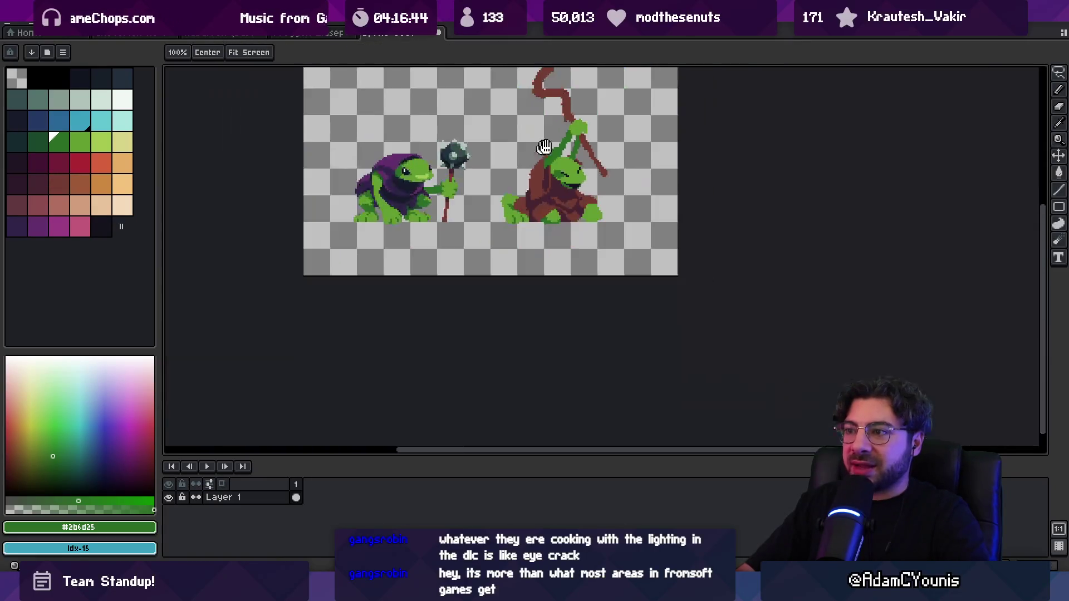
scroll(555, 170, up, 3)
Pencil a brown hood strip down the head's right side with dark maroon touches.
alt+click(554, 170)
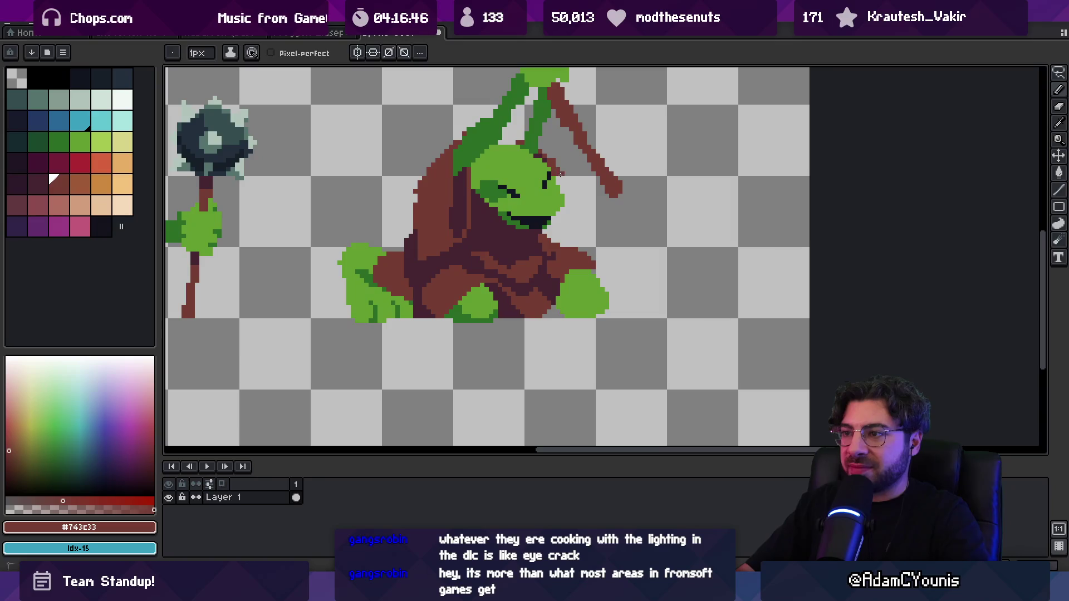
scroll(560, 174, up, 2)
drag(565, 213, 566, 223)
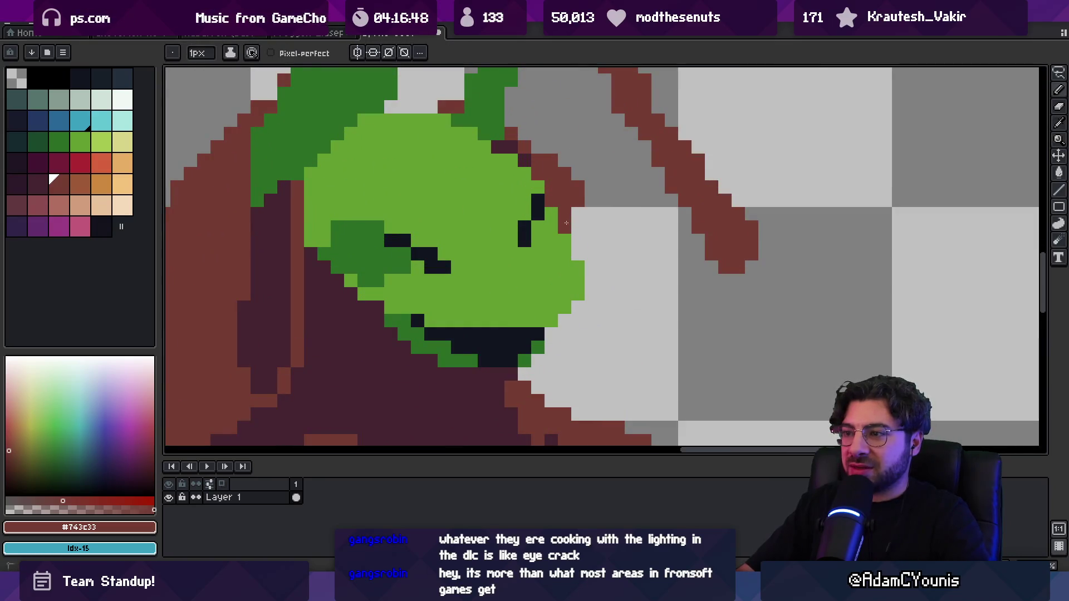
alt+click(520, 148)
mouse_move(551, 187)
mouse_down()
mouse_move(551, 201)
mouse_move(565, 187)
mouse_up()
key(z)
scroll(574, 183, down, 5)
scroll(585, 195, up, 4)
key(m)
scroll(592, 182, down, 1)
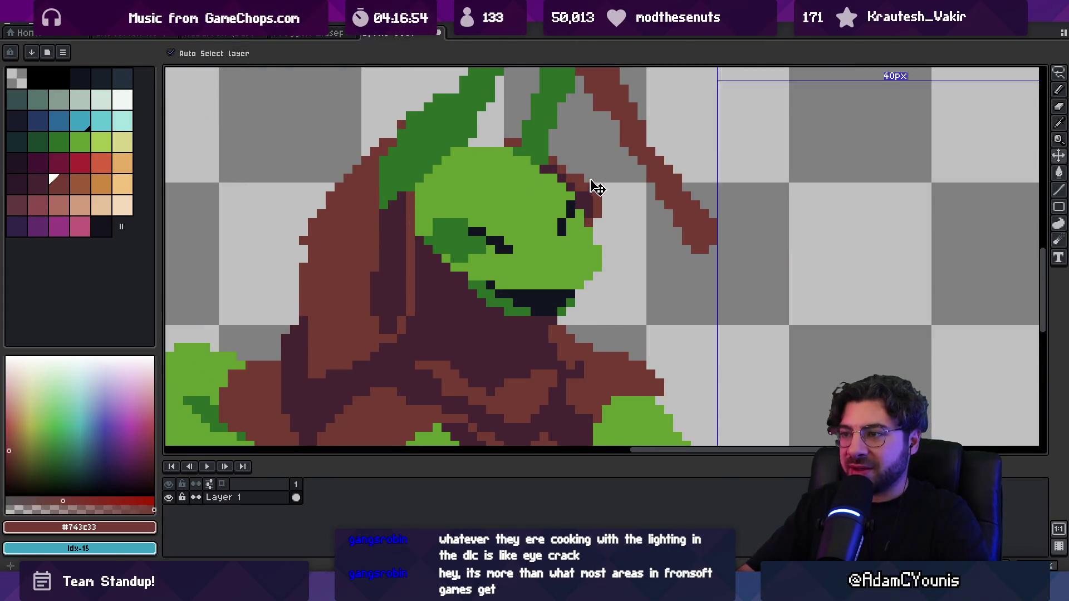
With the Pencil, draw brown diagonal strokes outlining the robed frog's jaw.
scroll(592, 182, up, 1)
key(b)
drag(590, 195, 605, 226)
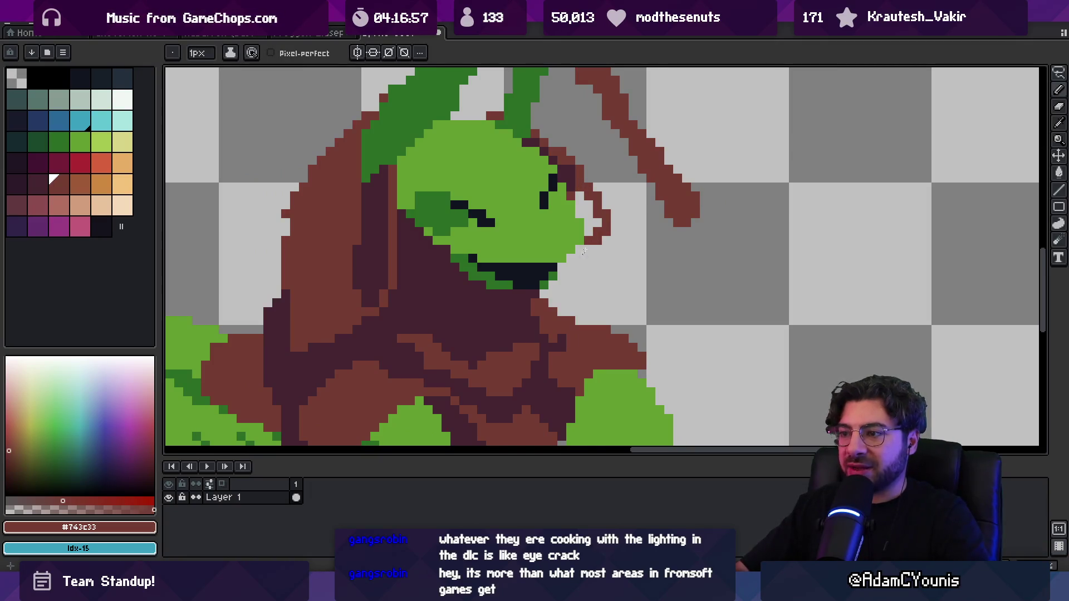
mouse_move(564, 266)
mouse_down()
mouse_move(588, 243)
mouse_move(580, 194)
mouse_up()
alt+click(583, 194)
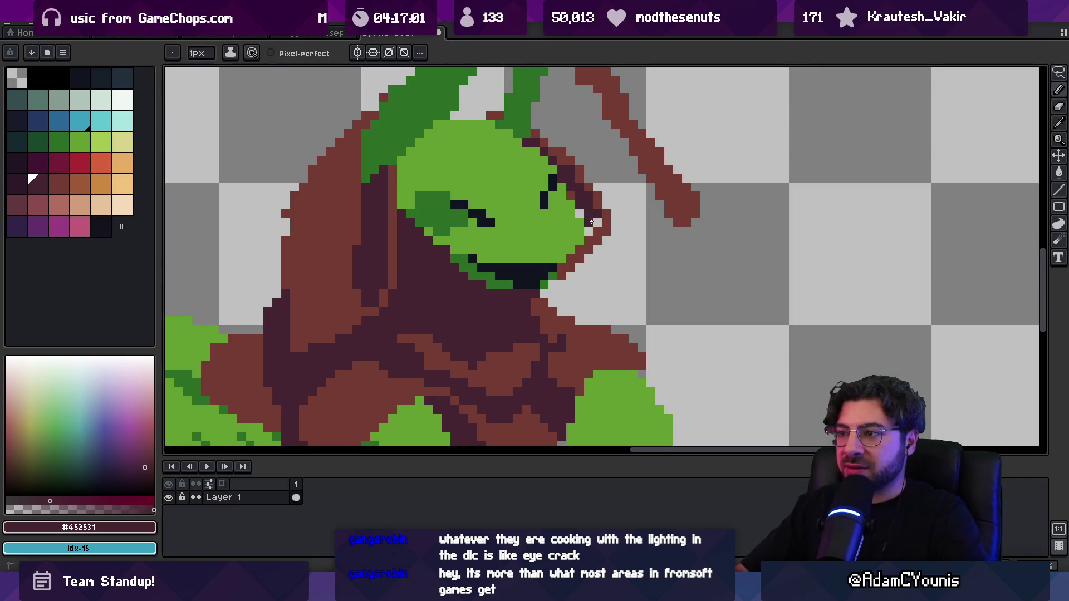
Pick the robe's mid brown #743c33 and fill the light gap beside the jaw.
key(z)
scroll(525, 174, down, 5)
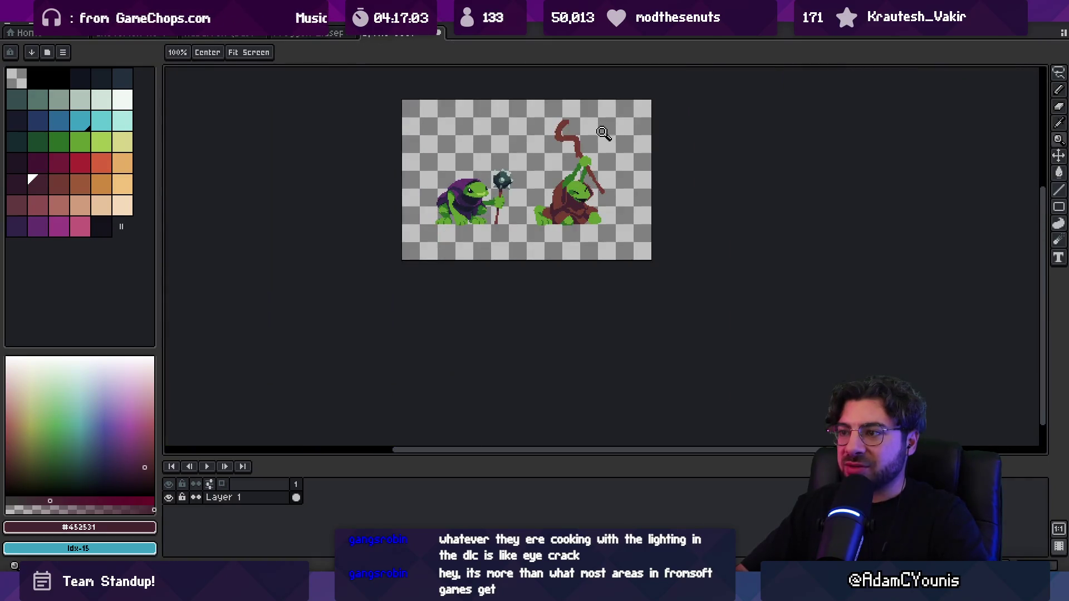
scroll(597, 193, up, 5)
key(b)
alt+click(566, 210)
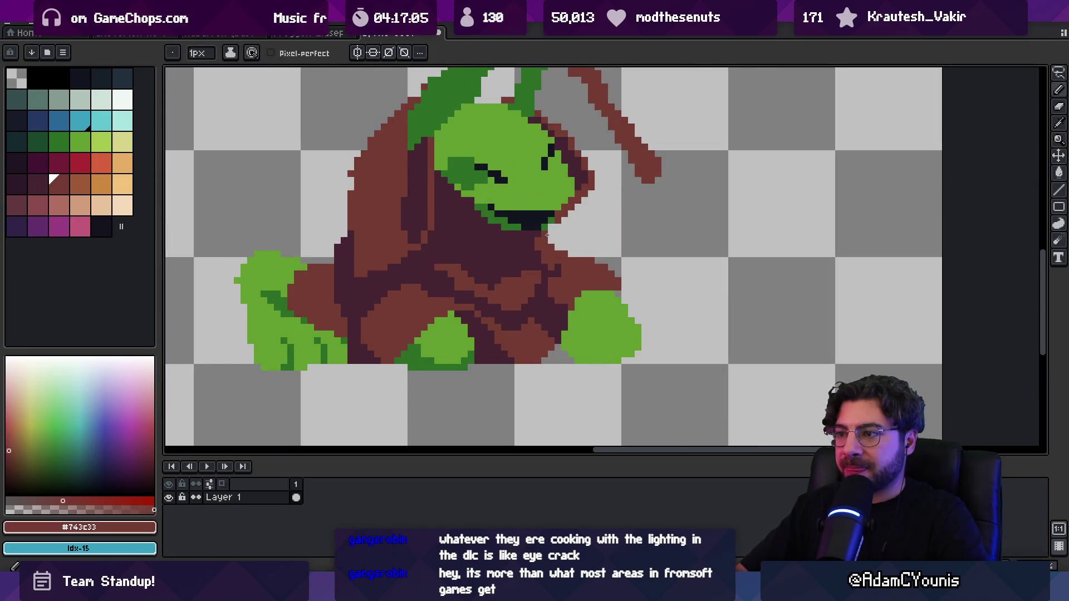
drag(586, 195, 557, 226)
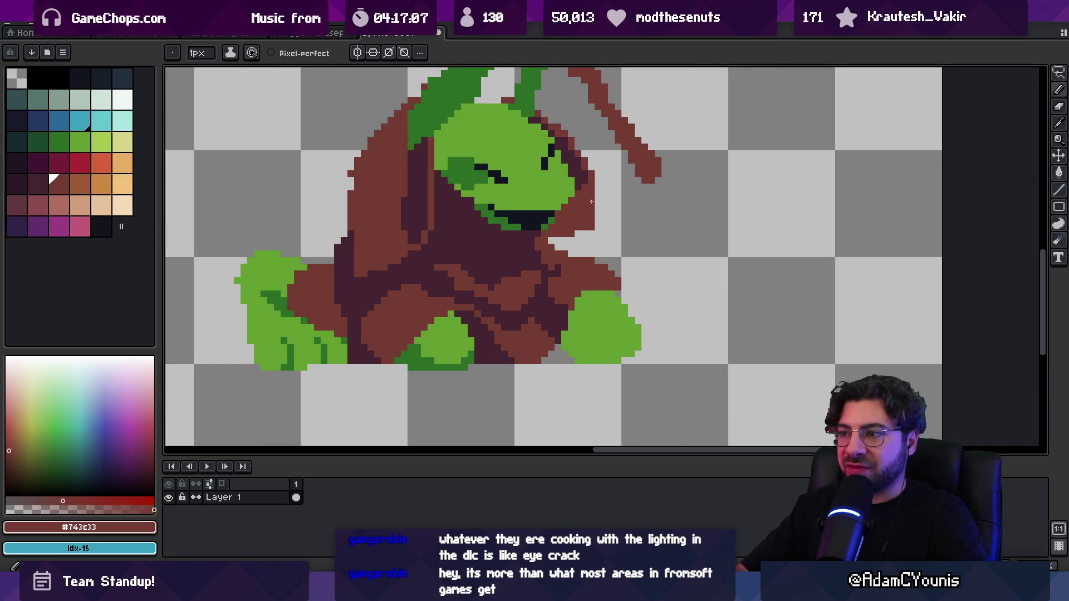
alt+click(581, 176)
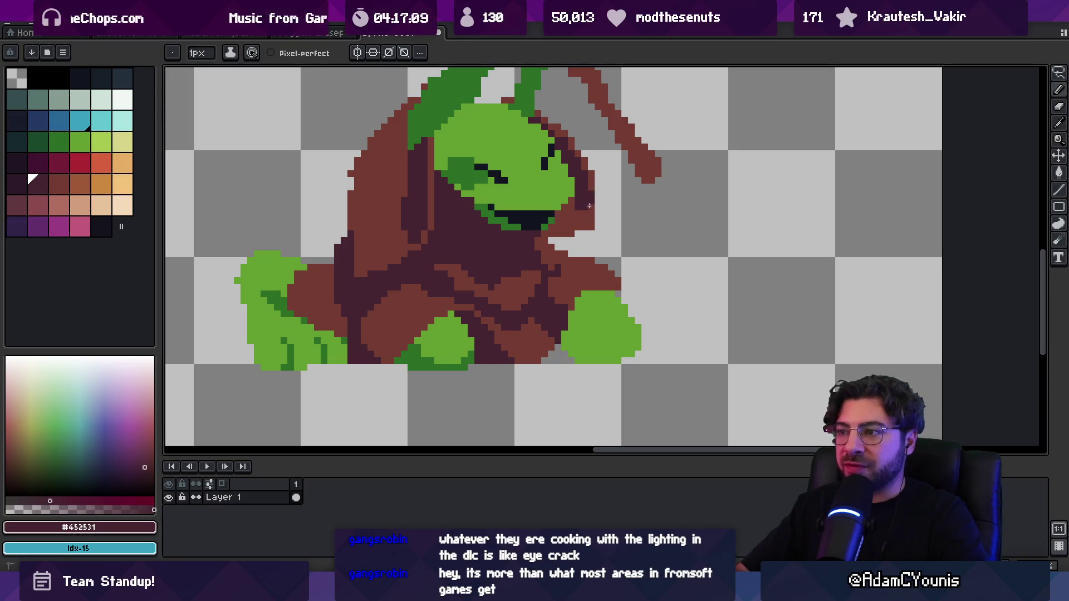
Shade the jaw's edge in dark maroon #452531, then eyedrop the face's light green.
drag(598, 194, 598, 223)
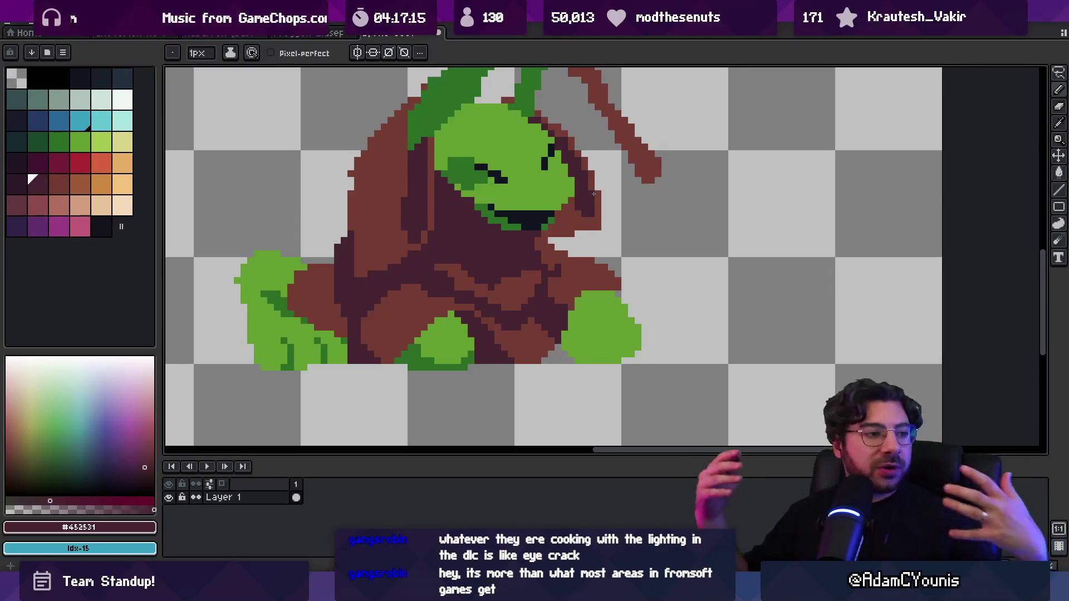
key(i)
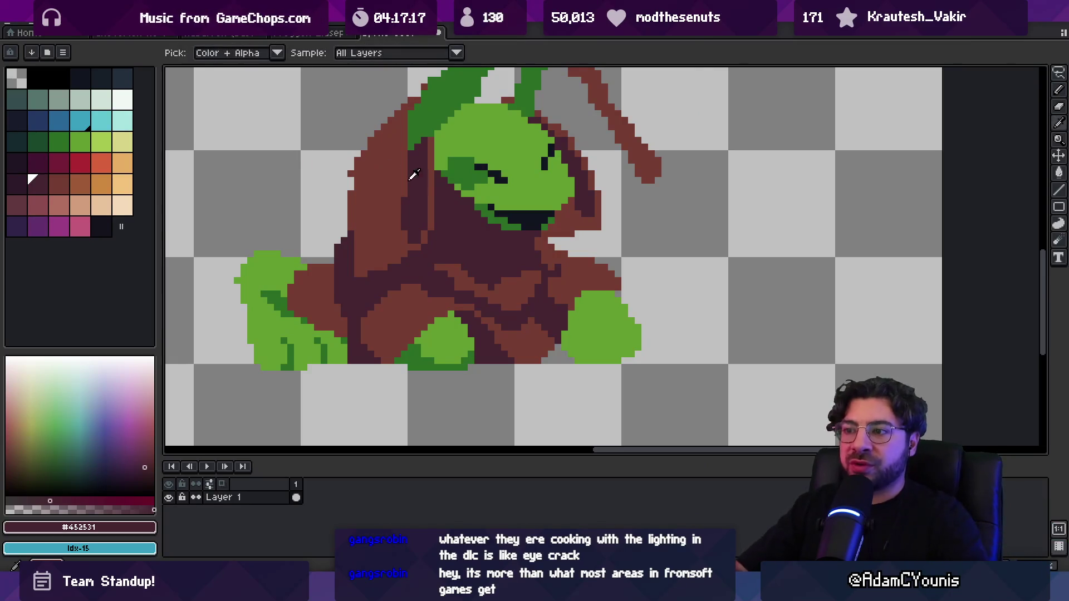
click(473, 194)
key(alt)
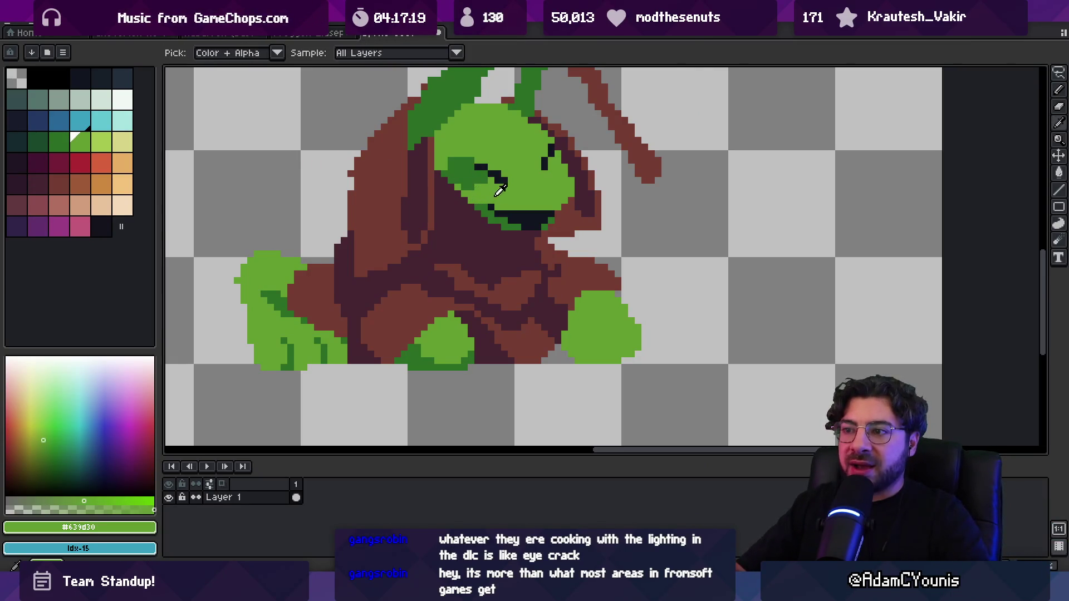
key(z)
scroll(490, 206, down, 4)
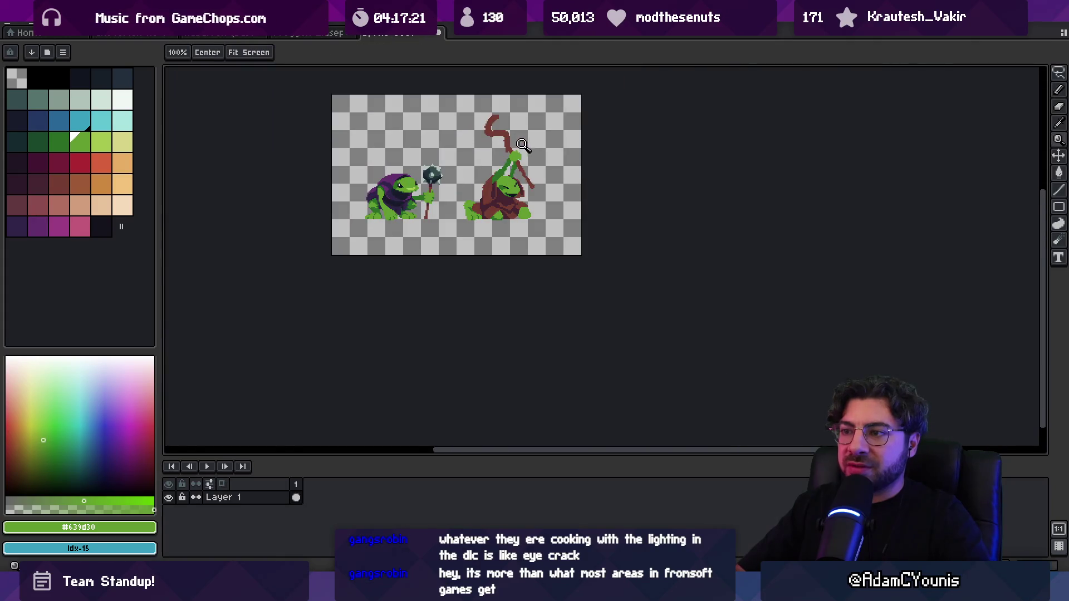
scroll(497, 172, up, 4)
scroll(497, 172, down, 2)
scroll(557, 167, up, 3)
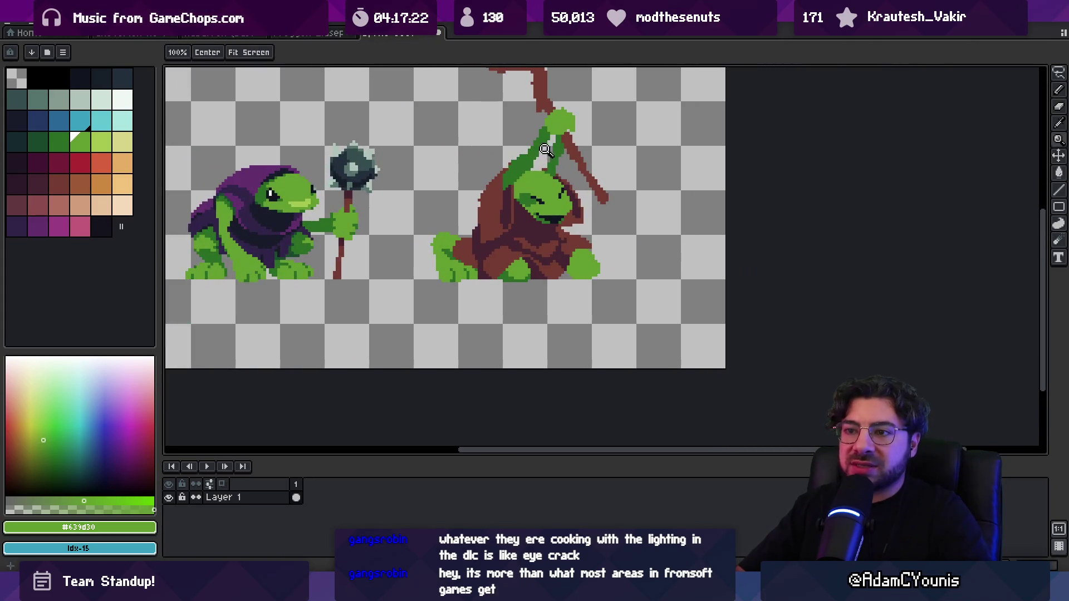
key(alt)
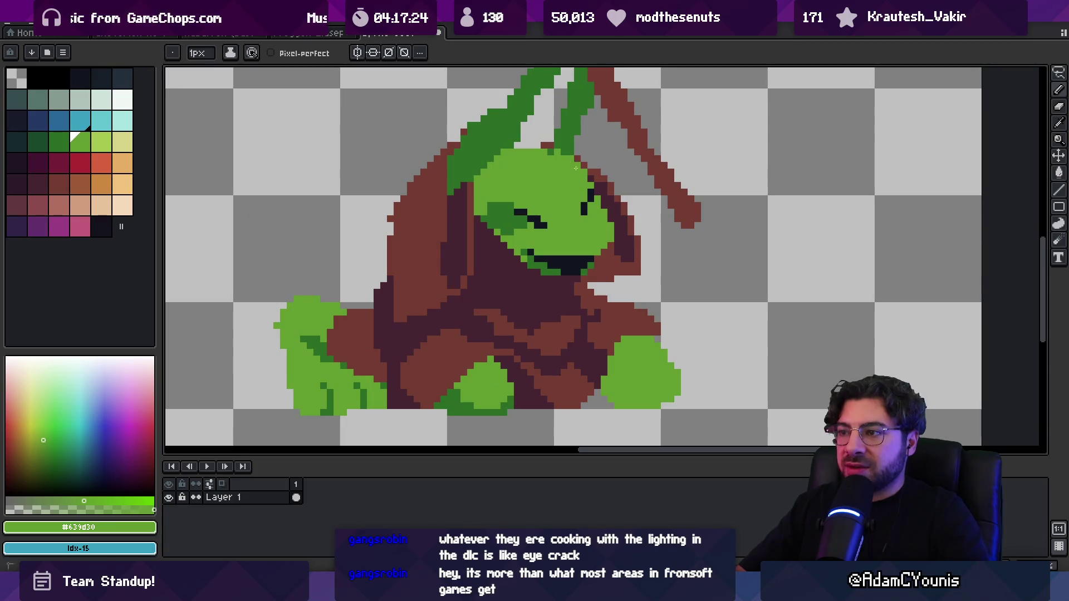
key(e)
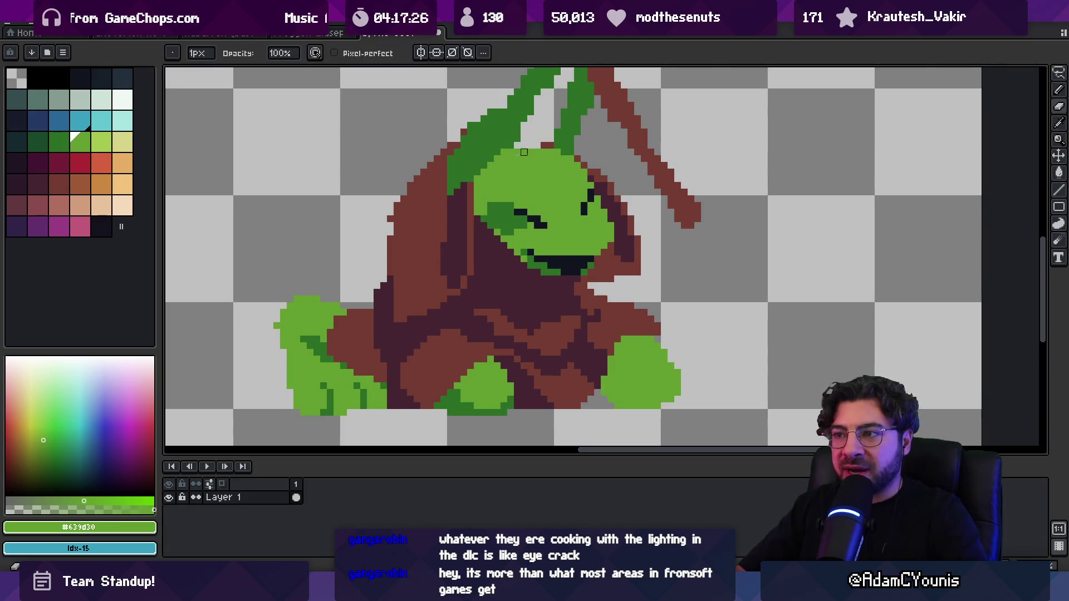
key(alt)
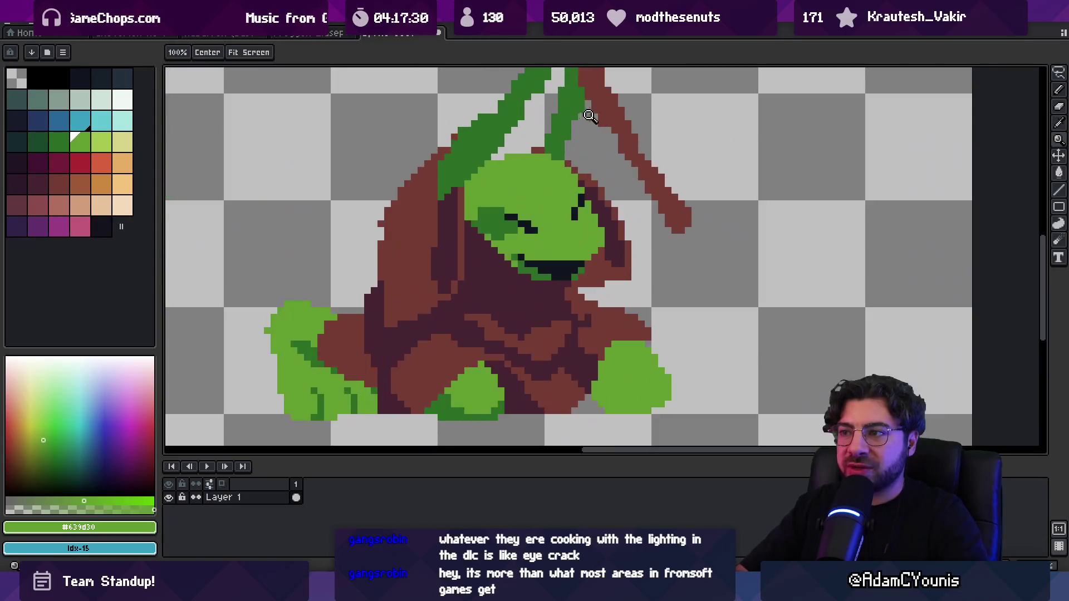
alt+click(570, 120)
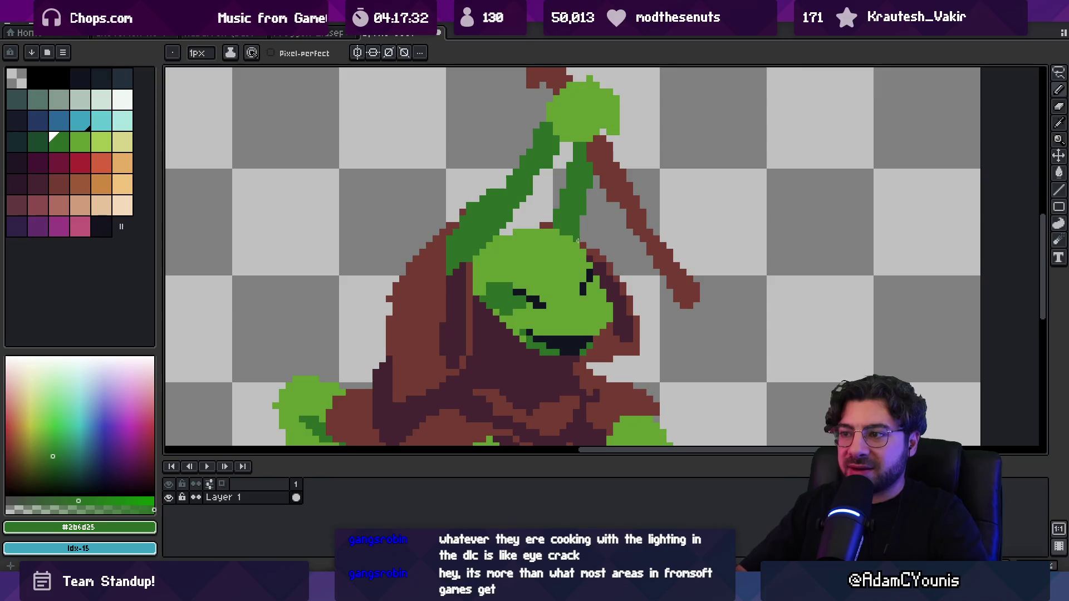
key(e)
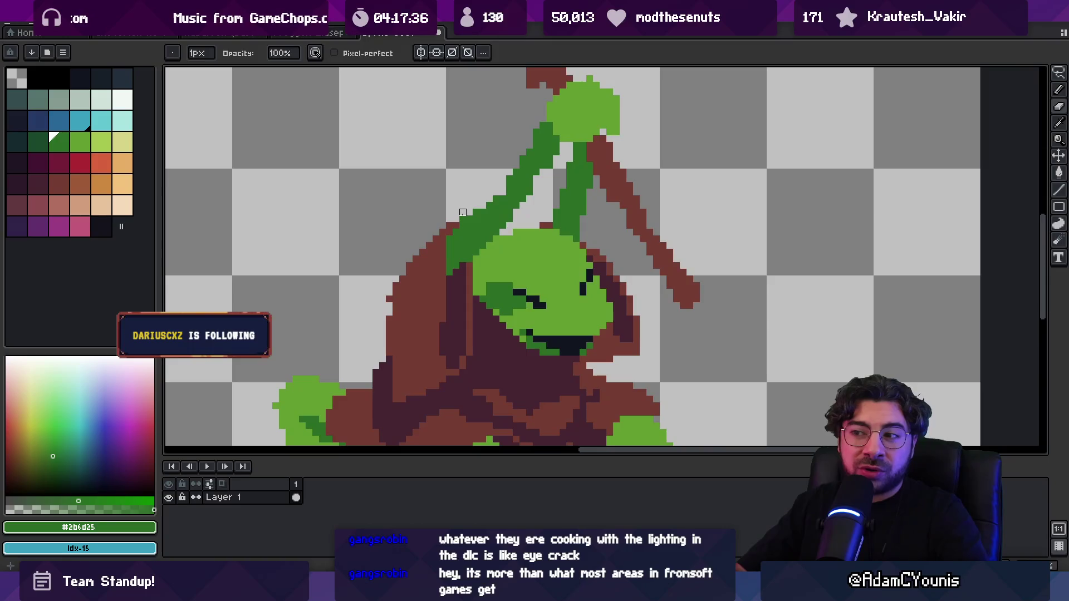
key(b)
key(e)
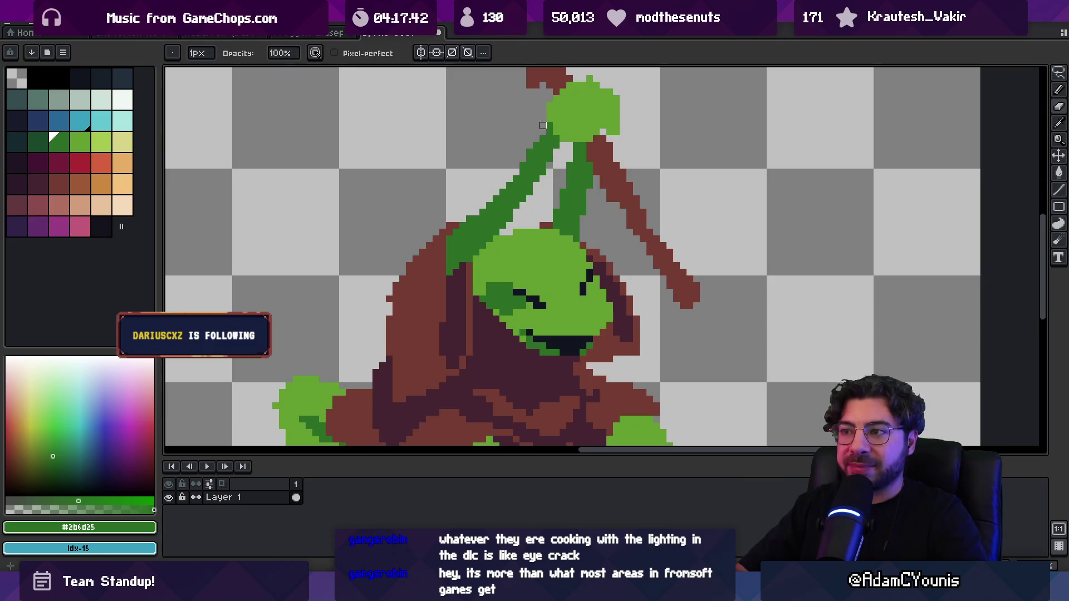
key(b)
scroll(540, 133, up, 1)
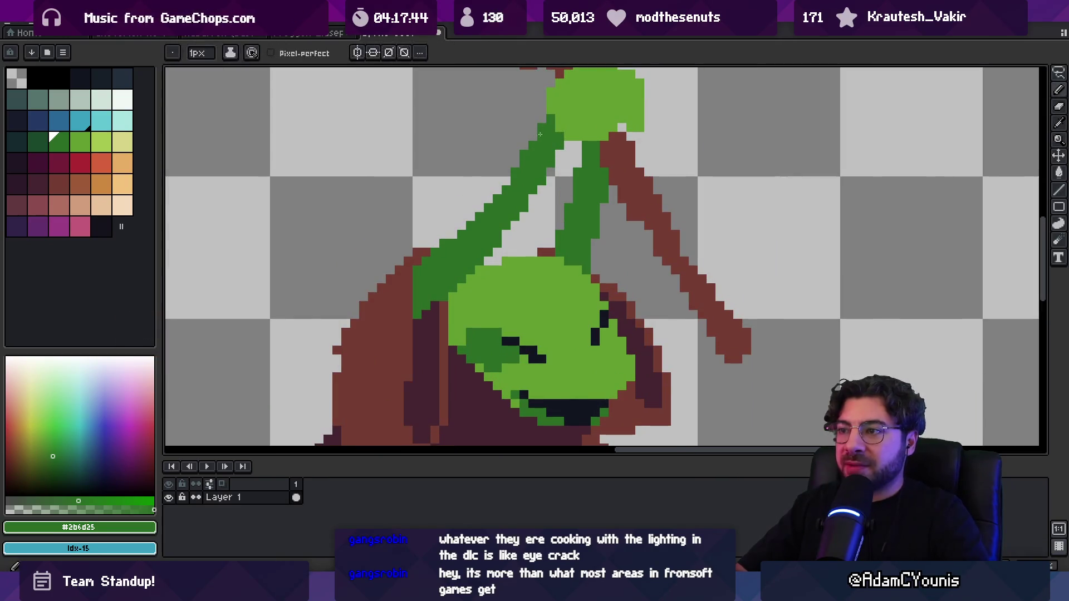
key(z)
scroll(540, 135, down, 5)
scroll(537, 122, up, 1)
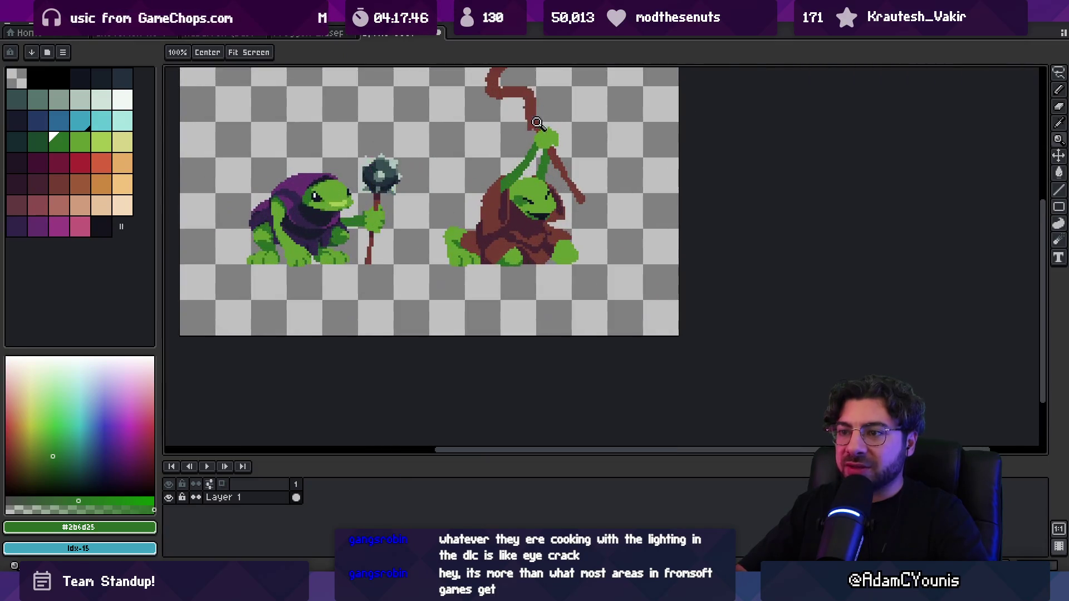
scroll(549, 142, up, 1)
alt+click(551, 146)
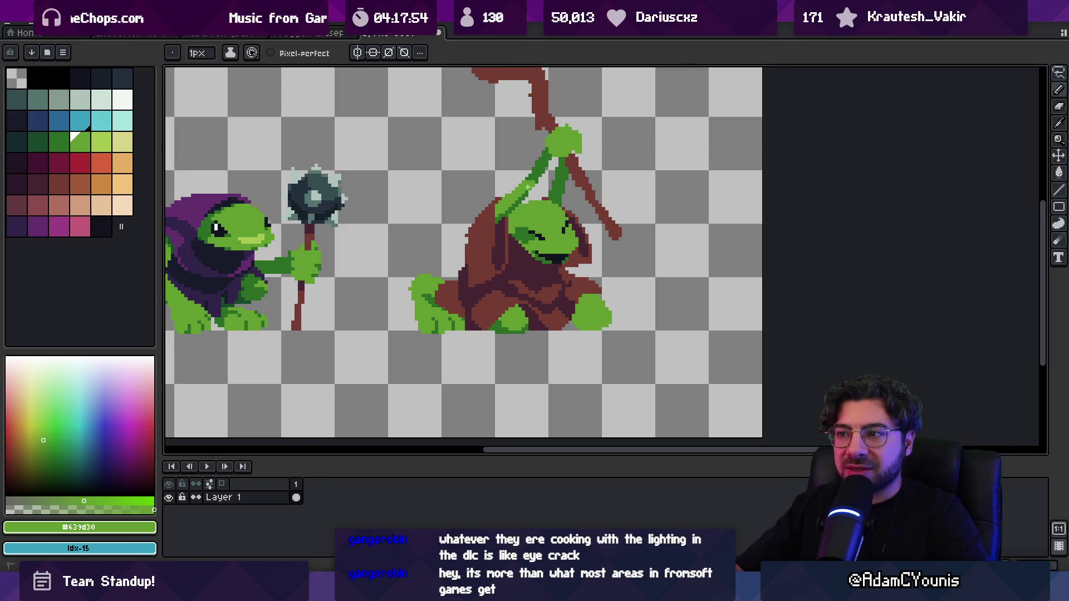
scroll(527, 190, up, 2)
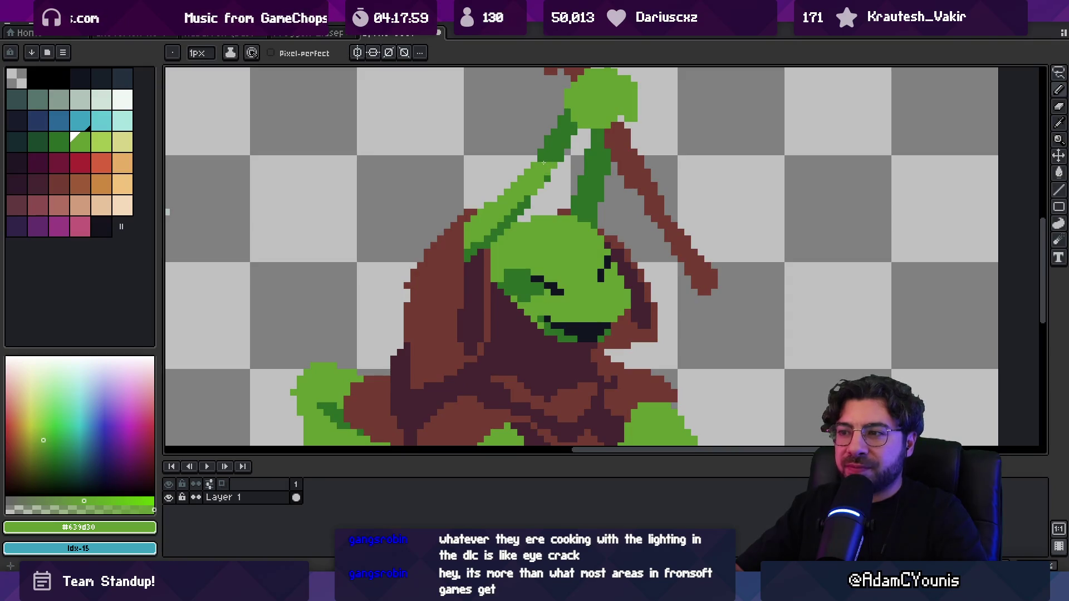
alt+click(563, 144)
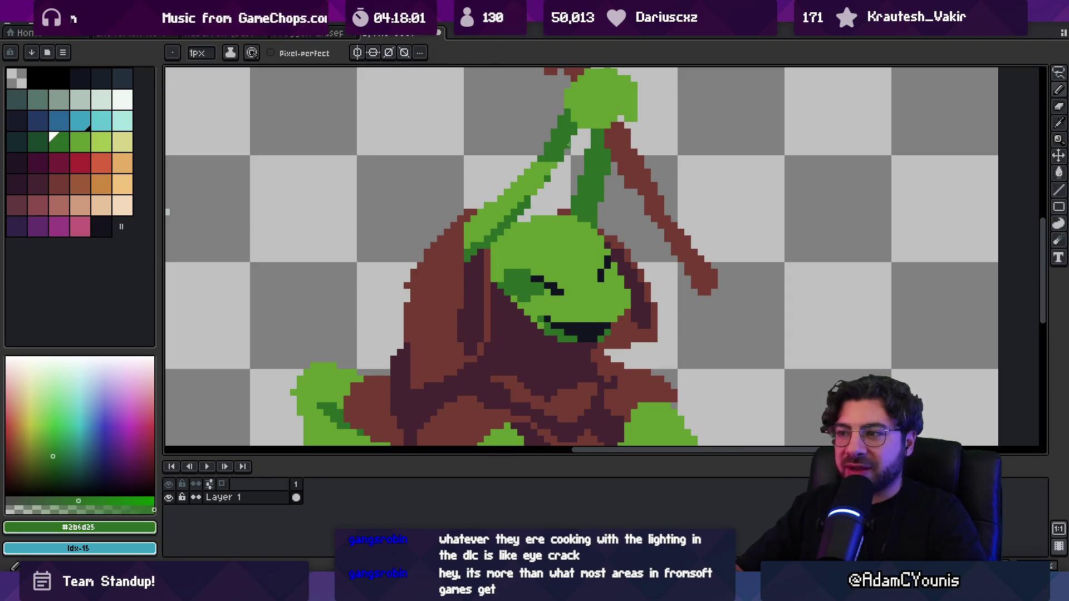
alt+click(548, 167)
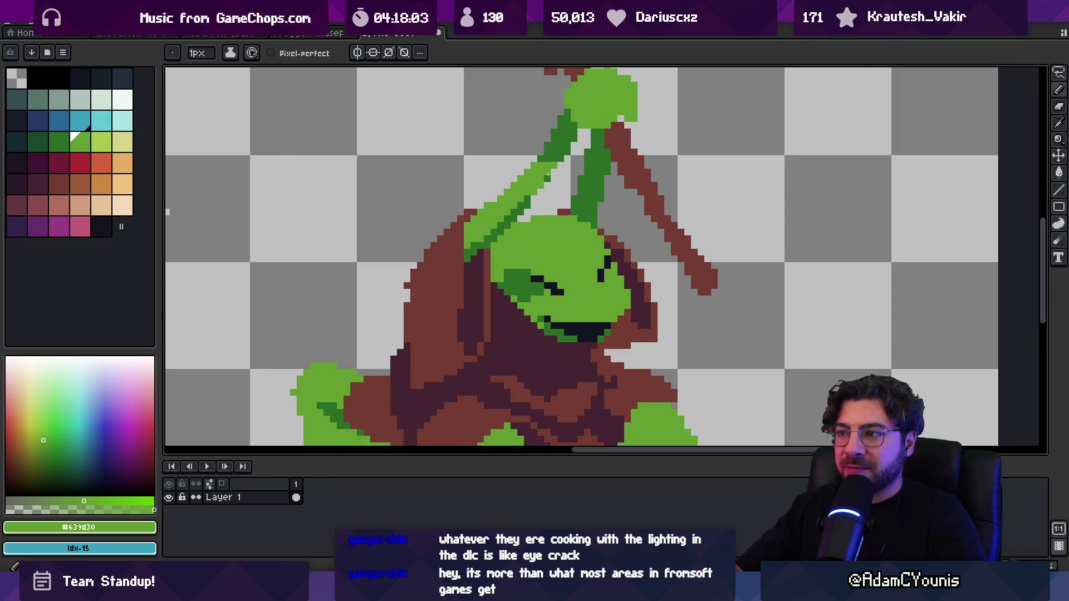
scroll(507, 212, down, 4)
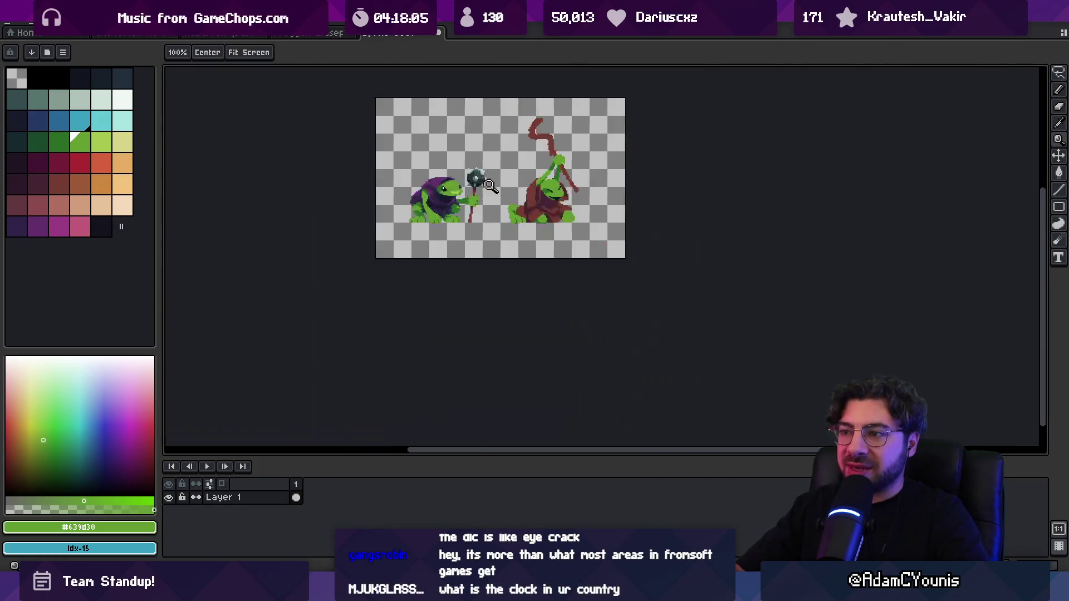
scroll(518, 201, up, 3)
alt+click(495, 208)
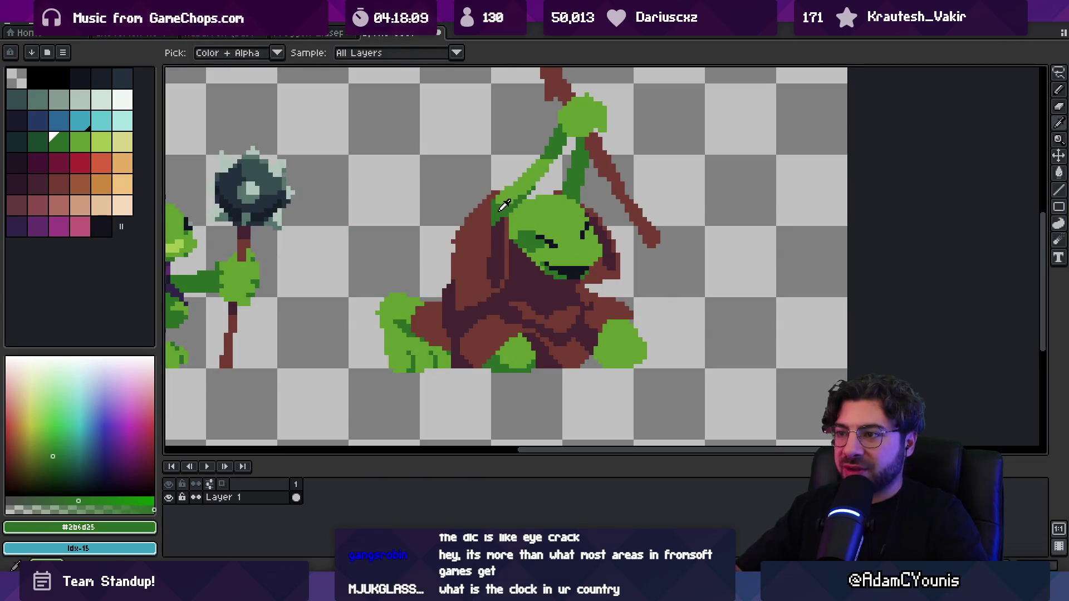
alt+click(582, 166)
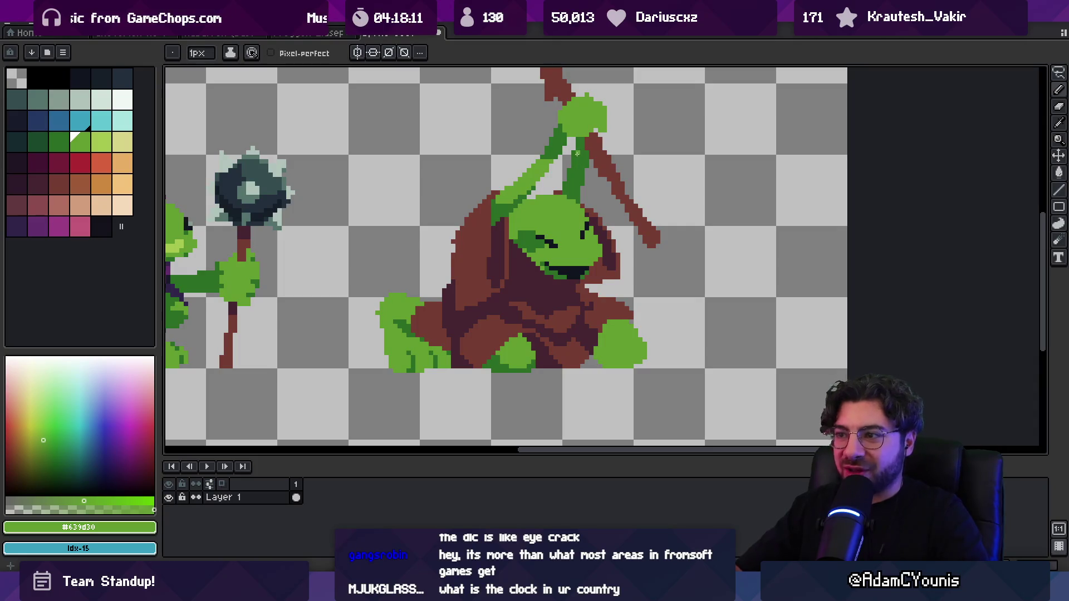
key(z)
scroll(577, 154, down, 1)
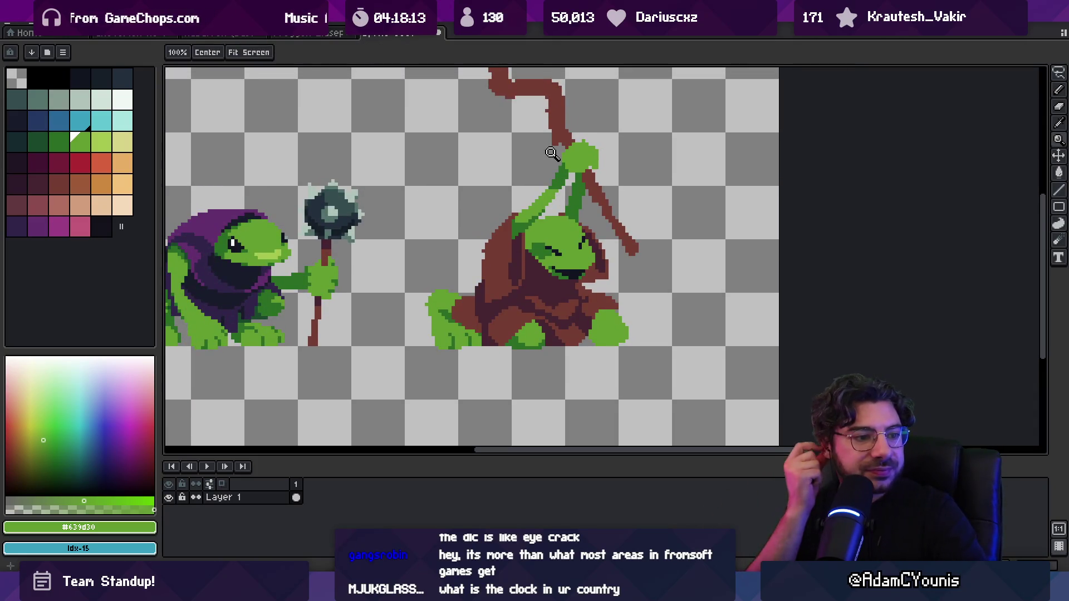
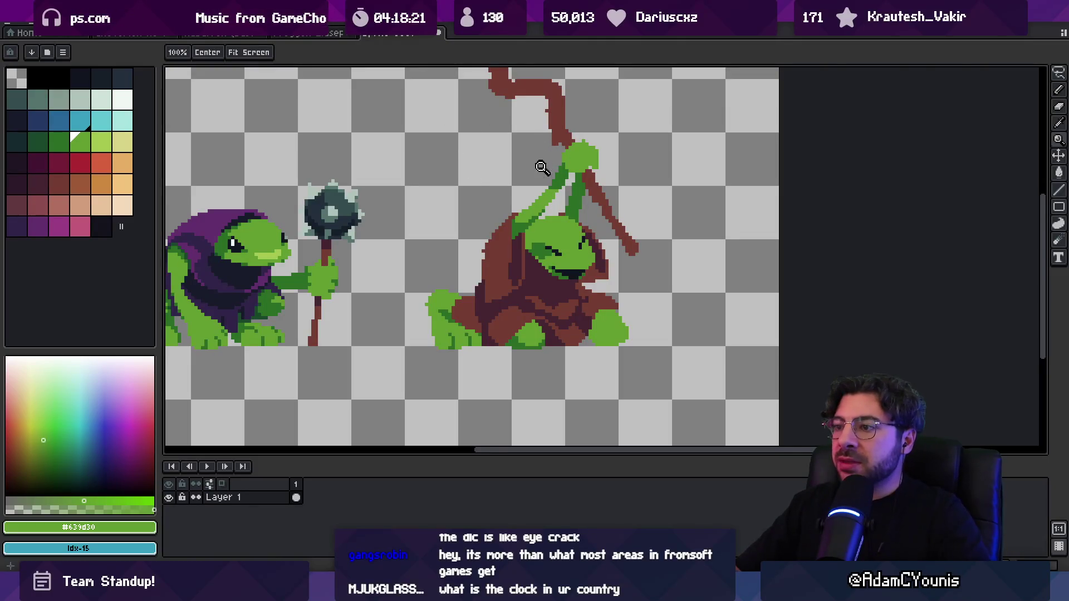
Sample the dark mouth colour, dark green and light green skin from the frog's face.
scroll(542, 174, down, 4)
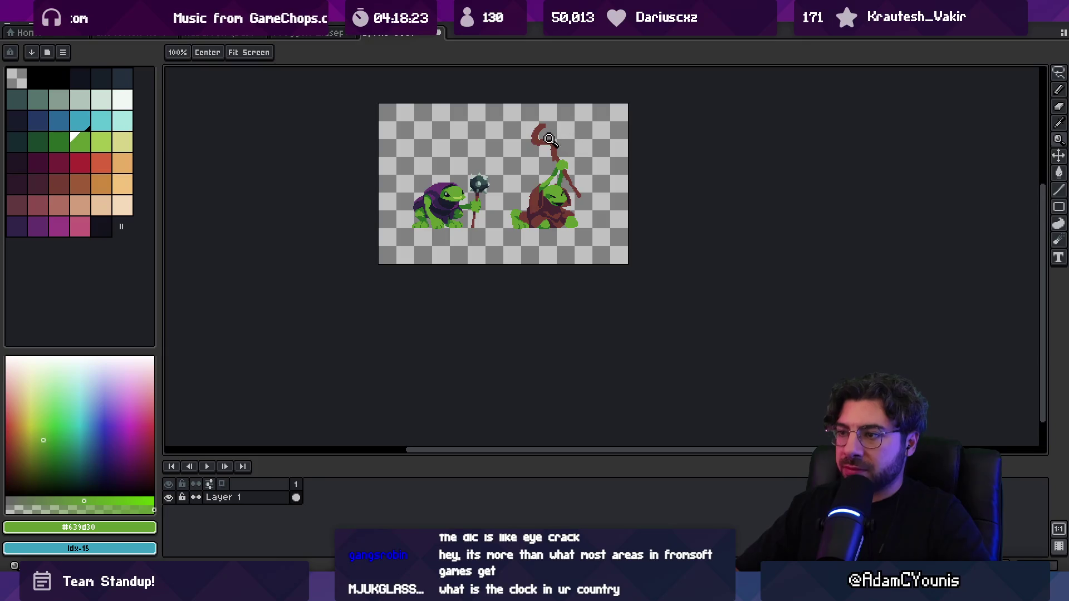
scroll(559, 186, up, 5)
key(b)
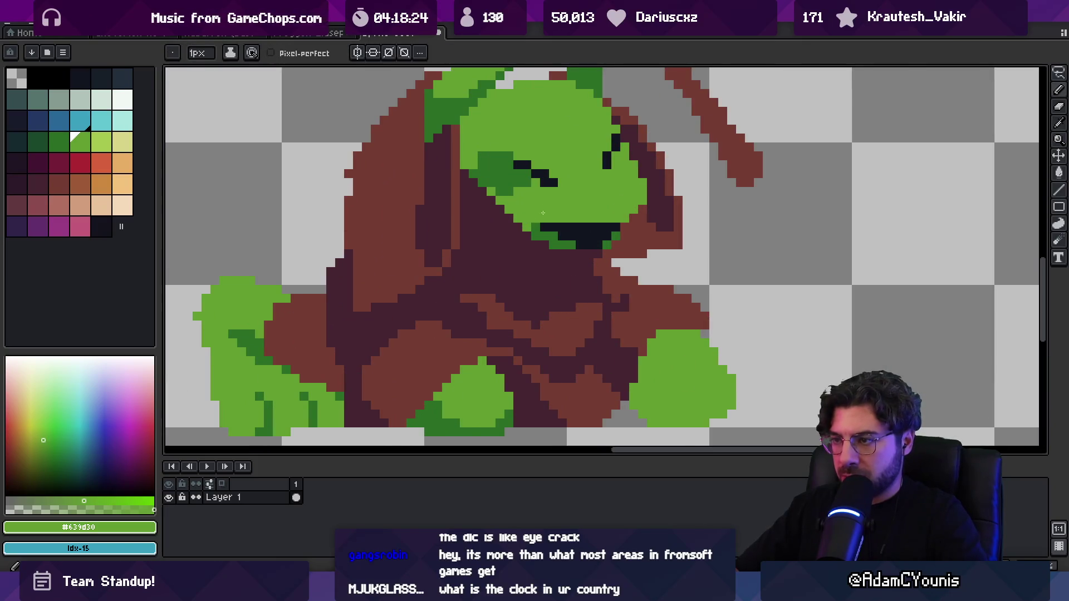
alt+click(557, 232)
key(z)
scroll(582, 201, down, 5)
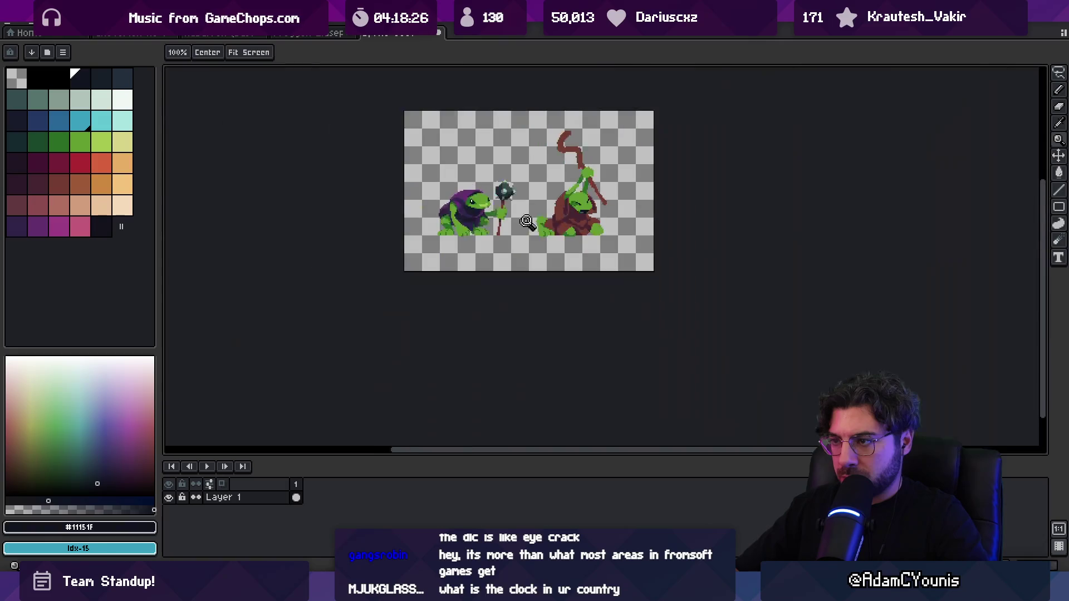
scroll(587, 195, up, 5)
key(b)
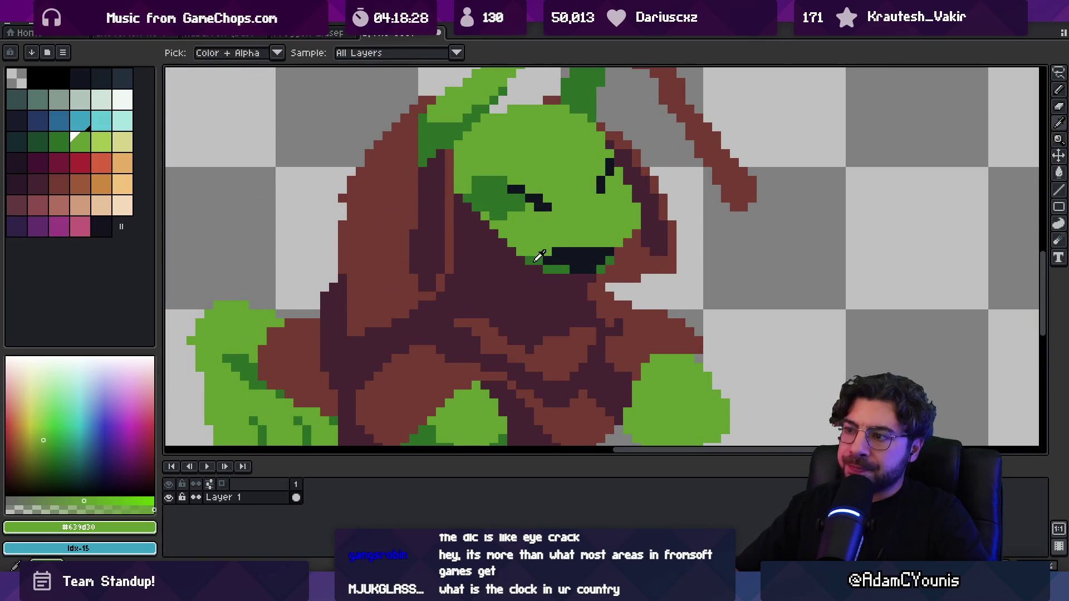
alt+click(544, 252)
key(z)
scroll(548, 234, down, 5)
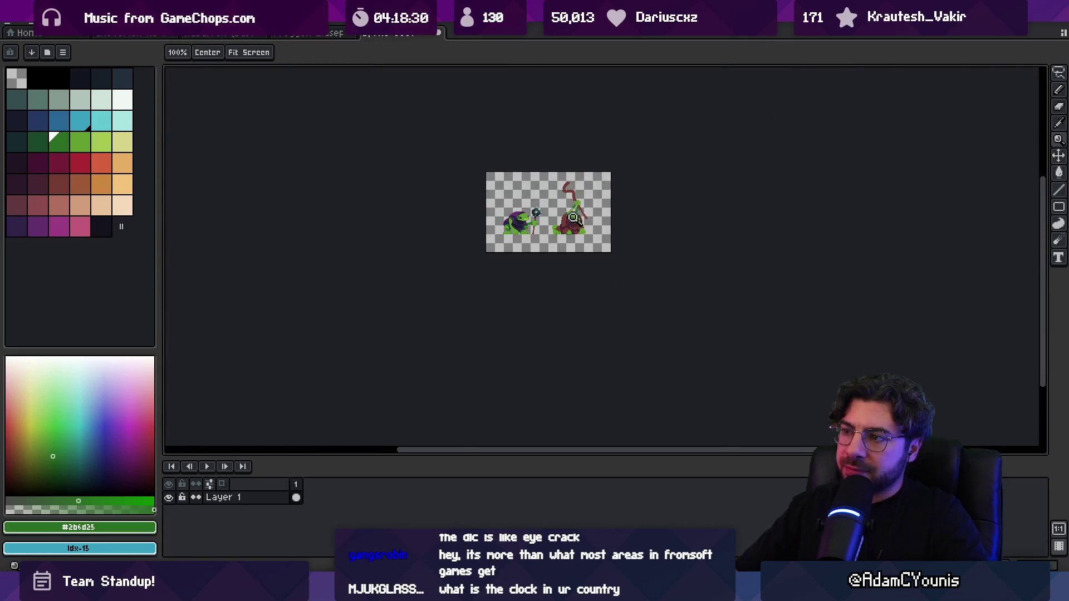
scroll(576, 237, up, 5)
alt+click(552, 242)
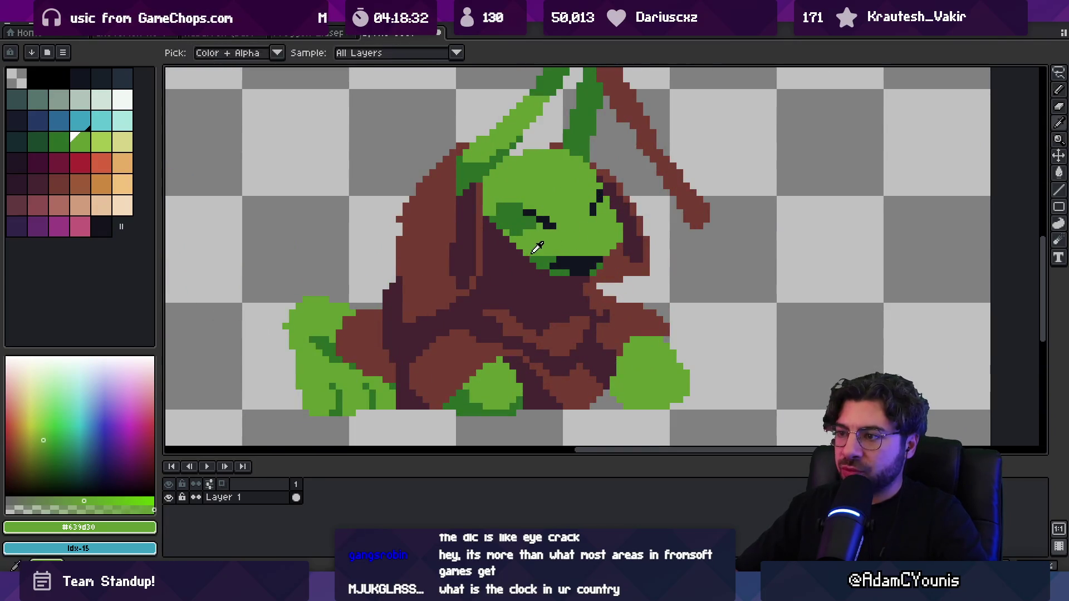
Sample the near-black mouth, the dark green at the mouth's edge and the cloak brown.
key(v)
alt+click(547, 261)
key(b)
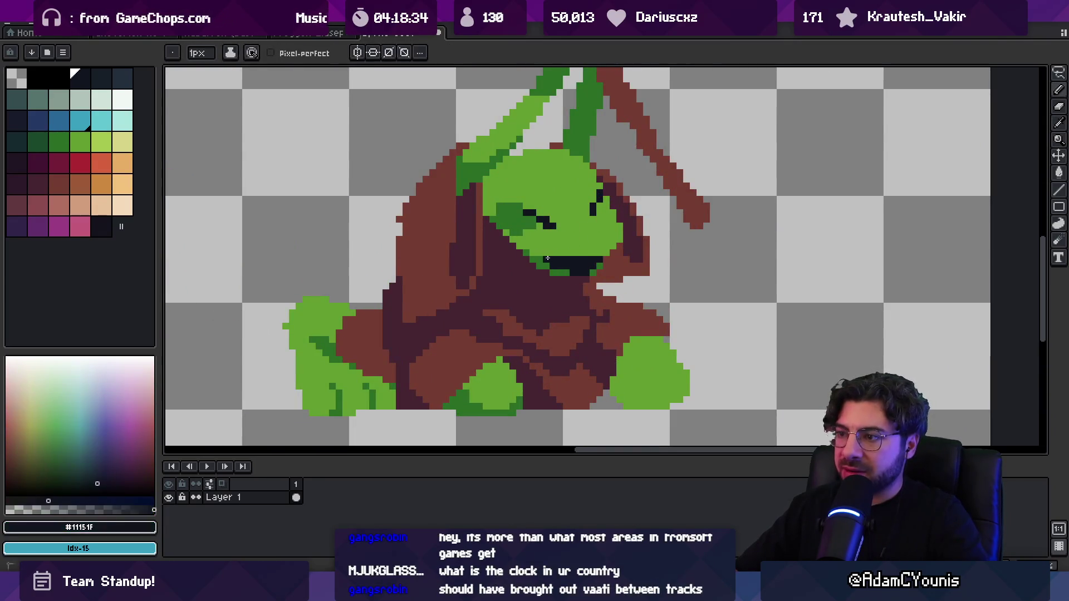
alt+click(598, 264)
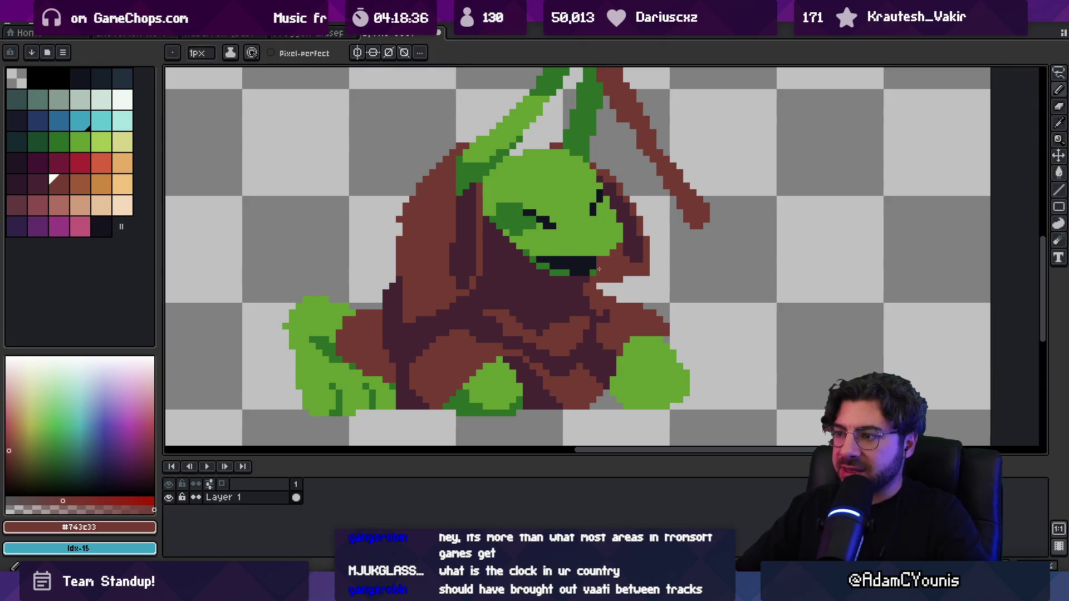
alt+click(592, 260)
key(z)
scroll(600, 189, down, 8)
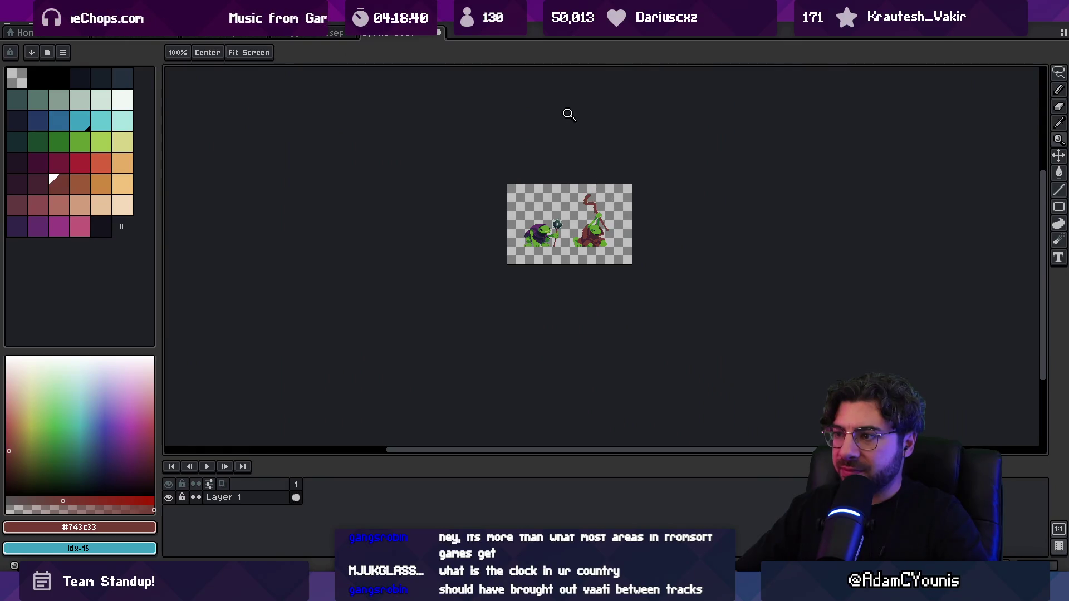
scroll(597, 180, up, 8)
key(b)
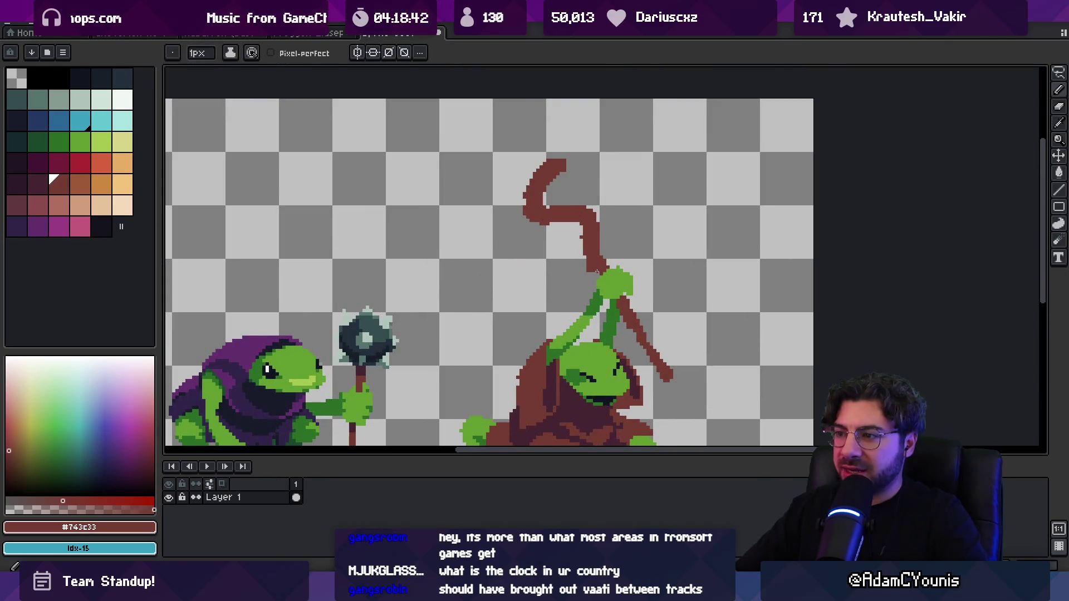
key(e)
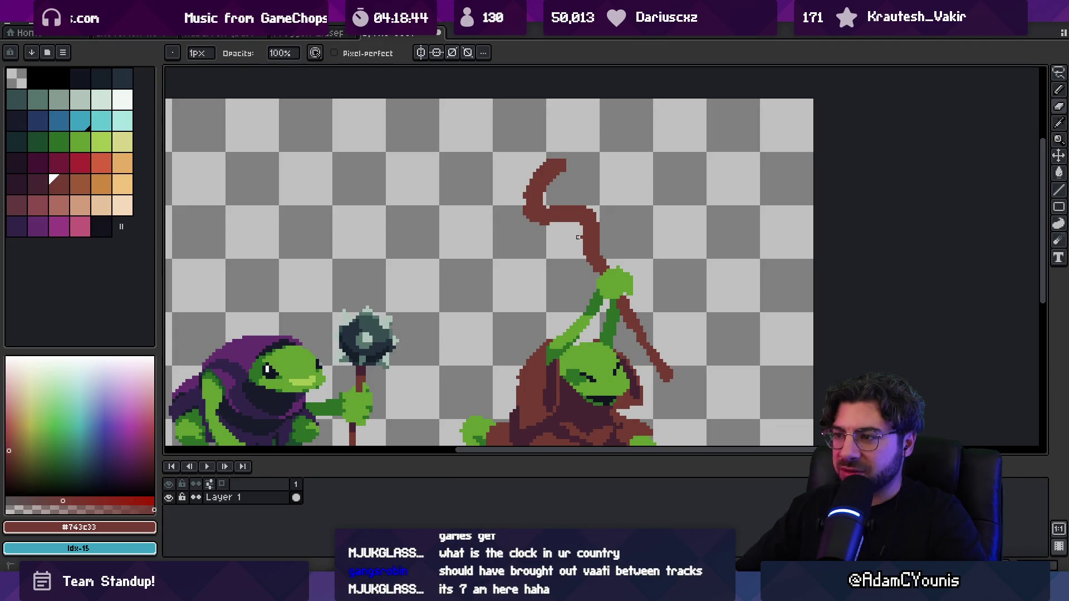
key(b)
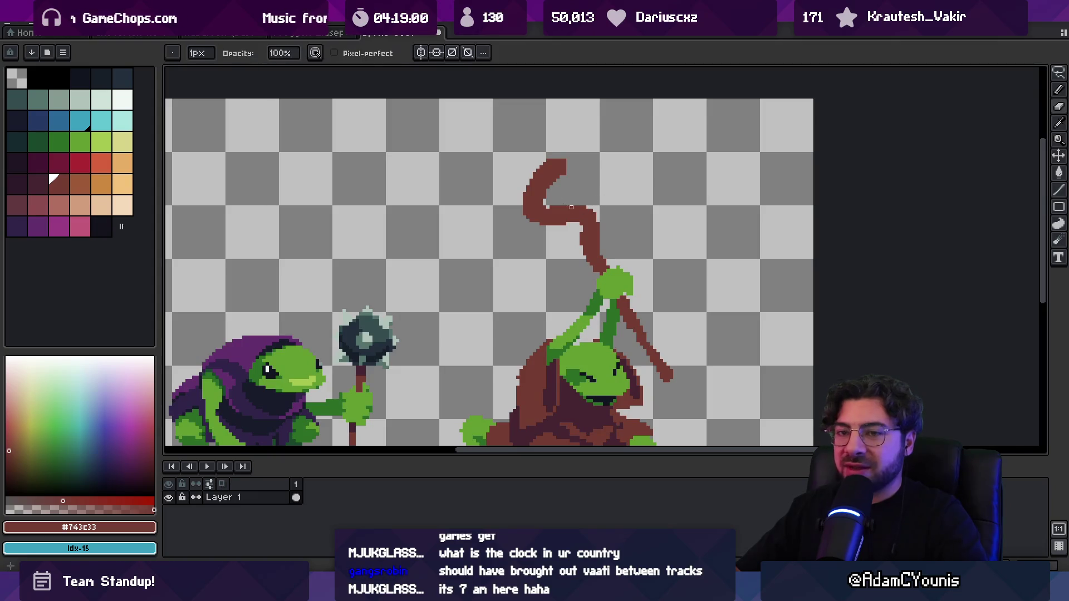
Shade the bend under the staff's hooked top with a darker brown.
click(44, 180)
key(b)
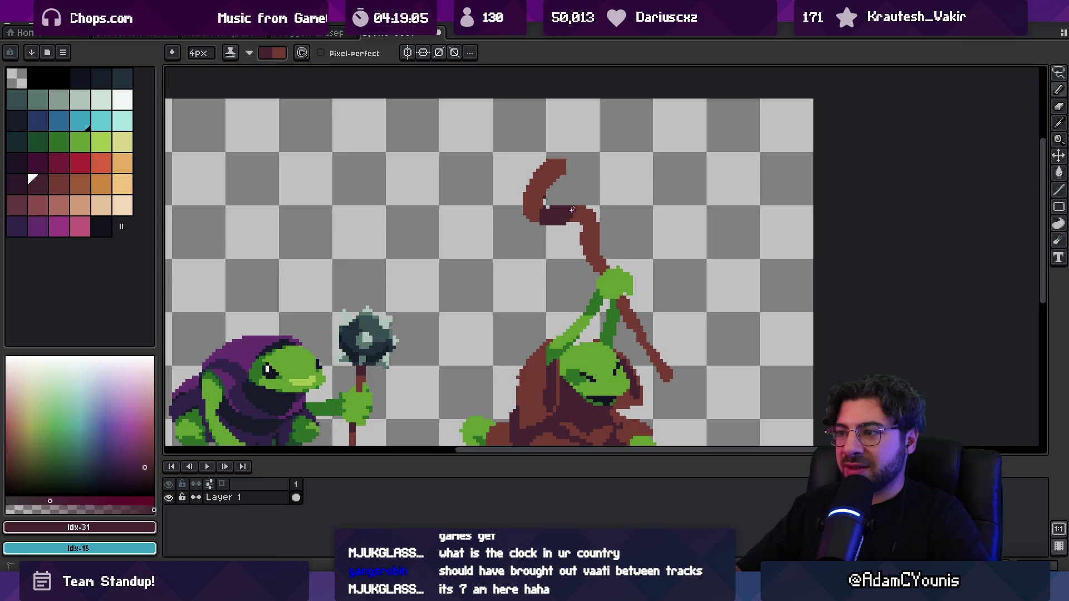
key(x)
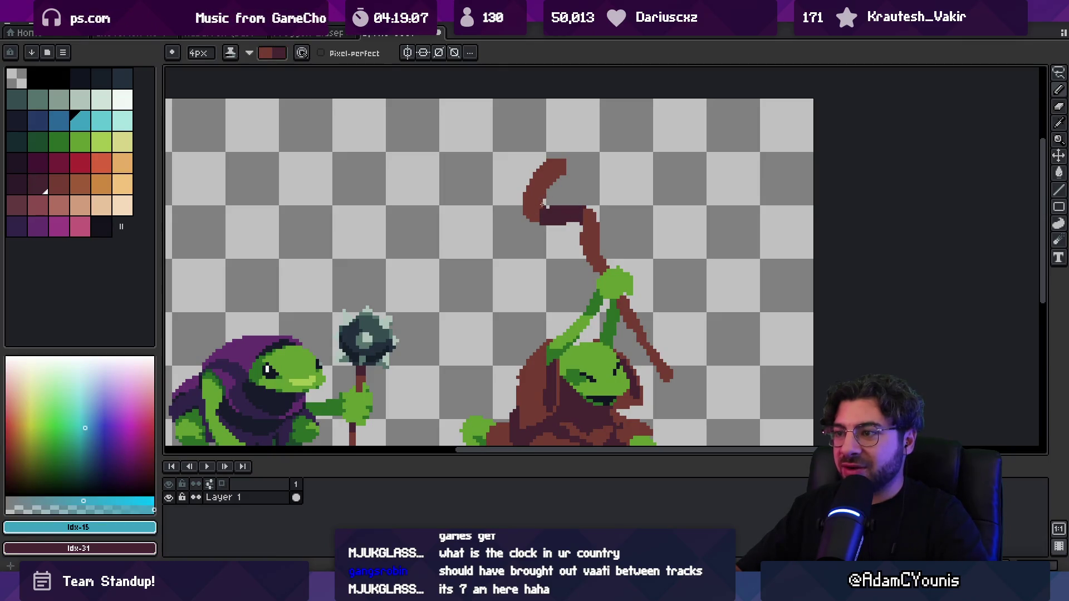
click(543, 223)
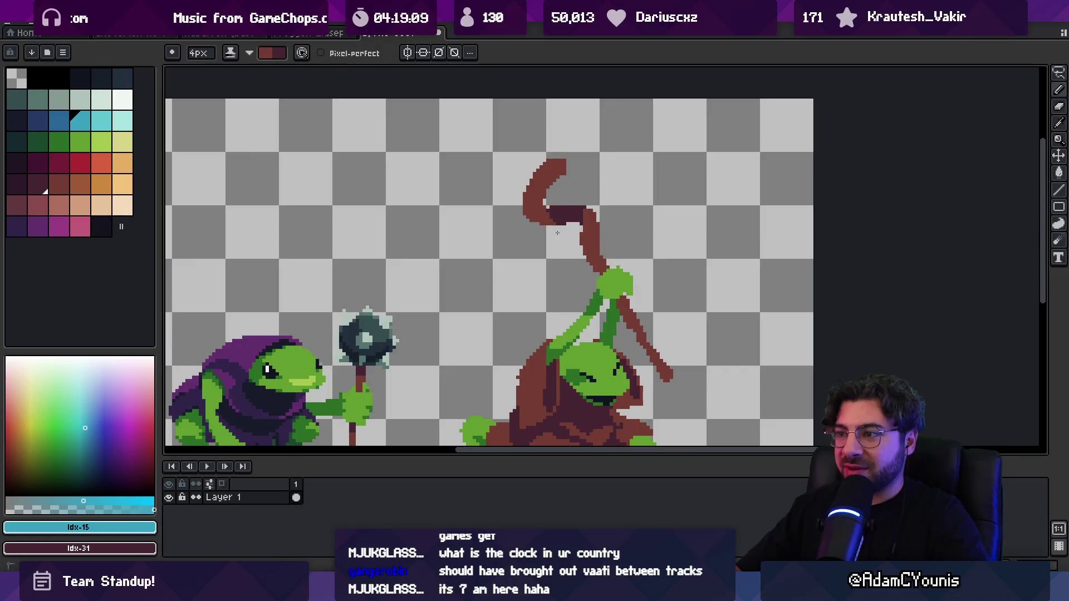
Paint light green onto the gripping hand and fill its notch with a 1px brush.
key(z)
scroll(578, 220, down, 1)
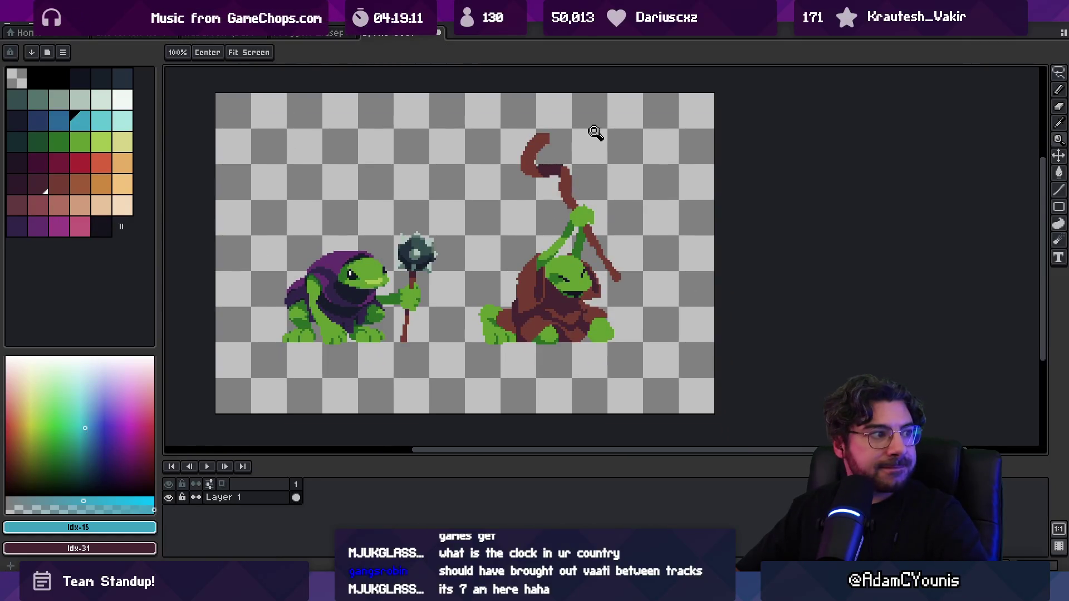
click(592, 217)
key(b)
key(x)
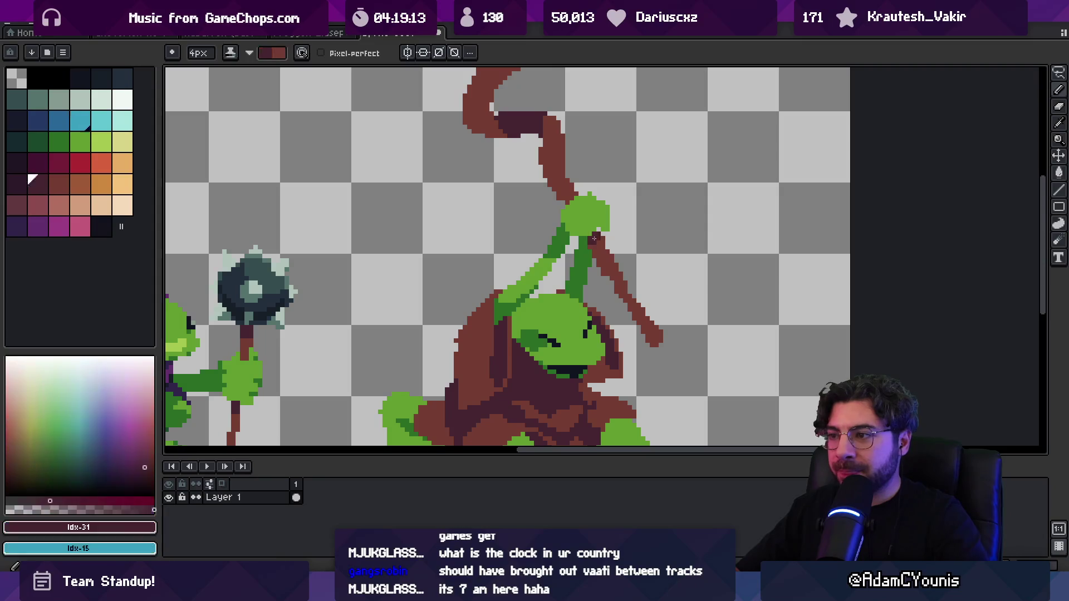
key(z)
click(599, 239)
key(b)
alt+click(599, 196)
click(646, 219)
key(ctrl+z)
key(minus)
key(minus)
key(minus)
click(603, 228)
Add dark green shading pixels to the hand, comparing its light and dark greens.
alt+click(569, 251)
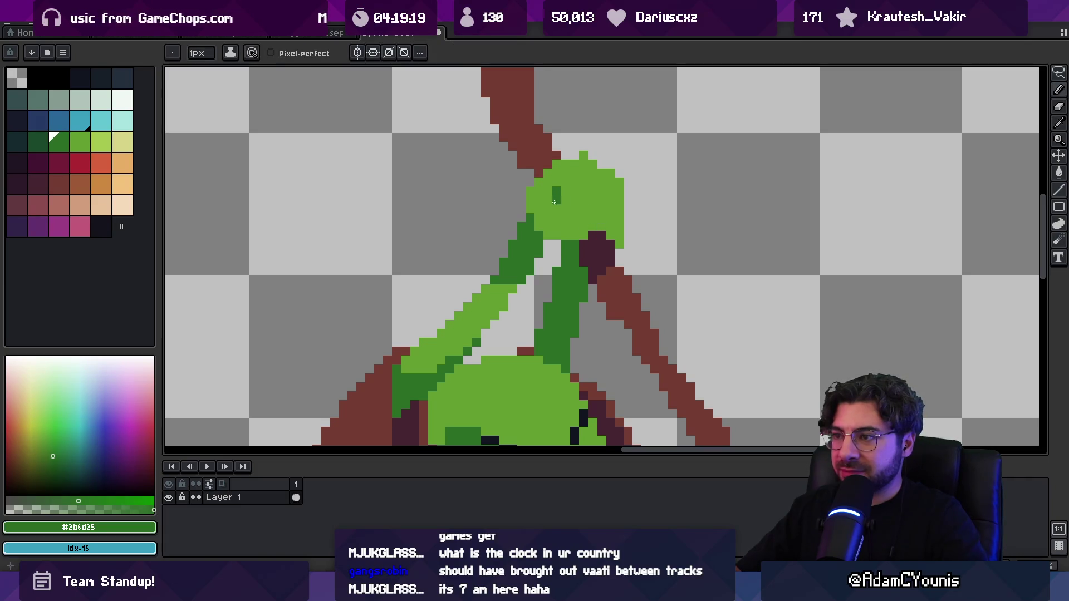
click(556, 227)
click(583, 217)
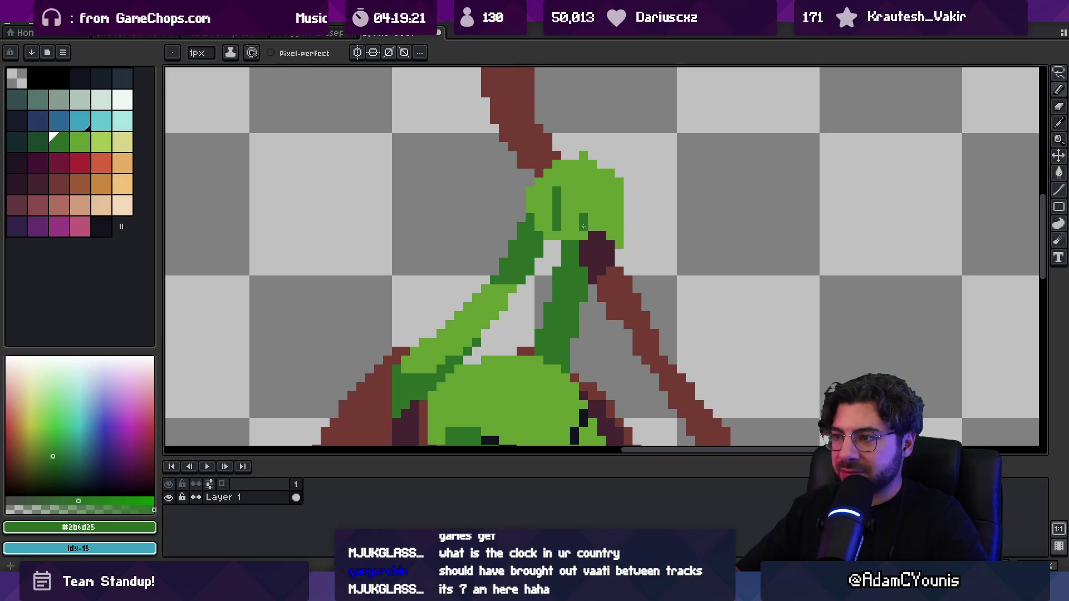
key(z)
scroll(583, 226, down, 6)
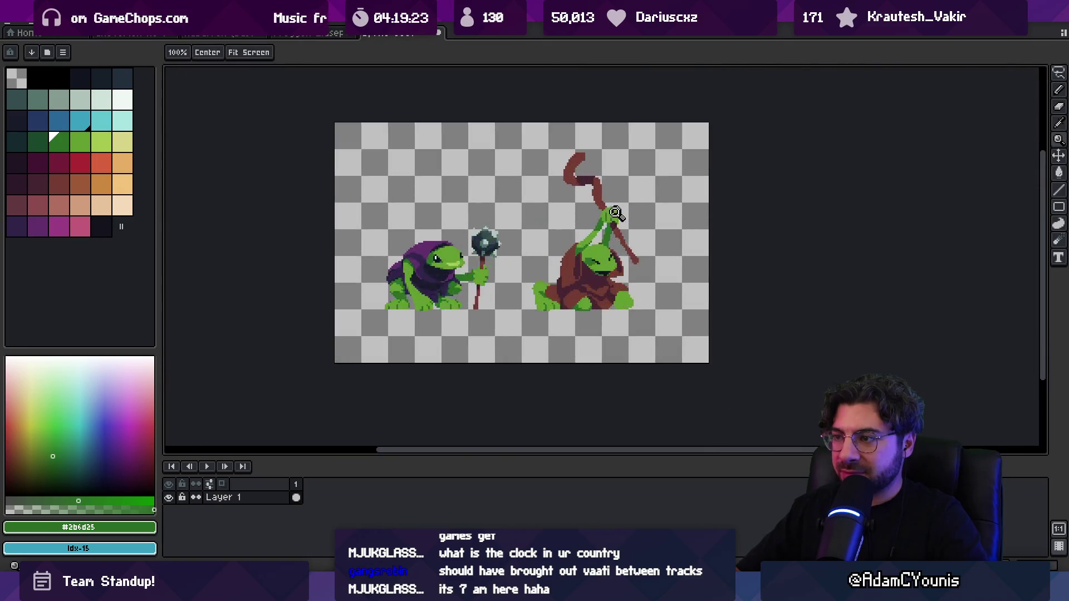
scroll(615, 213, up, 3)
alt+click(603, 229)
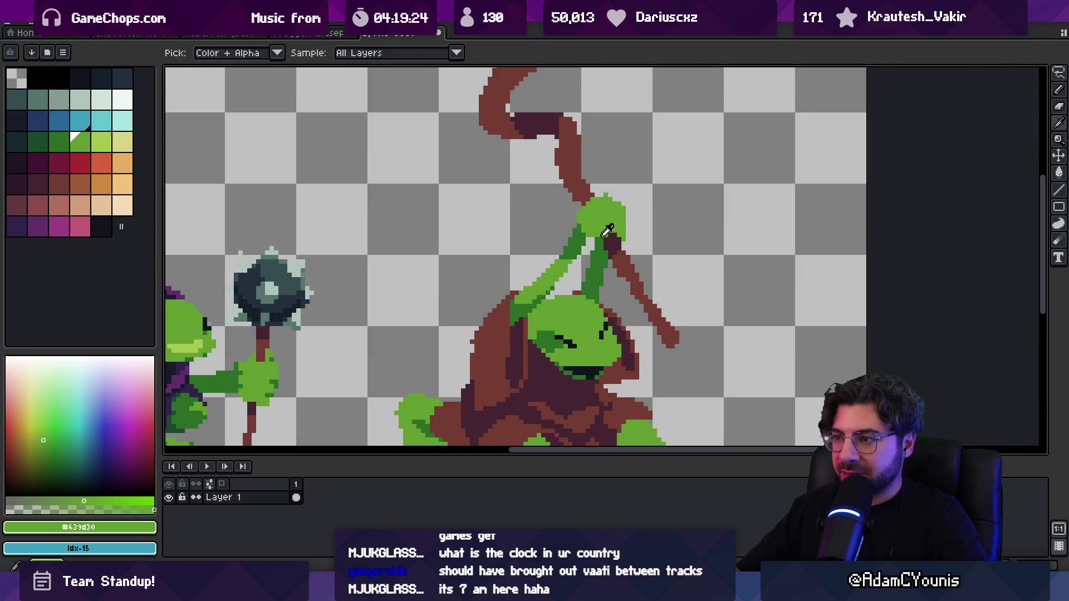
alt+click(604, 232)
alt+click(597, 230)
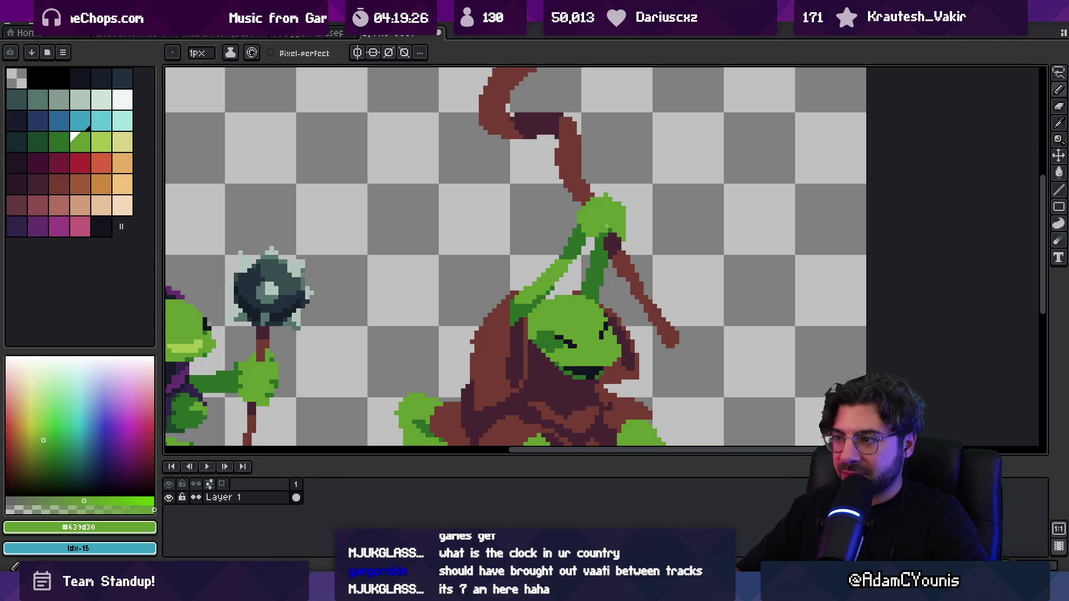
scroll(606, 226, down, 3)
scroll(613, 229, up, 4)
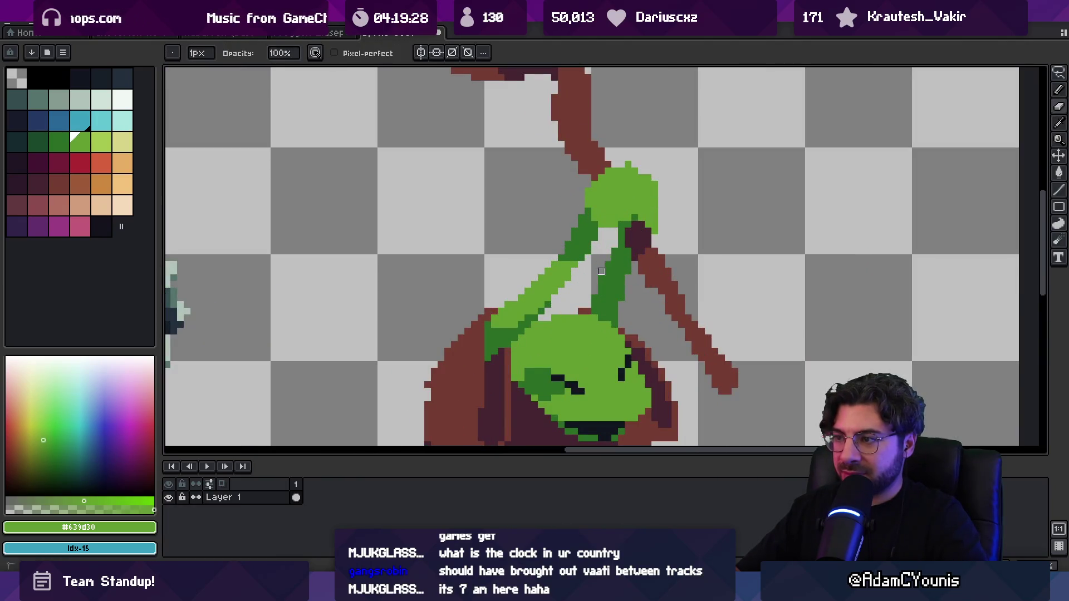
alt+click(615, 257)
Check the shaded hand and sample the cloak brown.
key(z)
scroll(607, 253, down, 6)
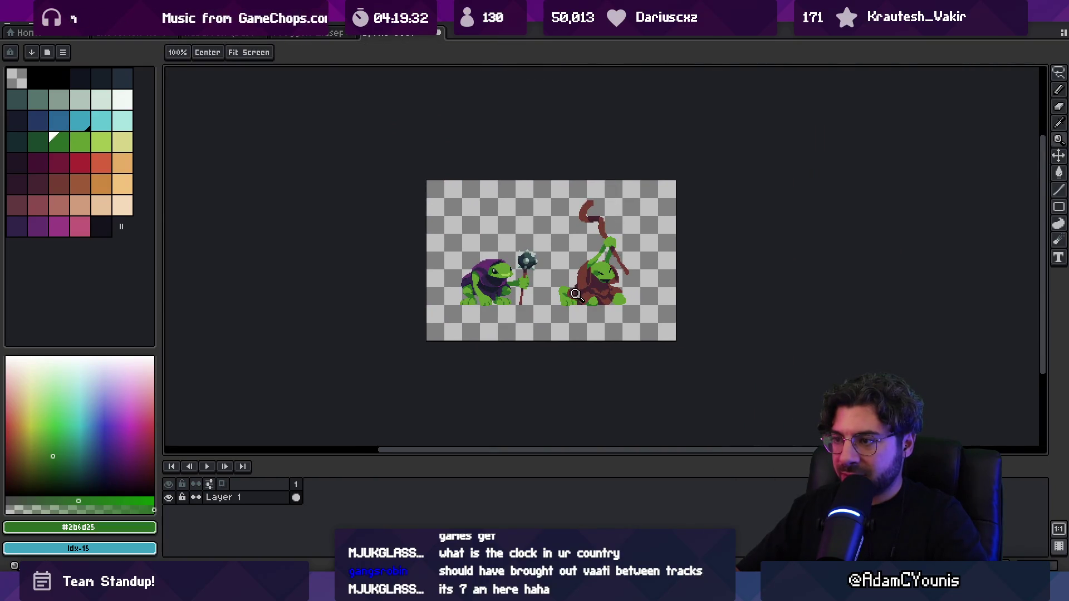
scroll(568, 289, up, 4)
key(b)
alt+click(567, 264)
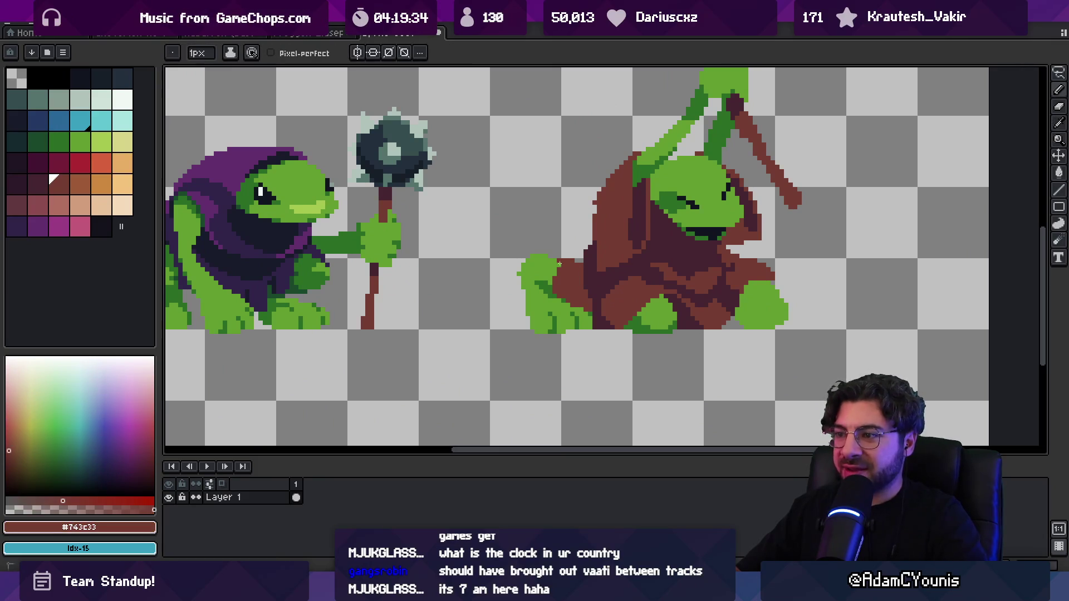
Sample the dark cloak shadow and the brown of the cloak edge.
key(z)
scroll(555, 273, down, 4)
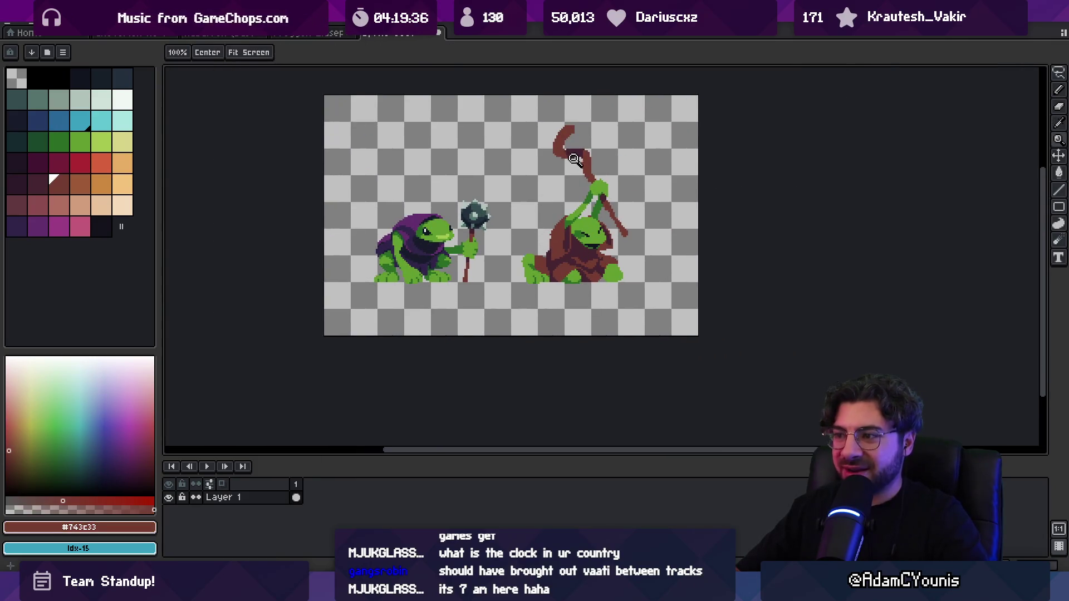
scroll(622, 221, up, 3)
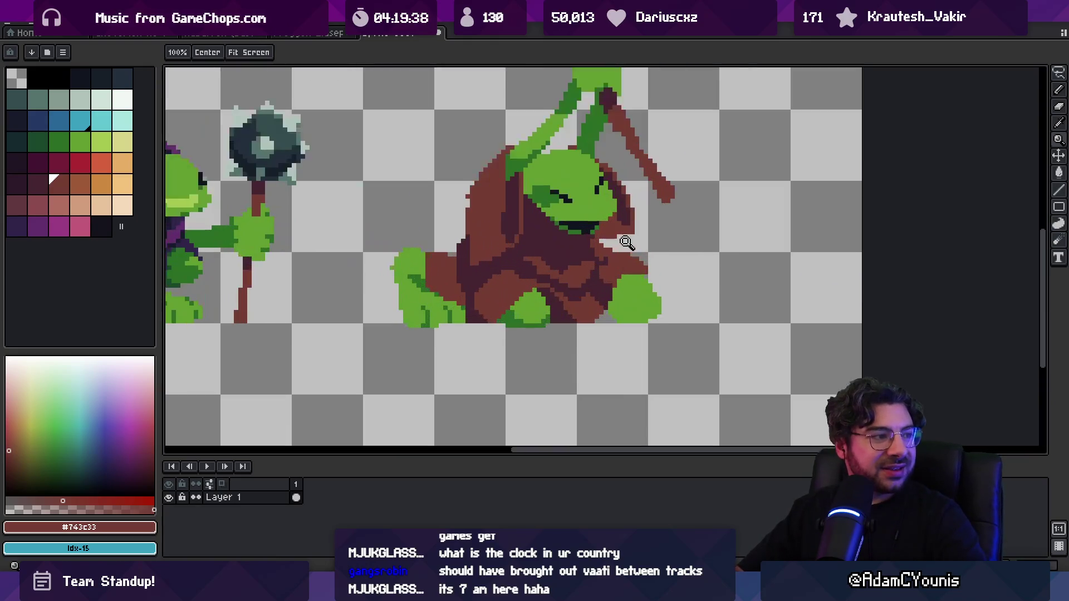
key(b)
alt+click(622, 221)
key(b)
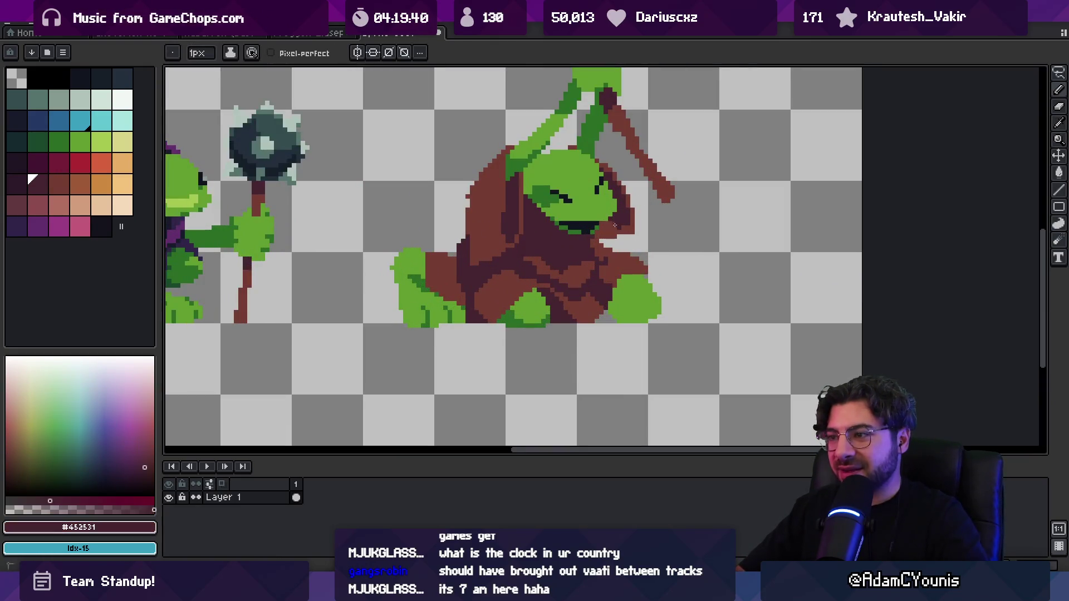
key(alt)
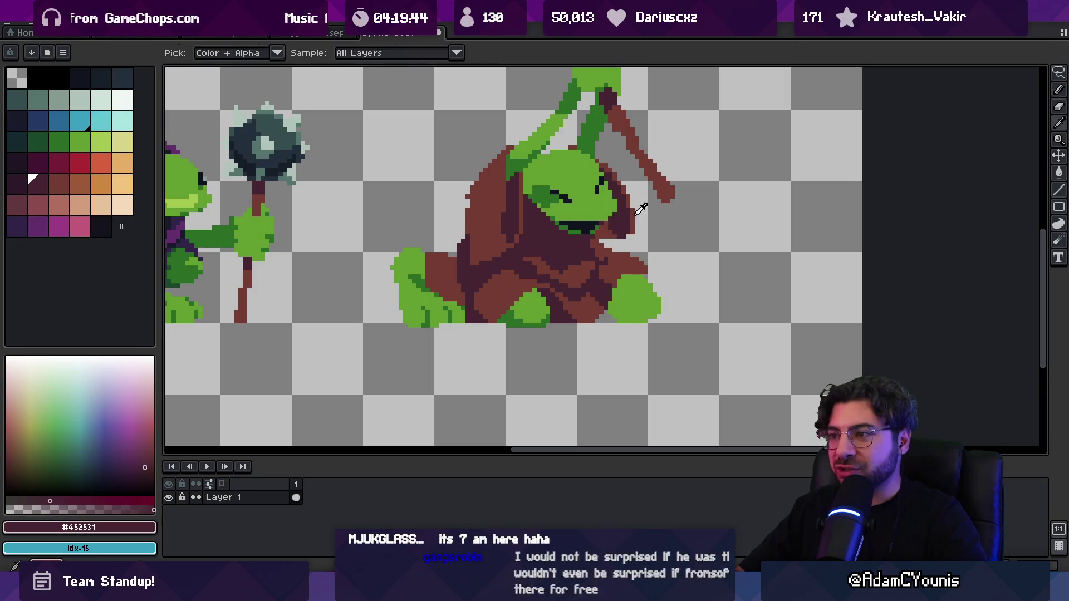
alt+click(622, 240)
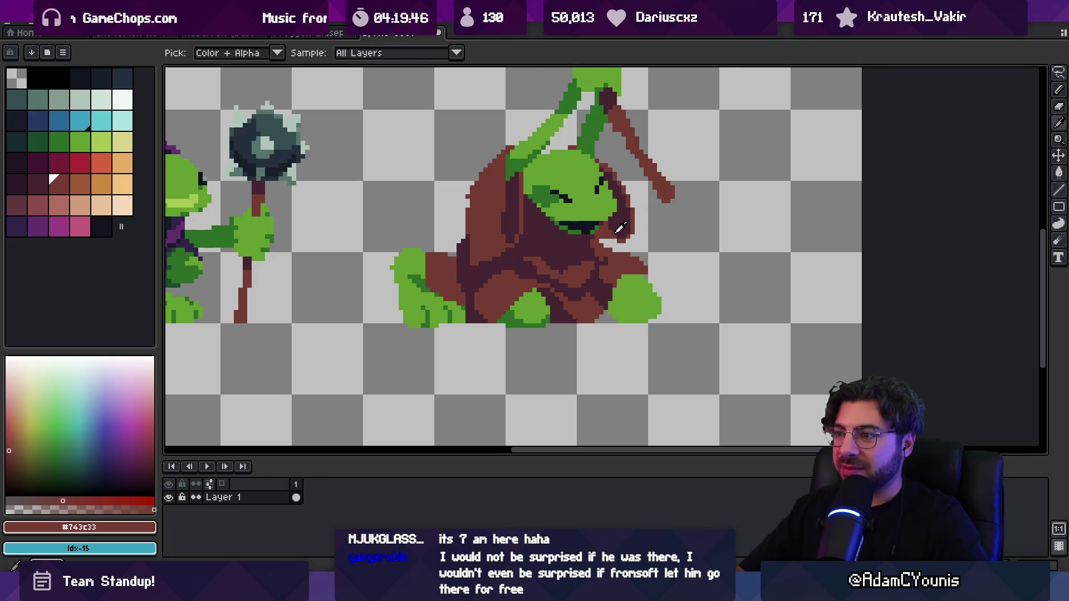
Zoom out to see both frogs, recenter on them, and eyedrop the light green #639d30.
key(z)
scroll(624, 158, down, 3)
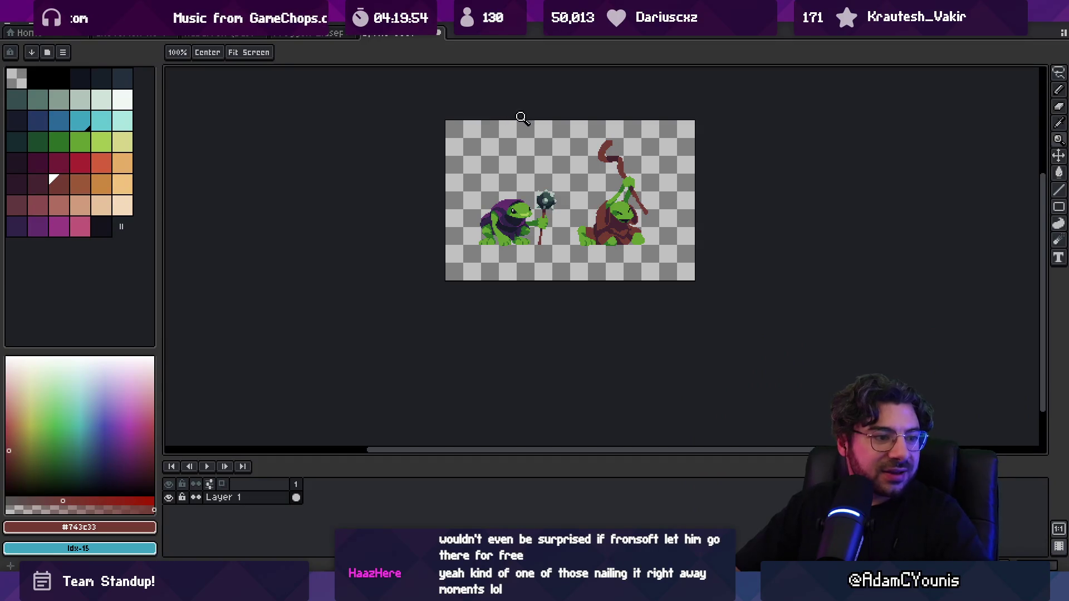
drag(546, 171, 522, 176)
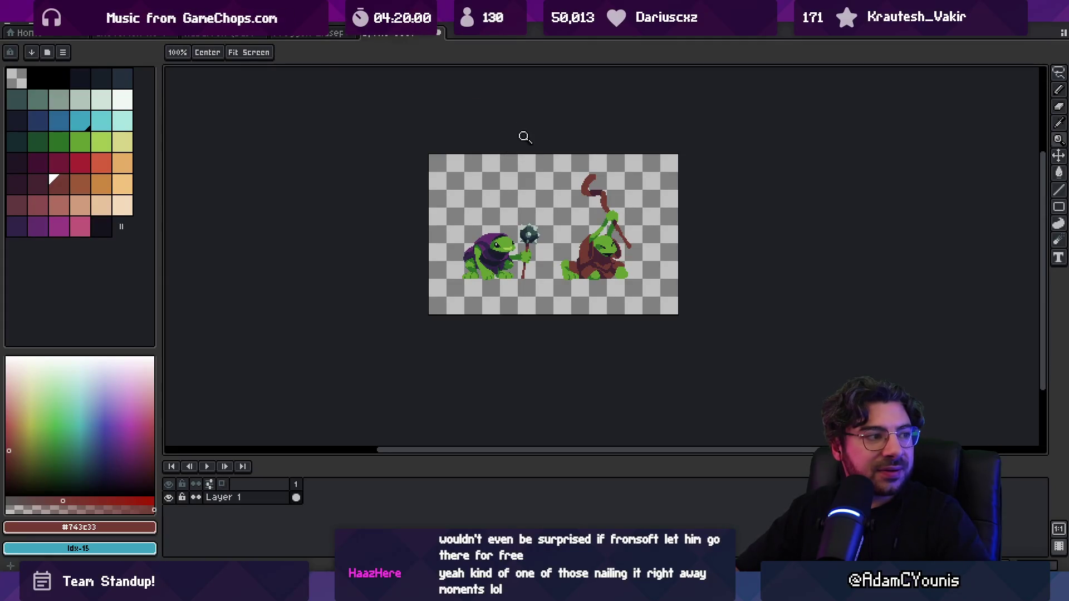
click(566, 195)
drag(612, 225, 590, 221)
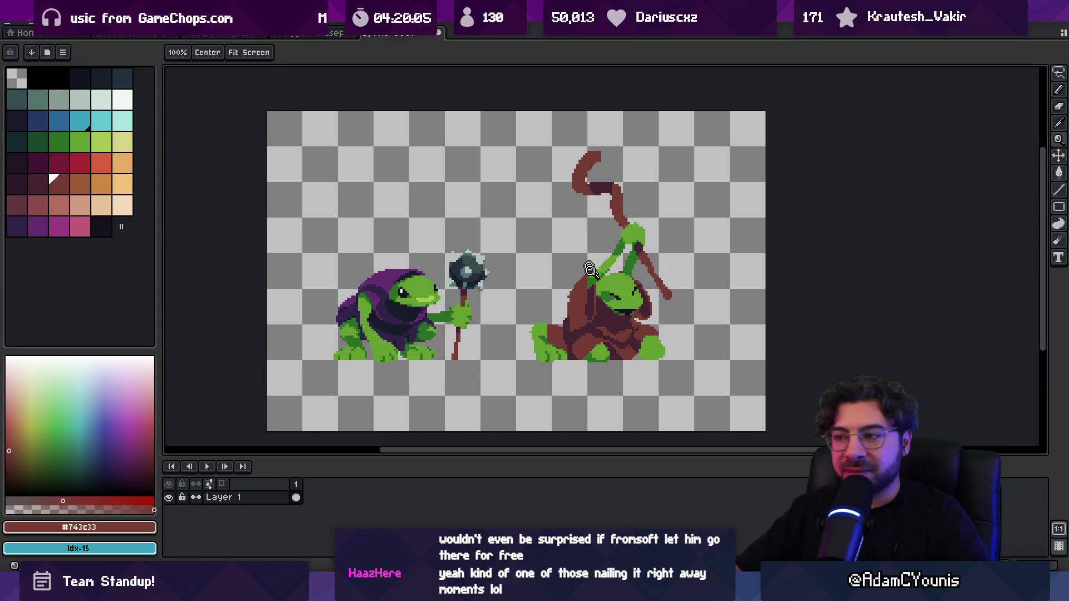
scroll(662, 334, up, 1)
alt+click(675, 348)
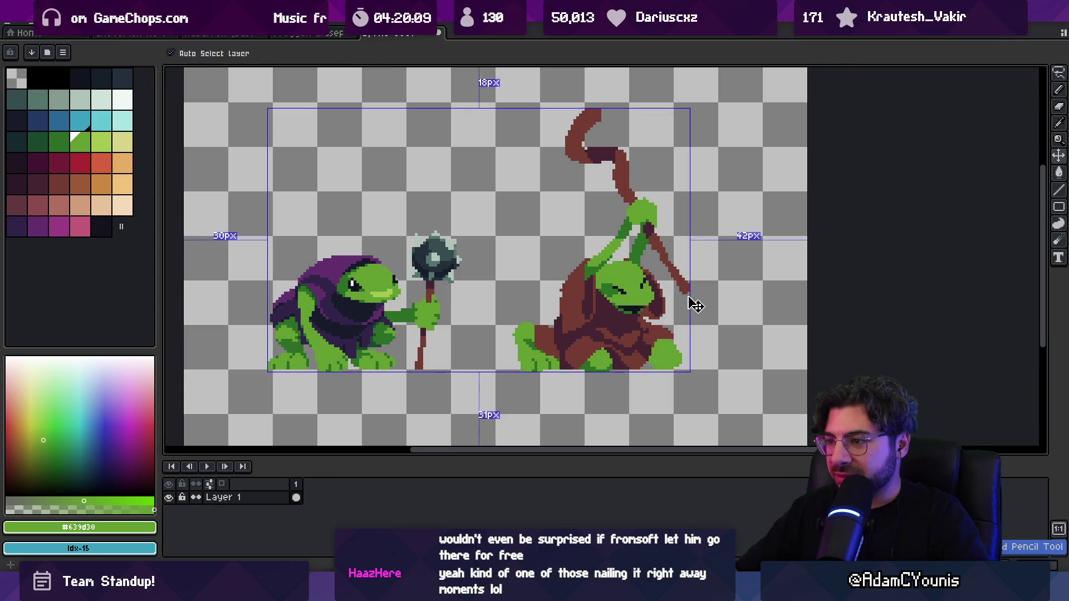
Lasso the brown-cloaked frog's left foot and nudge it slightly into a new position.
key(m)
drag(512, 304, 548, 384)
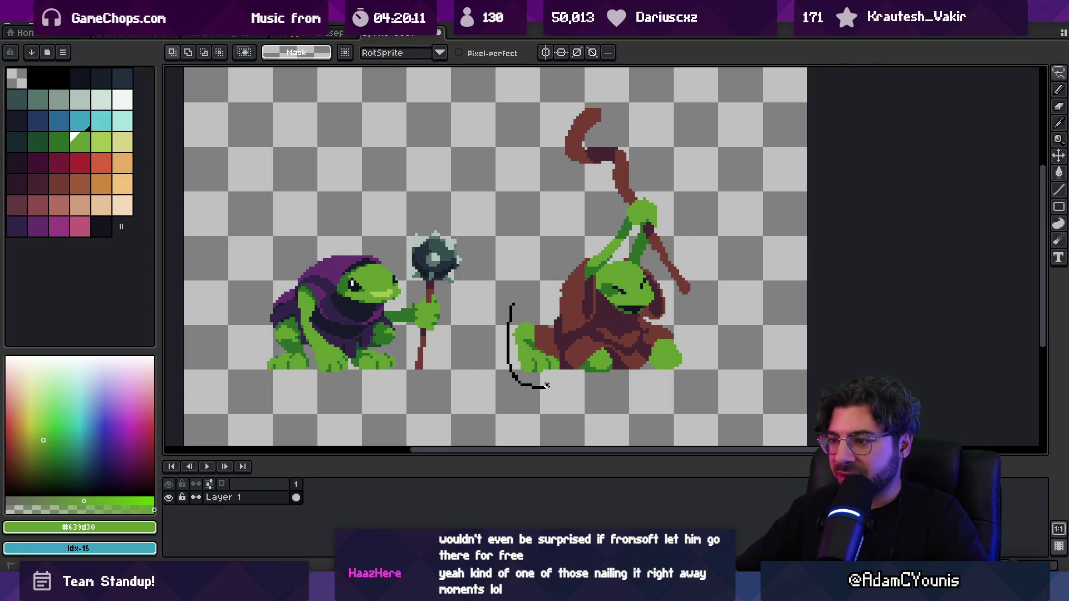
drag(545, 335, 544, 336)
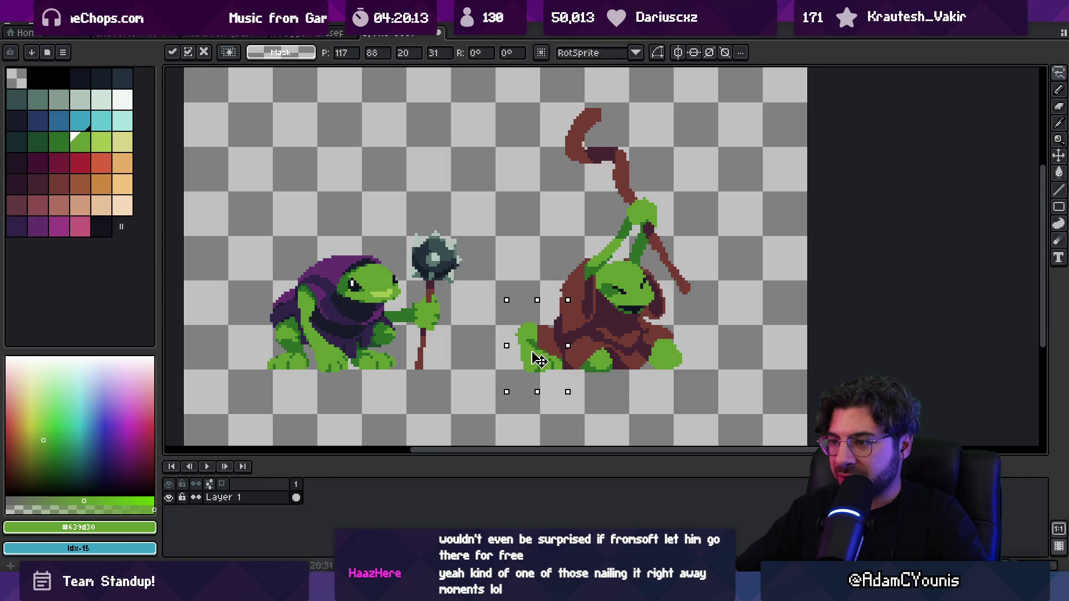
click(516, 315)
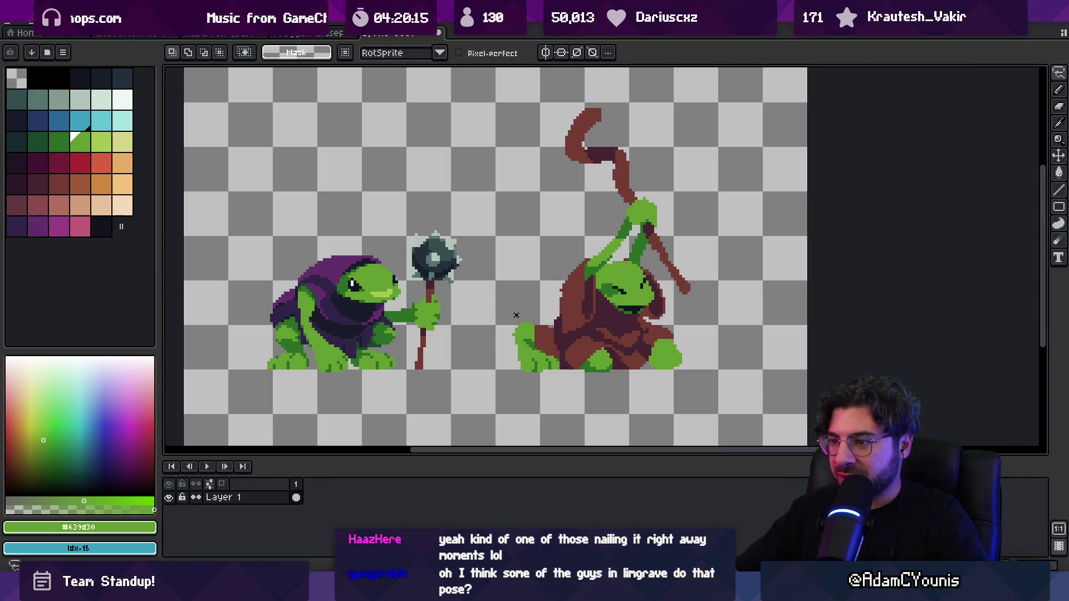
drag(553, 366, 507, 306)
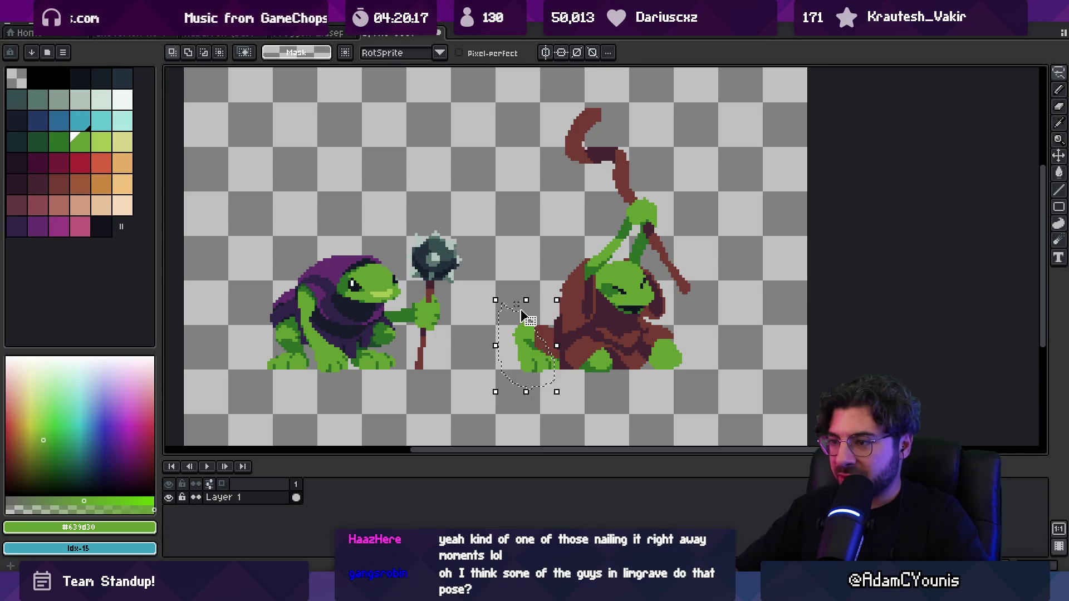
click(532, 335)
key(z)
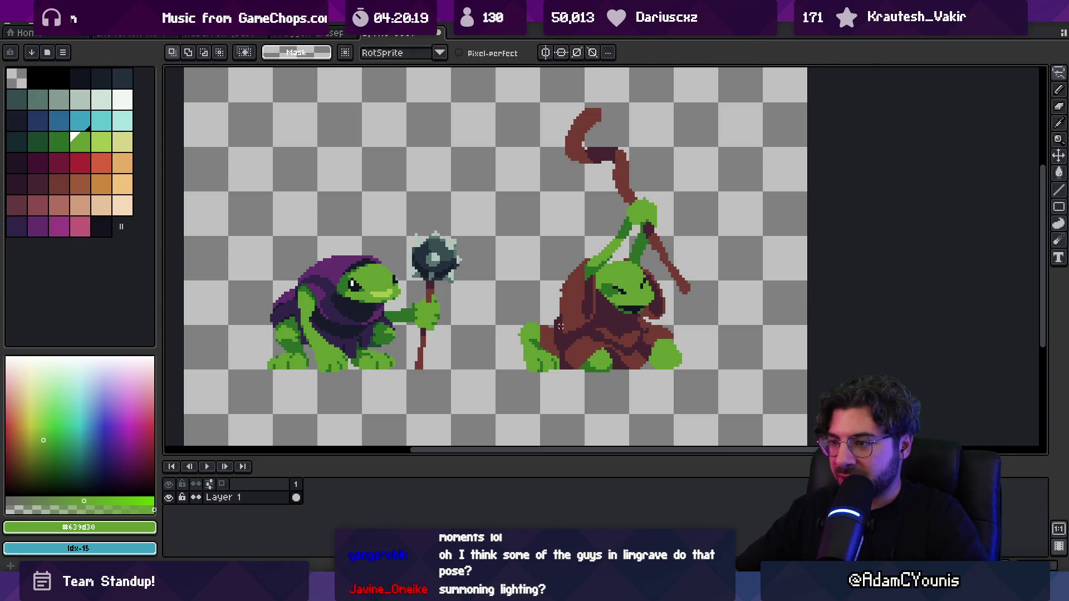
Eyedrop the cloak's brown #743c33 and return to the Pencil.
scroll(562, 326, down, 2)
scroll(562, 326, up, 4)
drag(560, 334, 516, 333)
scroll(516, 333, down, 2)
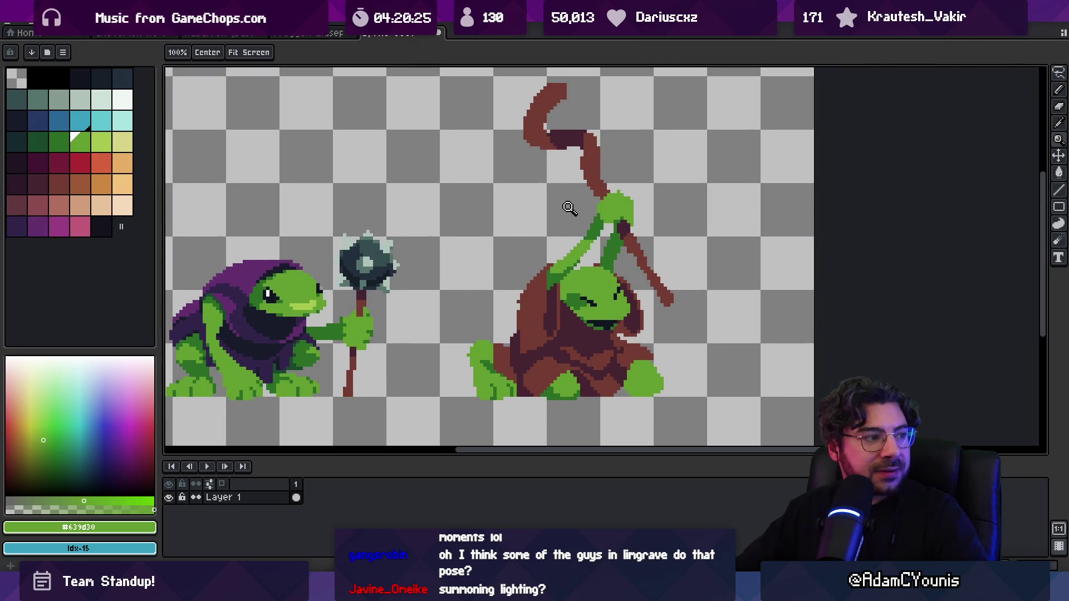
scroll(505, 352, up, 1)
alt+click(494, 352)
key(b)
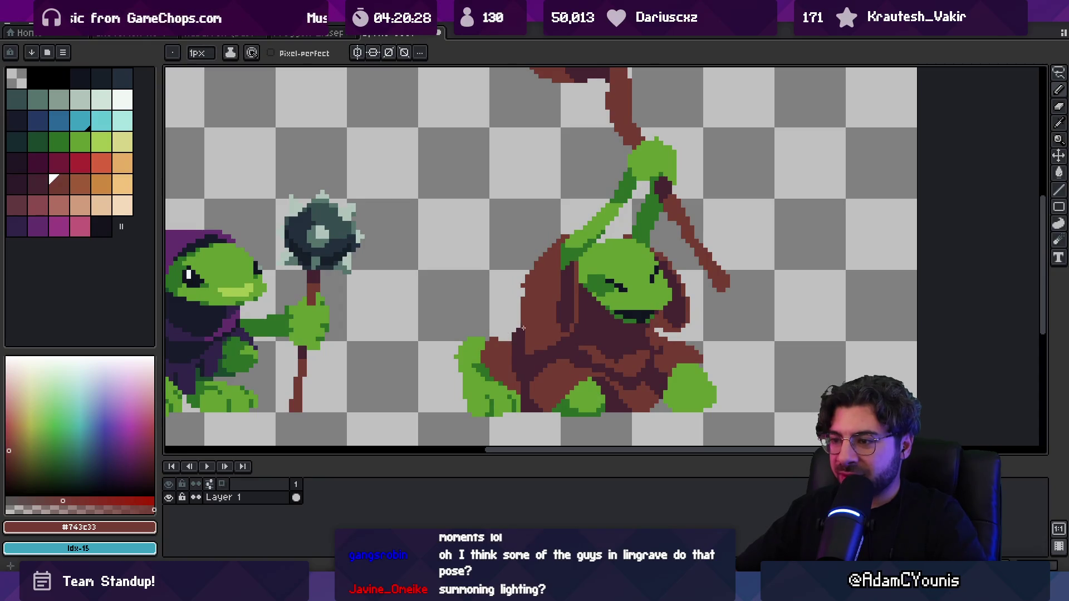
key(b)
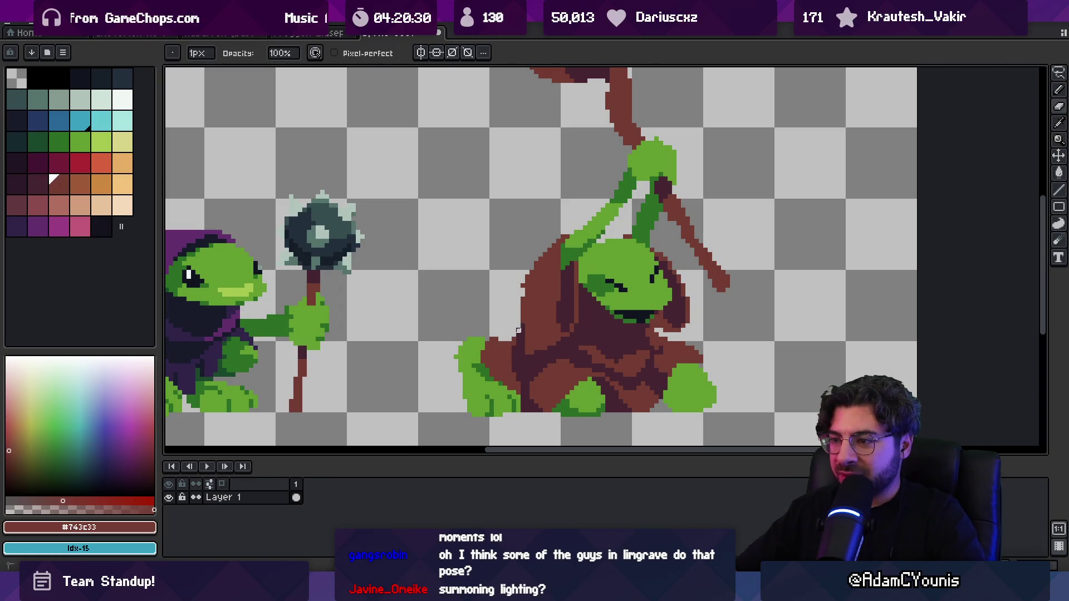
key(b)
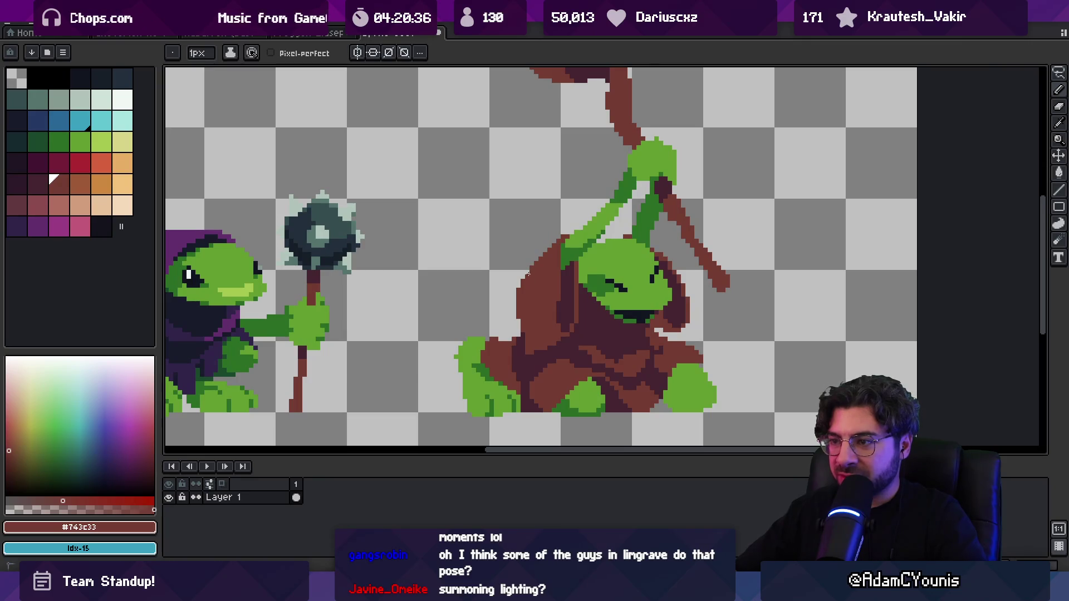
key(h)
scroll(557, 279, down, 3)
scroll(580, 287, up, 3)
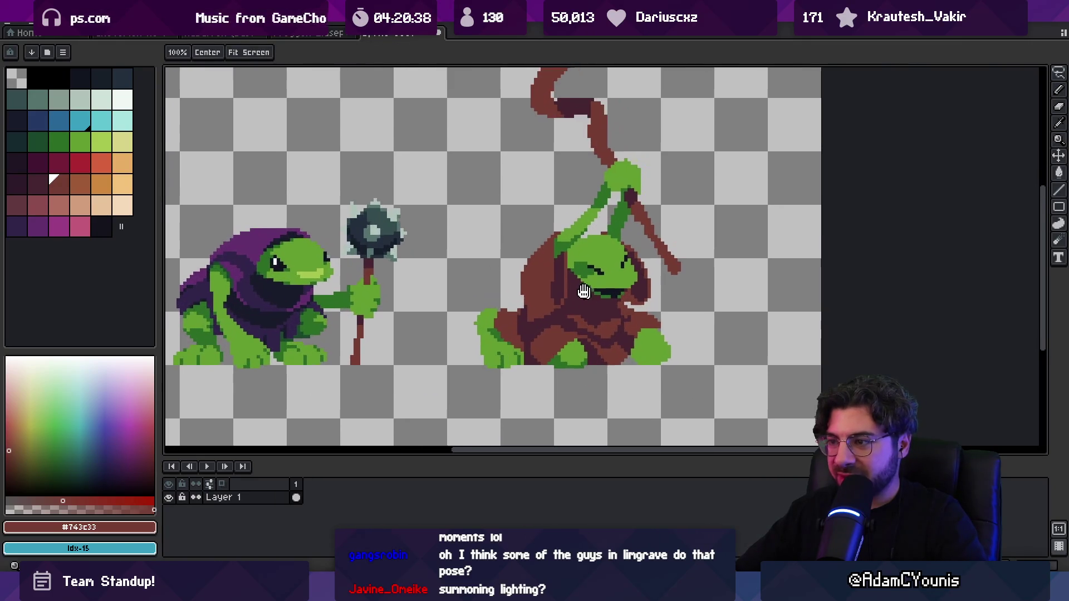
Sample the dark green under the eye and the frog's light green skin.
scroll(584, 291, up, 2)
key(i)
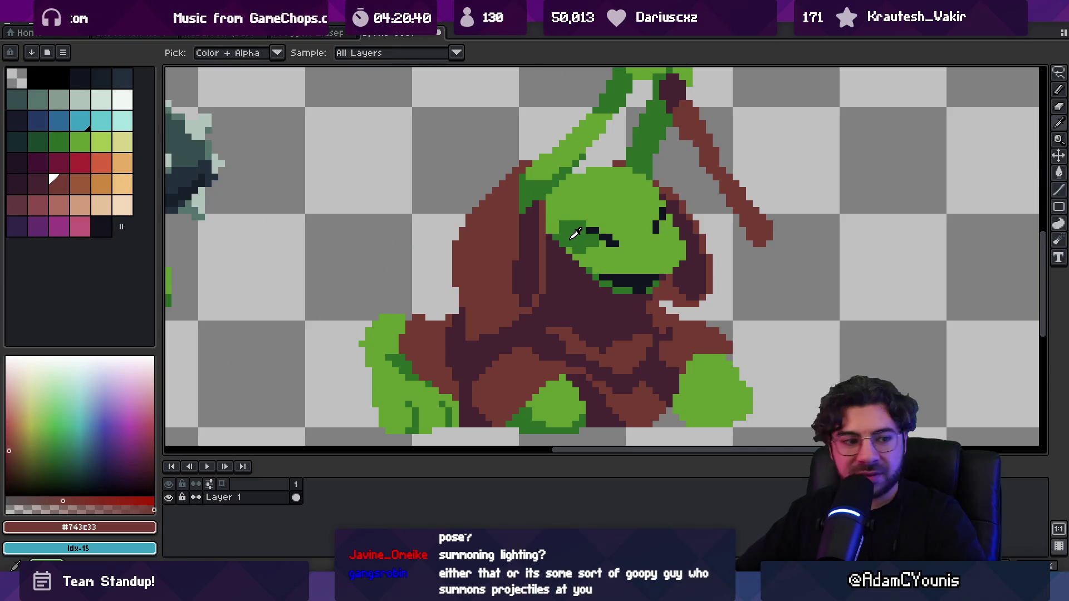
click(573, 240)
key(b)
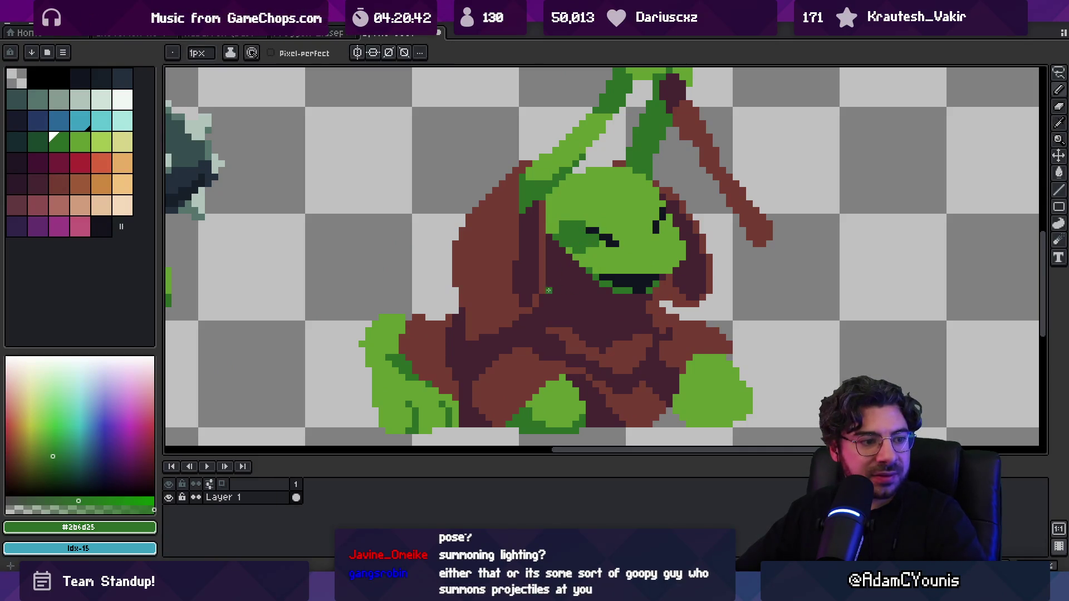
key(z)
scroll(569, 305, down, 5)
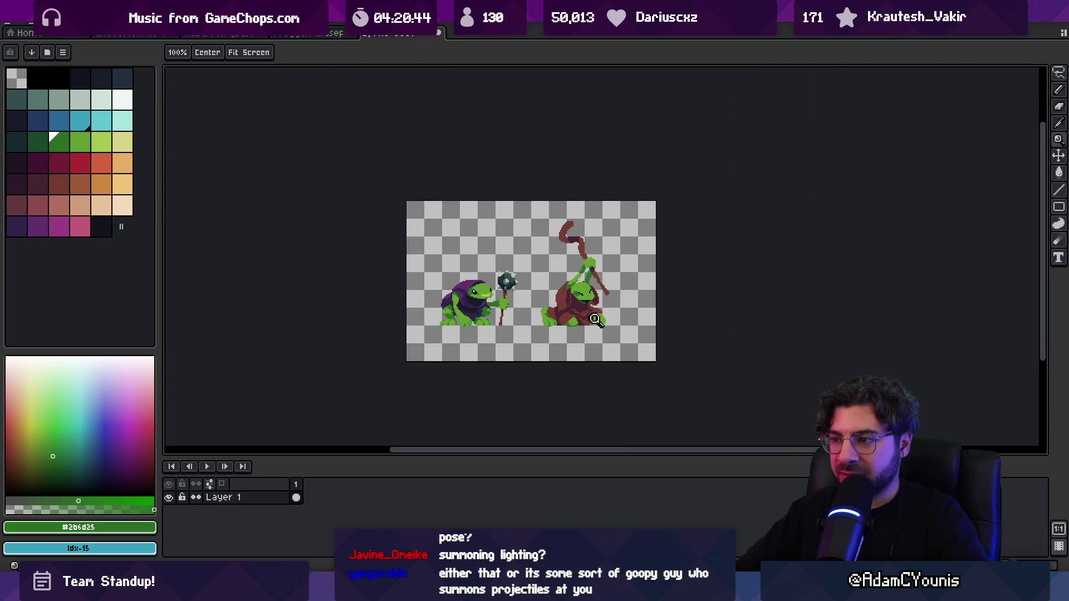
scroll(596, 308, up, 5)
alt+click(557, 229)
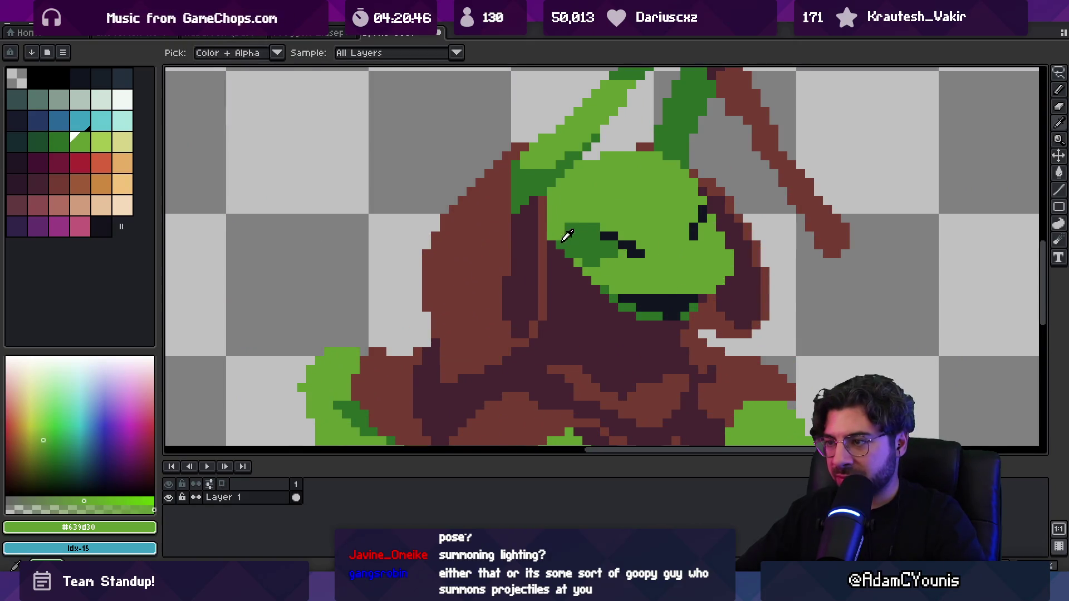
key(b)
Paint light green along the head's left edge and a dark green outline along its lower-left.
drag(555, 245, 565, 266)
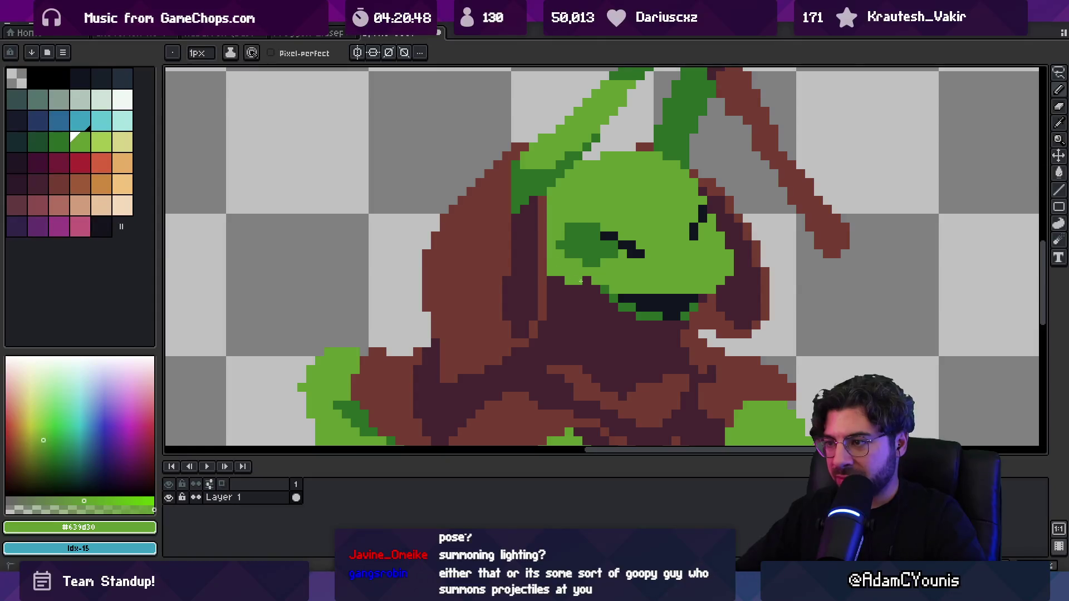
alt+click(566, 247)
click(552, 263)
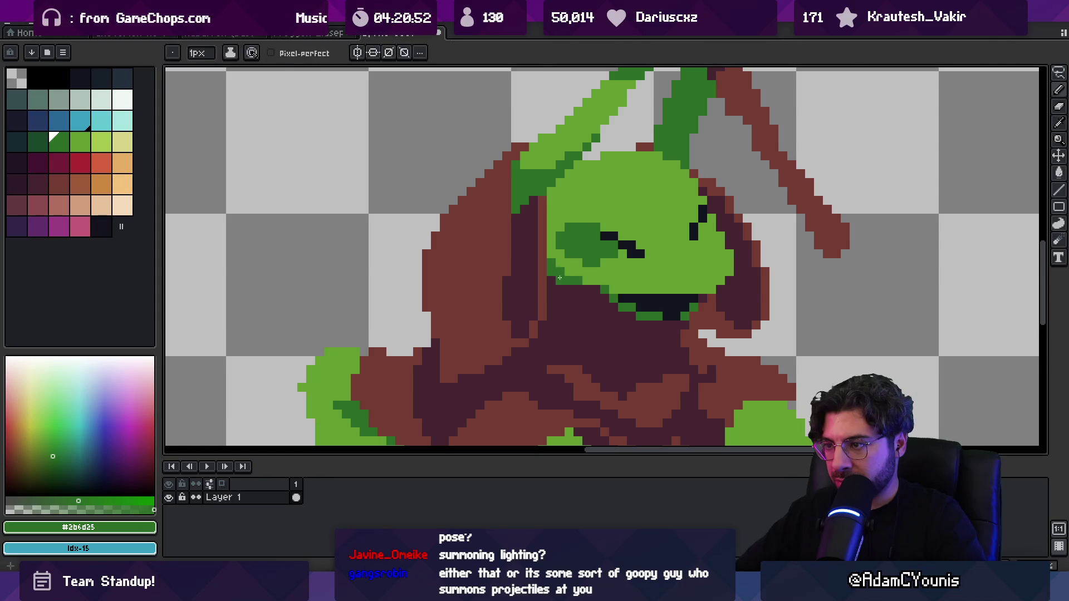
click(561, 280)
click(570, 281)
click(586, 283)
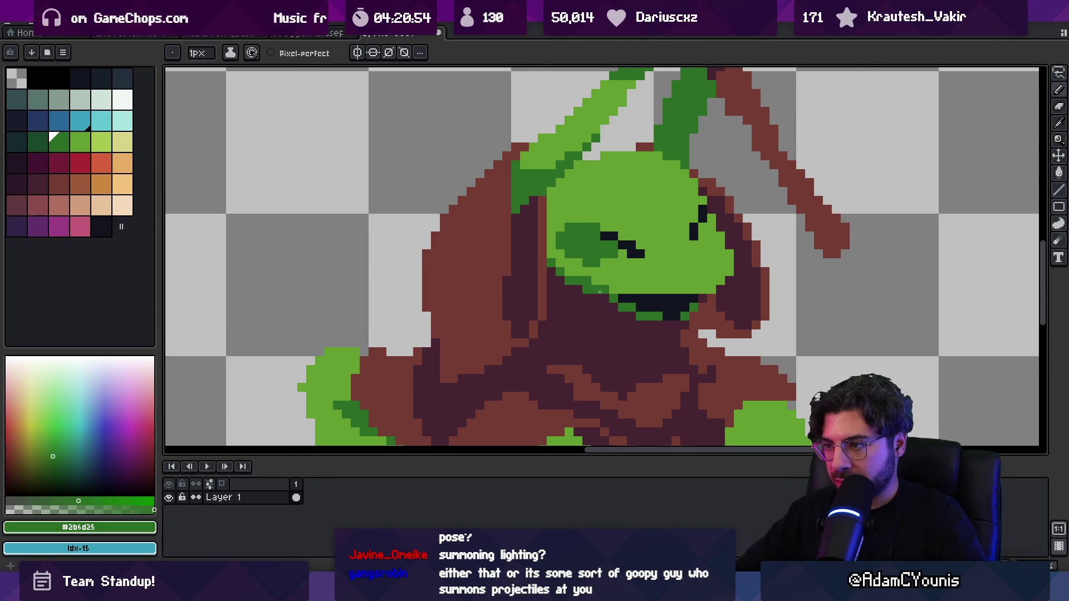
Check the sprite and re-sample the head's light green and dark green outline colours.
key(z)
scroll(597, 250, down, 5)
scroll(634, 277, up, 3)
key(b)
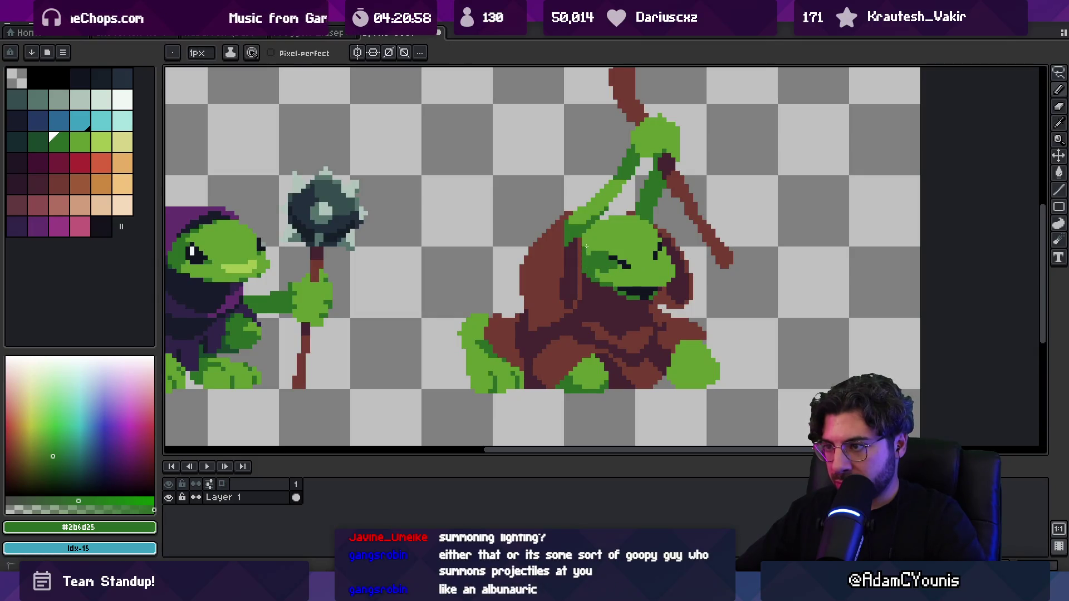
alt+click(599, 260)
alt+click(601, 260)
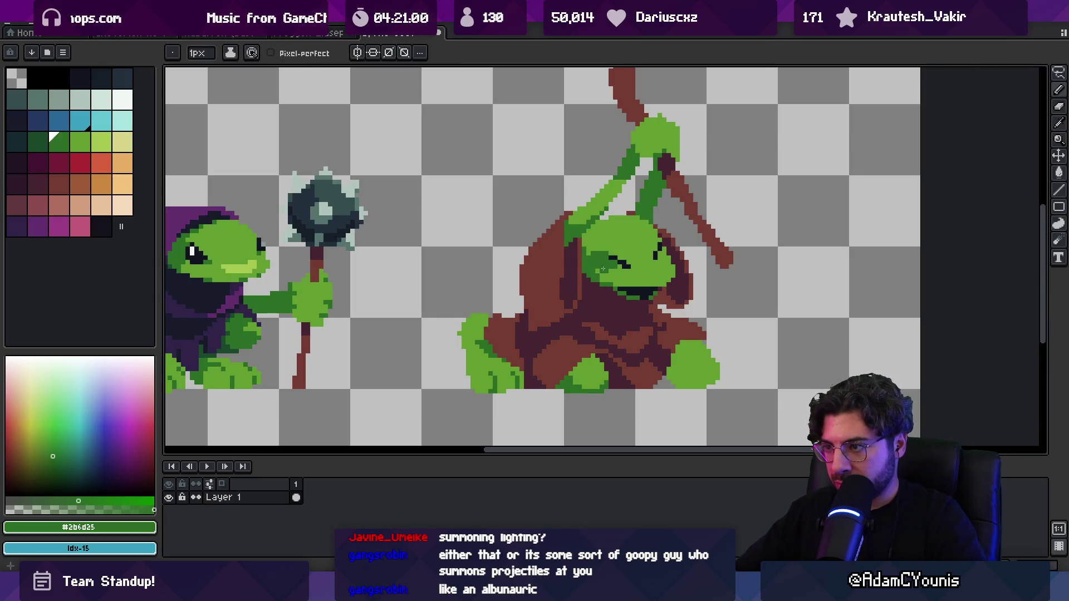
scroll(600, 261, down, 5)
scroll(613, 261, up, 6)
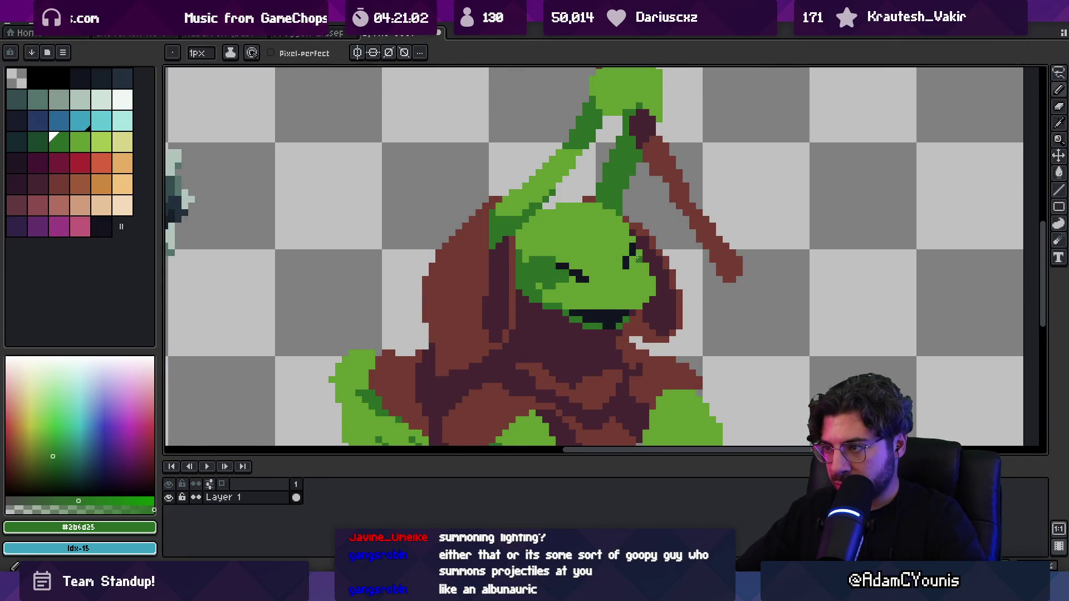
alt+click(642, 266)
Pick the dark green outline, then the pale green from the left frog's face.
key(z)
scroll(649, 234, down, 5)
scroll(634, 282, up, 4)
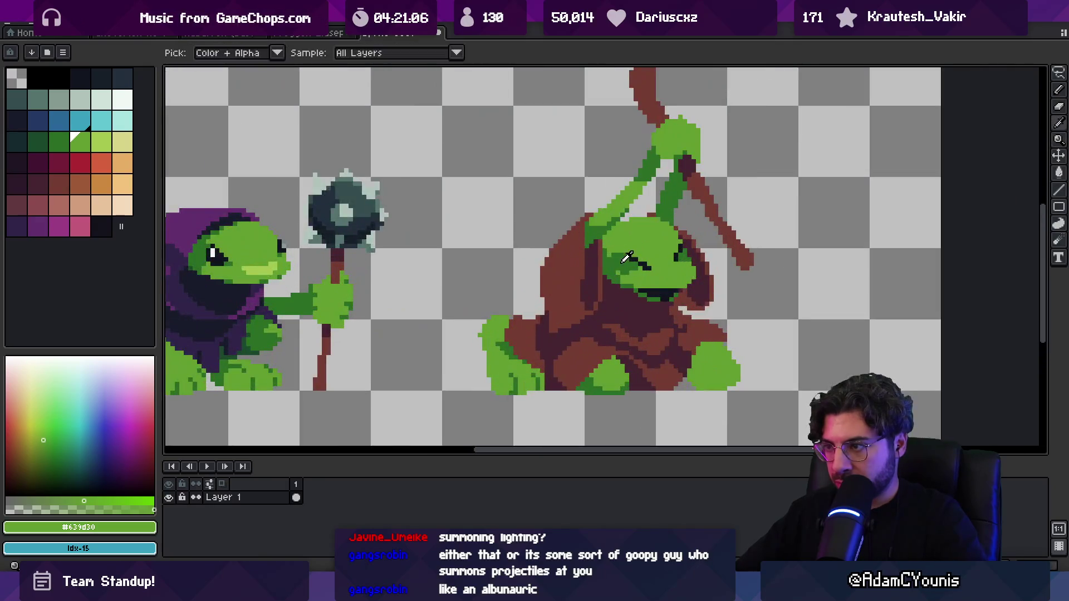
alt+click(632, 284)
scroll(631, 285, up, 2)
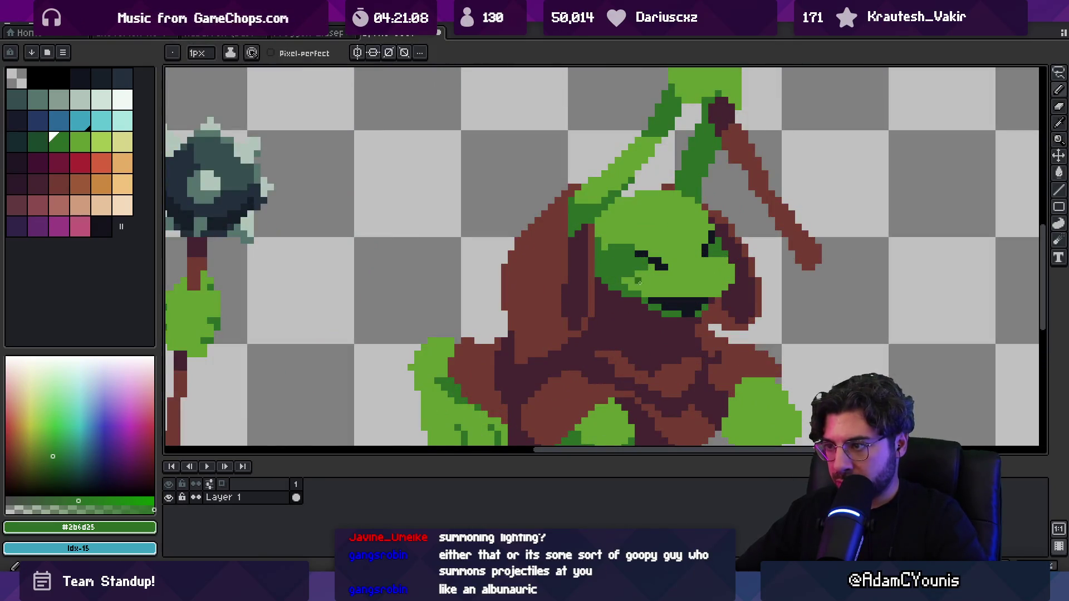
scroll(599, 272, down, 6)
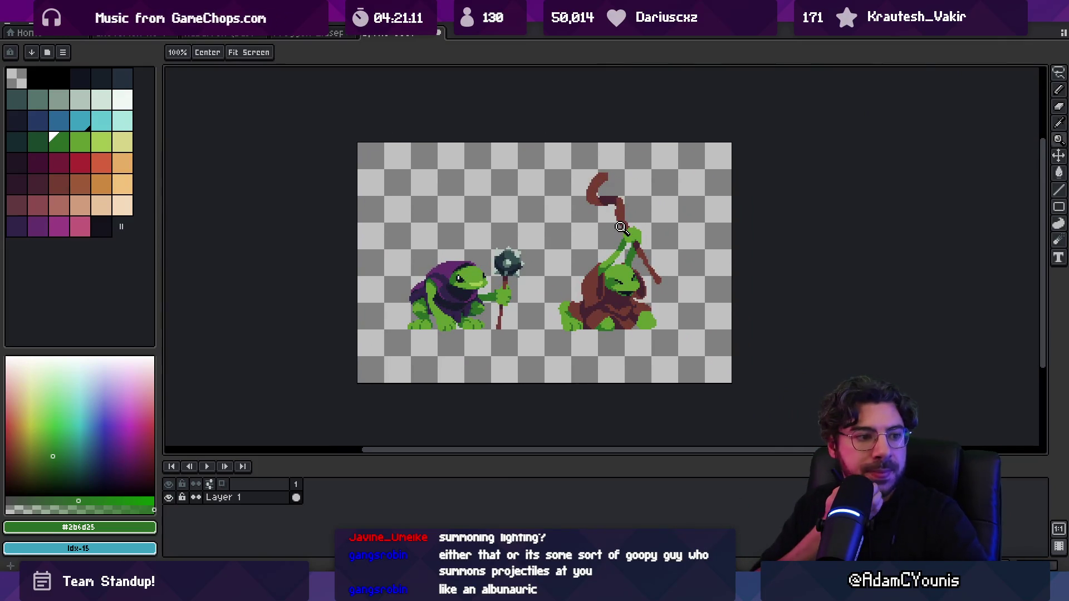
scroll(585, 234, up, 2)
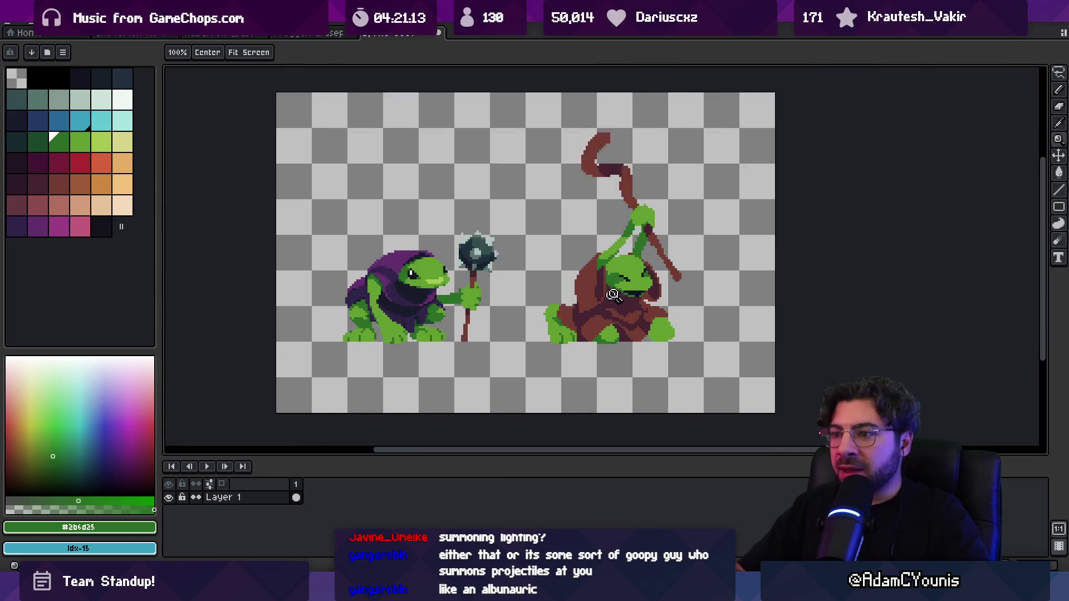
alt+click(390, 271)
Pencil extra light-green highlight pixels along the right frog's mouth, darkening its left end.
scroll(616, 293, up, 2)
drag(666, 266, 700, 266)
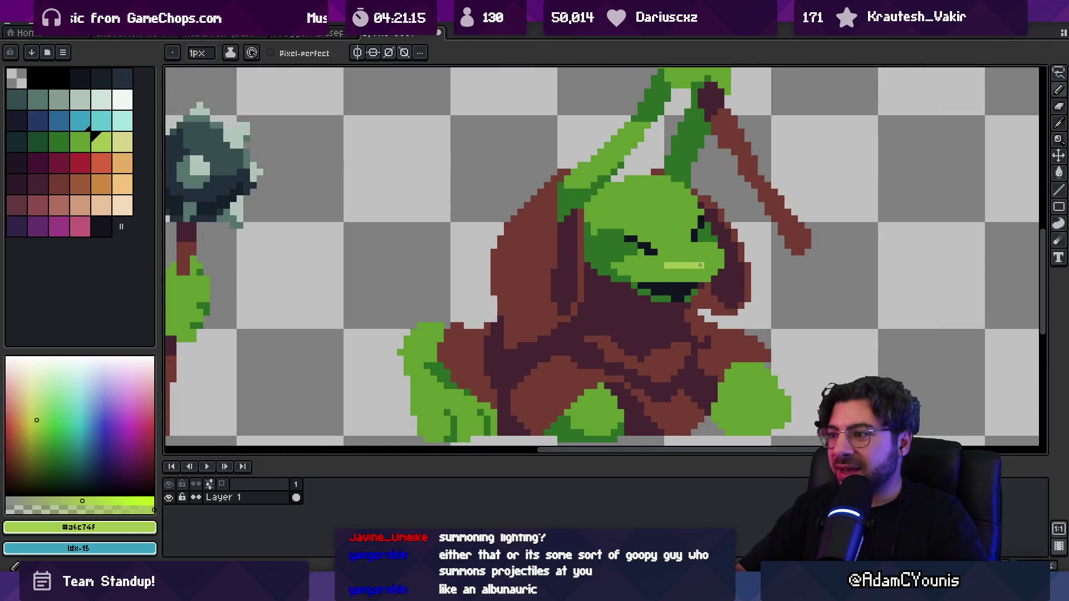
key(z)
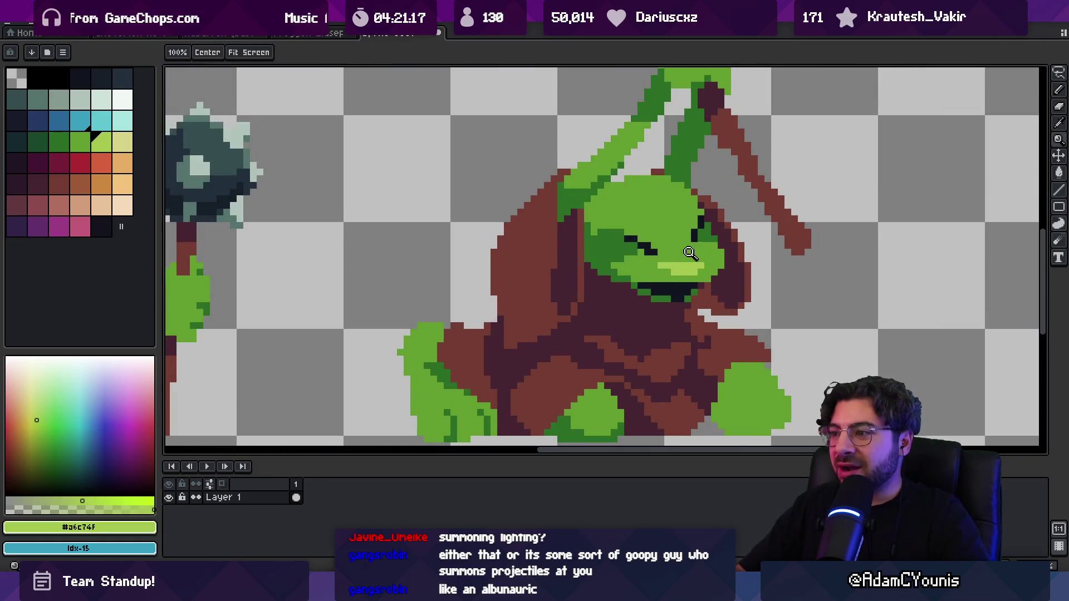
scroll(622, 240, down, 5)
scroll(622, 240, up, 3)
drag(610, 217, 602, 187)
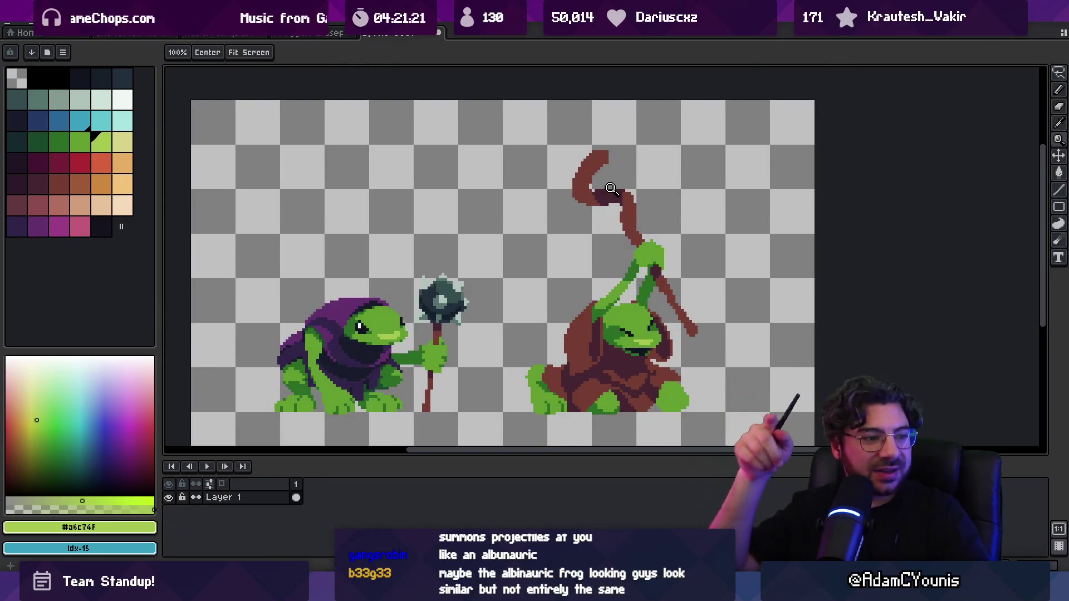
drag(496, 322, 470, 297)
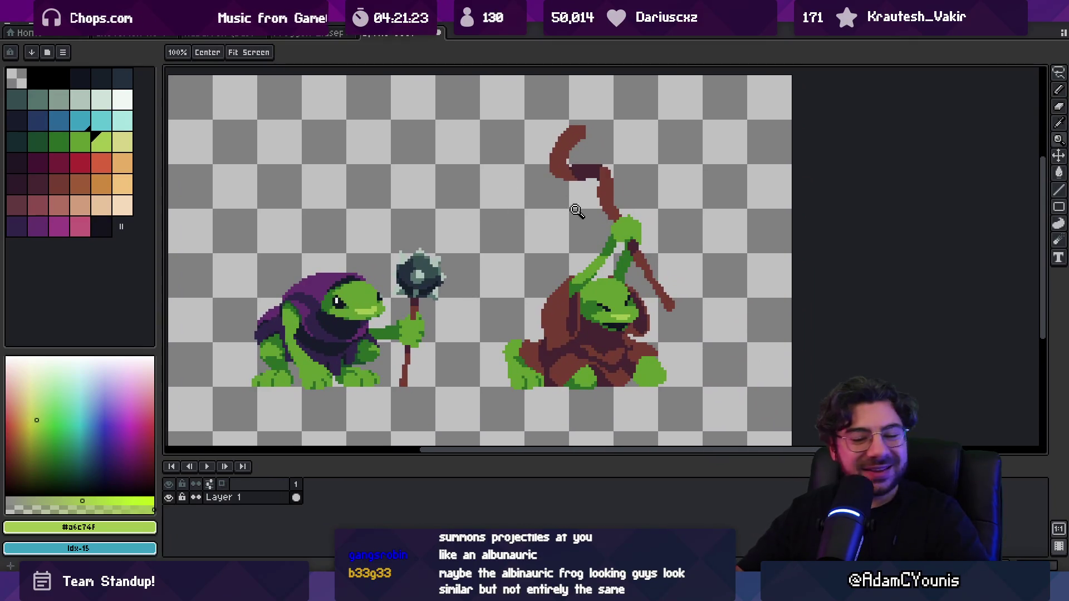
scroll(618, 303, up, 5)
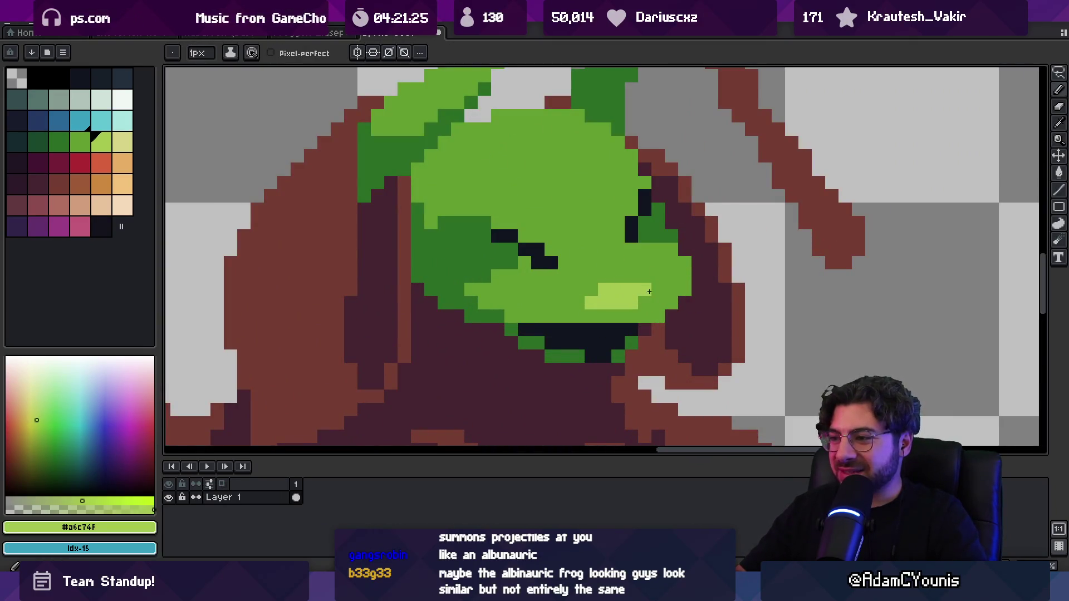
click(658, 289)
click(658, 303)
click(672, 289)
alt+click(612, 277)
drag(618, 289, 605, 290)
Recentre the zoomed view on the frogs and pick the dark green from the frog's skin.
key(z)
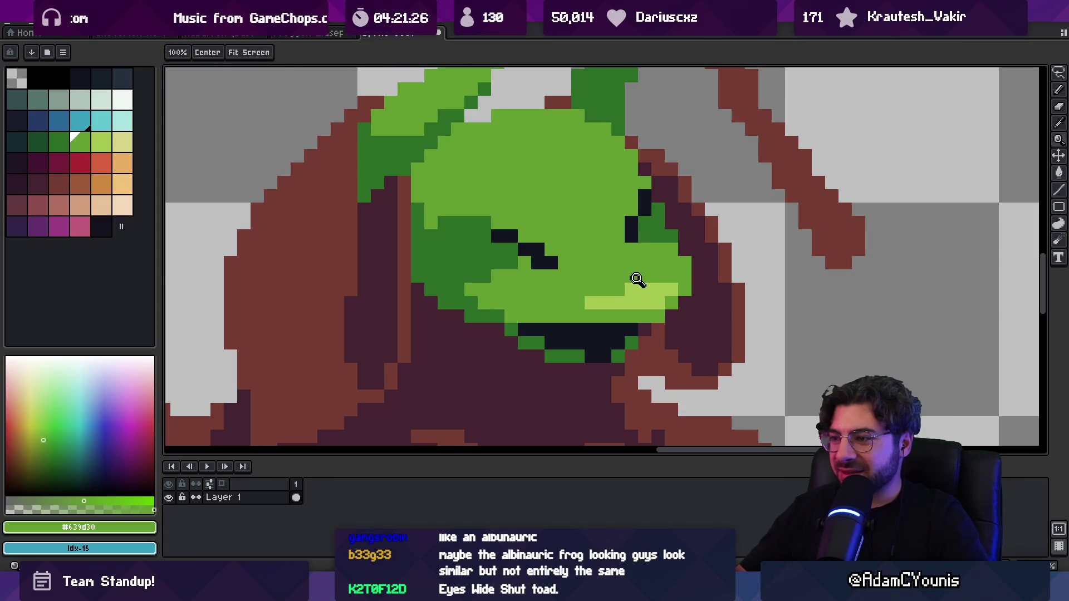
scroll(635, 278, down, 4)
scroll(646, 287, up, 3)
key(i)
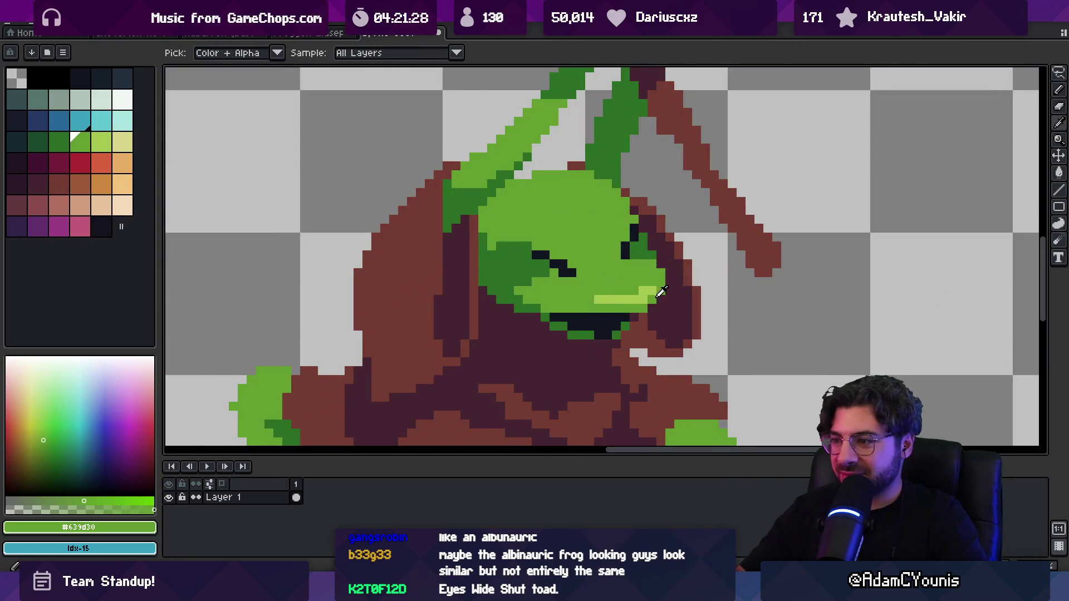
key(b)
key(z)
scroll(619, 253, down, 5)
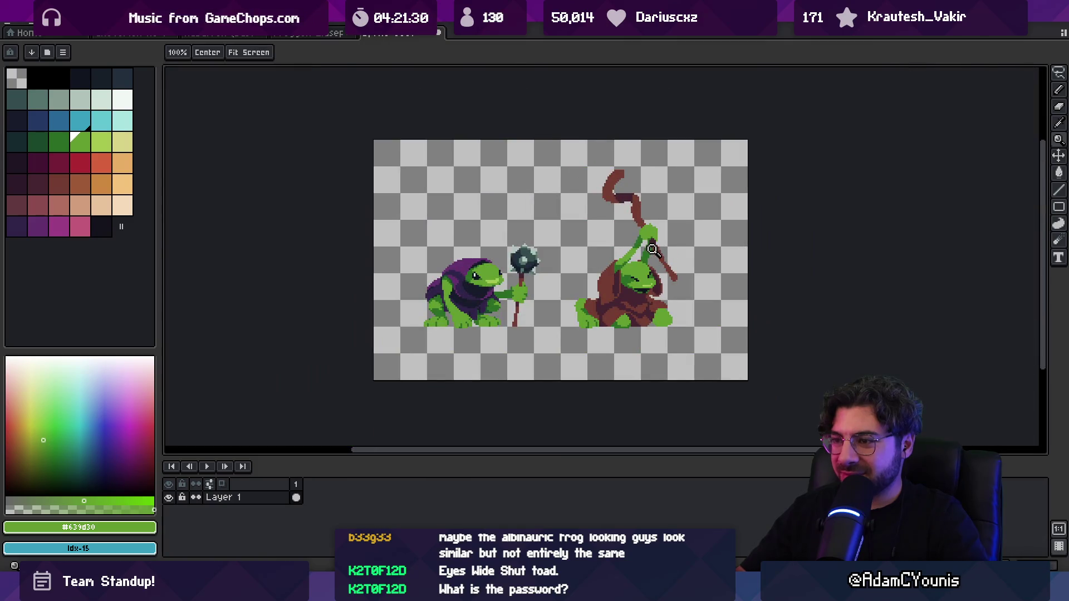
scroll(657, 250, up, 2)
drag(652, 247, 636, 243)
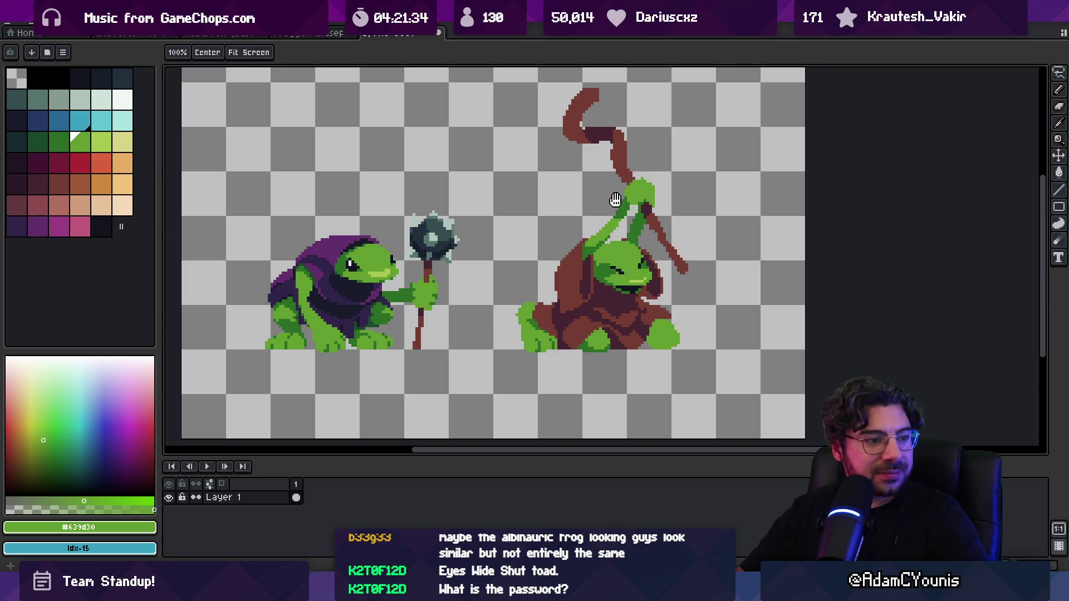
scroll(619, 251, up, 4)
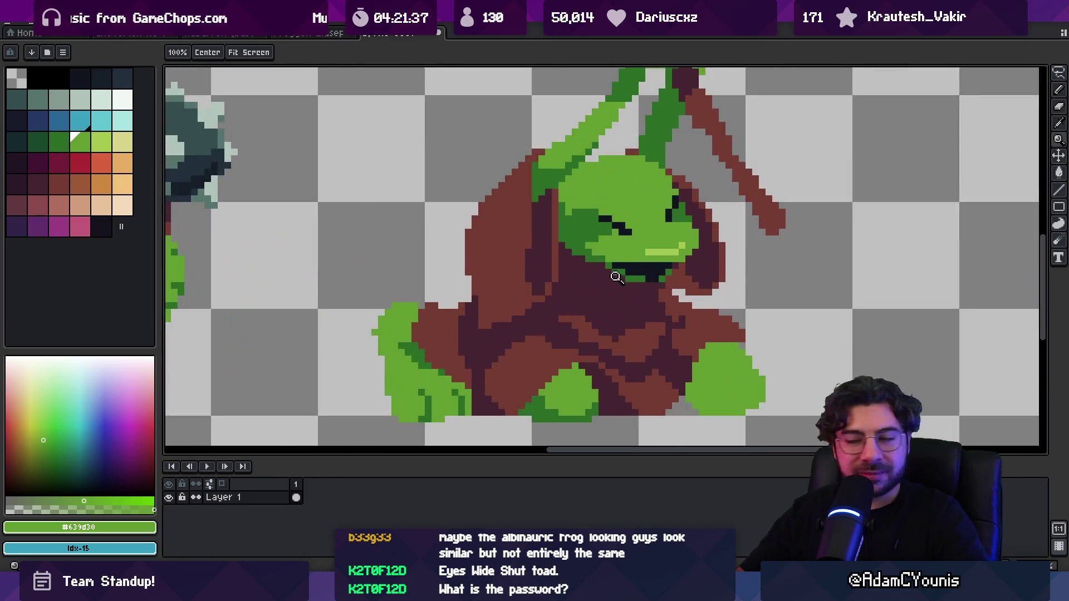
alt+click(617, 277)
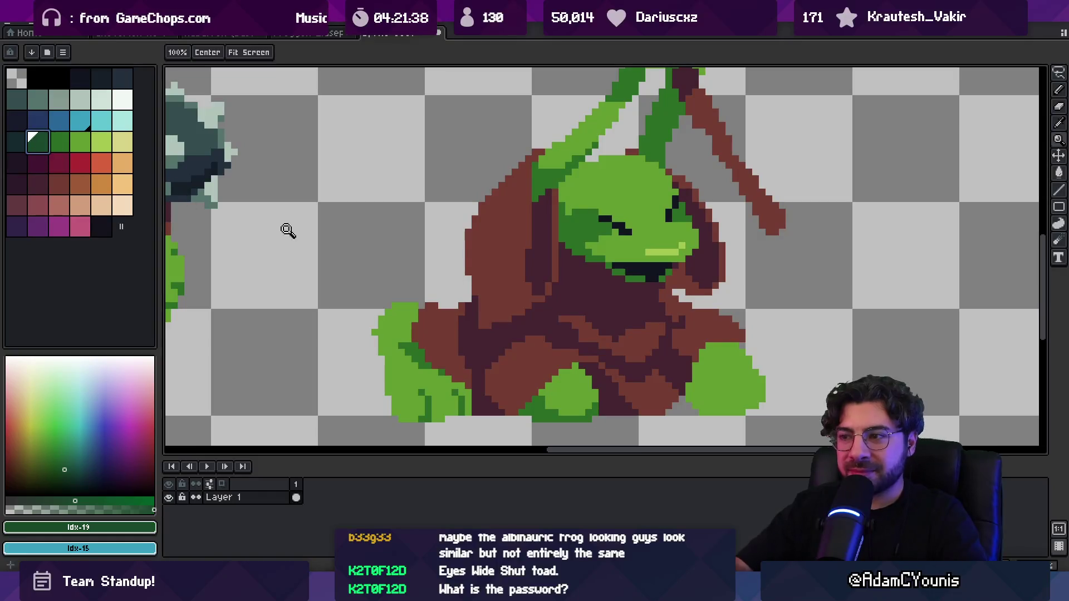
Sample the dark brown cloak colour and pencil pixels beneath the right frog's mouth.
key(b)
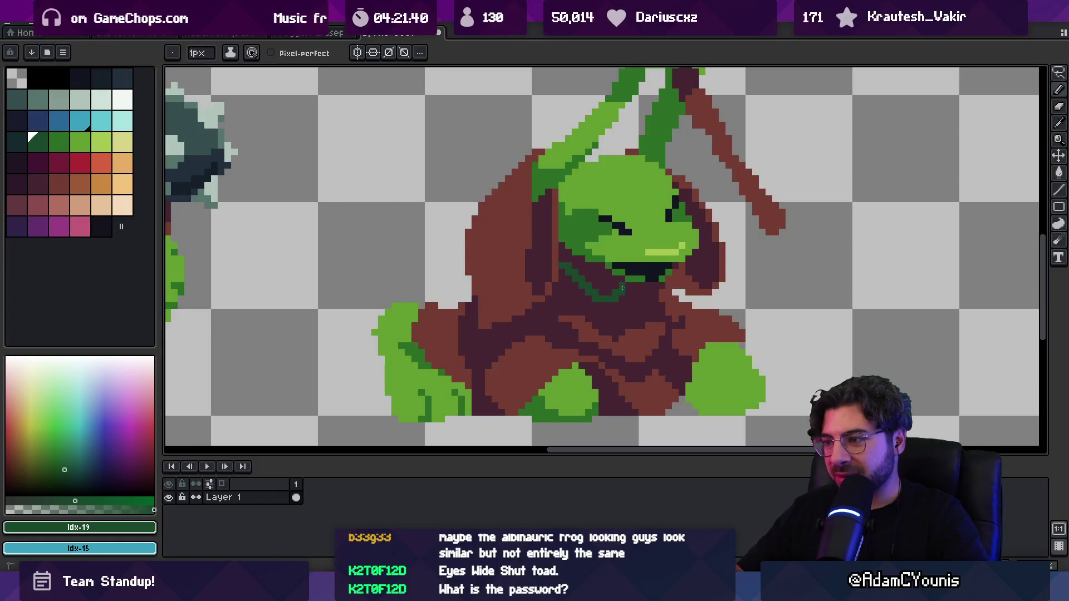
key(g)
key(b)
alt+click(566, 278)
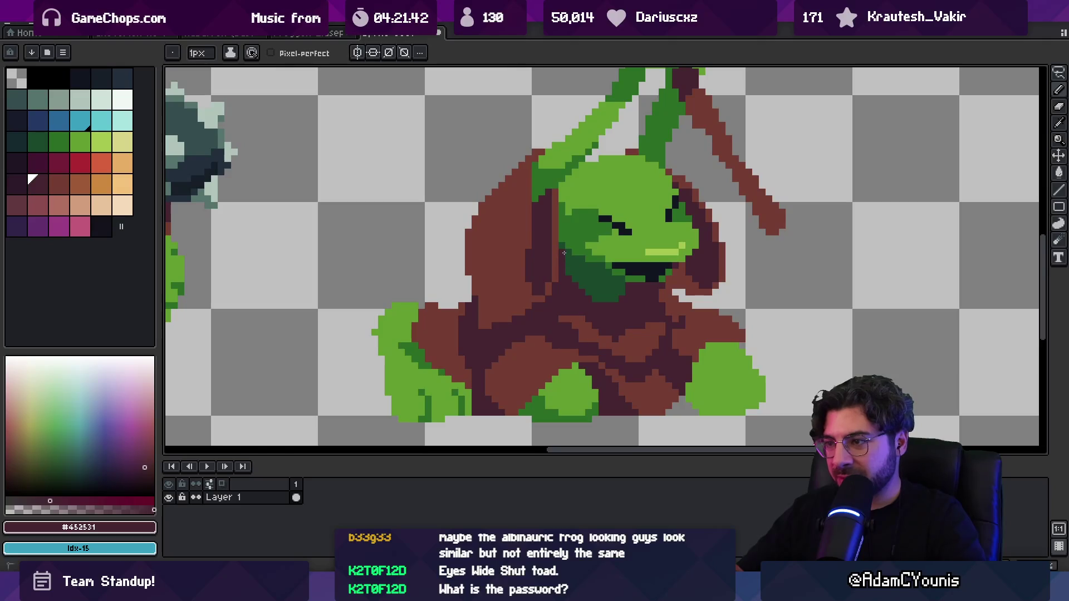
key(z)
scroll(590, 224, down, 6)
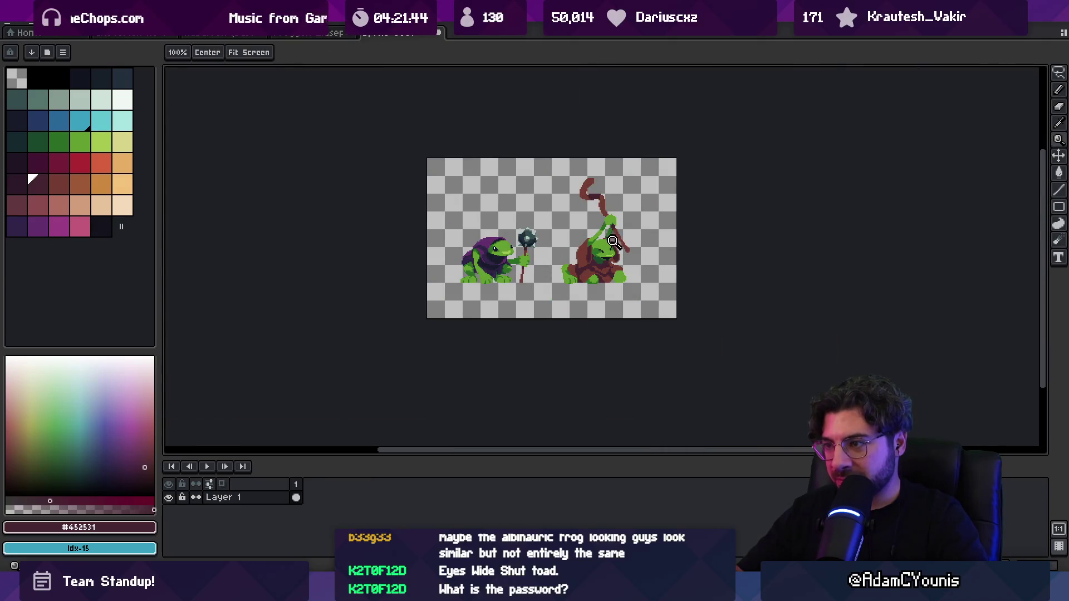
scroll(613, 240, up, 4)
key(b)
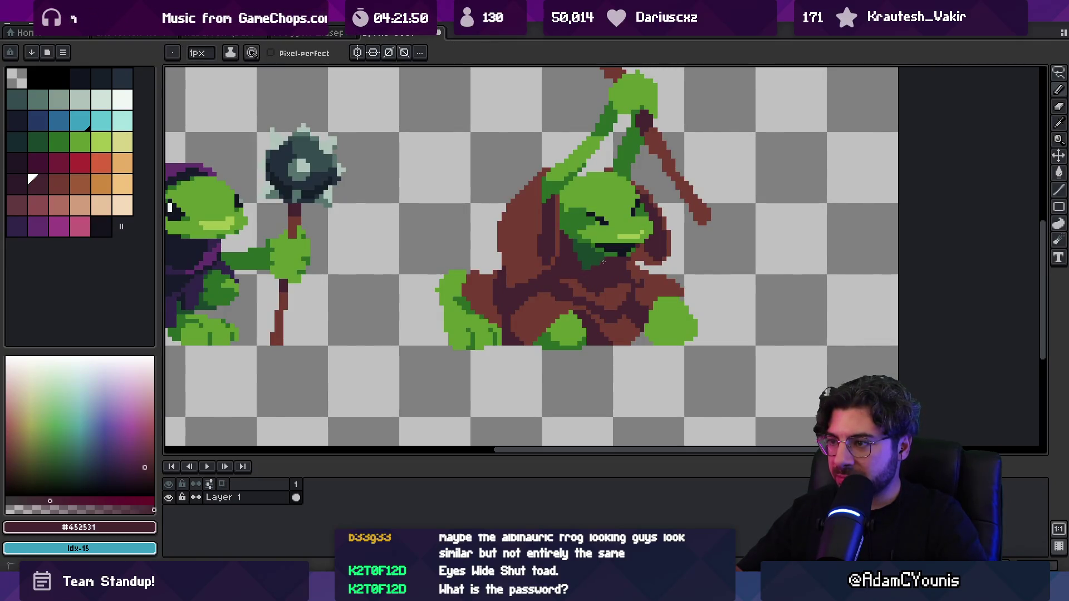
key(z)
scroll(574, 238, down, 5)
scroll(612, 201, up, 3)
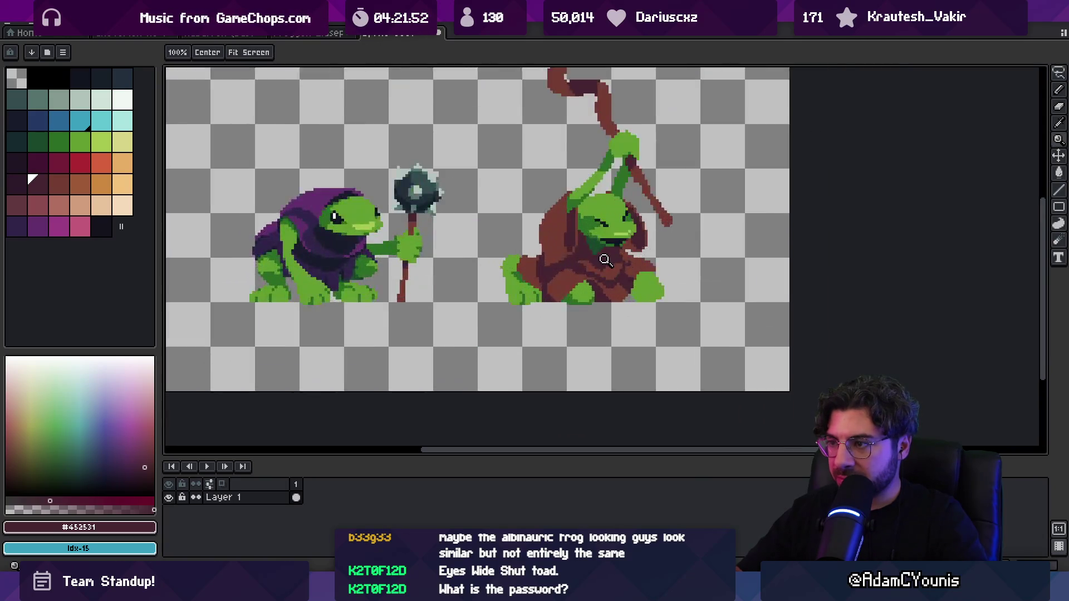
Eyedrop the near-black outline colour, then the dark brown cloak colour again.
key(b)
alt+click(555, 200)
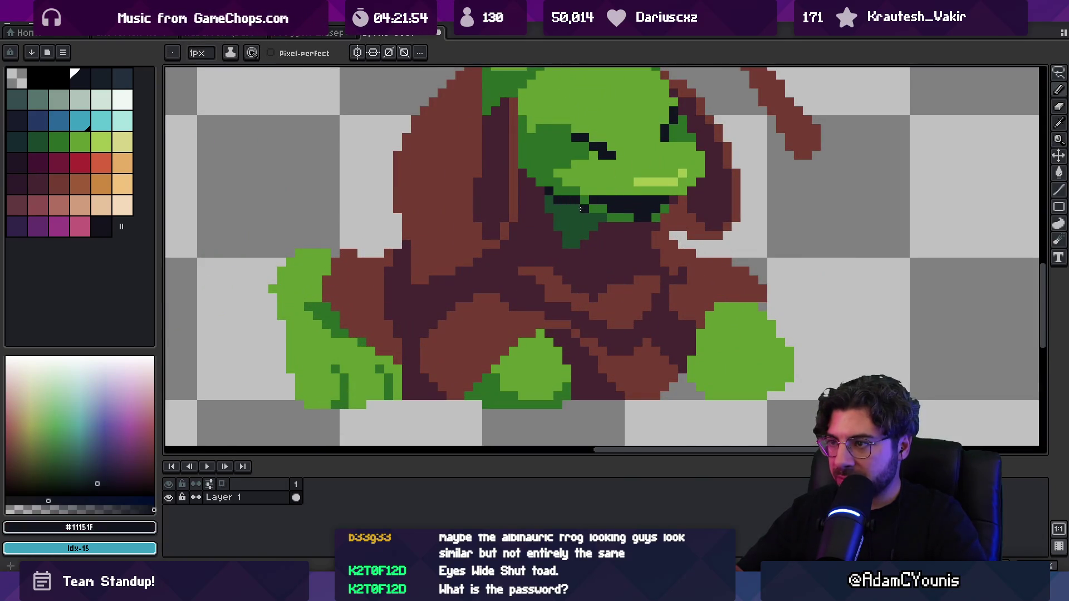
scroll(600, 218, down, 4)
scroll(570, 282, up, 4)
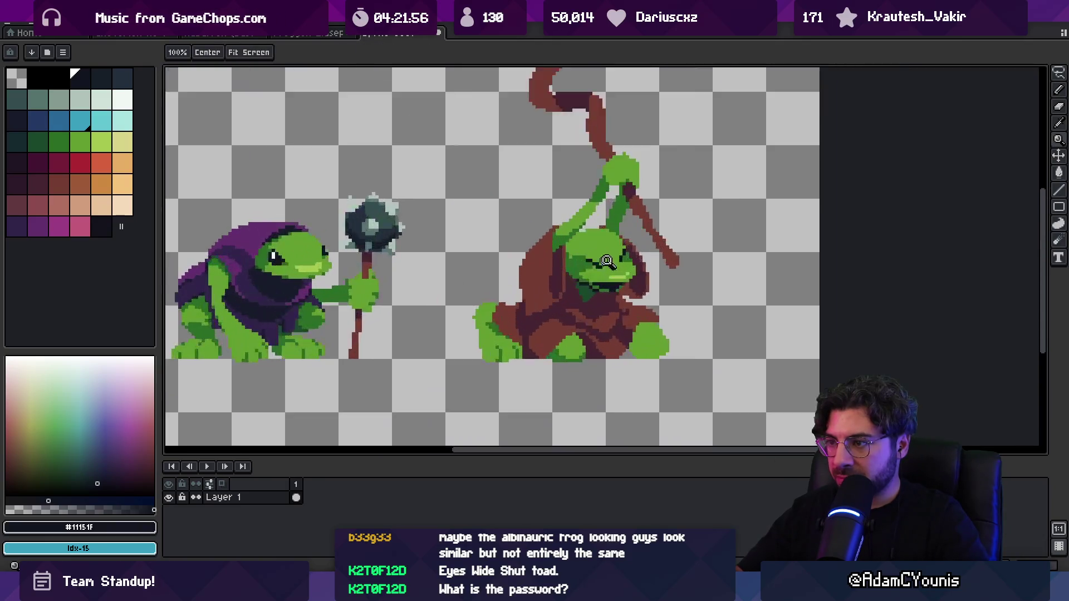
key(z)
scroll(557, 263, down, 5)
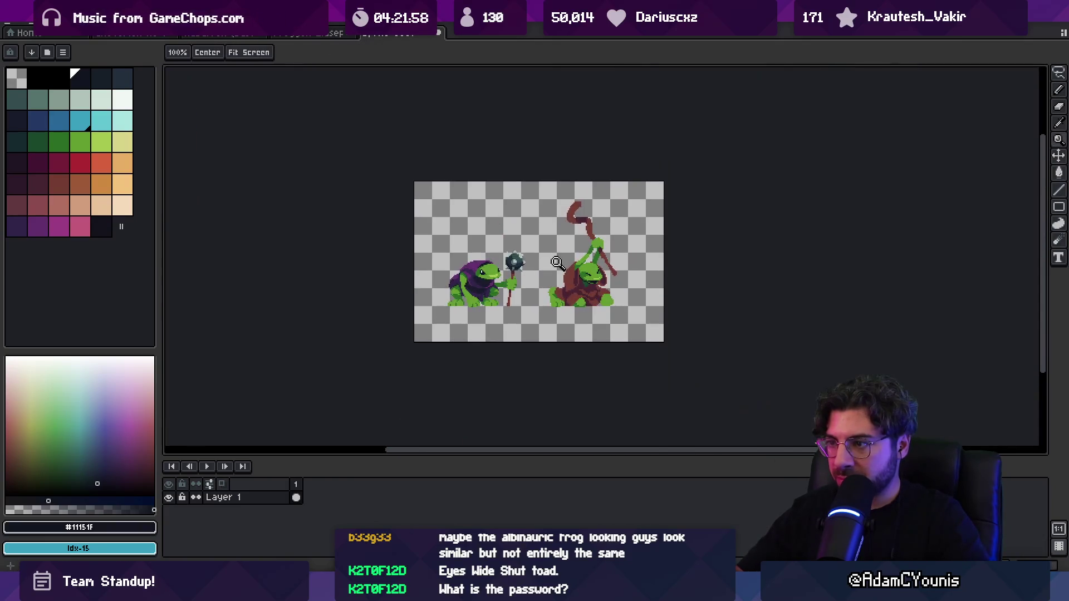
scroll(593, 225, up, 4)
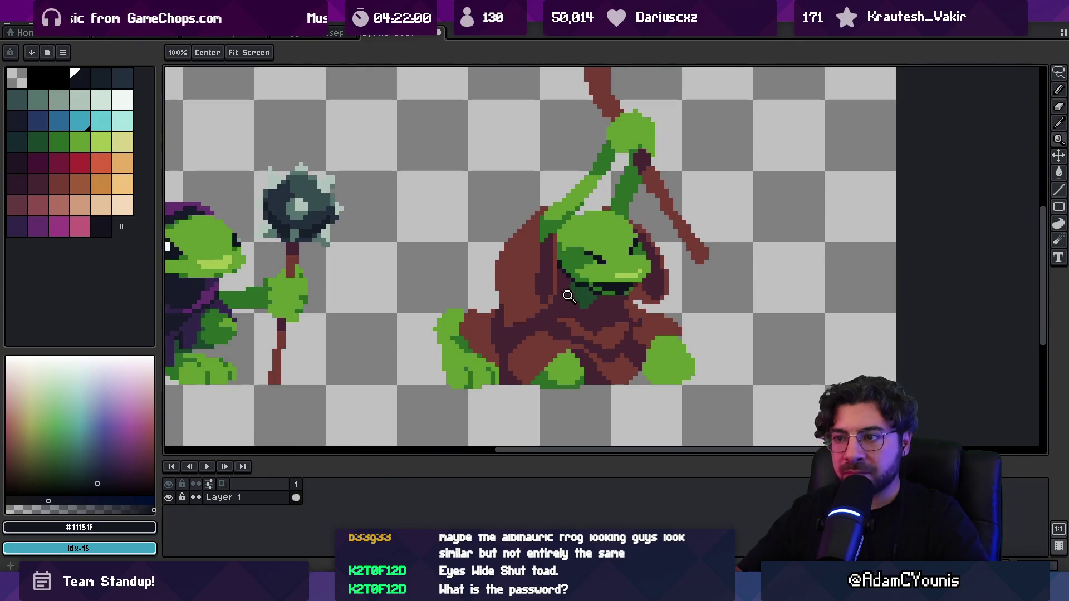
key(i)
click(562, 292)
Try rectangle and Magic Wand selection on the chin, then pick its darkest green.
key(m)
scroll(584, 255, up, 2)
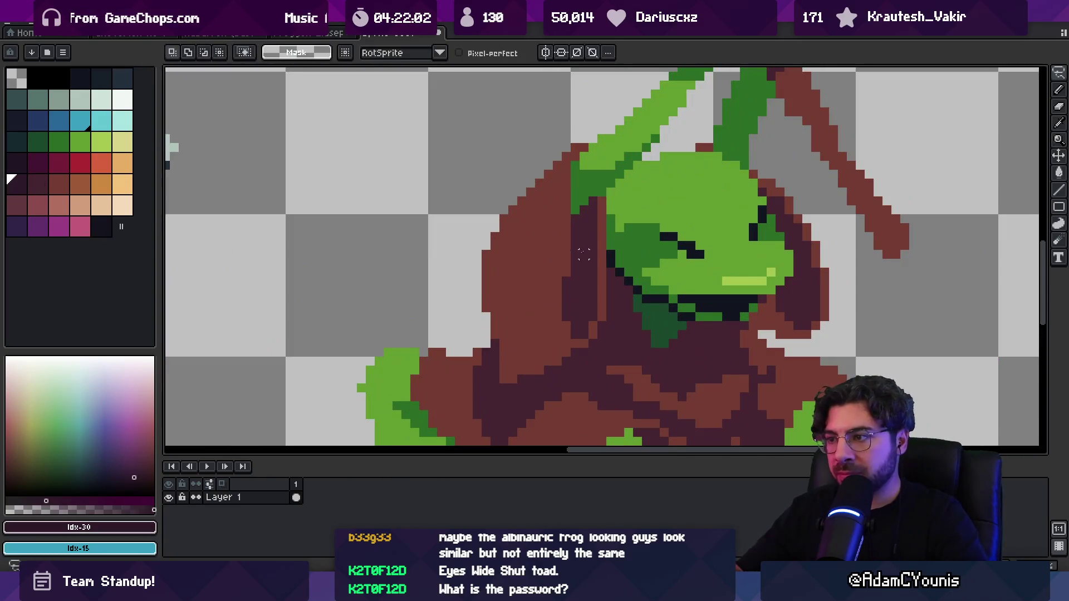
key(w)
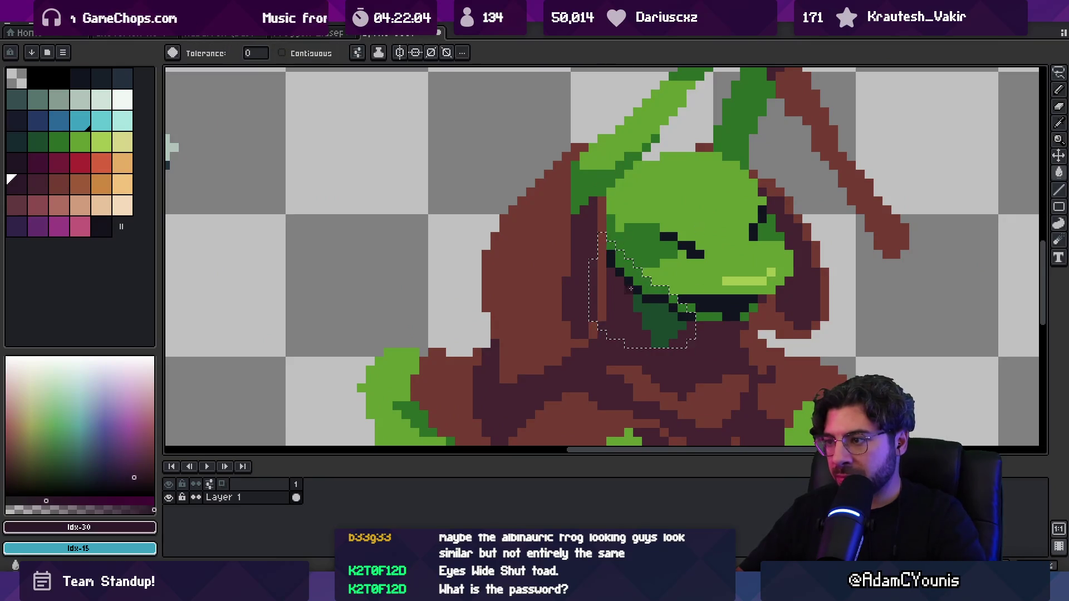
key(z)
scroll(635, 276, down, 6)
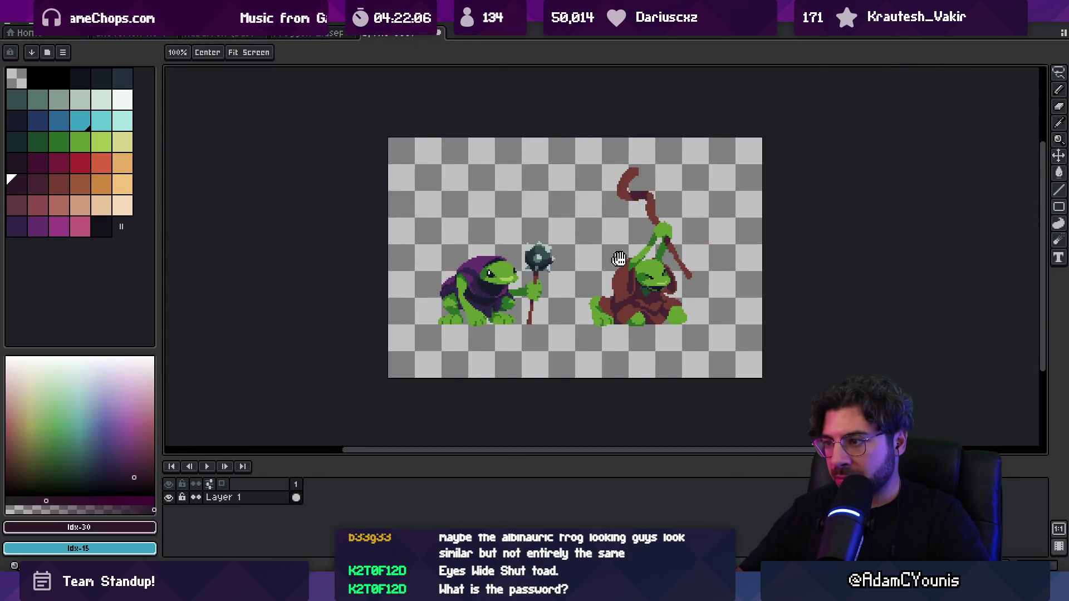
scroll(636, 270, up, 5)
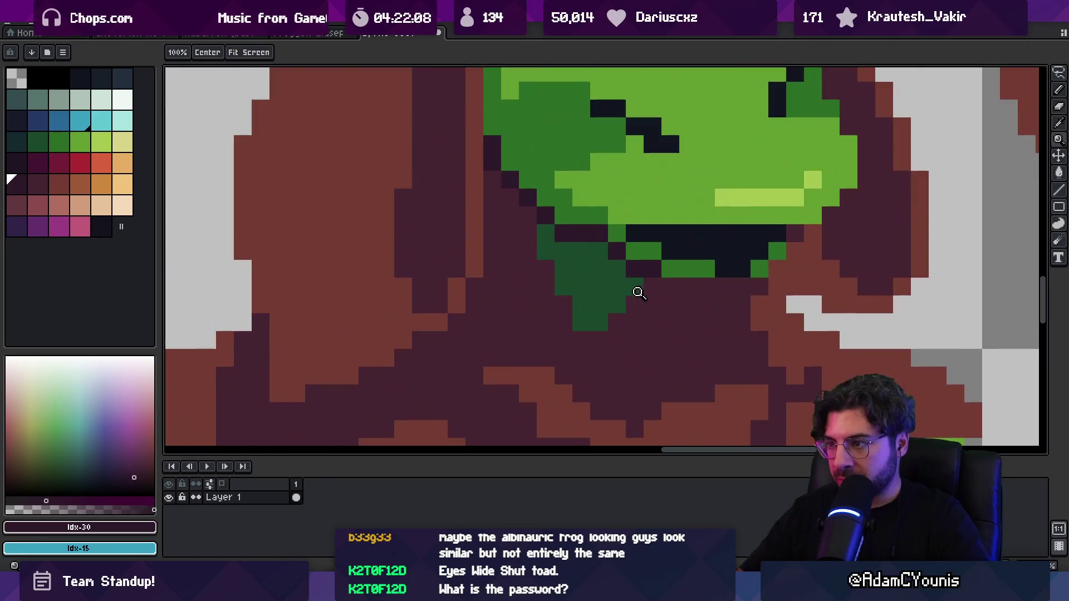
key(b)
alt+click(649, 293)
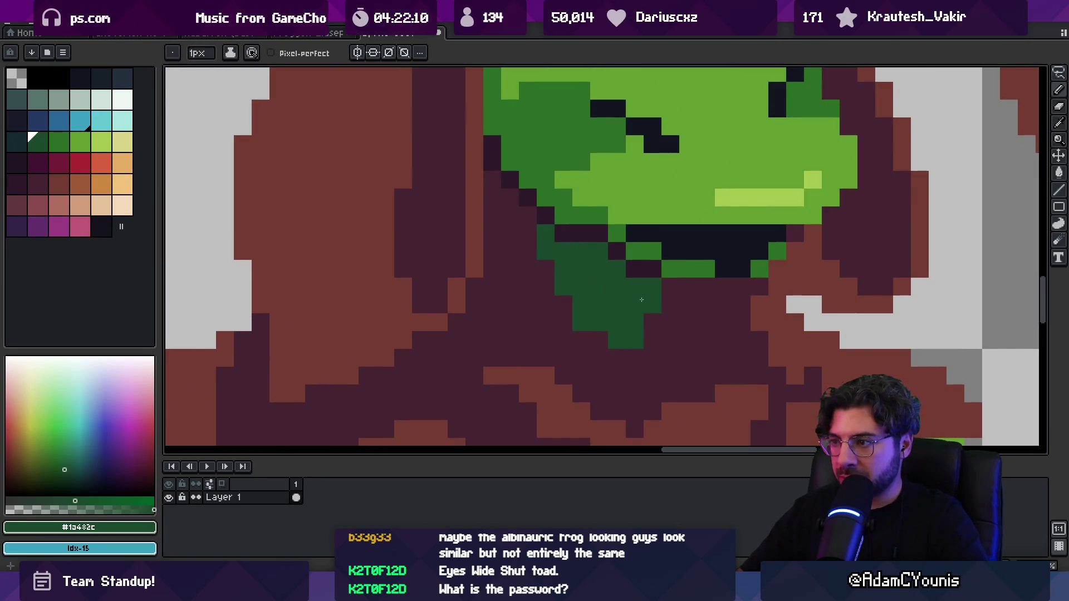
Pick green #2b6d25, fill a pixel beside the chin dark teal, then resample #2b6d25.
key(z)
scroll(651, 301, down, 5)
scroll(658, 303, up, 5)
key(b)
alt+click(513, 230)
key(z)
click(28, 145)
key(g)
click(483, 265)
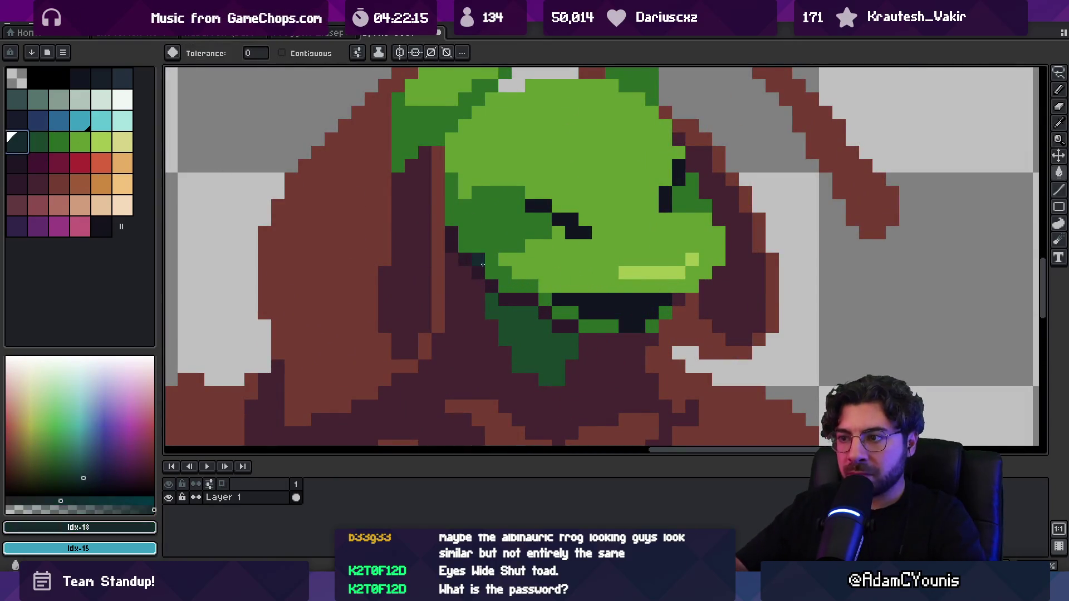
key(z)
scroll(524, 271, down, 5)
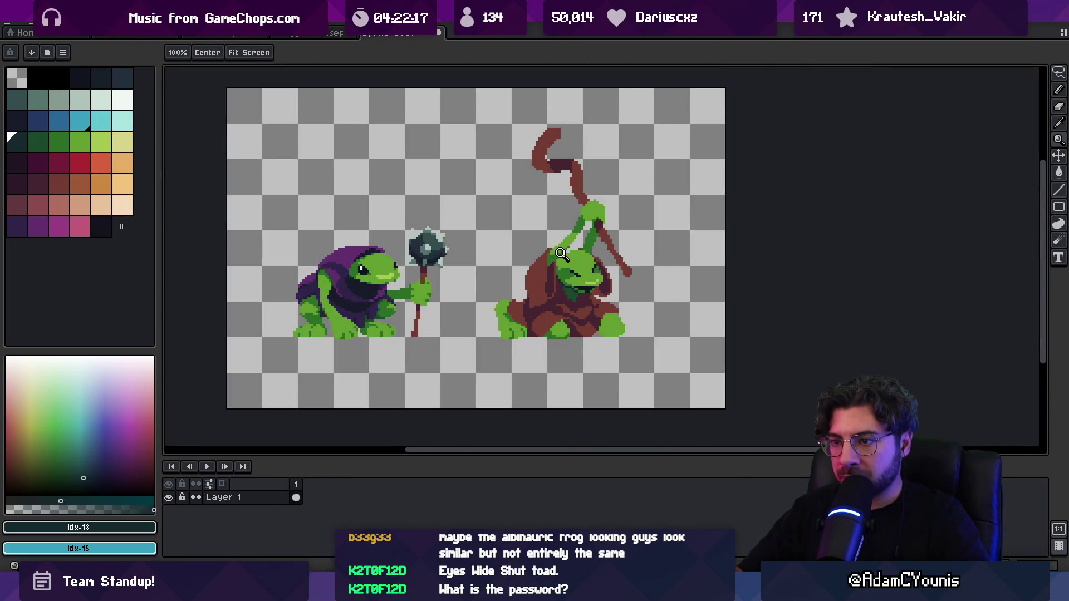
scroll(578, 267, down, 1)
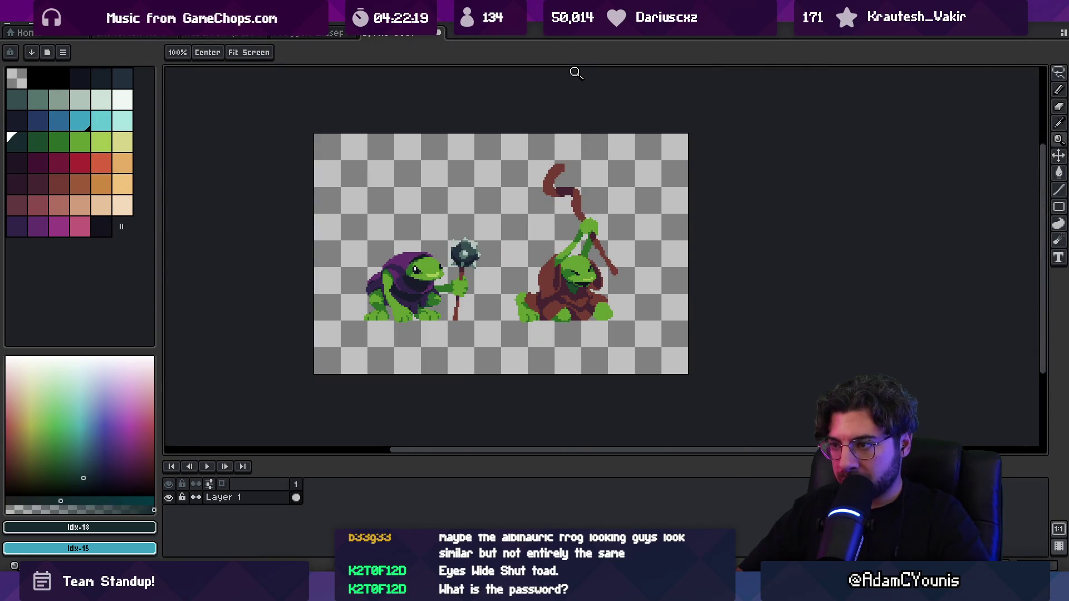
scroll(586, 288, up, 5)
key(b)
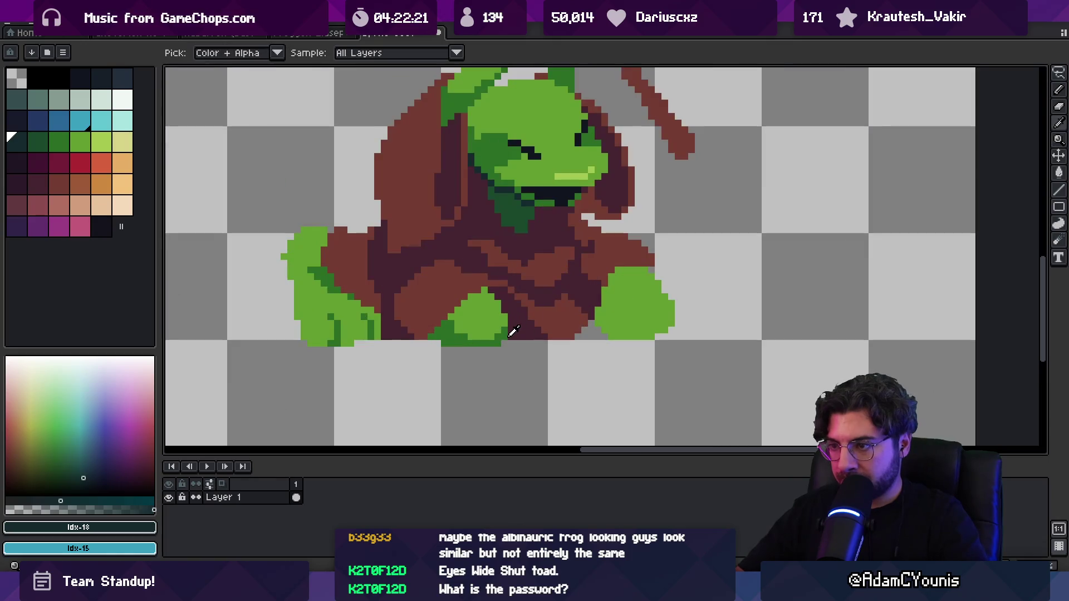
alt+click(510, 331)
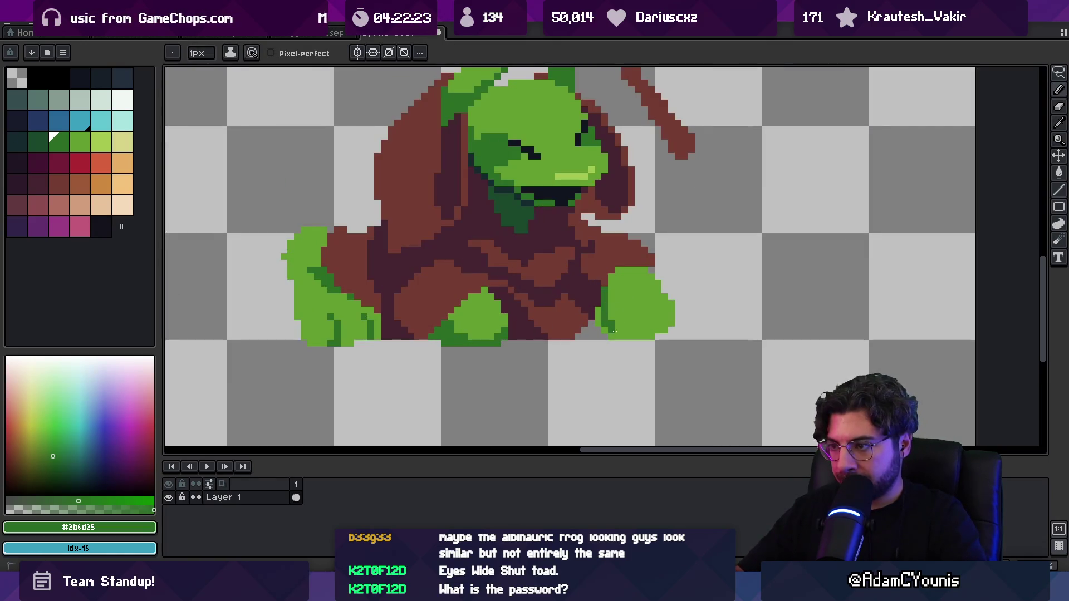
Shade the right hand's inner edge dark green and start robe shading with #743c33 and #452531.
drag(613, 312, 622, 330)
alt+click(615, 262)
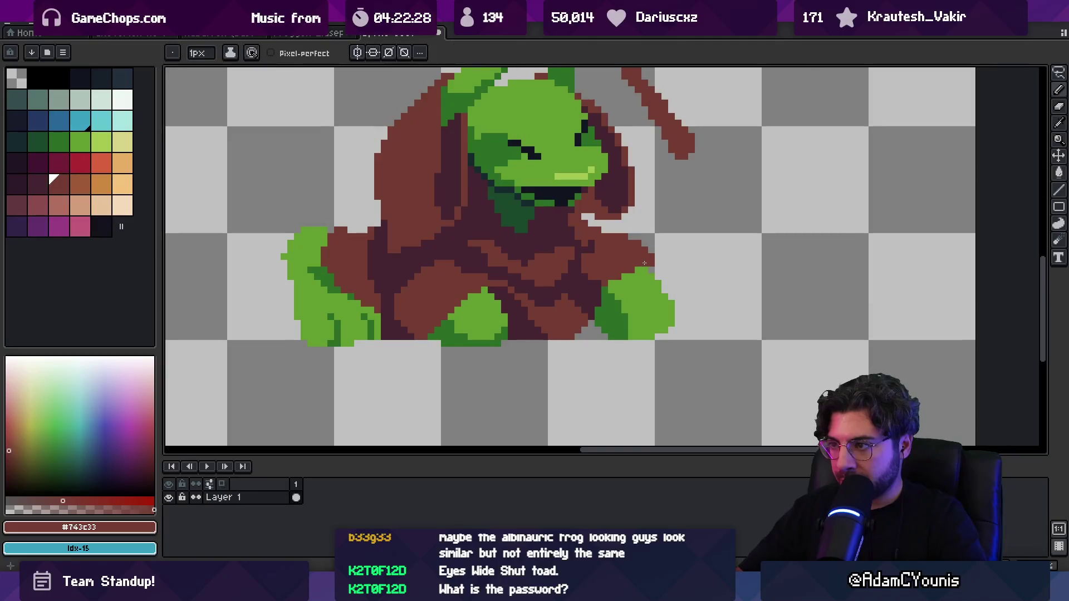
key(e)
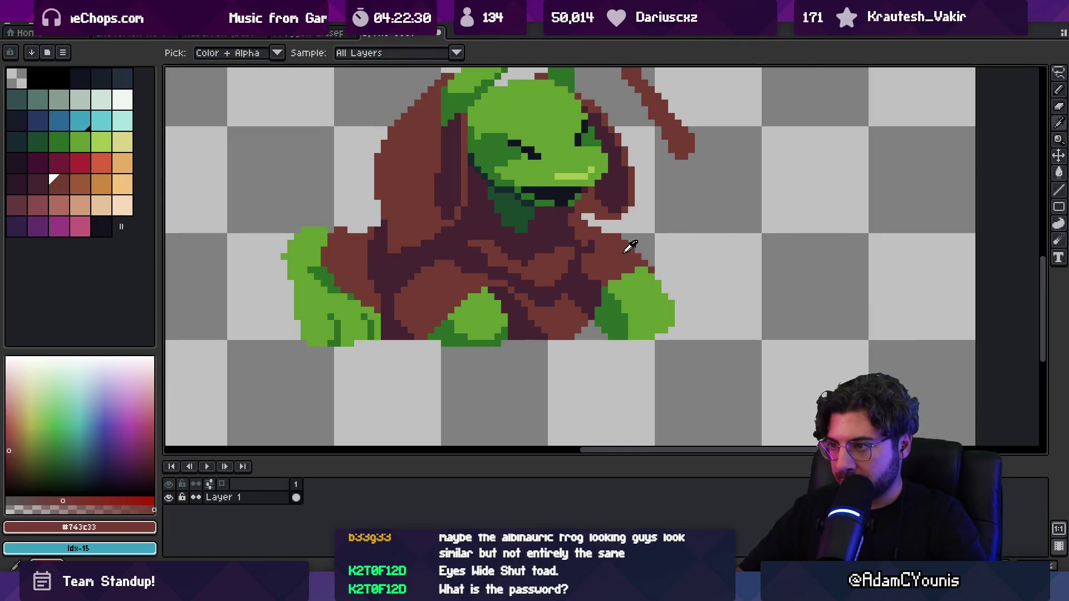
key(alt)
key(b)
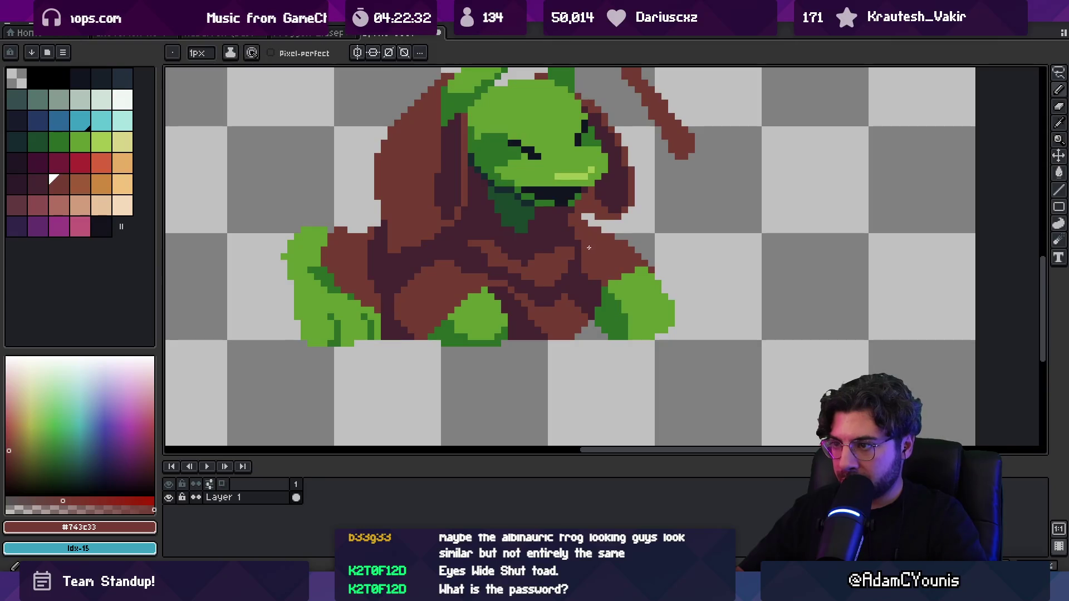
scroll(610, 255, down, 5)
scroll(618, 222, up, 2)
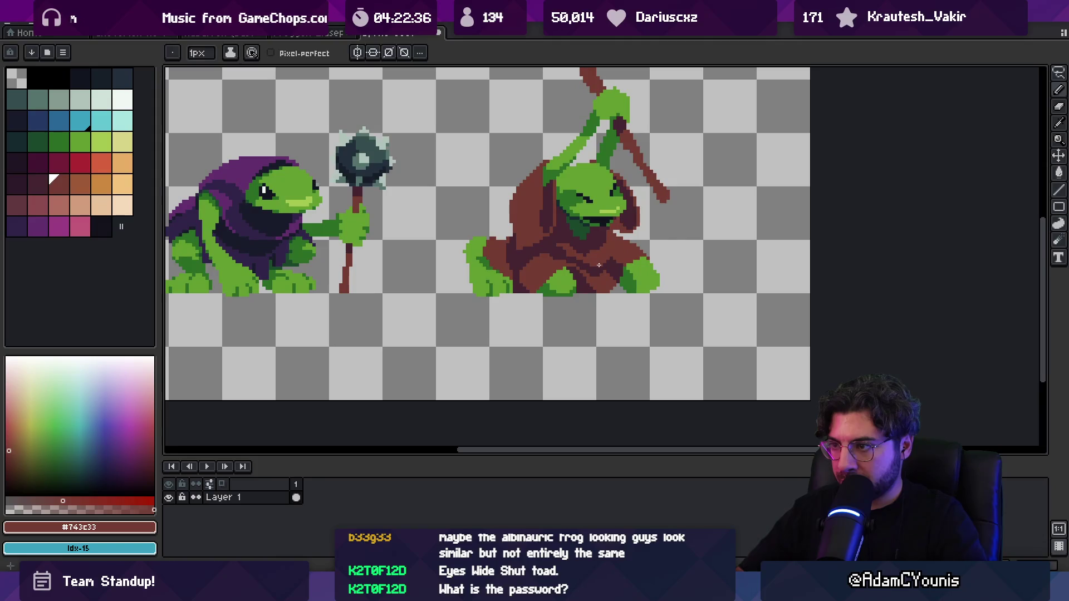
alt+click(609, 255)
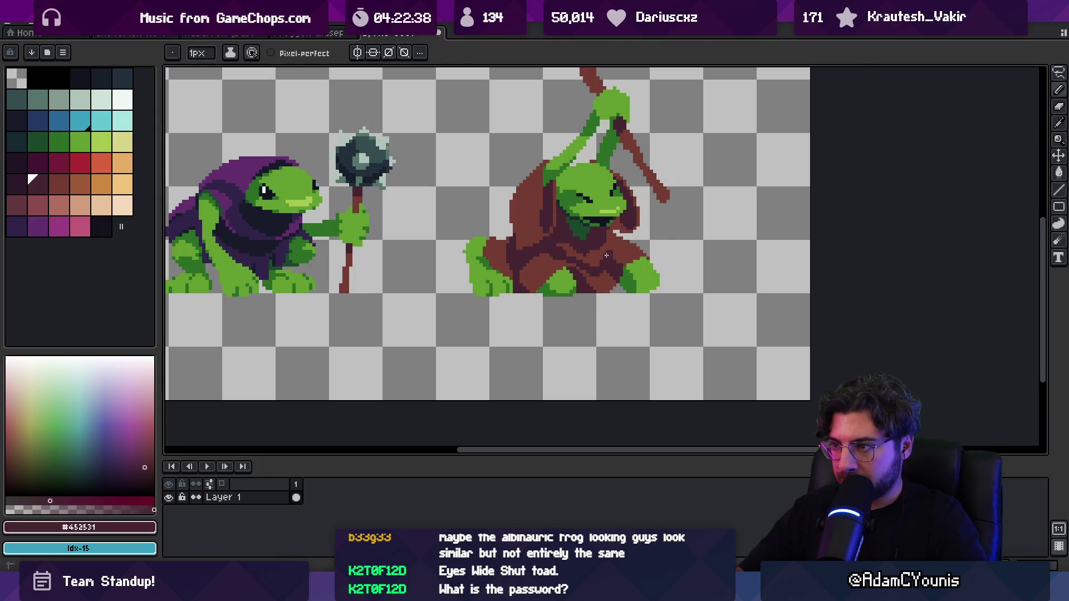
scroll(590, 247, up, 3)
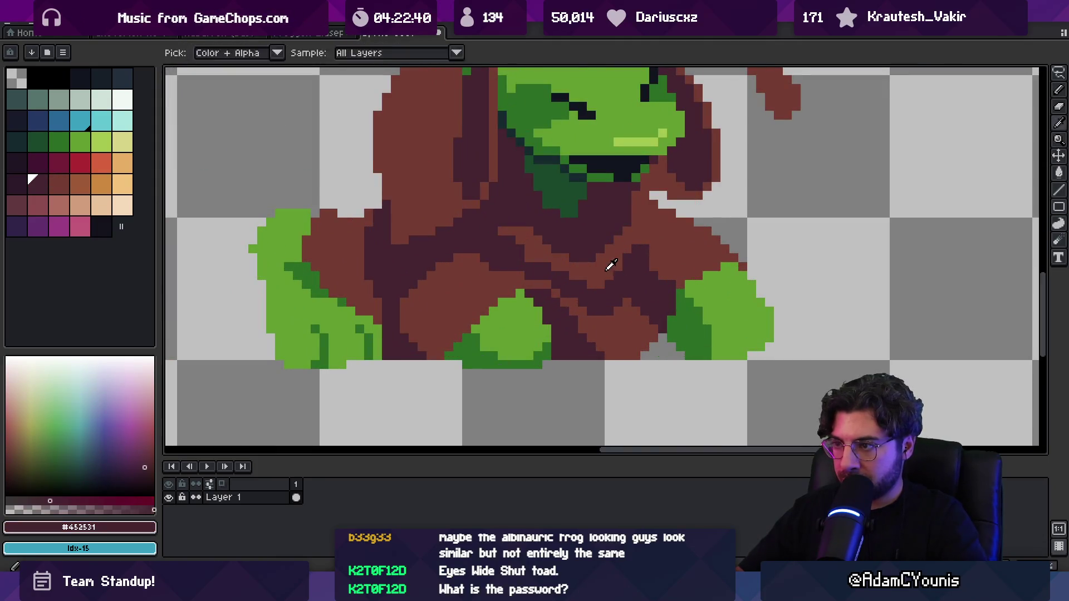
alt+click(618, 273)
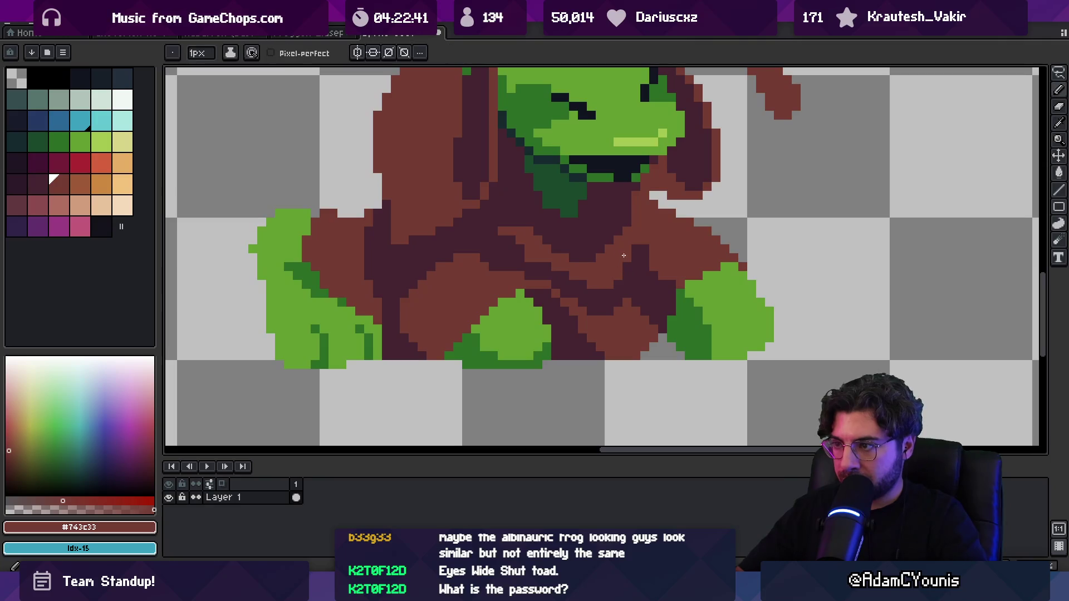
alt+click(620, 208)
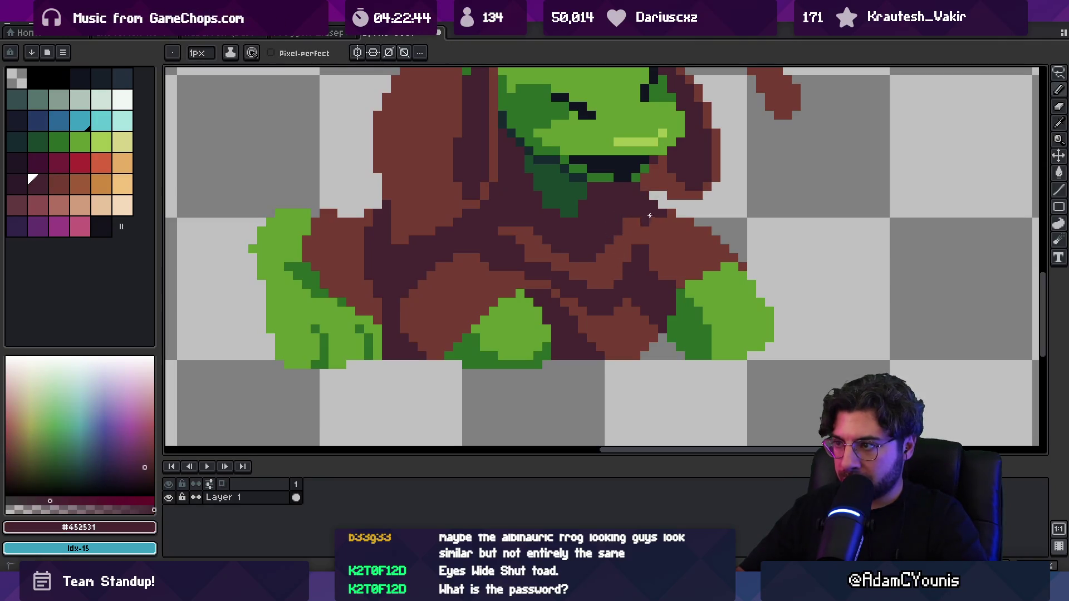
Pencil the robe folds, alternating mid brown #743c33 and dark brown #452531.
scroll(624, 236, down, 3)
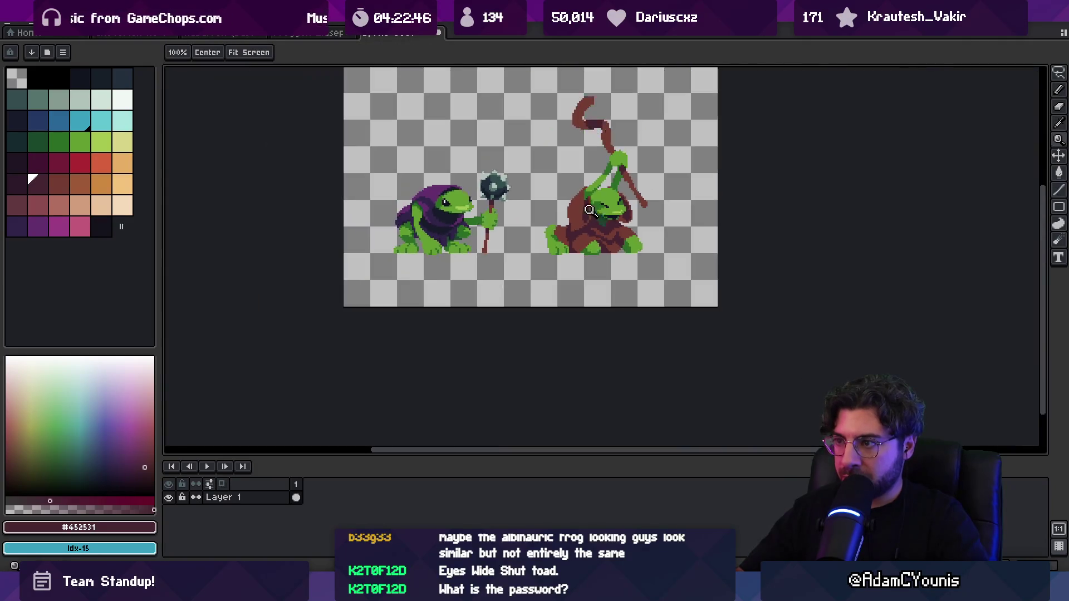
scroll(619, 220, up, 3)
alt+click(614, 223)
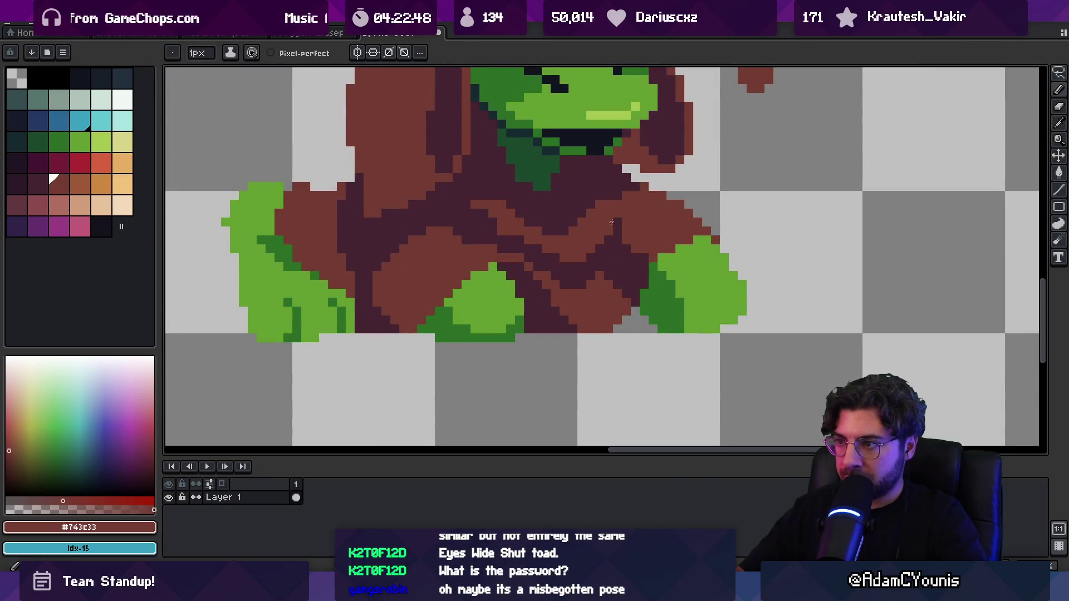
alt+click(598, 247)
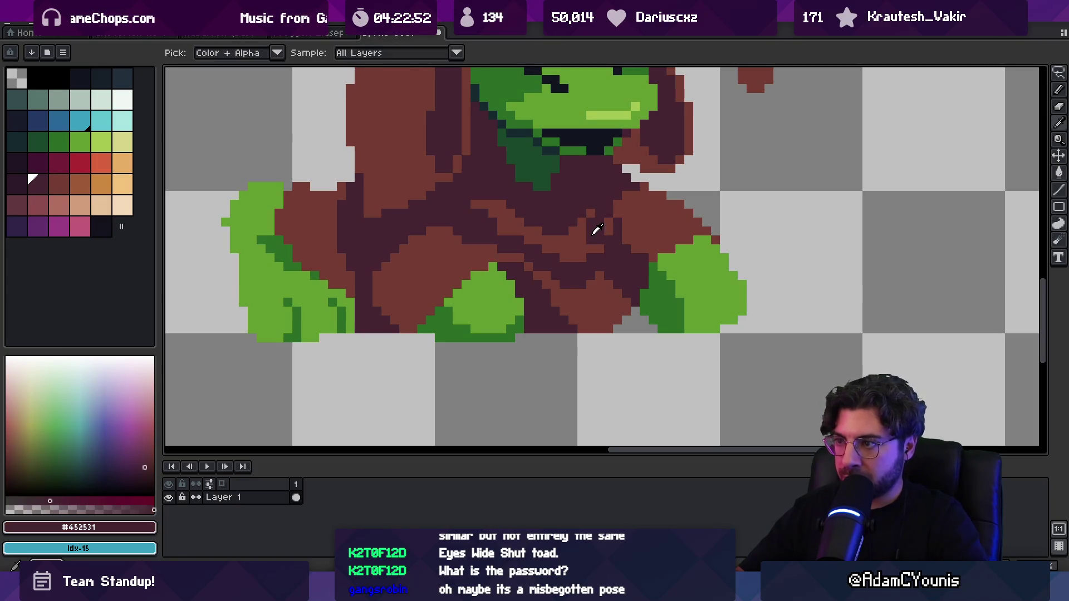
alt+click(604, 239)
alt+click(599, 239)
key(z)
scroll(613, 165, down, 4)
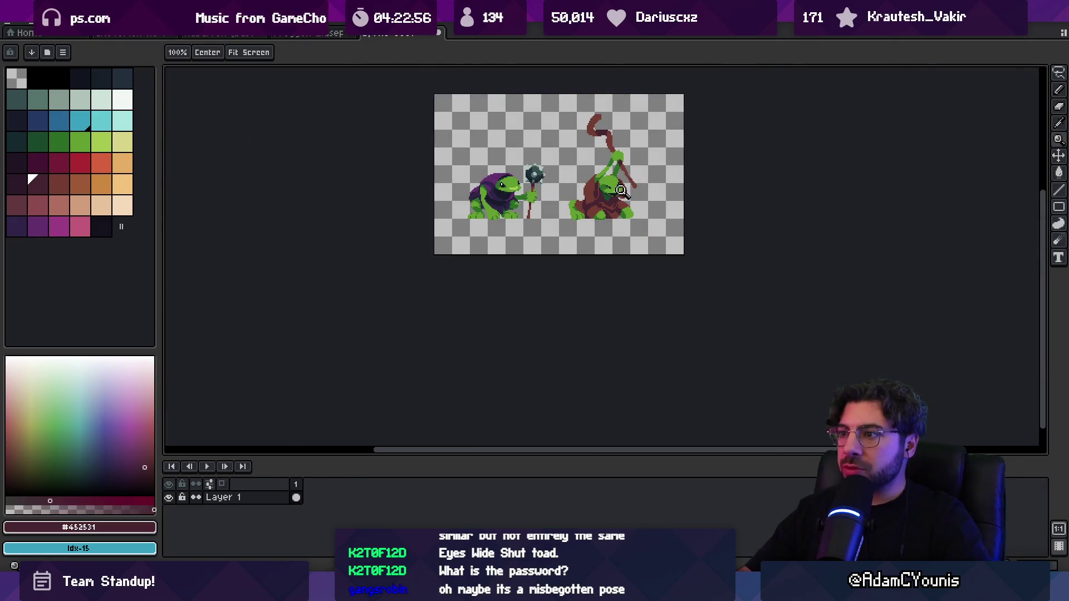
scroll(621, 191, up, 4)
key(b)
alt+click(623, 230)
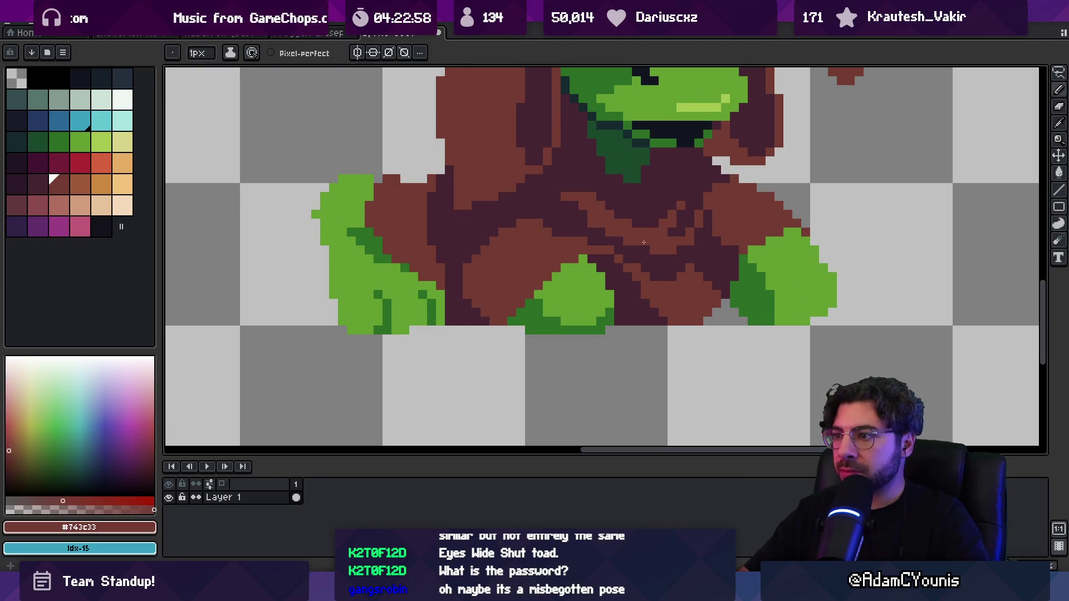
alt+click(636, 250)
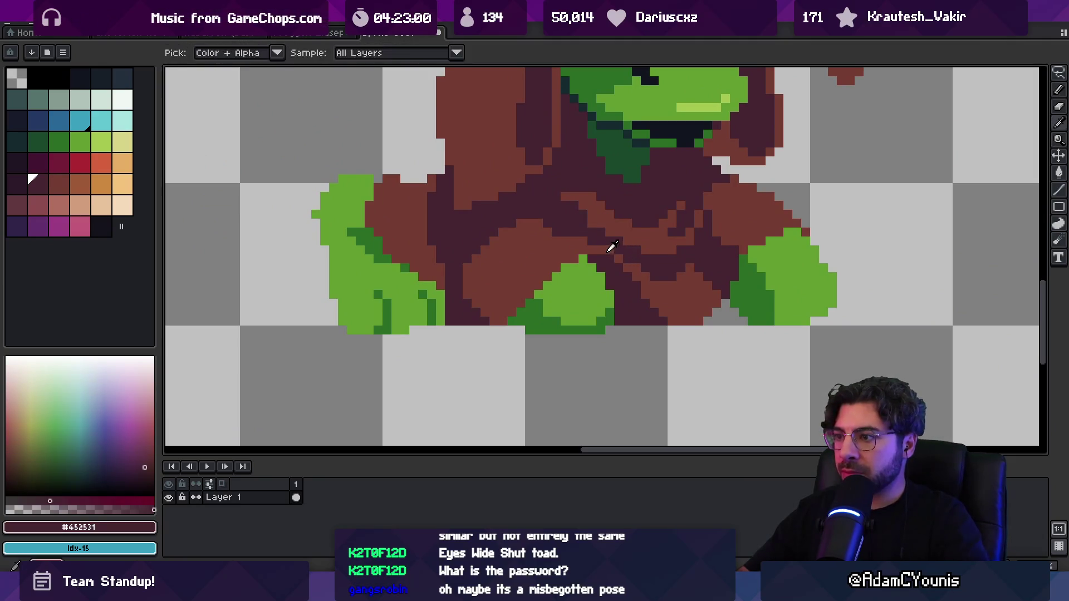
alt+click(611, 248)
alt+click(629, 263)
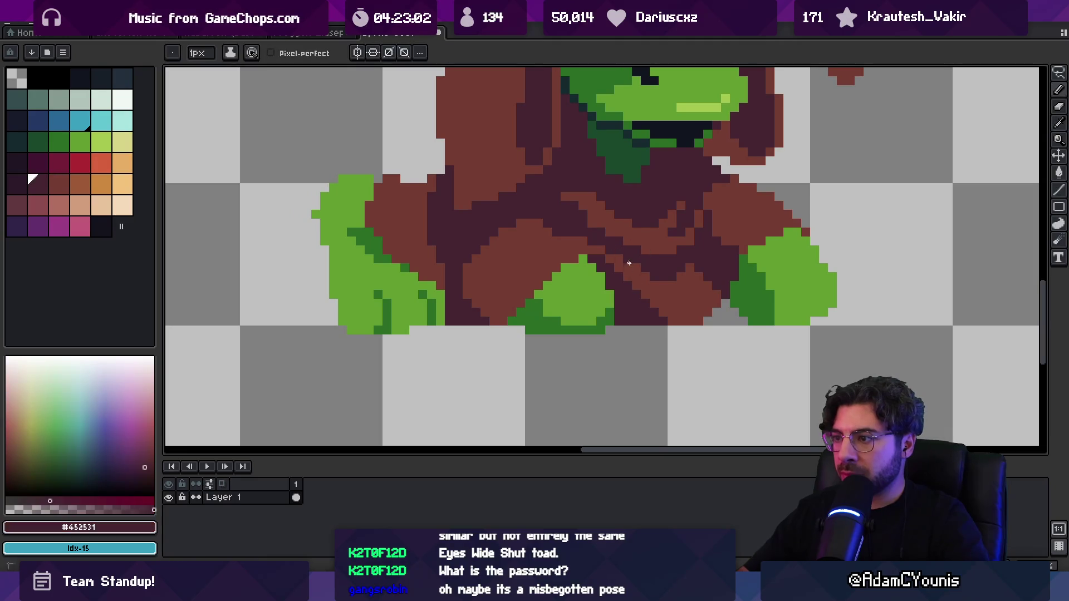
Zoom out and centre the view on both frogs.
key(z)
scroll(658, 239, down, 4)
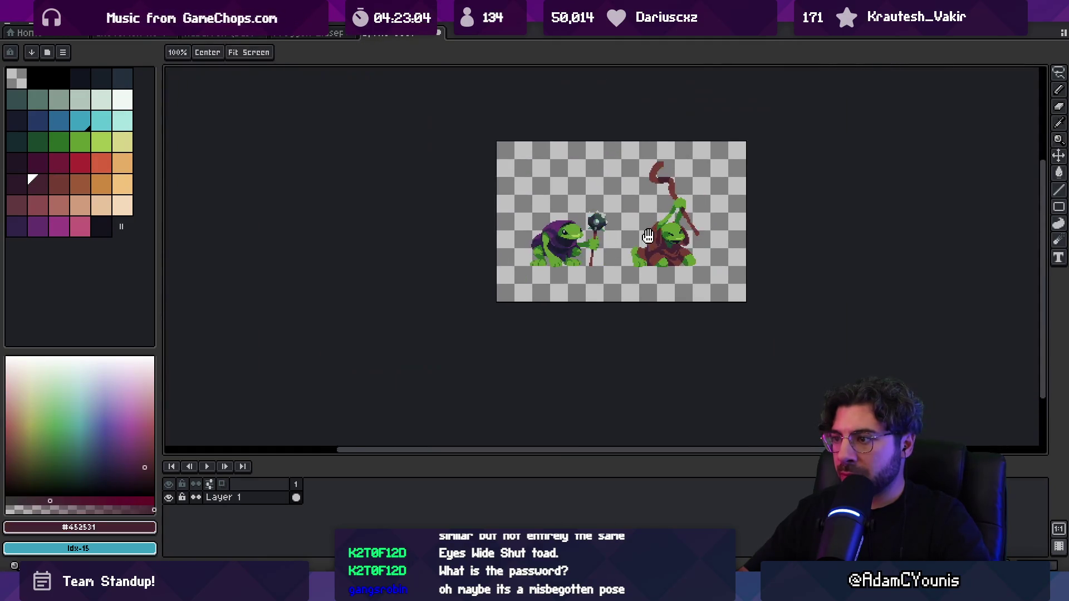
scroll(653, 250, up, 1)
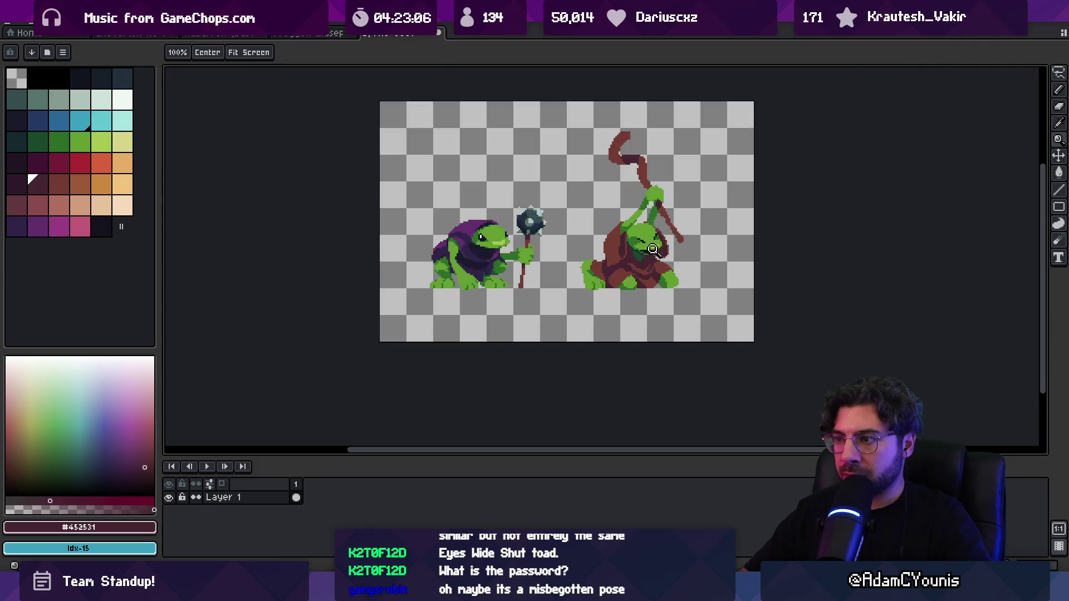
drag(668, 203, 646, 206)
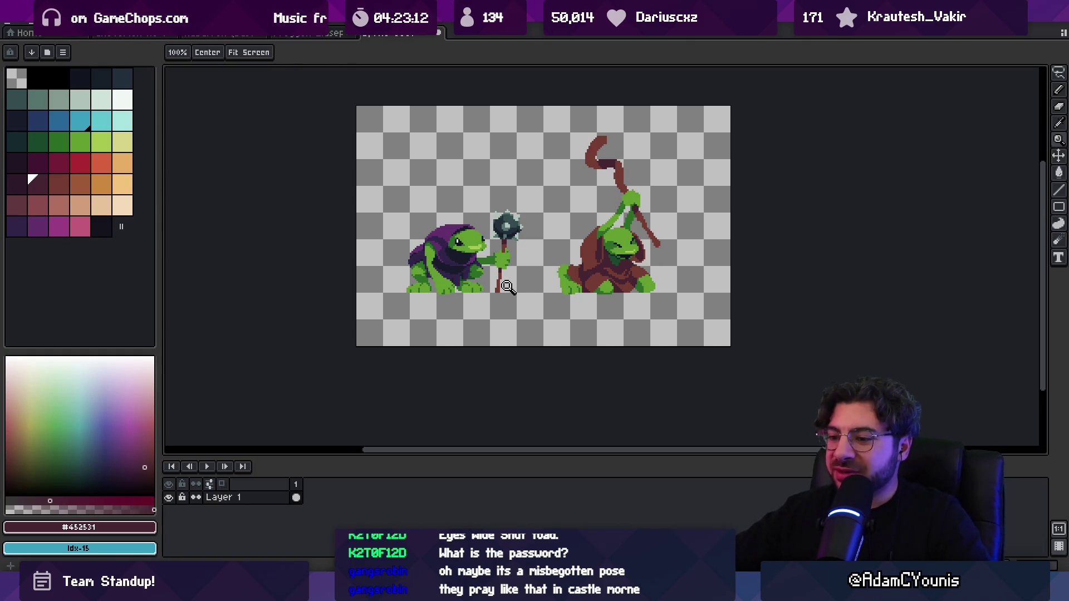
Google 'misbegotten castle mourne' and open the 'Where To Find The Leonine Misbegotten' YouTube video.
click(663, 504)
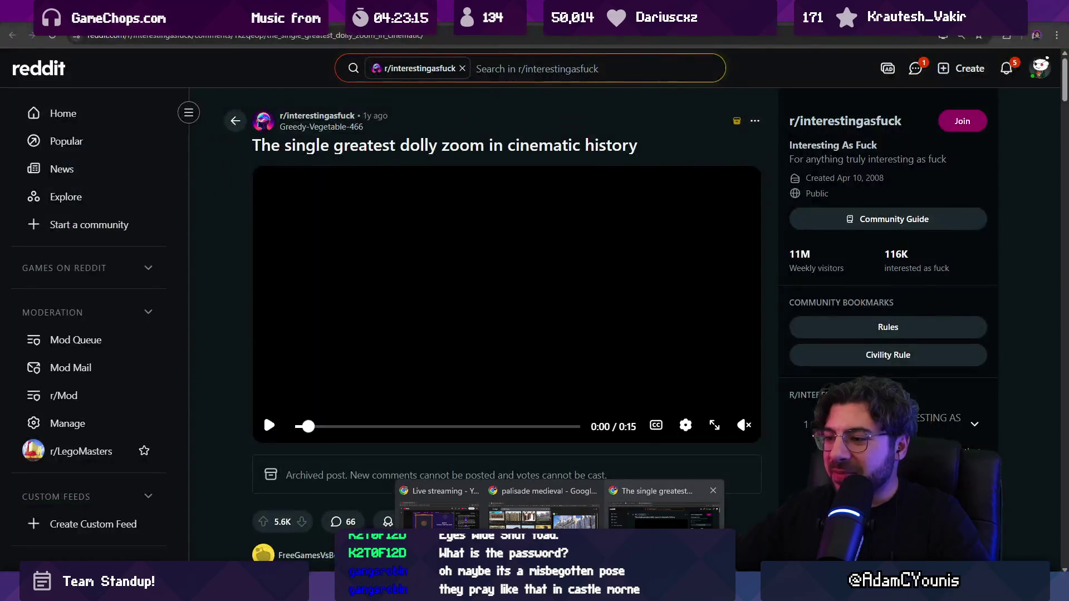
text(mis)
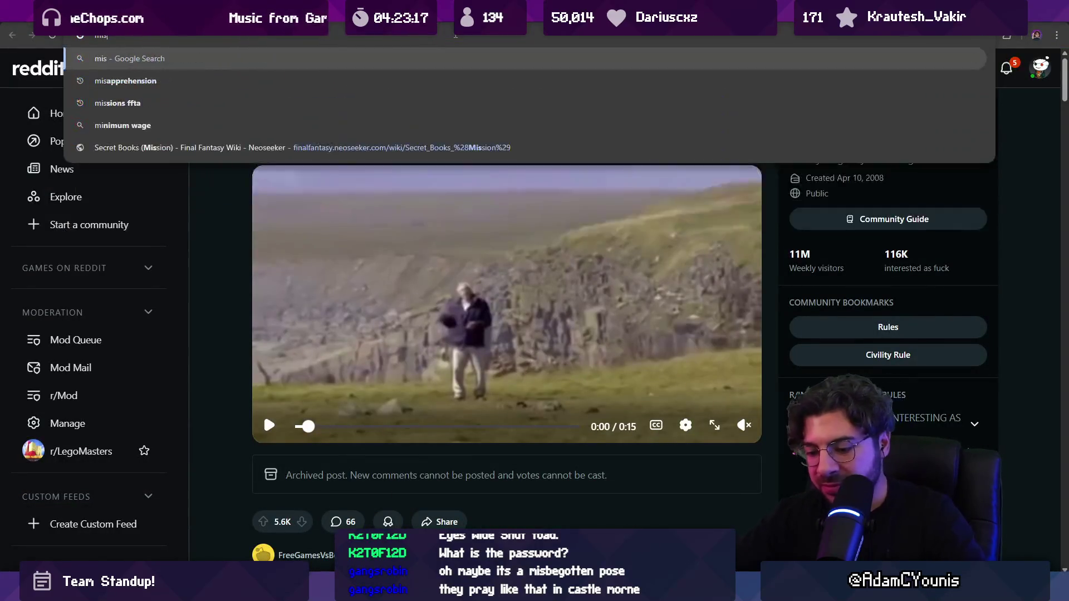
text(begotten castle m)
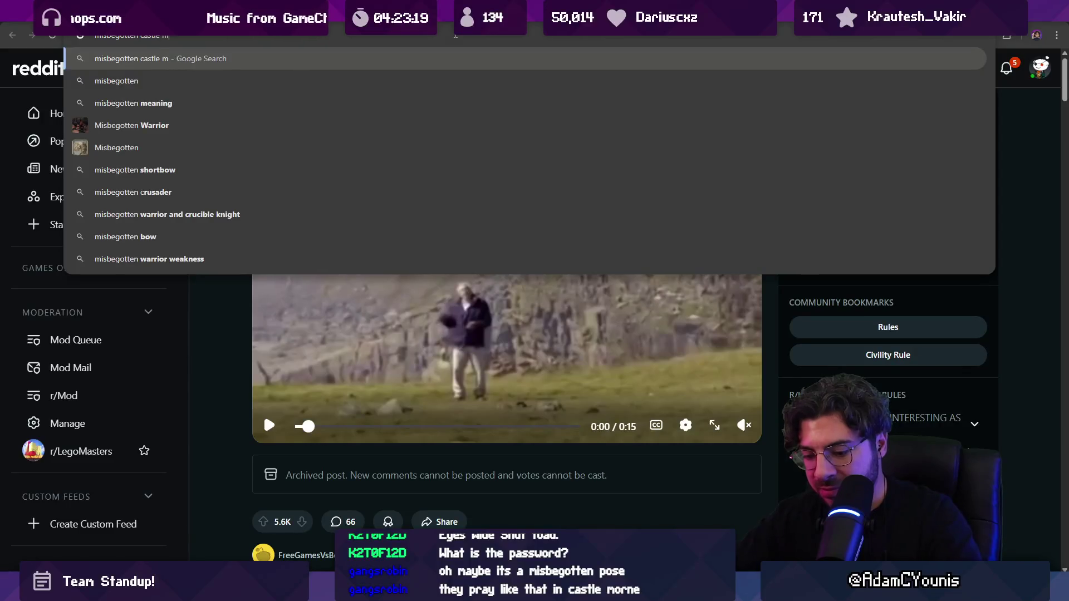
text(ourne)
key(Return)
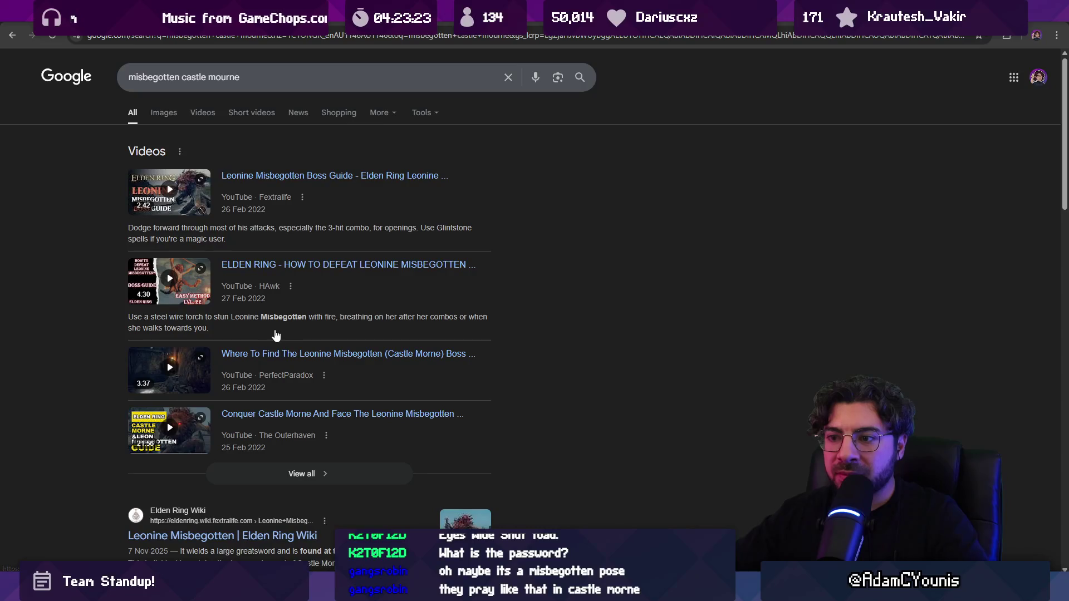
click(287, 356)
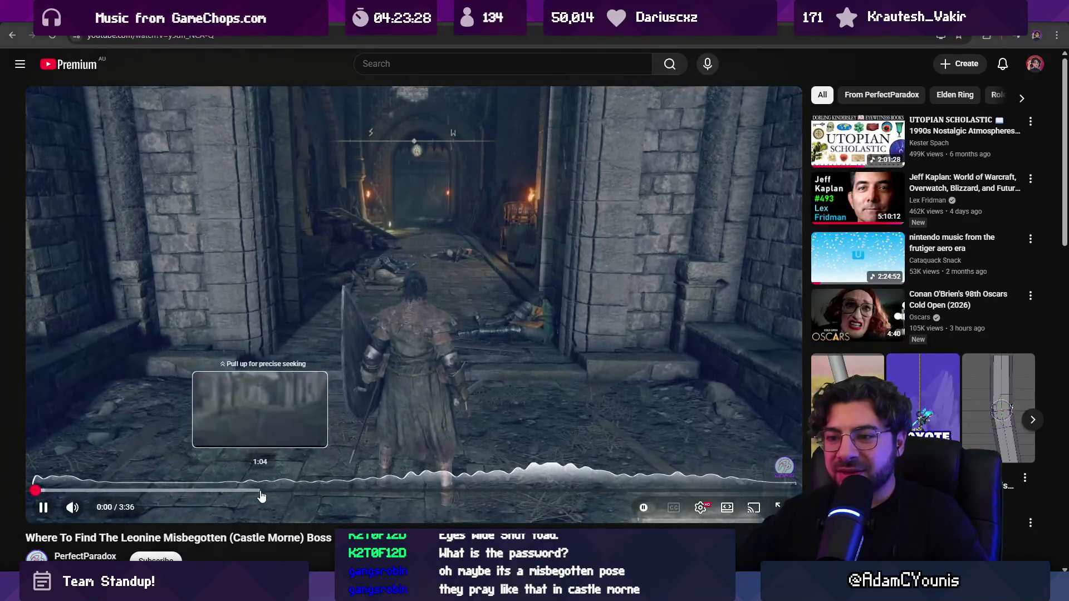
Skip the Leonine Misbegotten video ahead to about 0:57, then pause, resume and pause again.
click(138, 491)
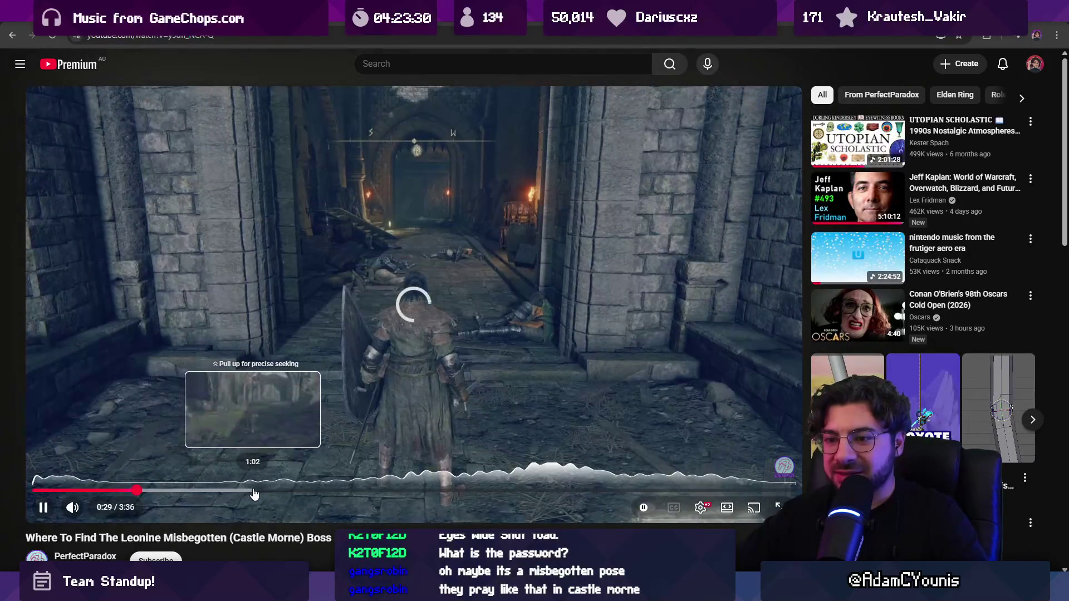
click(238, 493)
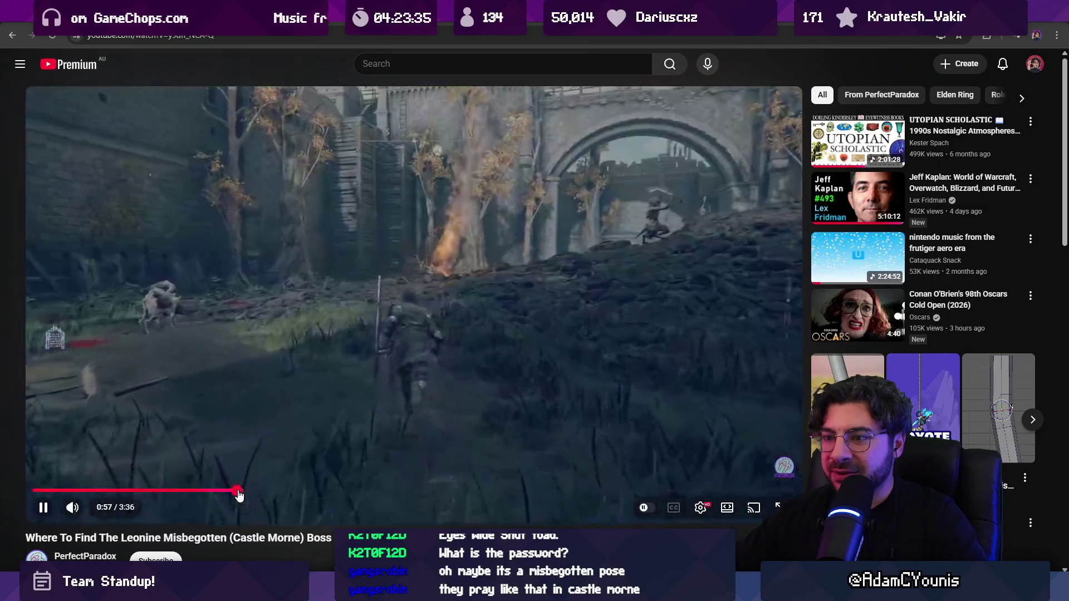
click(530, 414)
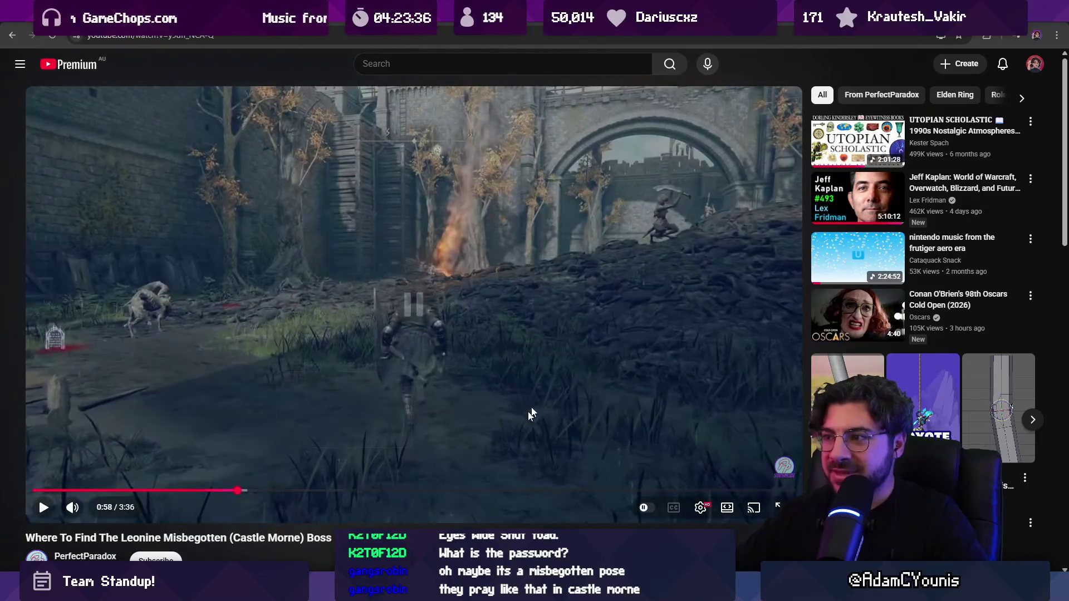
click(647, 282)
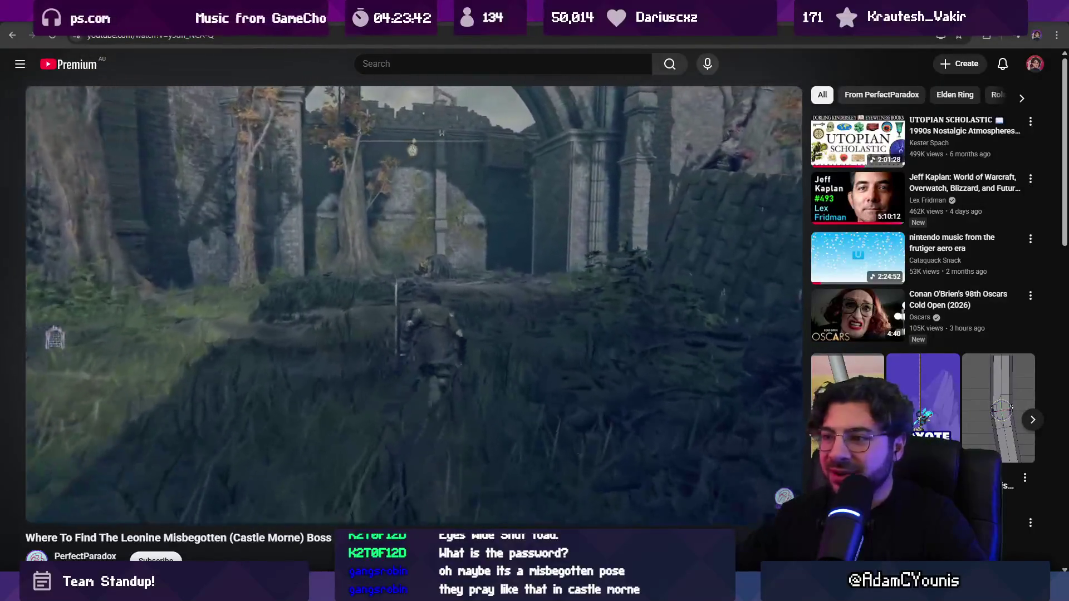
click(549, 301)
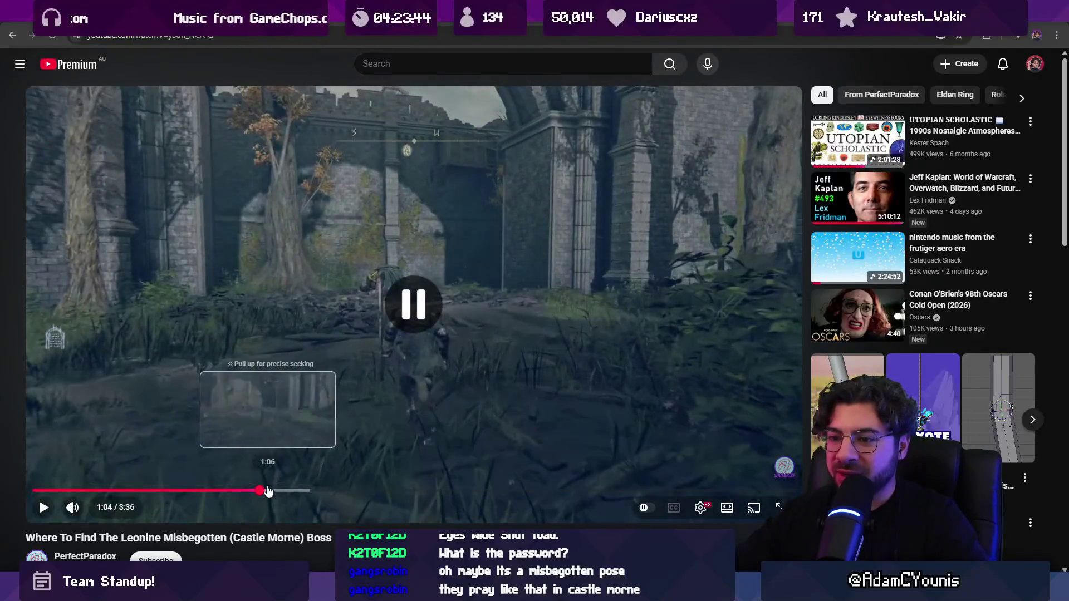
Search YouTube for 'castle mourne playthrough' and glance over the walkthrough results.
click(395, 65)
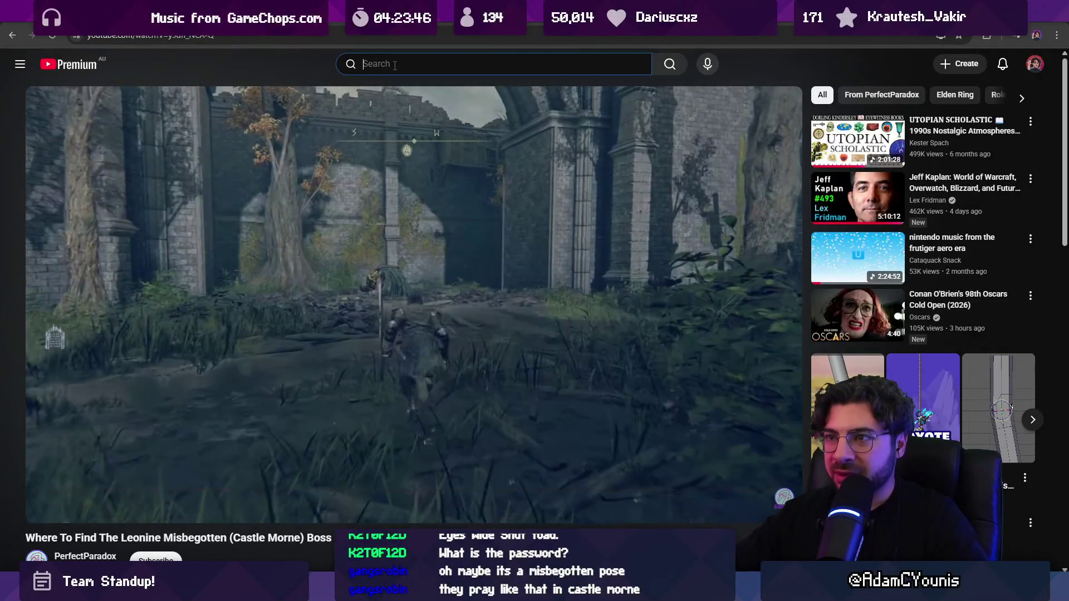
text(castle mor)
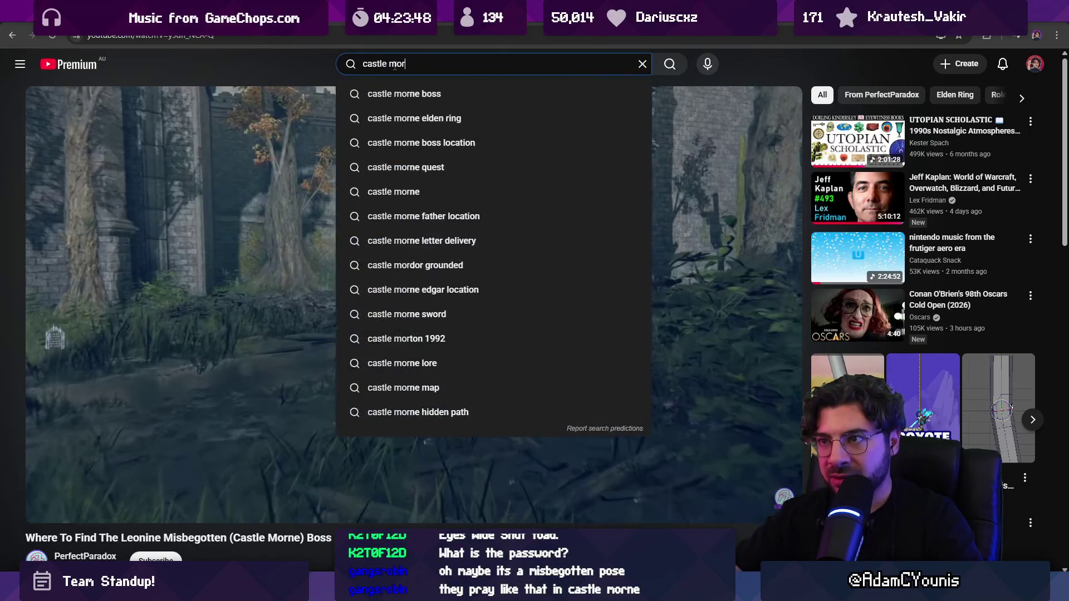
key(BackSpace)
text(urne pla)
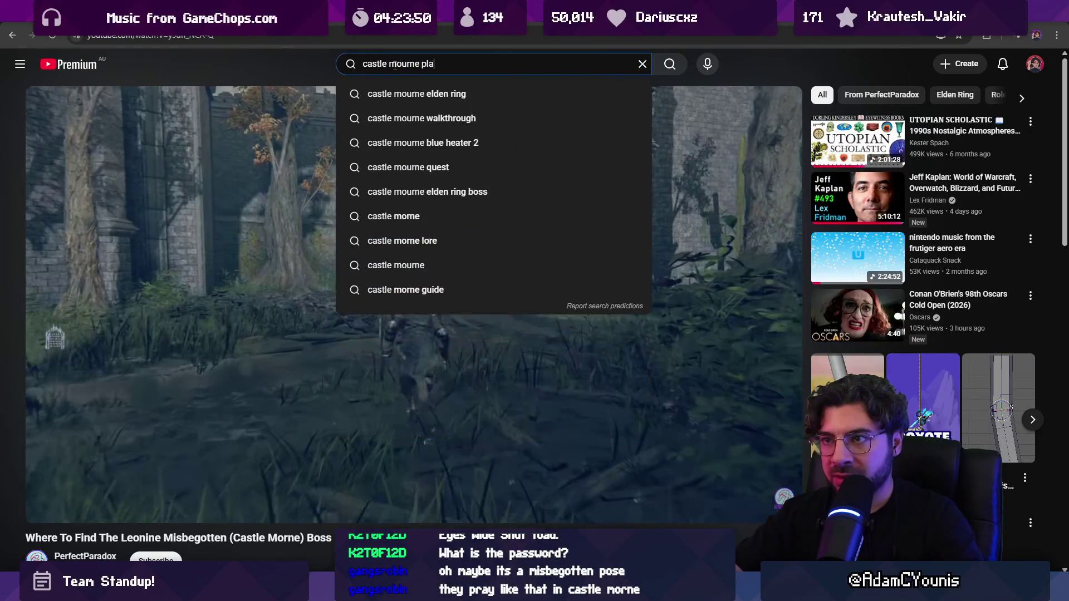
text(ythrough)
key(Return)
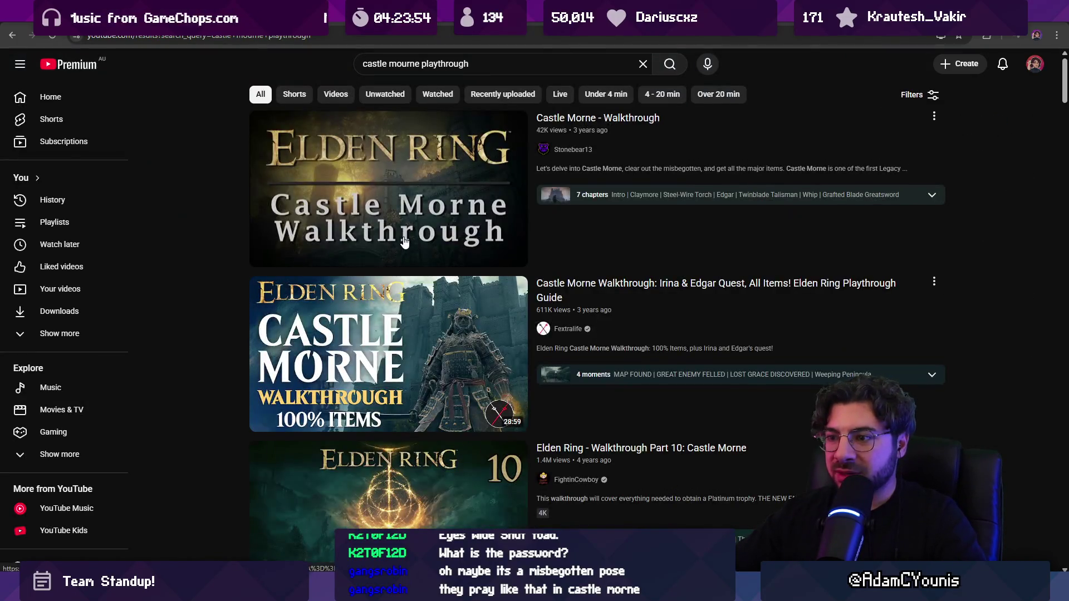
scroll(404, 241, down, 3)
scroll(404, 241, up, 3)
Open the 'Castle Morne - Walkthrough' video and scrub through it, ending near 0:56.
click(403, 197)
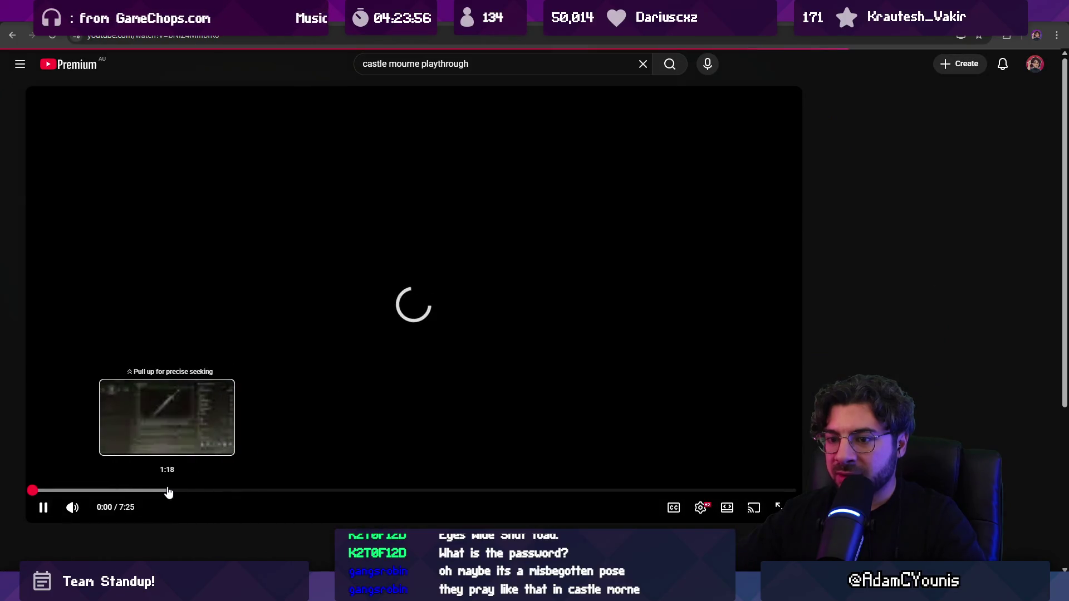
click(215, 490)
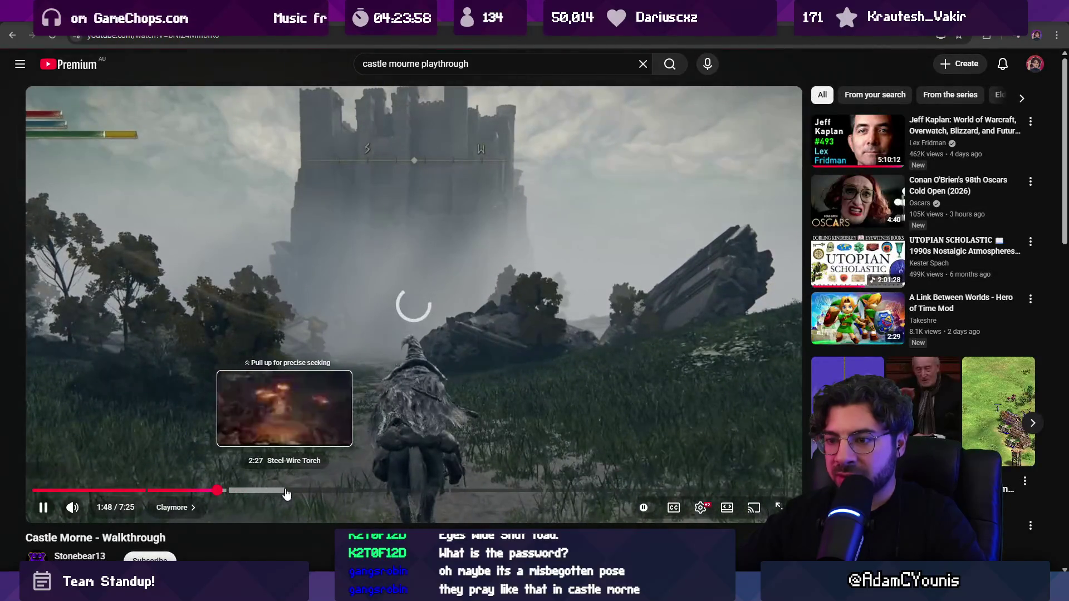
click(304, 491)
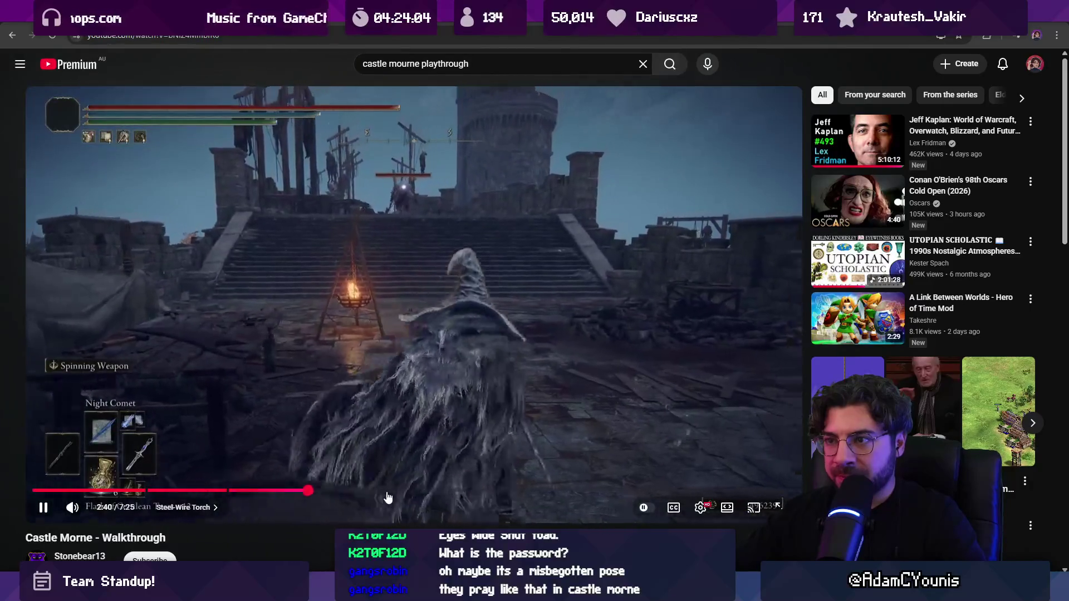
drag(310, 491, 291, 491)
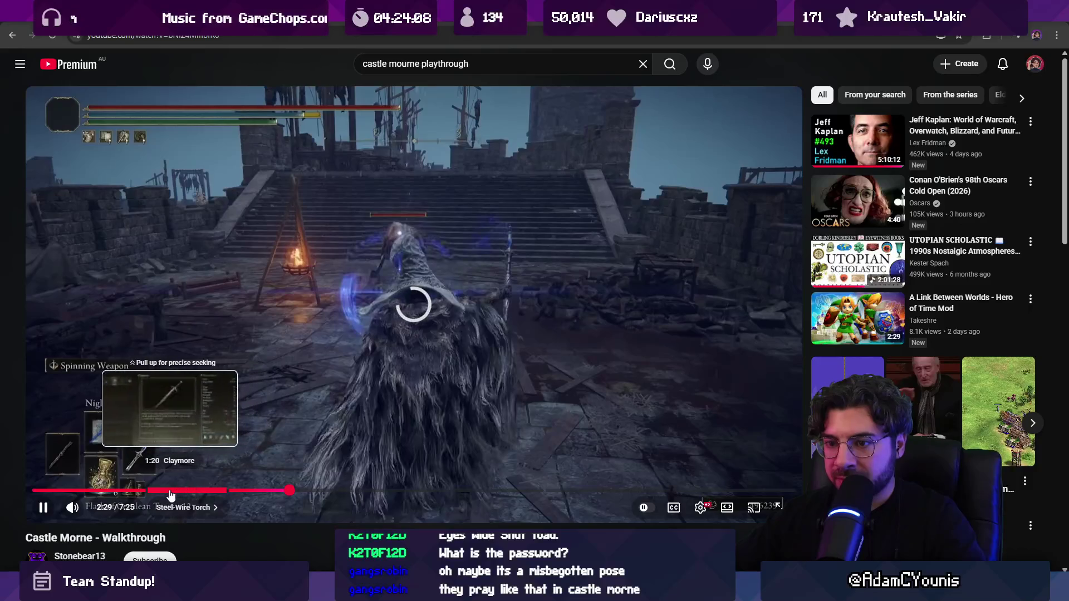
click(127, 492)
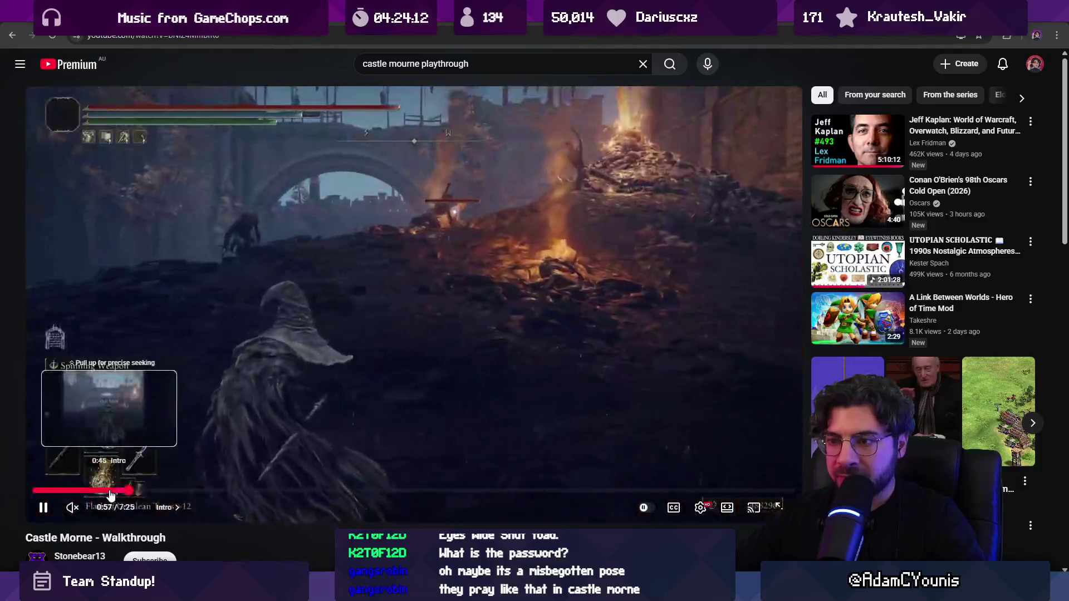
Rewind and skip in 5-second jumps, leaving the video paused at 1:04.
click(346, 324)
key(Left)
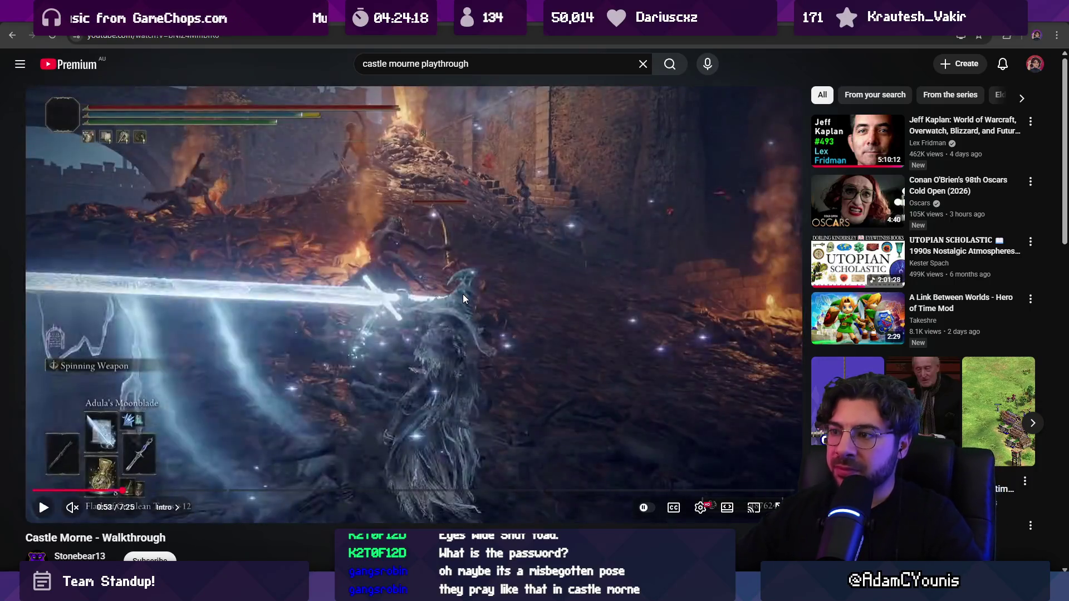
click(463, 300)
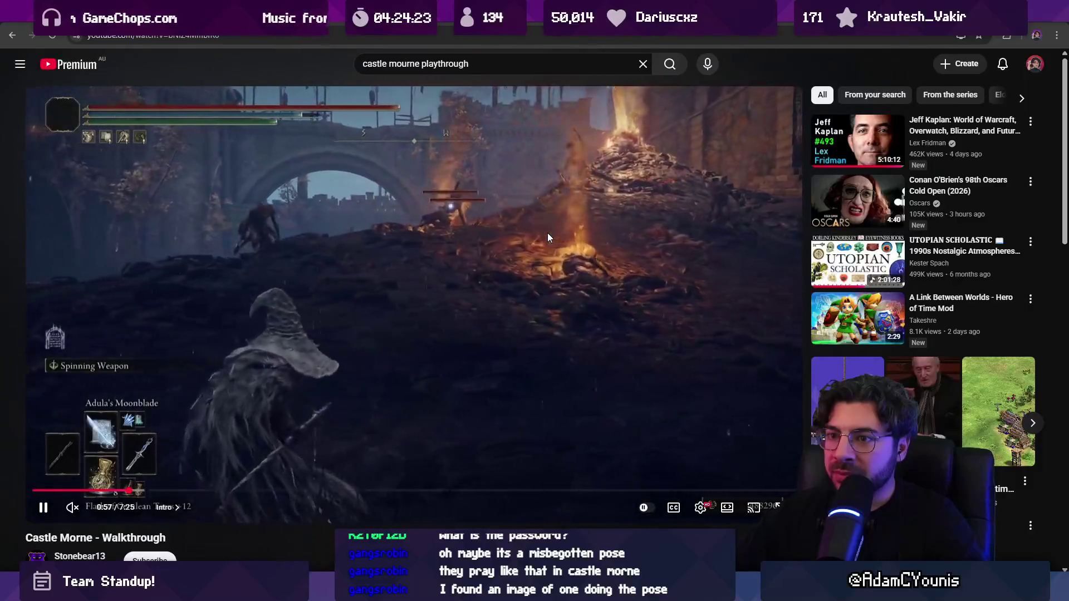
key(Left)
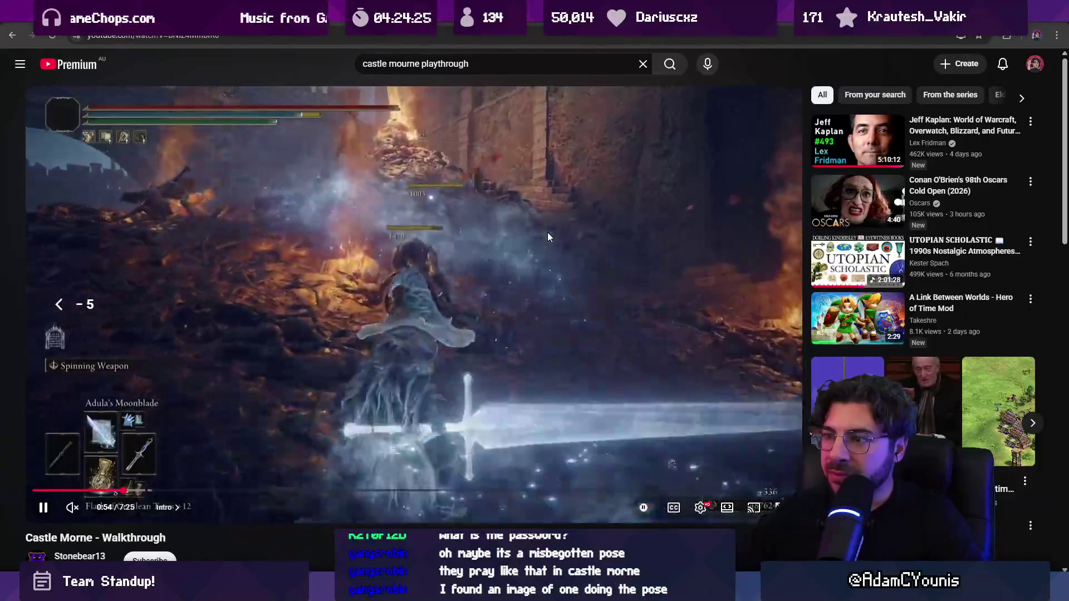
key(Right)
key(Right)
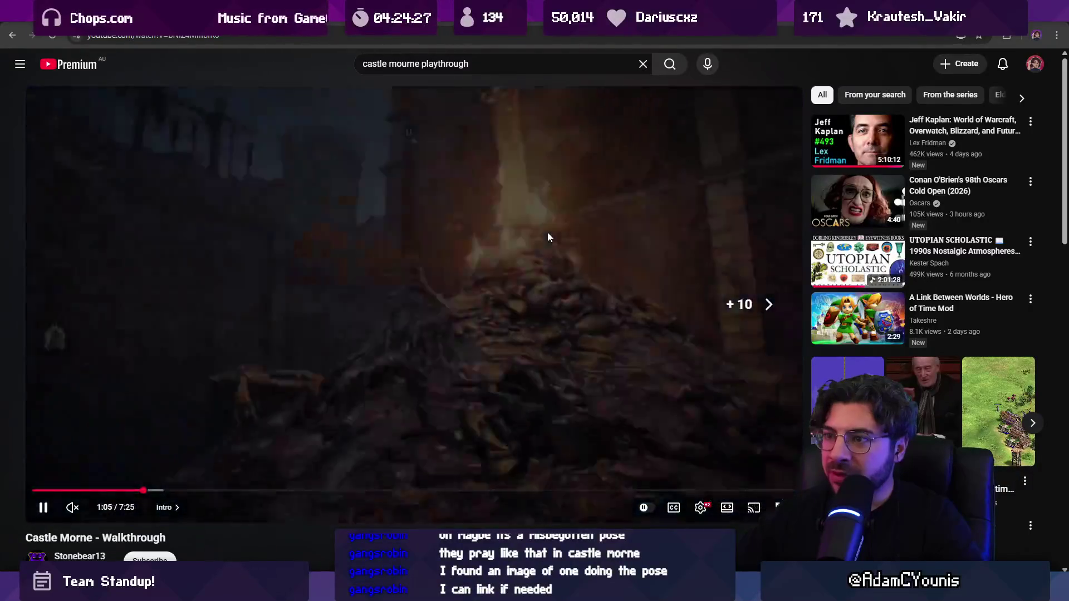
key(Left)
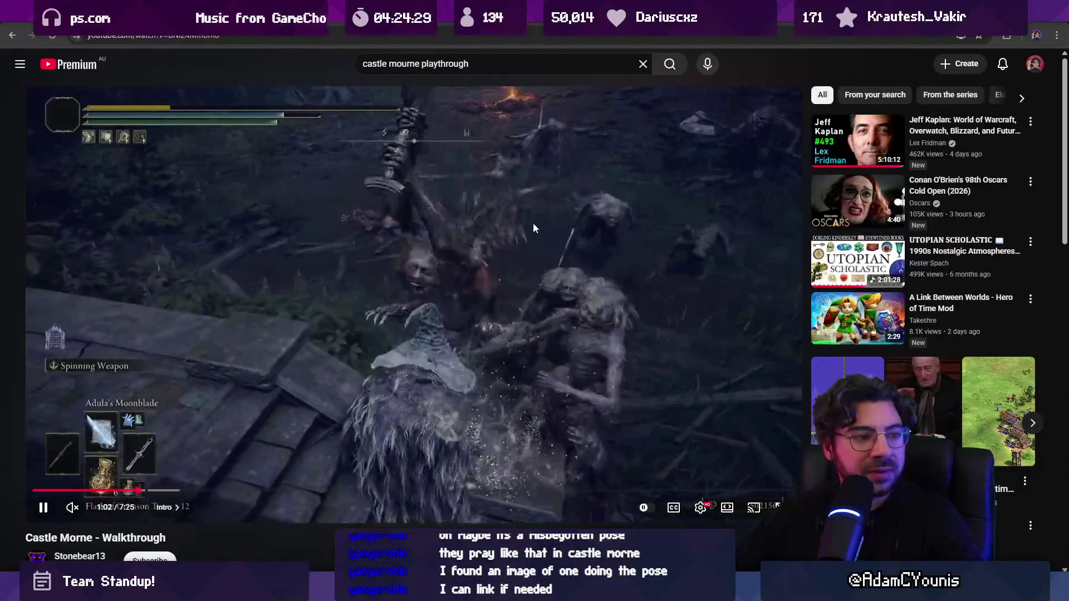
click(450, 219)
click(373, 35)
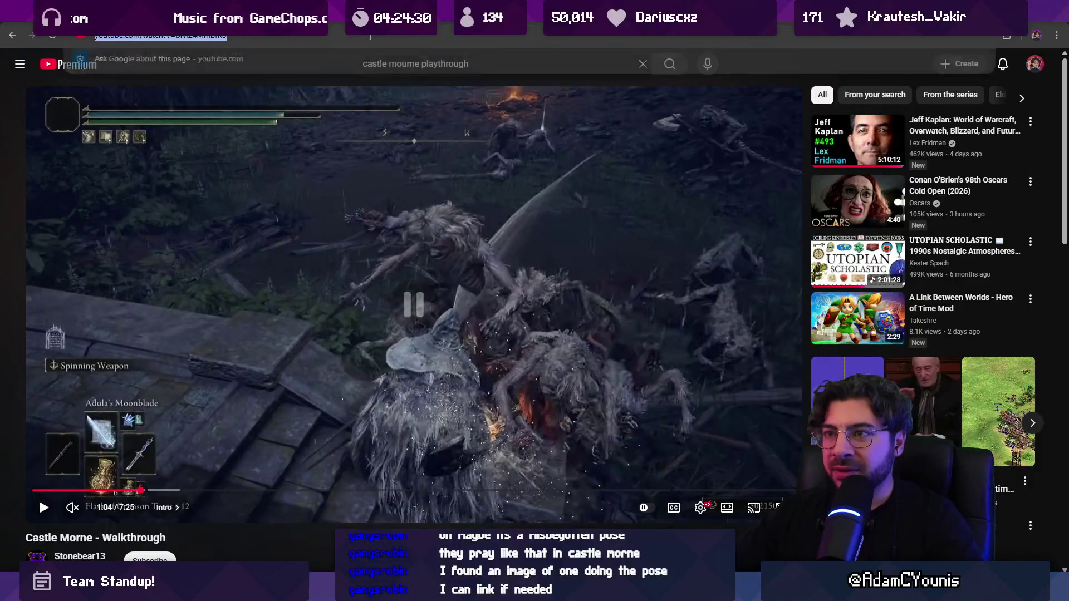
Search Google Images for 'mnisbegotten elden ring' and scroll through the results.
text(mnisbegotten)
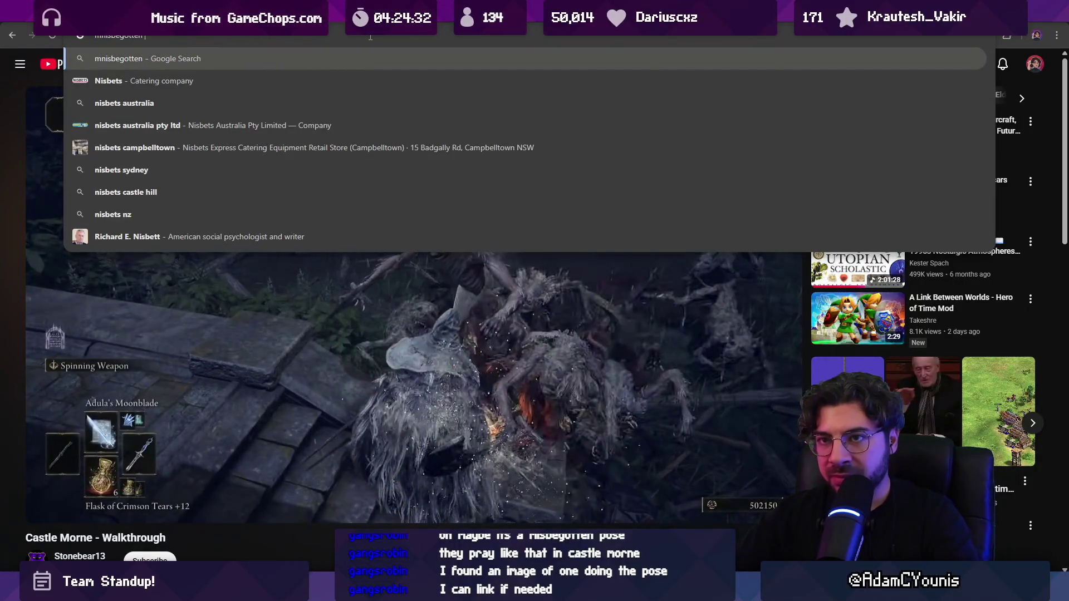
text( elden ring)
key(Return)
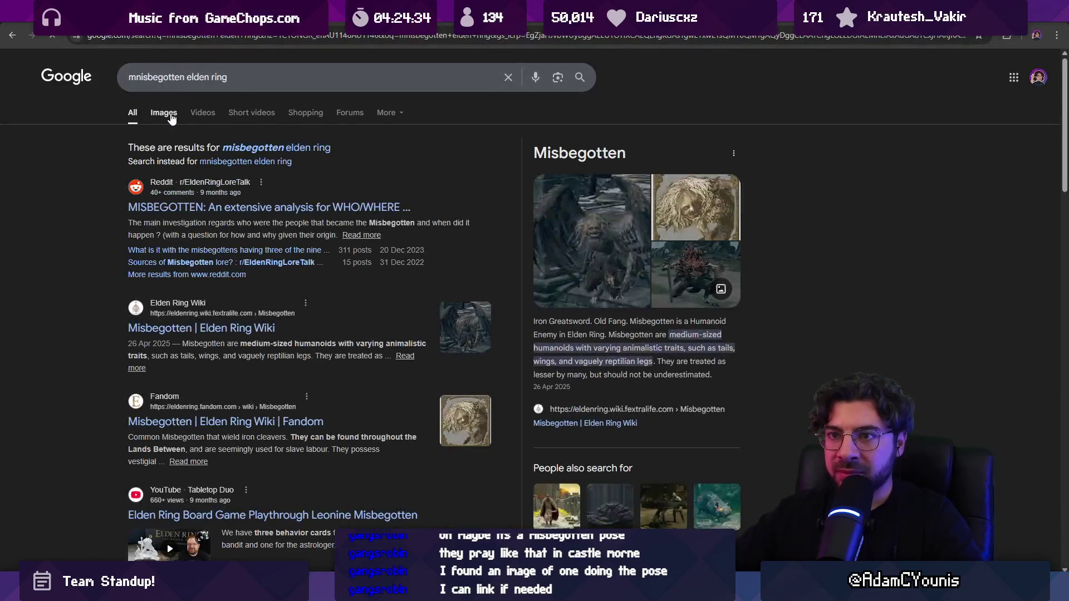
click(179, 117)
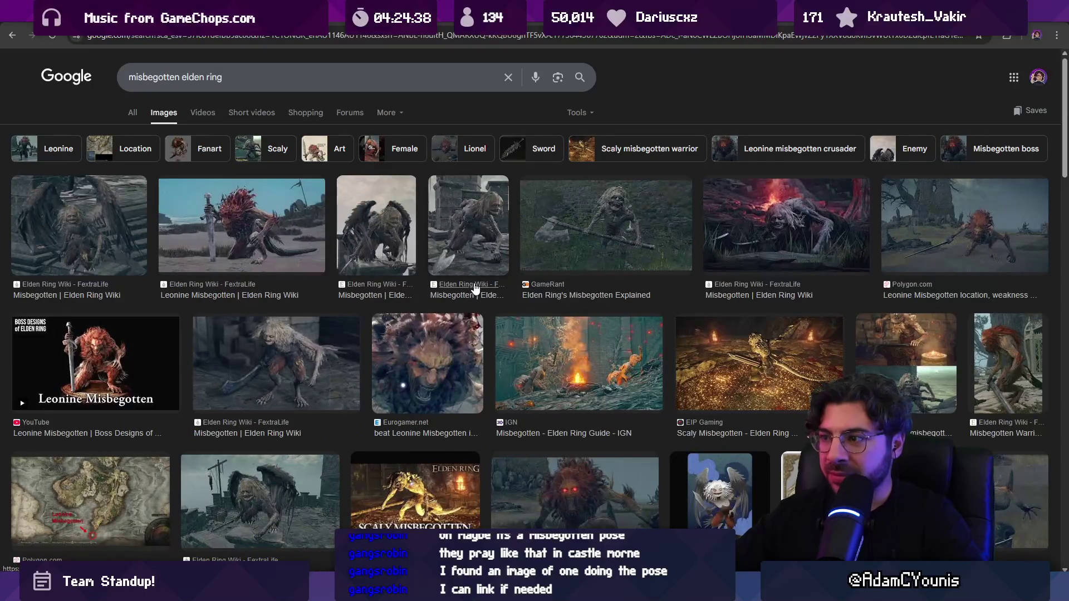
scroll(486, 285, down, 5)
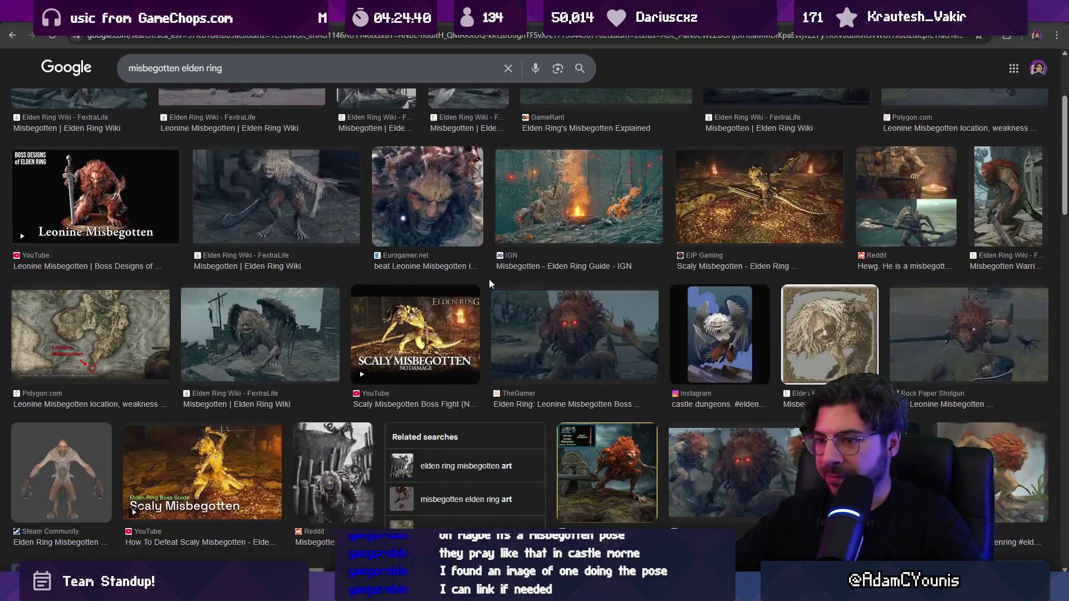
scroll(488, 279, down, 5)
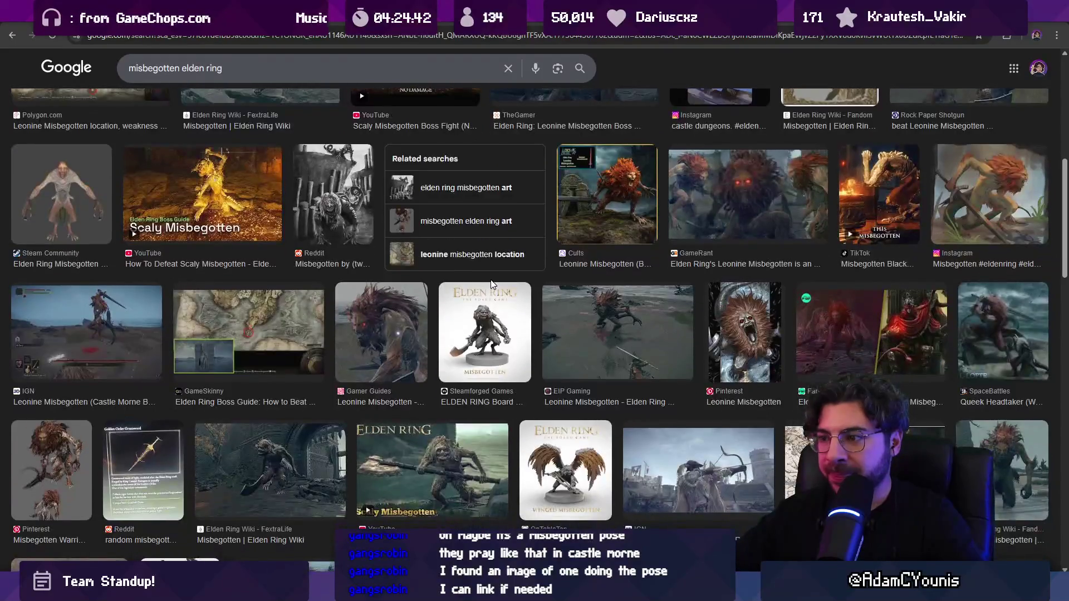
scroll(517, 298, down, 7)
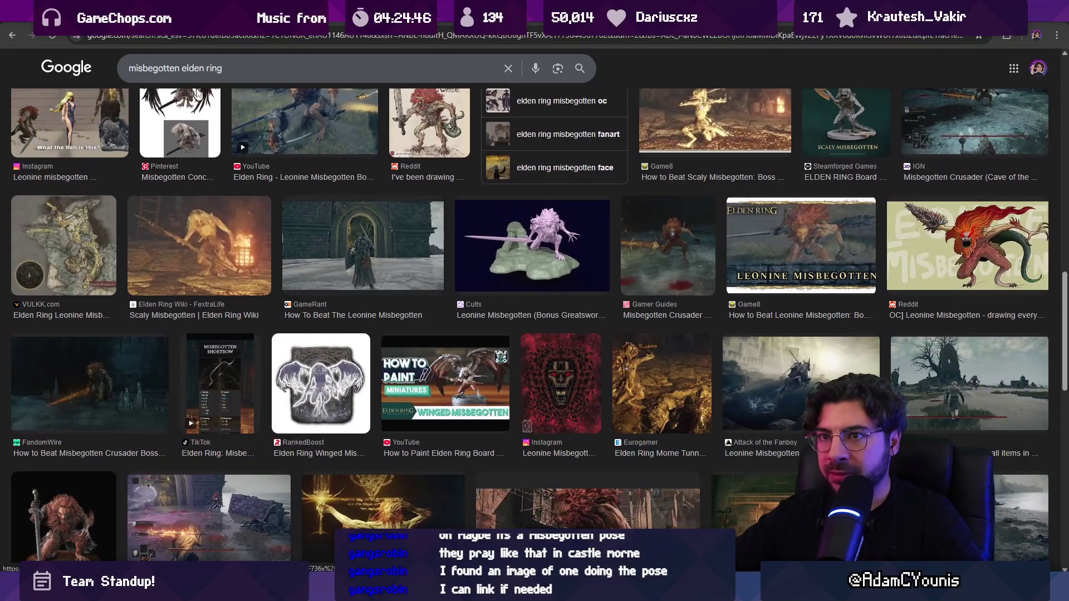
Add 'praying' to the image query, check a Reddit result, then return to Aseprite.
click(243, 68)
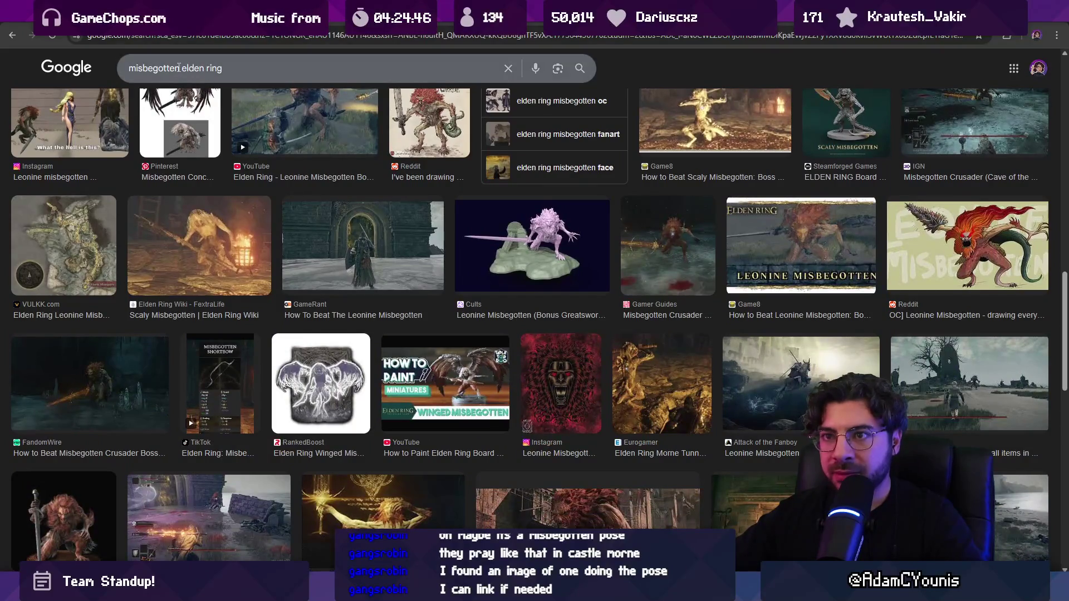
text(praying)
key(Return)
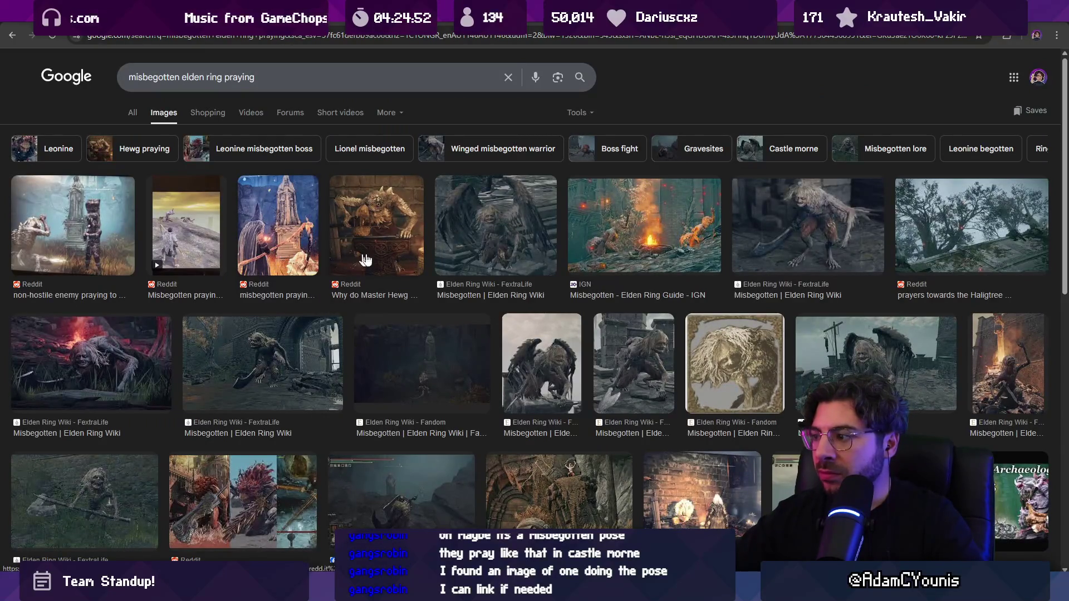
scroll(538, 273, down, 8)
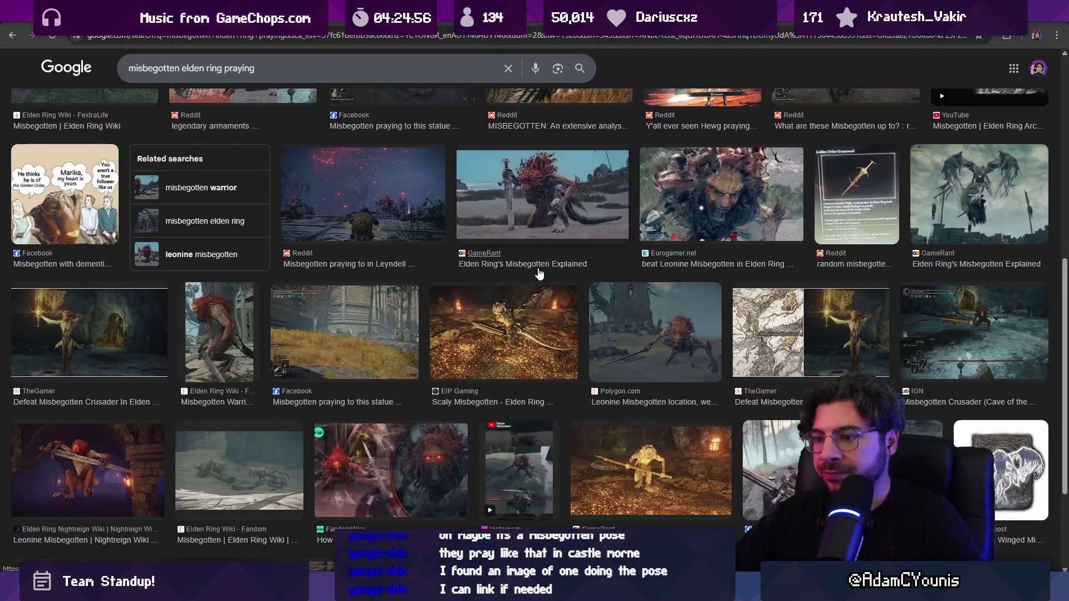
scroll(539, 273, down, 3)
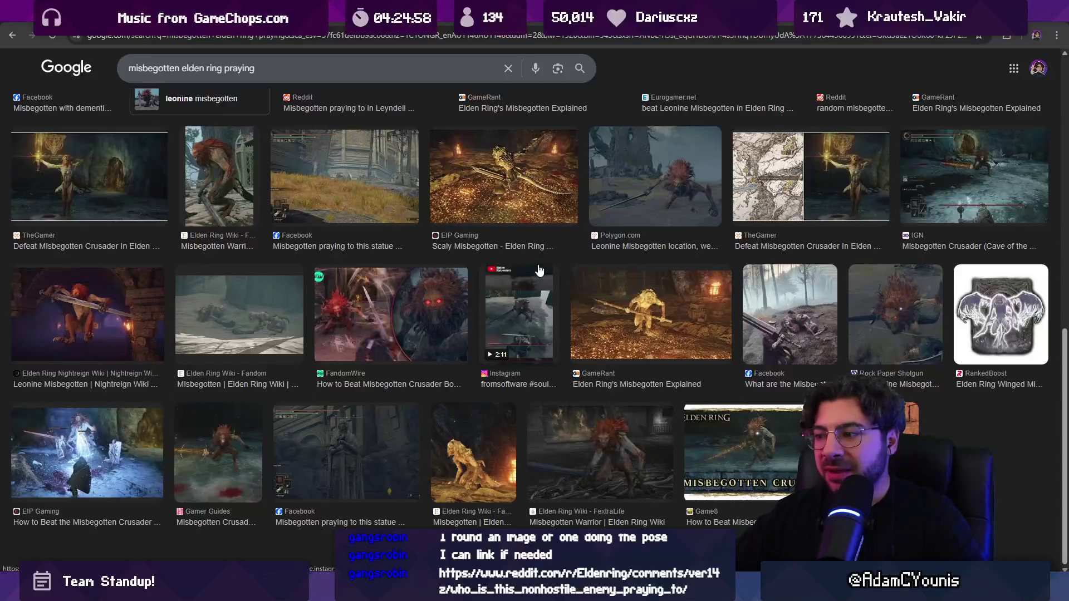
scroll(502, 259, up, 3)
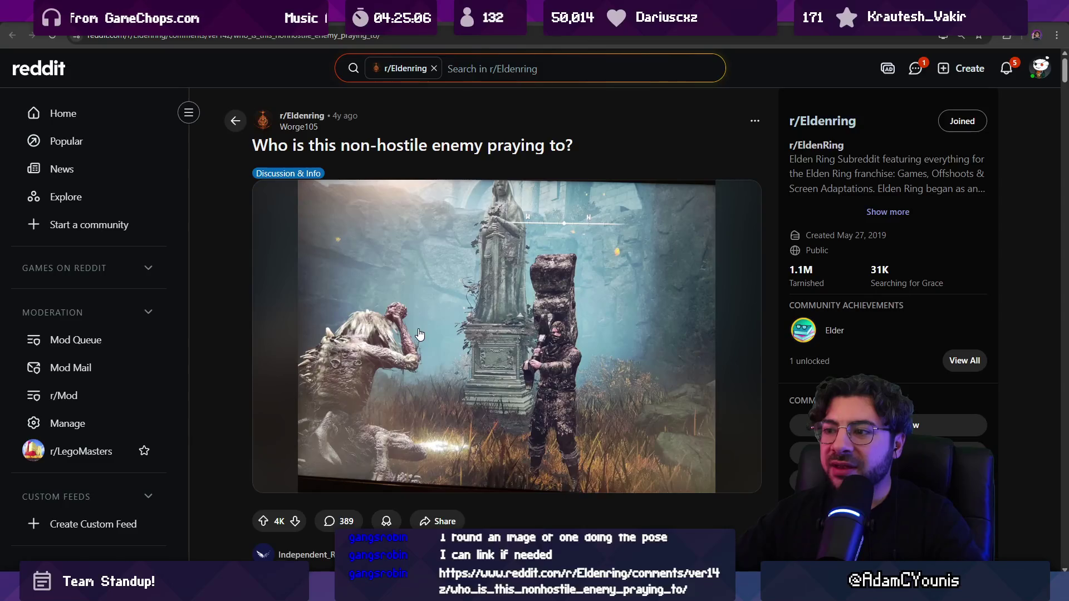
key(alt+Left)
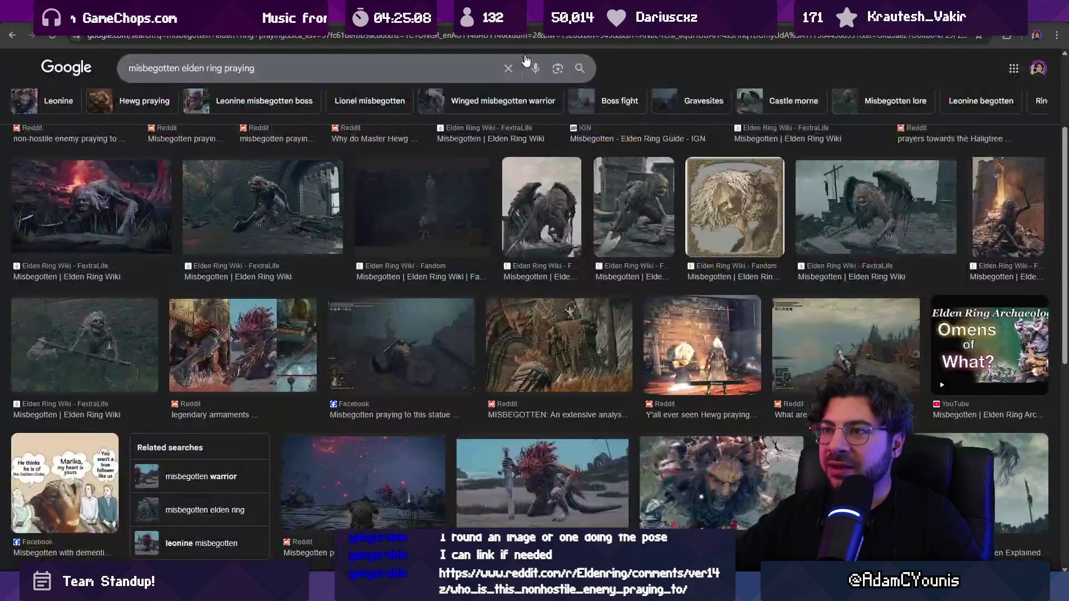
key(alt+Tab)
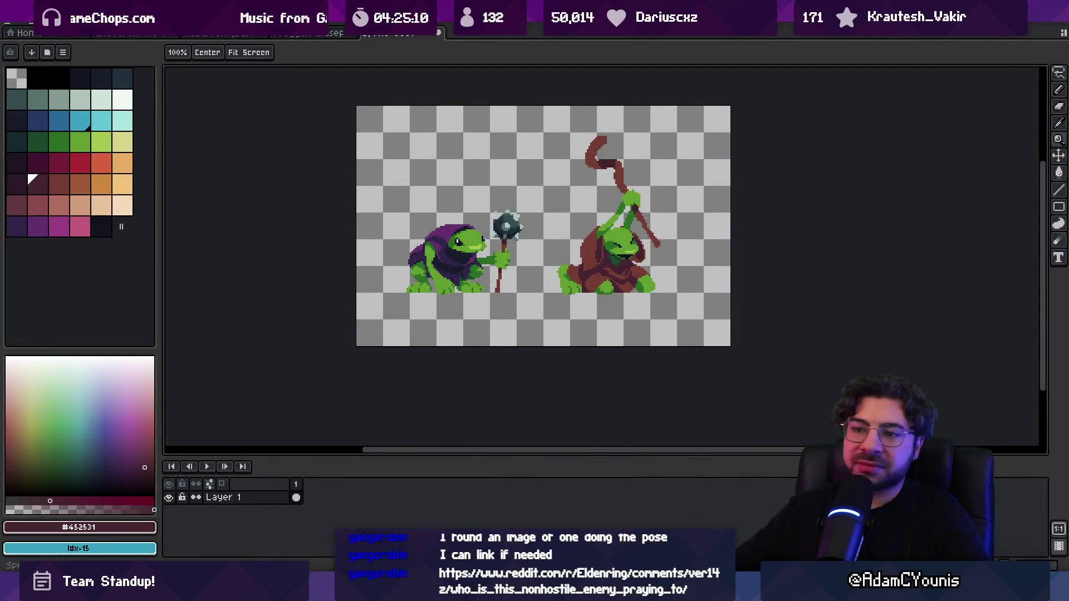
Zoom in on the brown-cloaked frog's arm and pick a dark palette colour.
scroll(592, 220, up, 1)
scroll(592, 206, up, 3)
drag(603, 199, 596, 192)
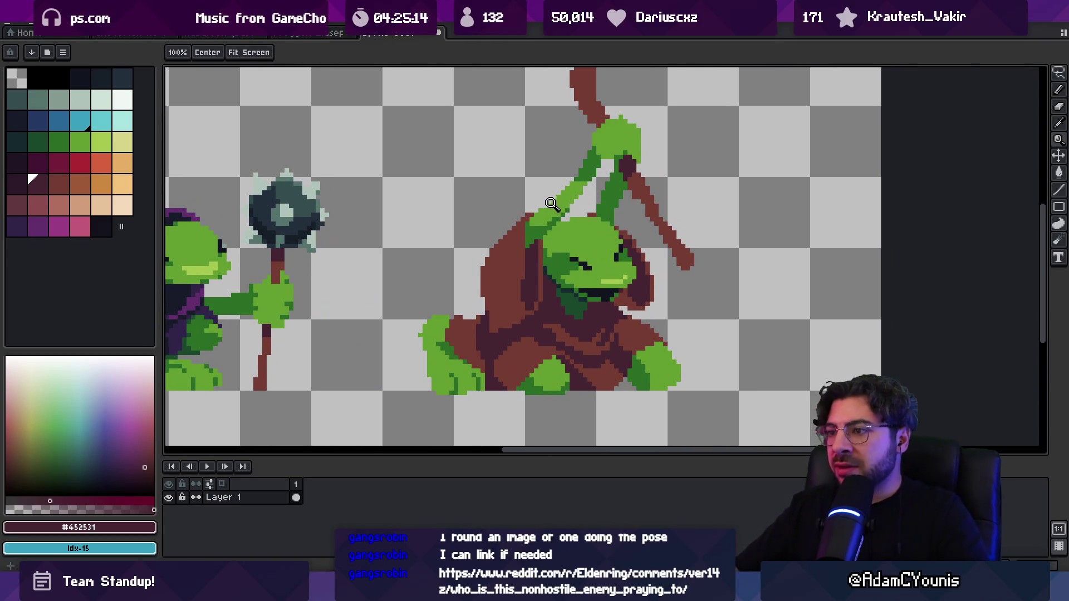
scroll(551, 234, down, 4)
scroll(542, 259, up, 2)
click(542, 259)
key(g)
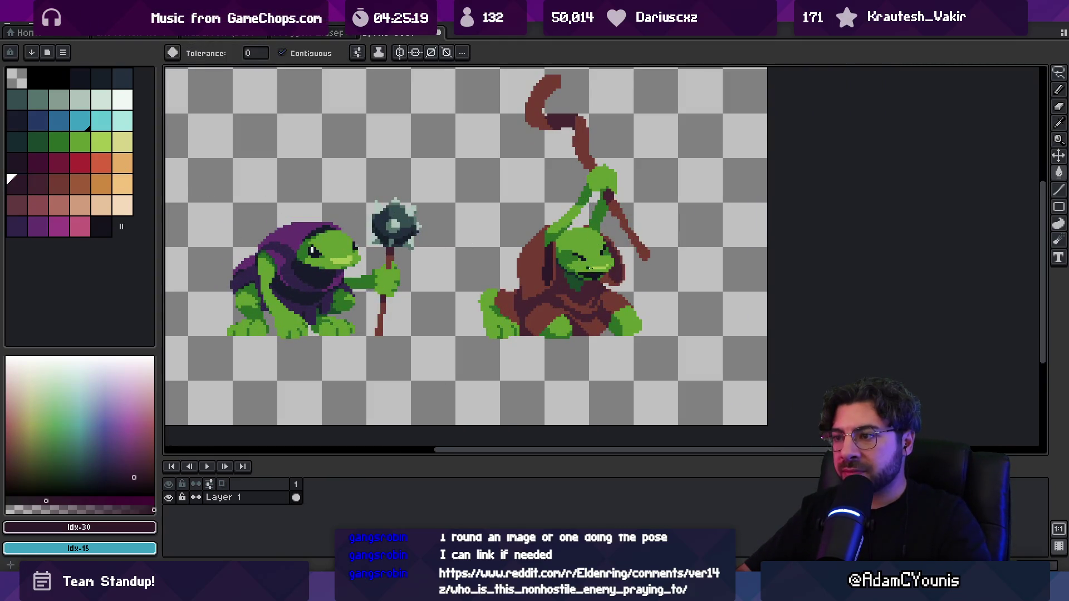
Zoom closer into the right frog's hand, toggling between the Zoom tool and Pencil.
key(z)
scroll(596, 225, down, 3)
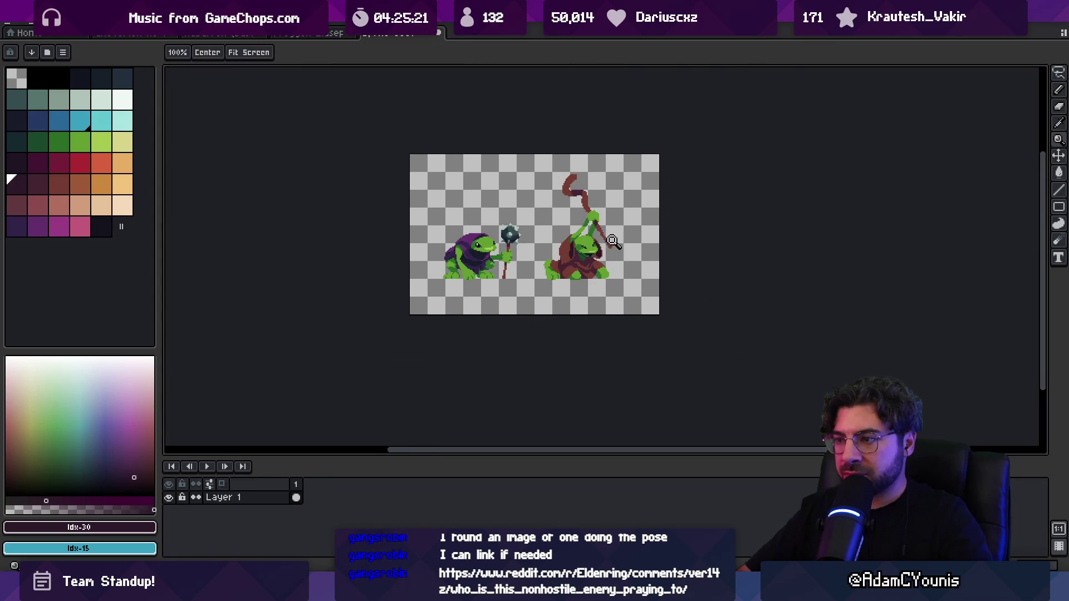
scroll(607, 262, up, 5)
key(b)
key(z)
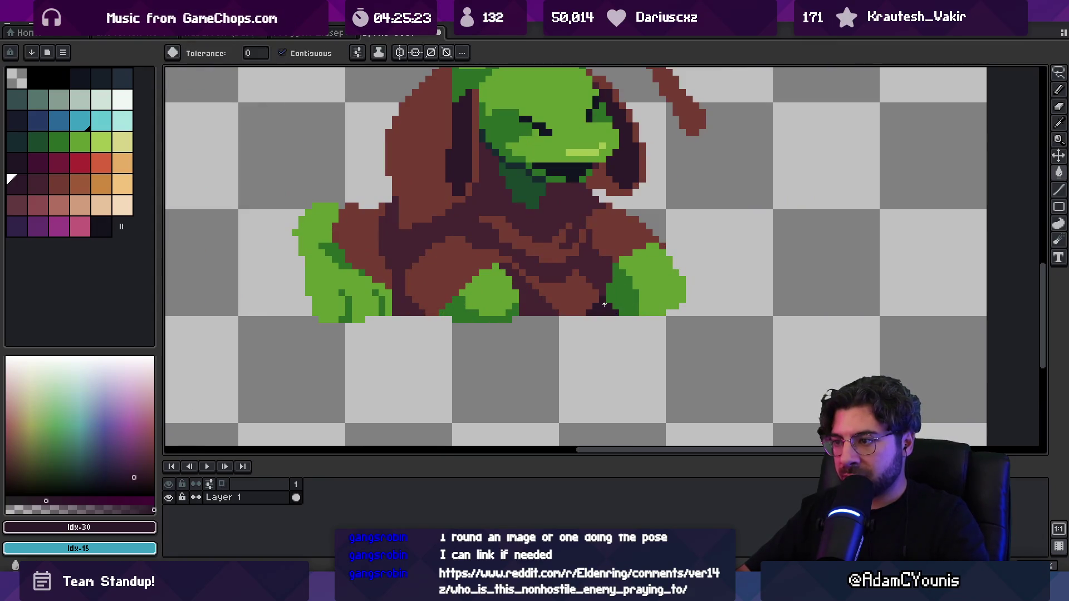
scroll(576, 254, down, 5)
scroll(607, 252, up, 5)
key(b)
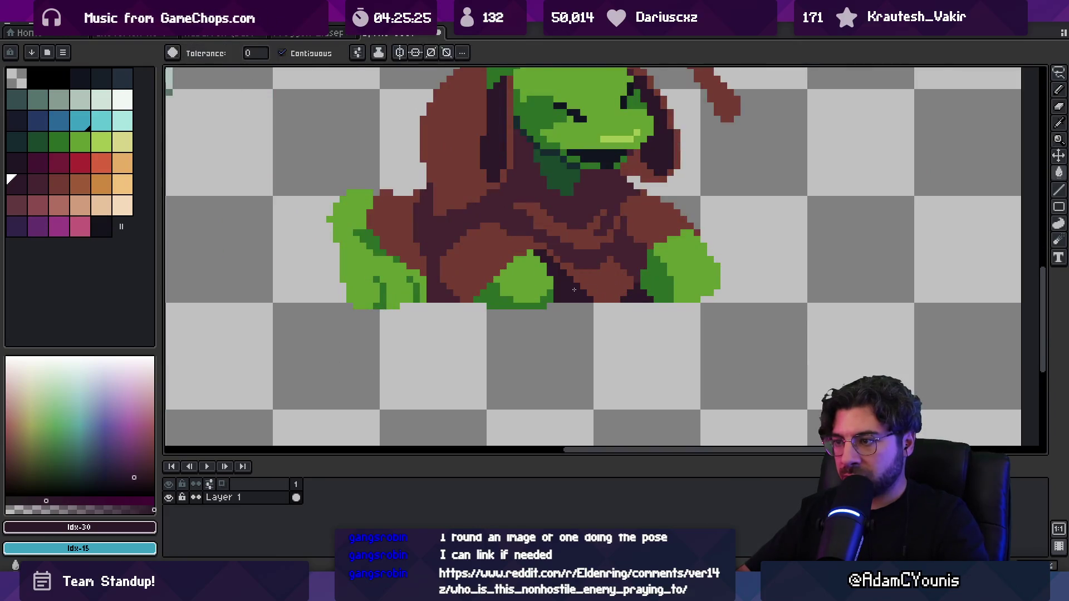
key(z)
scroll(596, 223, down, 6)
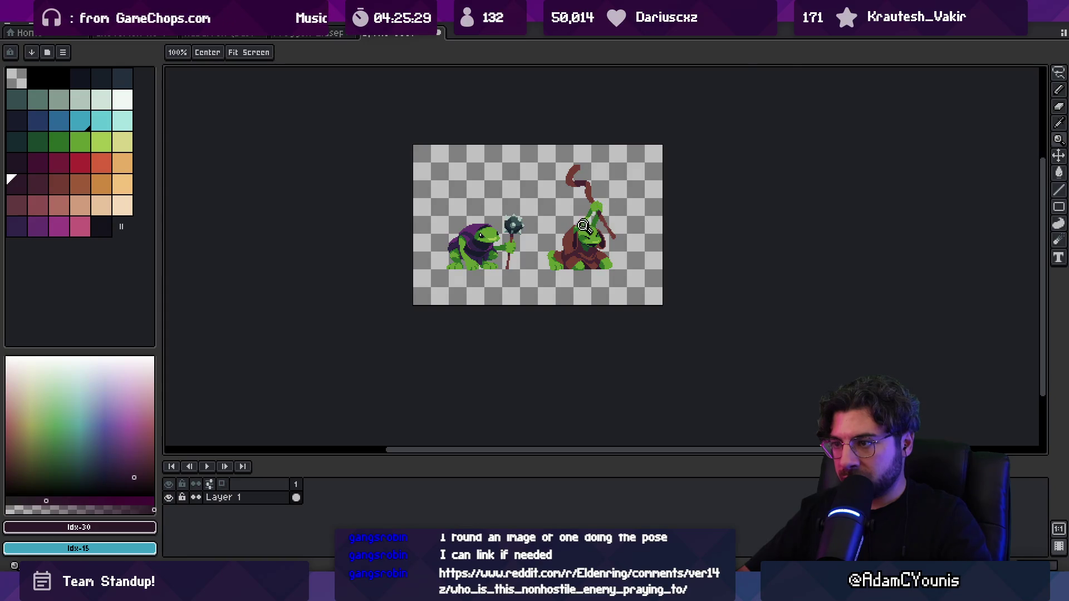
scroll(582, 225, up, 4)
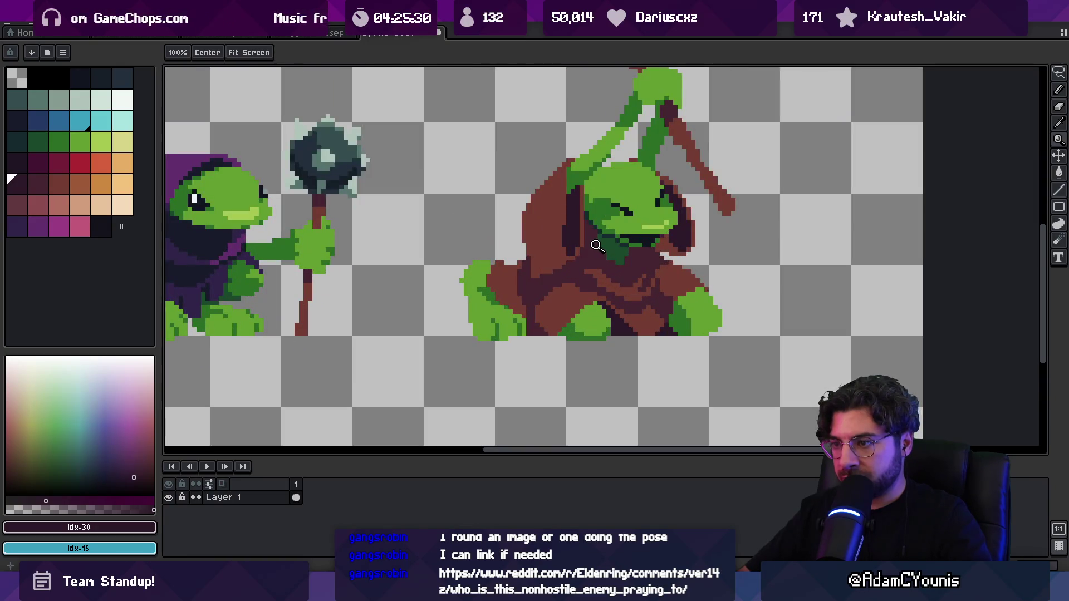
scroll(526, 286, up, 2)
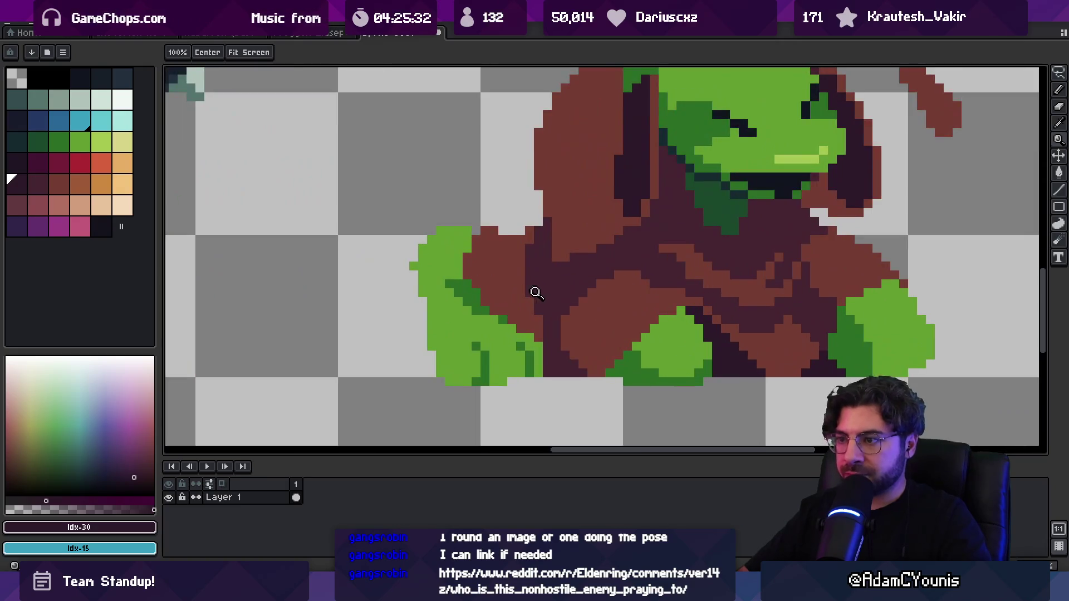
key(v)
Sample the cloak's dark brown, then the frog's light green #639d30 skin.
alt+click(549, 282)
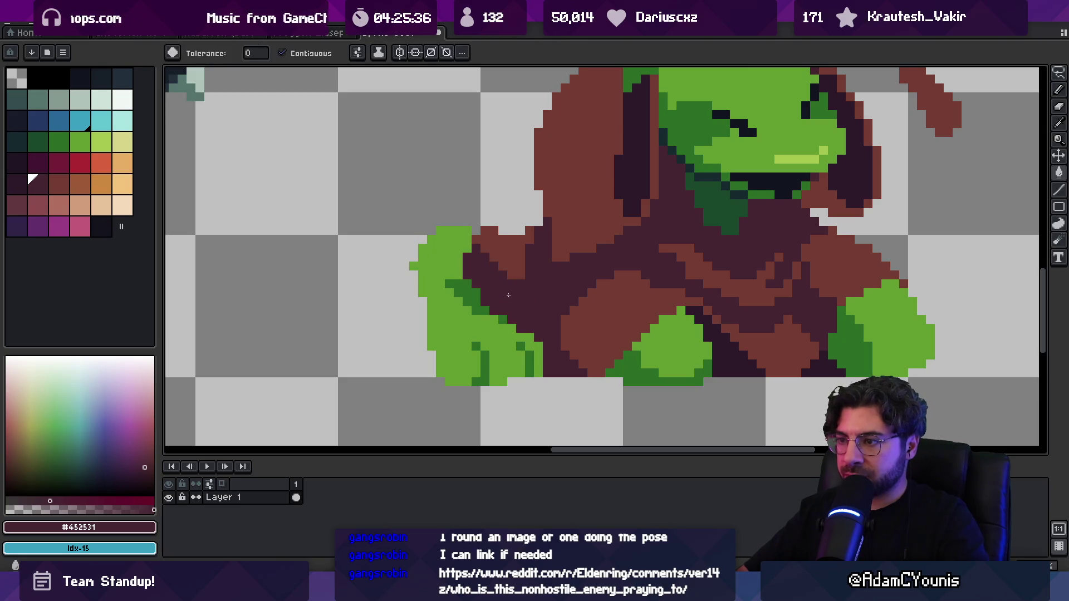
key(z)
scroll(529, 262, down, 3)
scroll(560, 257, up, 3)
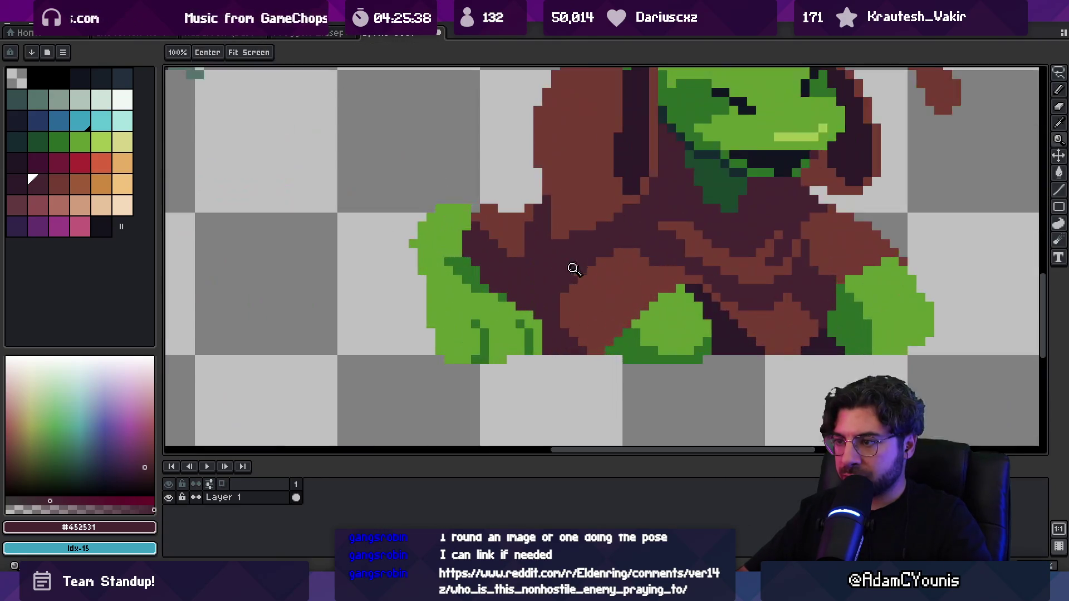
key(b)
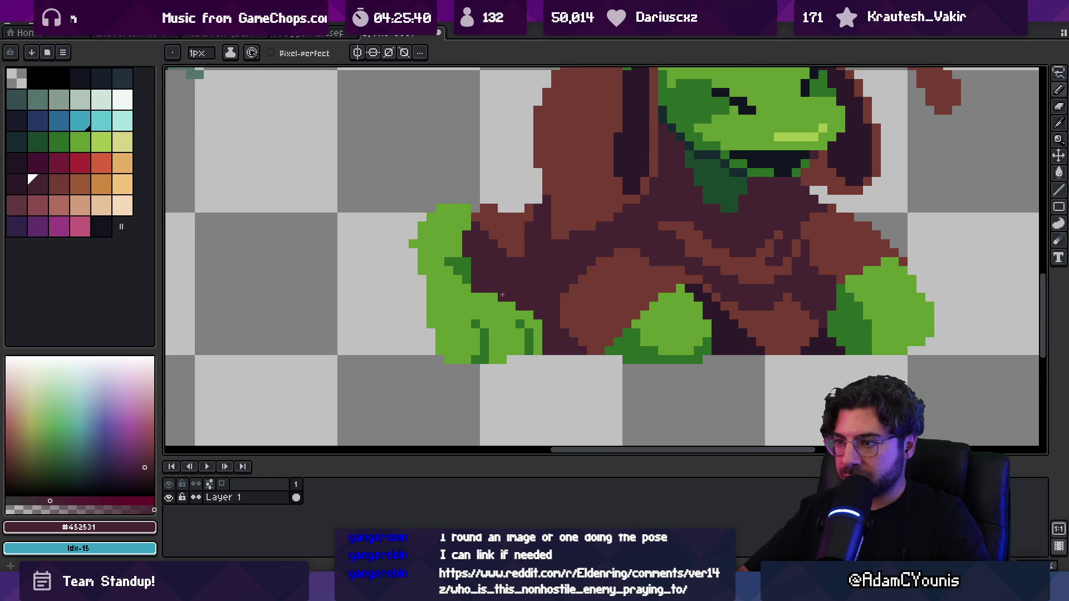
alt+click(458, 263)
Readjust the zoom on the frog's hand and return to the Pencil.
key(z)
scroll(458, 262, down, 3)
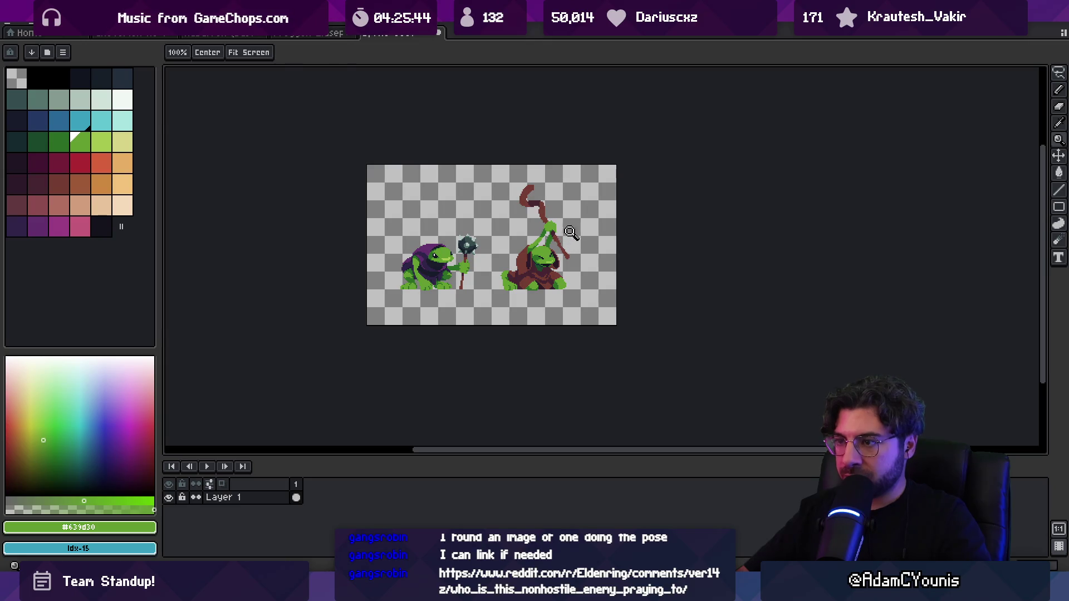
scroll(531, 270, up, 2)
key(m)
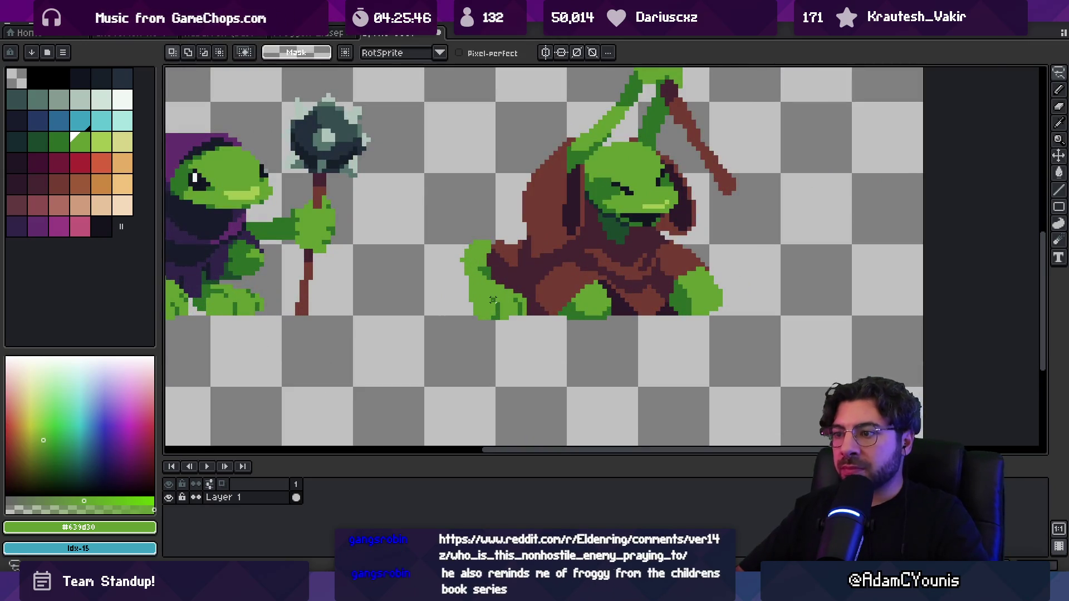
key(b)
scroll(479, 295, up, 2)
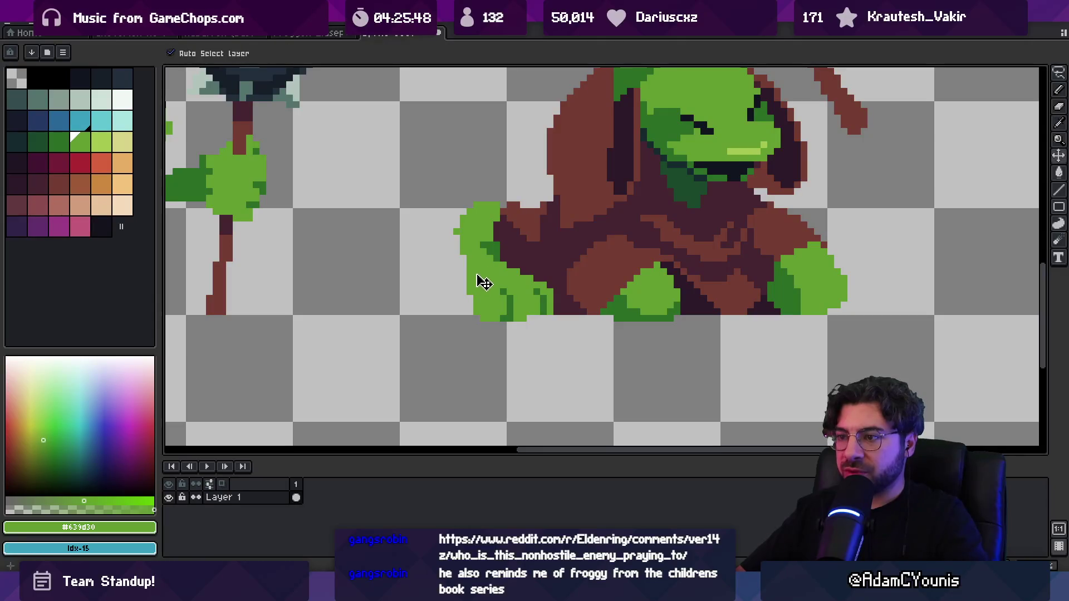
Add green and dark-green pixels on the left hand and paint its edge dark brown.
click(457, 309)
alt+click(483, 305)
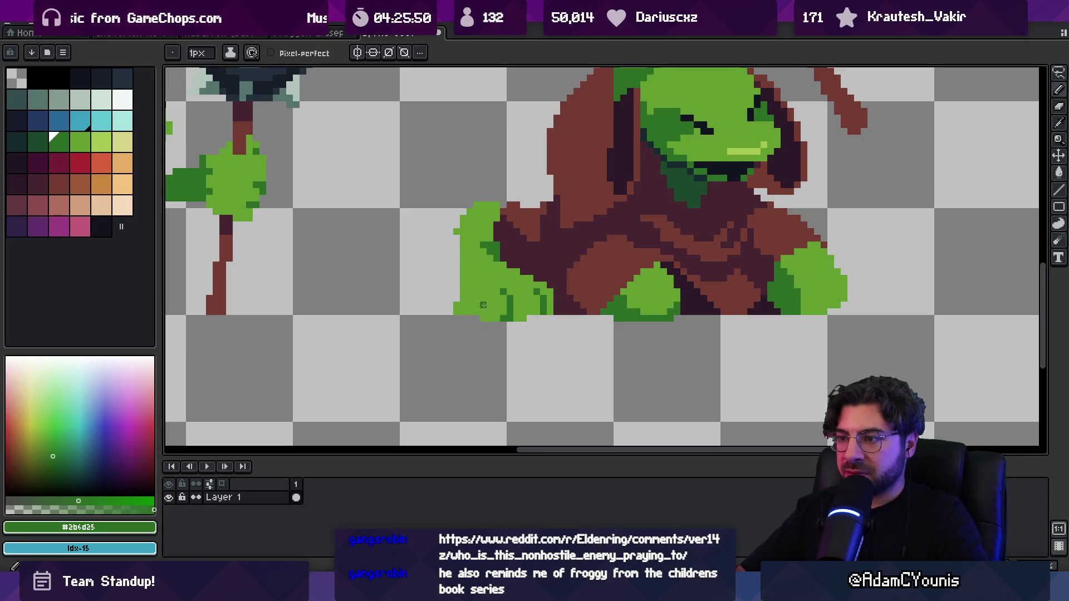
alt+click(509, 302)
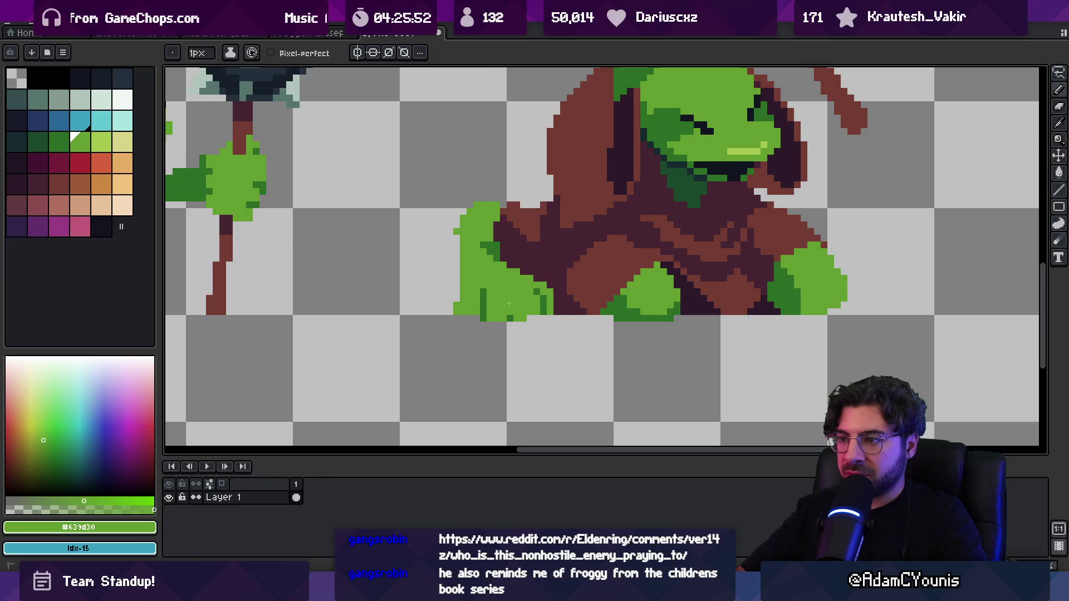
alt+click(510, 306)
click(519, 306)
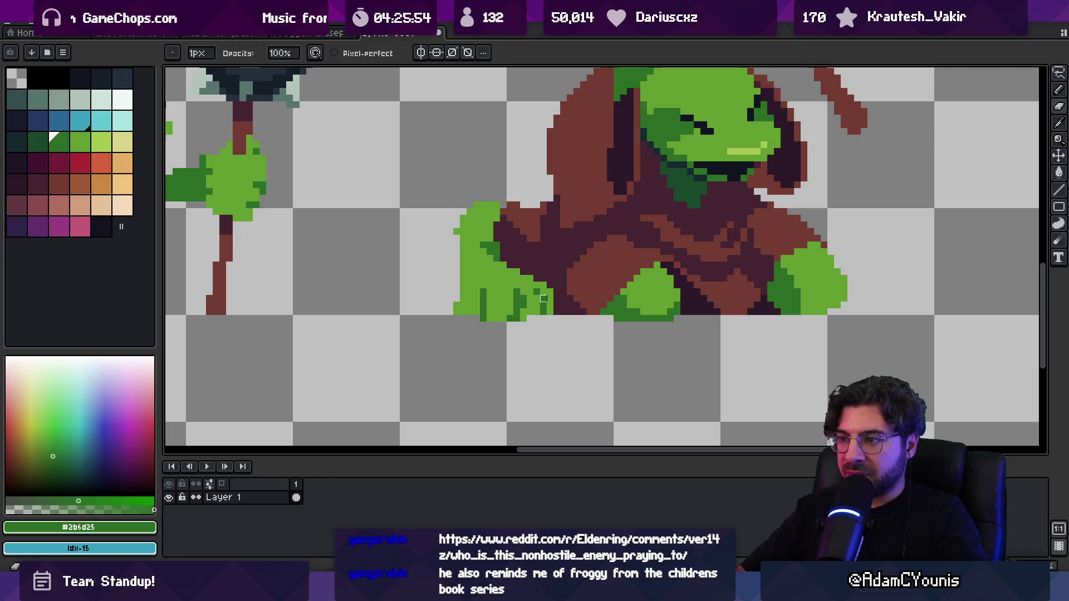
alt+click(543, 295)
drag(535, 281, 544, 308)
Recolour several hand pixels light green and restore dark-green ones, undoing a stray pixel.
alt+click(503, 270)
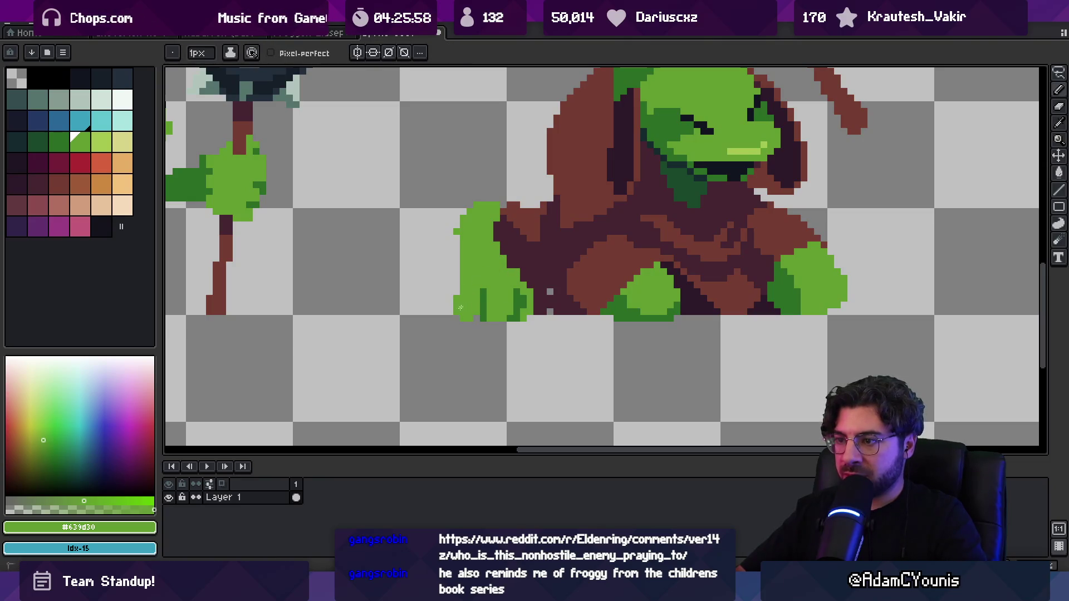
alt+click(480, 303)
alt+click(490, 287)
click(483, 292)
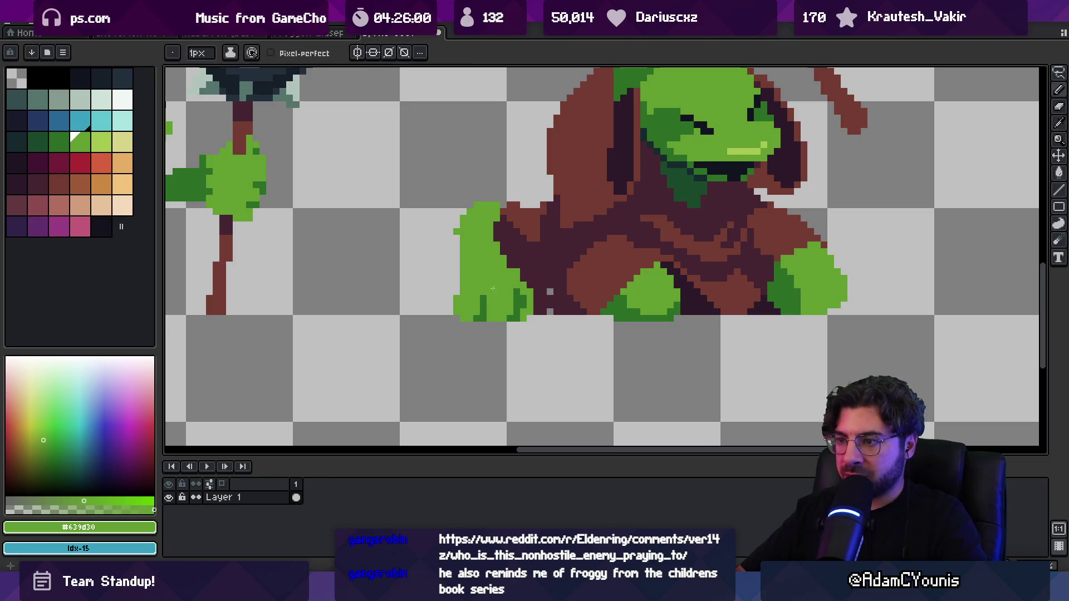
alt+click(511, 296)
alt+click(511, 298)
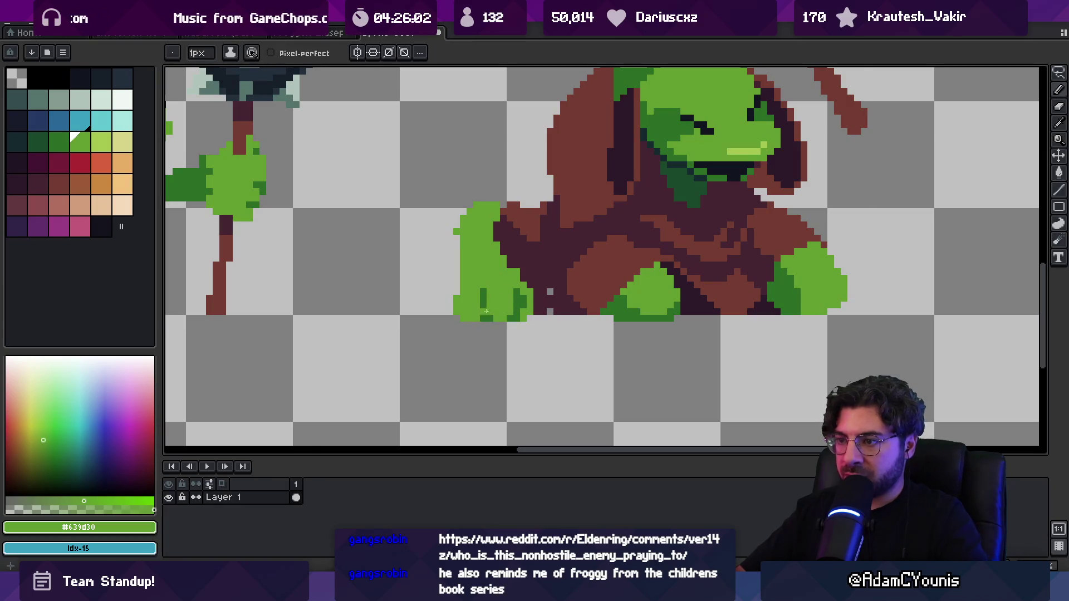
key(ctrl+z)
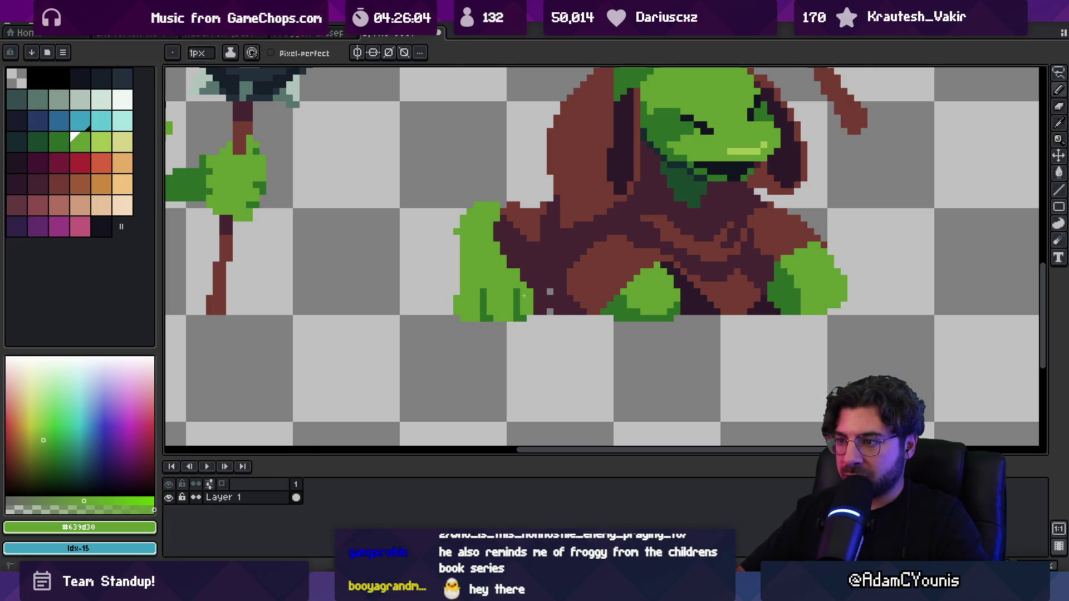
Zoom out to both frogs and sample the hand's dark green #2b6d25.
key(z)
scroll(485, 280, down, 6)
scroll(553, 270, up, 6)
key(b)
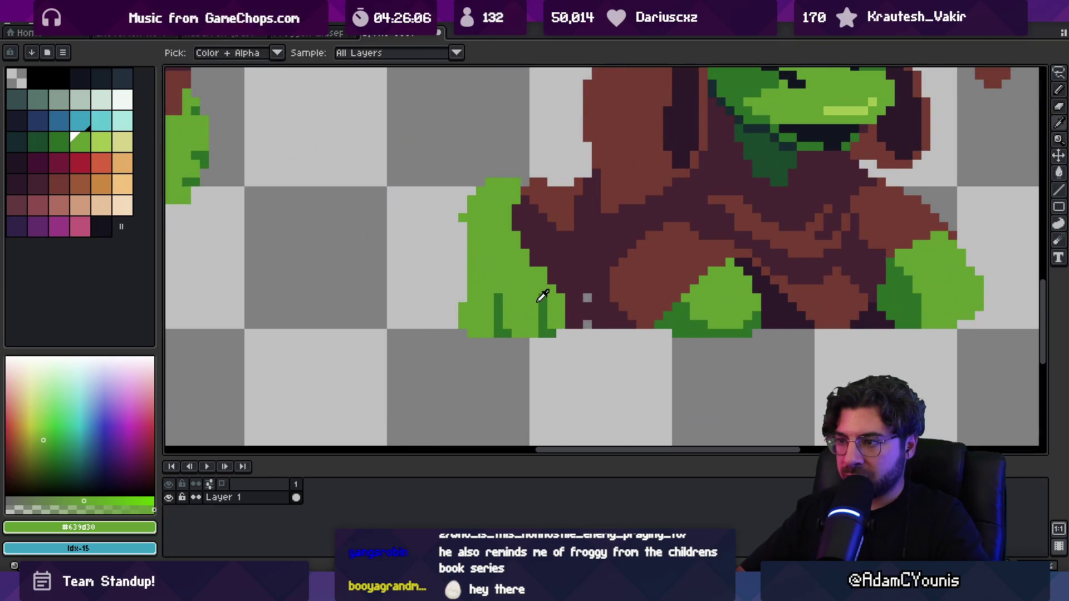
key(alt)
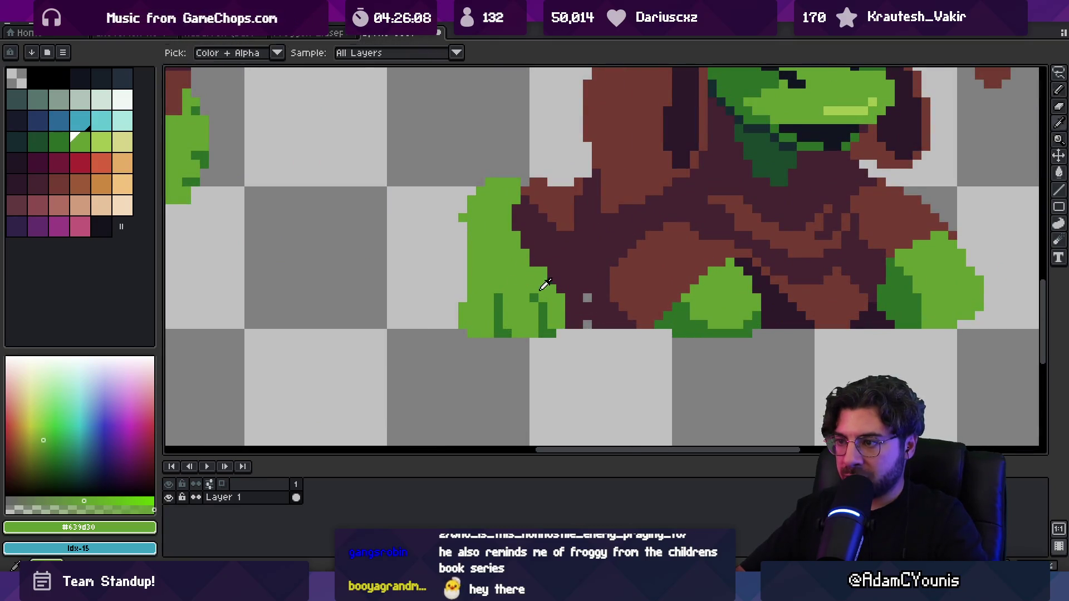
key(alt)
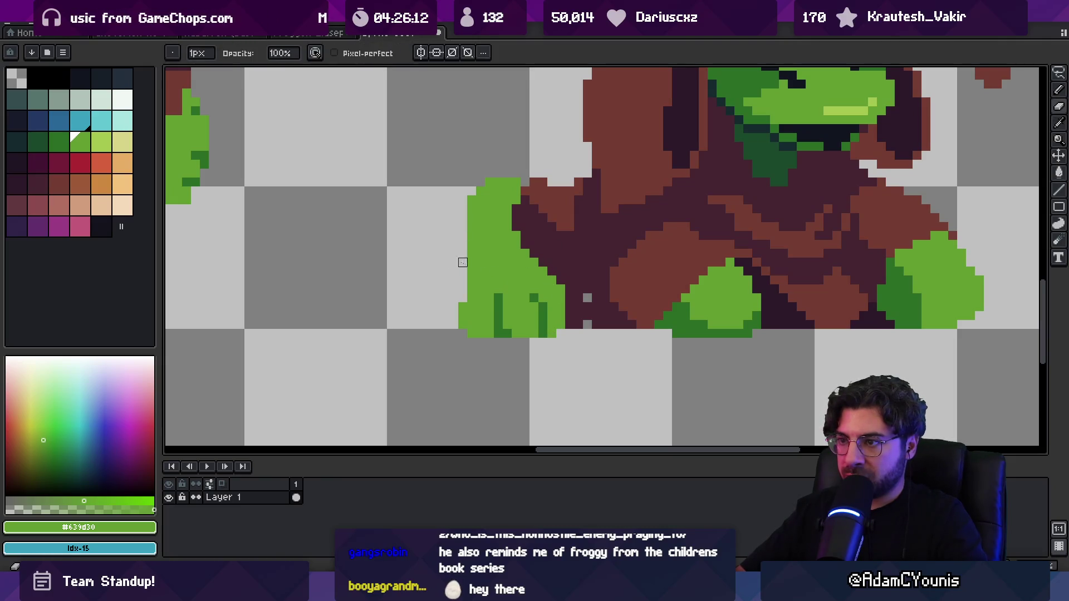
alt+click(499, 303)
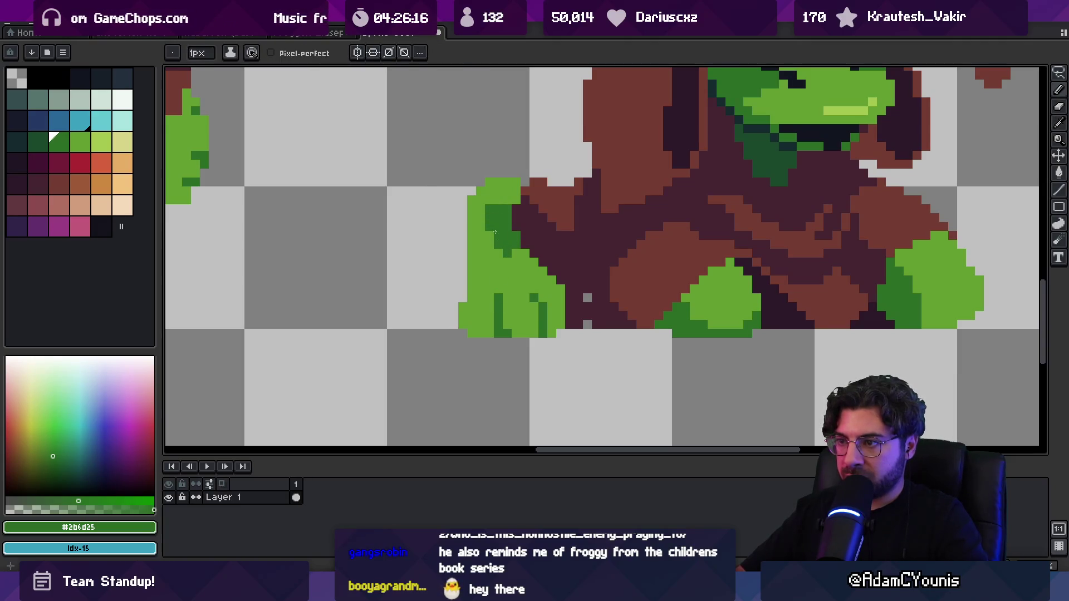
key(z)
scroll(495, 232, down, 4)
scroll(537, 244, up, 2)
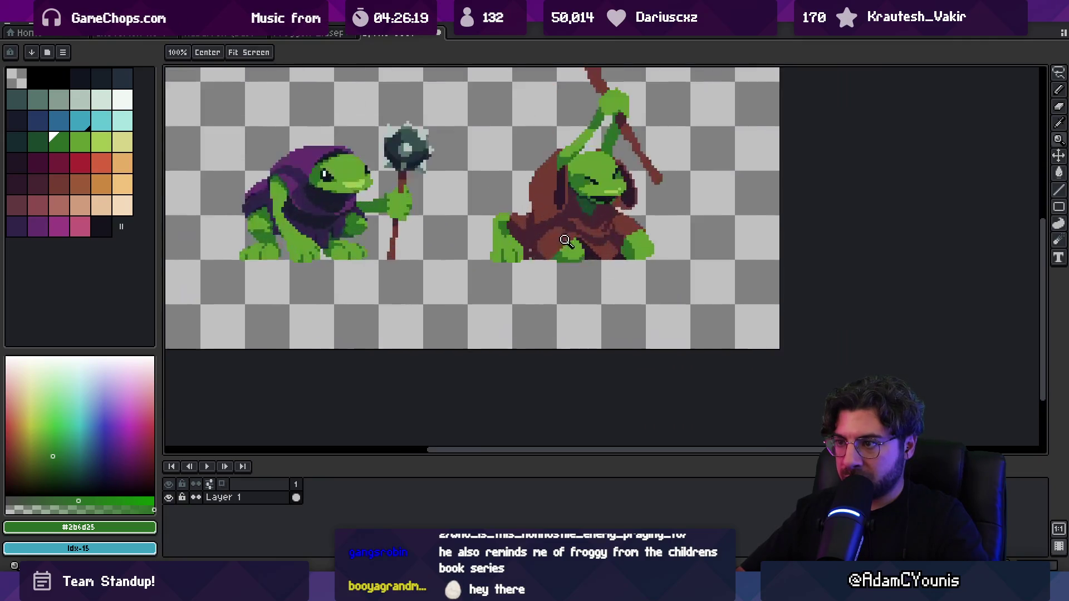
alt+click(520, 252)
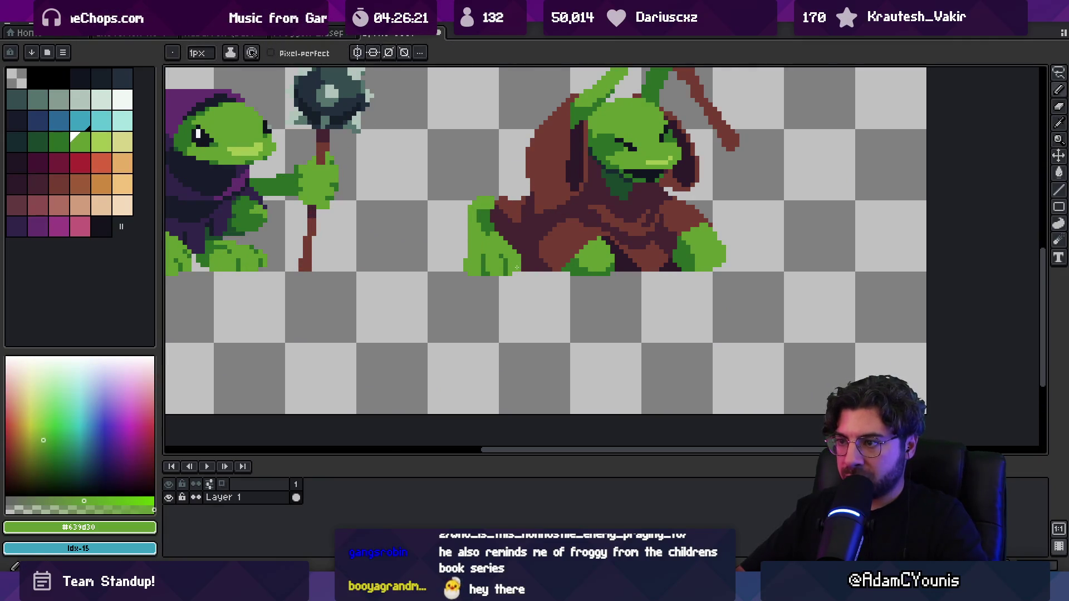
scroll(517, 262, down, 1)
scroll(472, 238, up, 1)
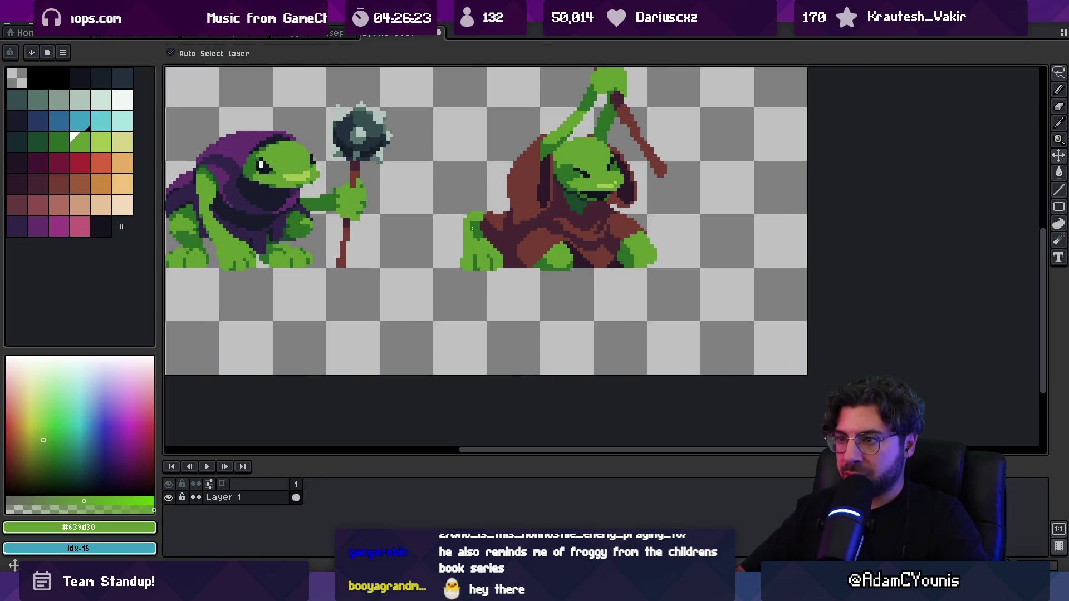
key(q)
drag(464, 196, 490, 283)
mouse_move(484, 229)
mouse_down()
mouse_move(474, 223)
mouse_move(481, 249)
mouse_up()
key(ctrl+d)
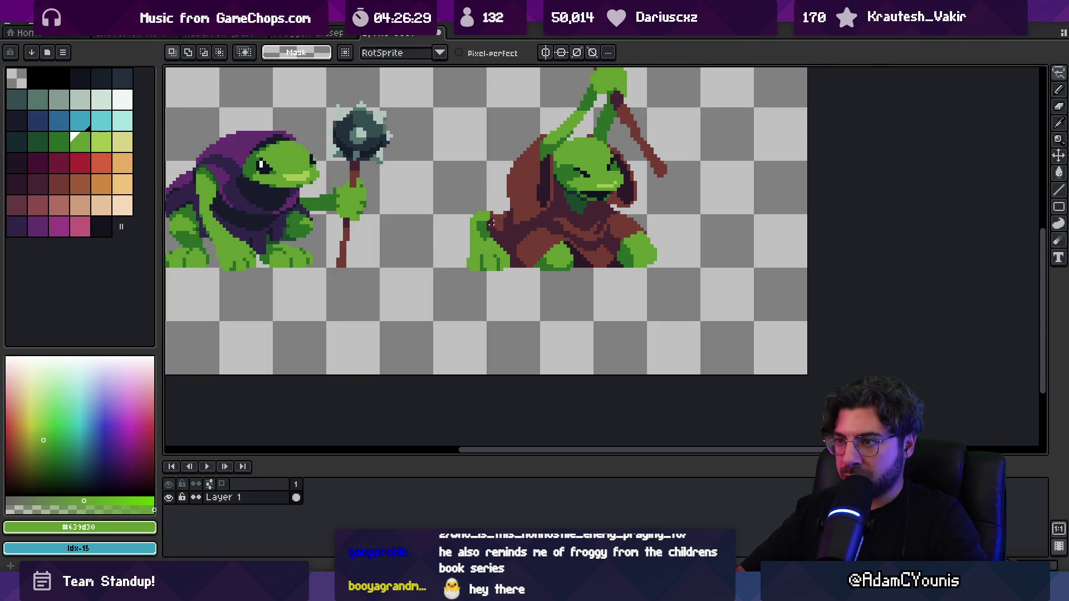
scroll(498, 210, up, 1)
scroll(479, 211, up, 1)
key(b)
alt+click(493, 227)
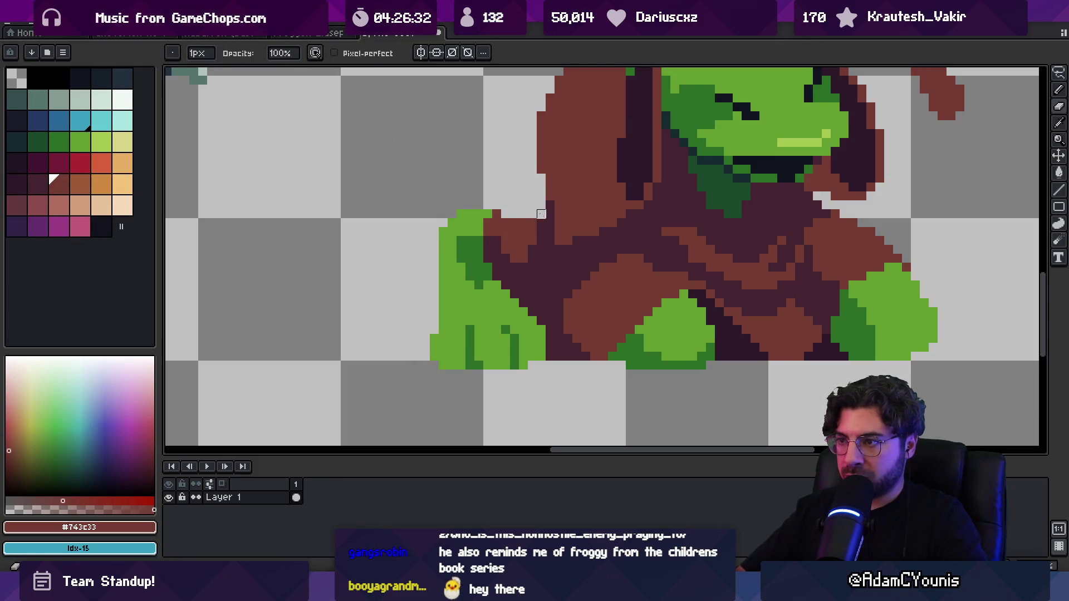
drag(504, 214, 543, 217)
key(z)
scroll(518, 231, down, 5)
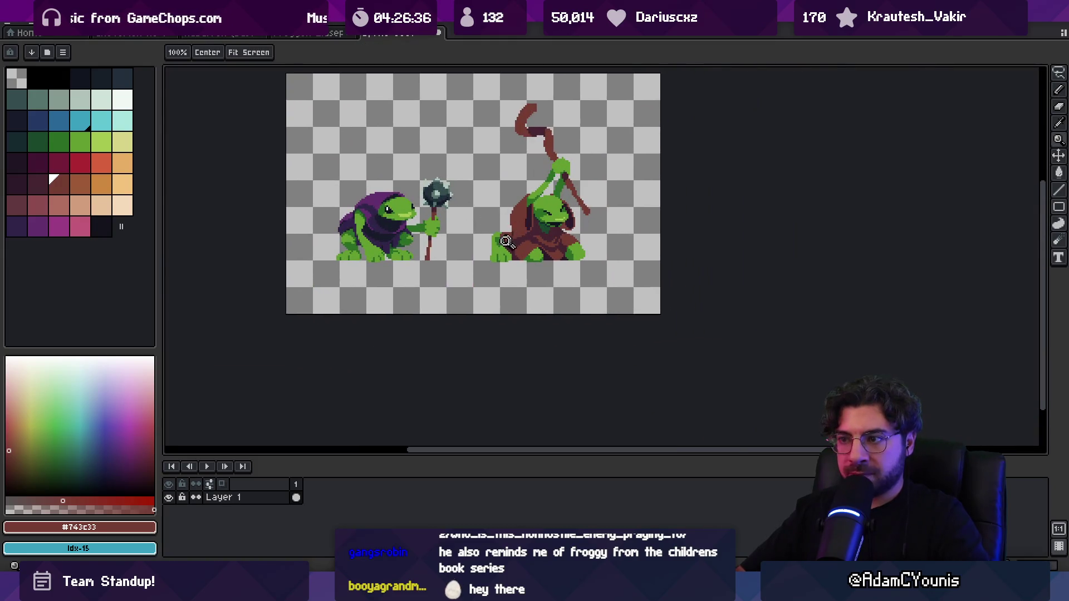
scroll(506, 242, up, 5)
alt+click(478, 272)
key(b)
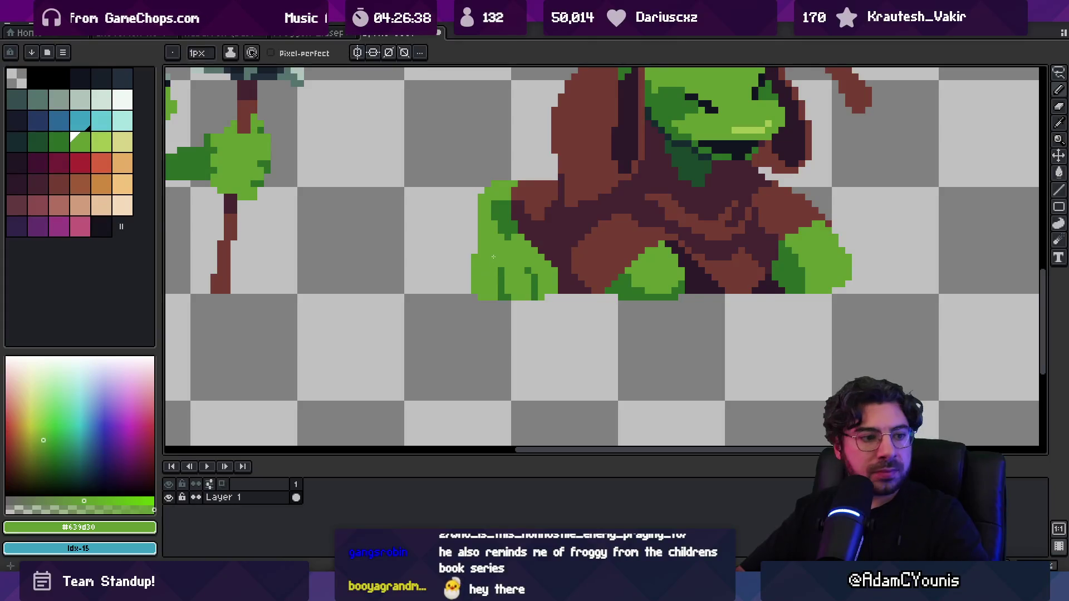
key(z)
scroll(488, 247, down, 2)
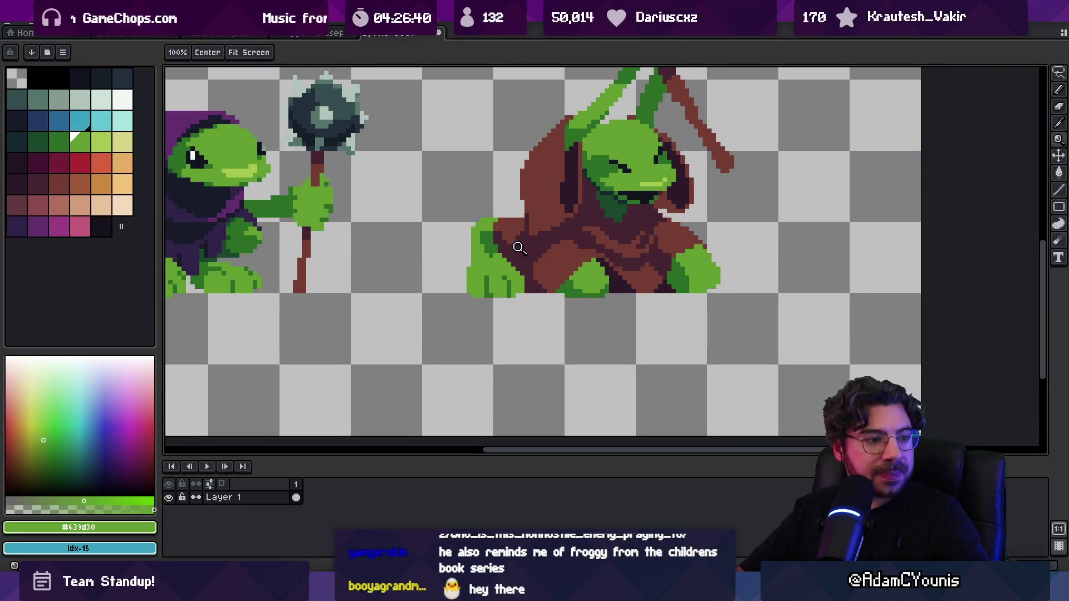
scroll(519, 248, down, 3)
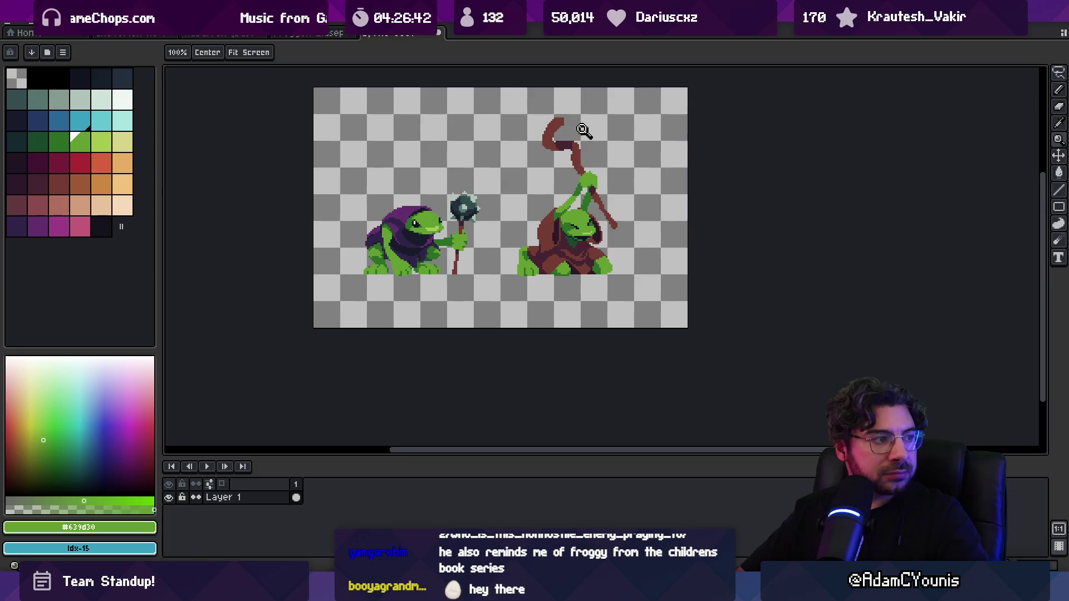
scroll(582, 130, up, 1)
scroll(560, 192, up, 1)
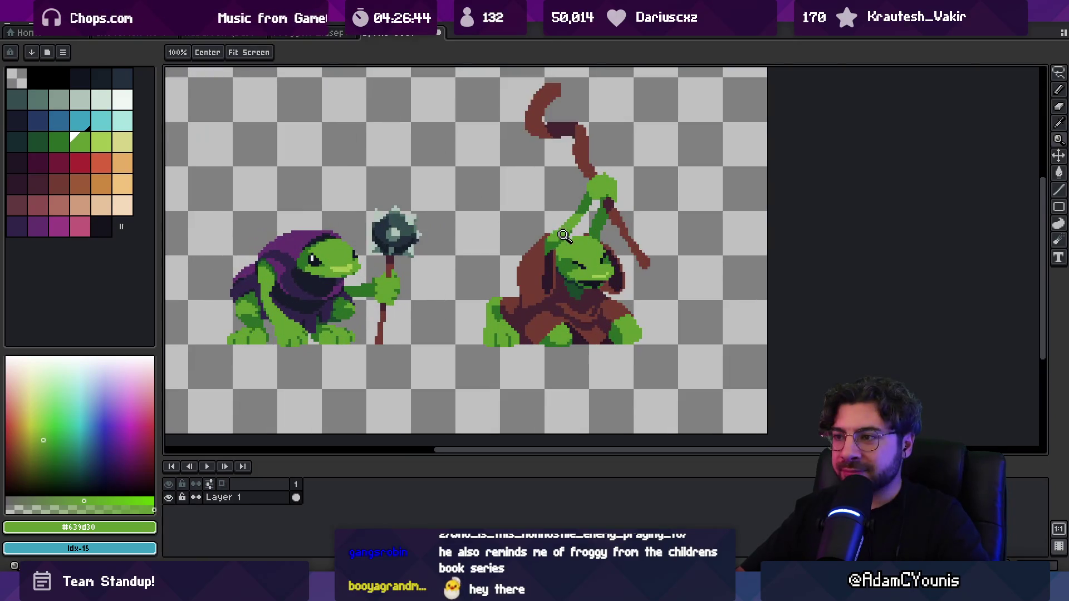
scroll(521, 248, up, 1)
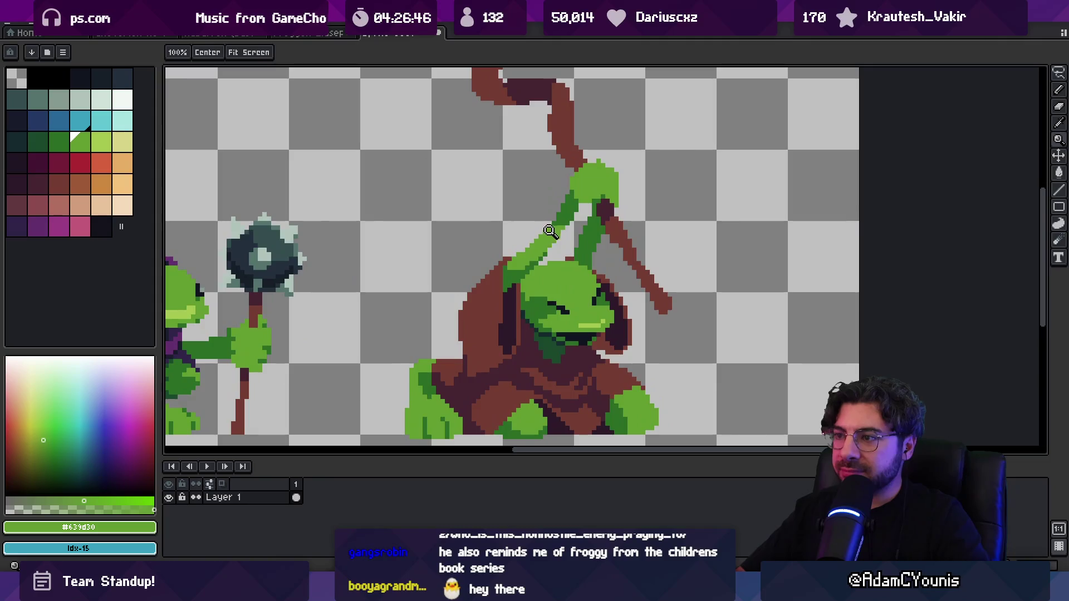
scroll(529, 252, down, 1)
scroll(557, 229, up, 1)
key(b)
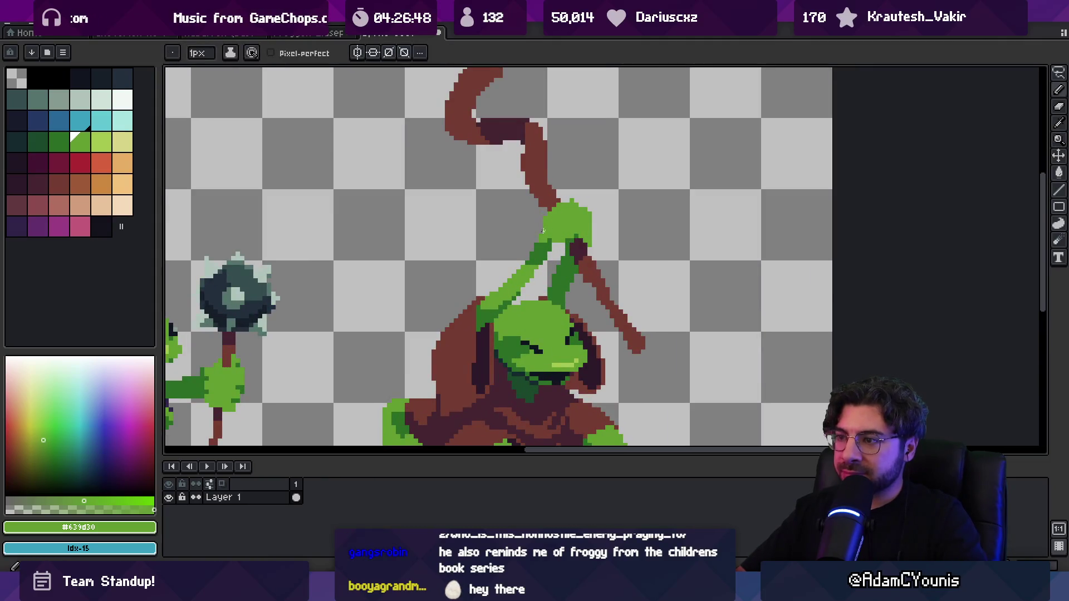
key(bracketleft)
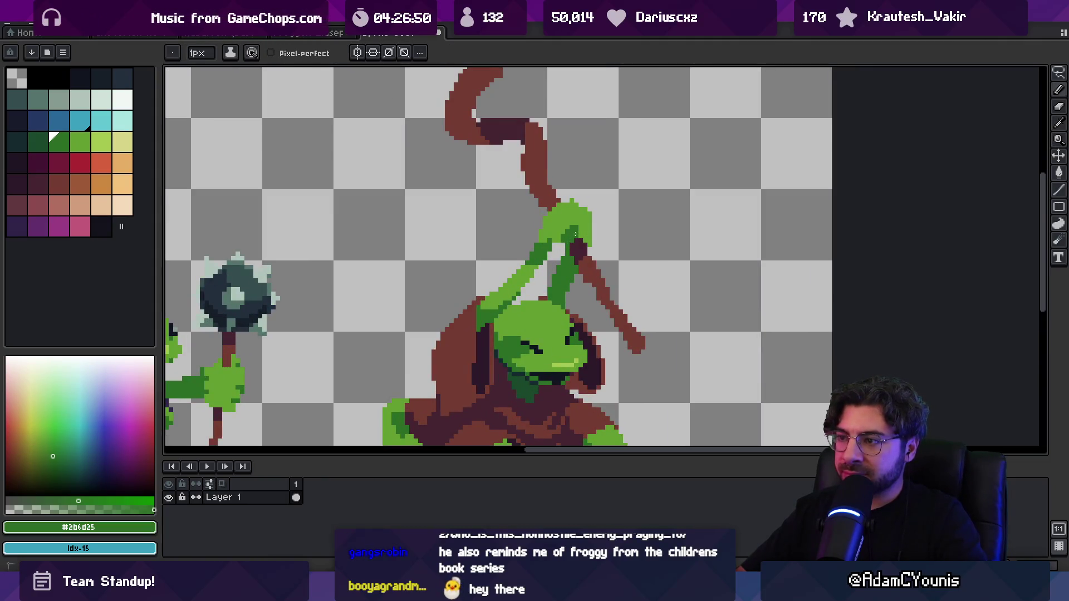
alt+click(571, 242)
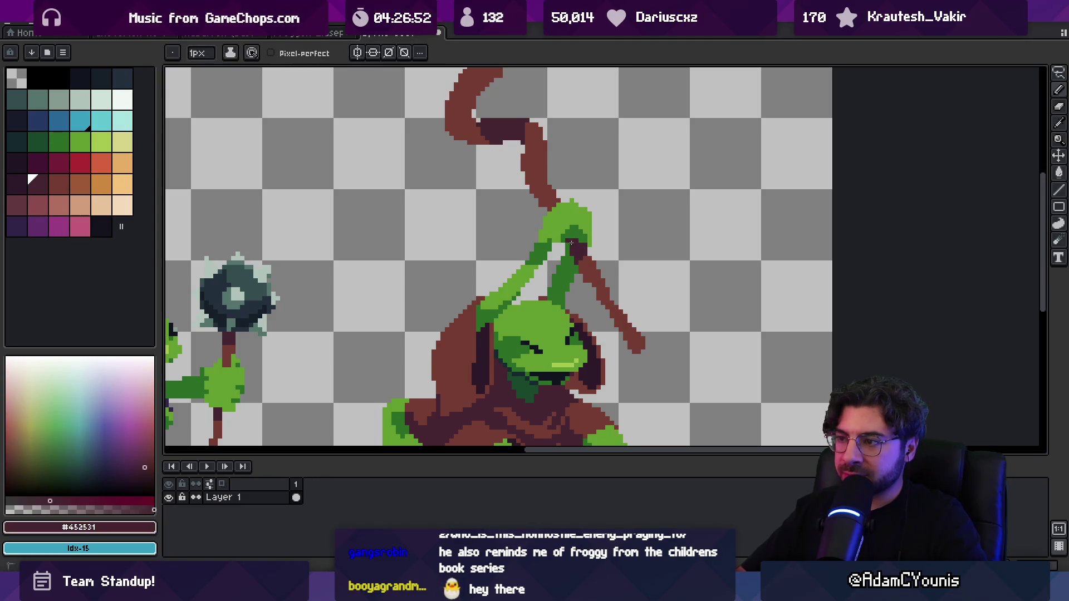
alt+click(586, 241)
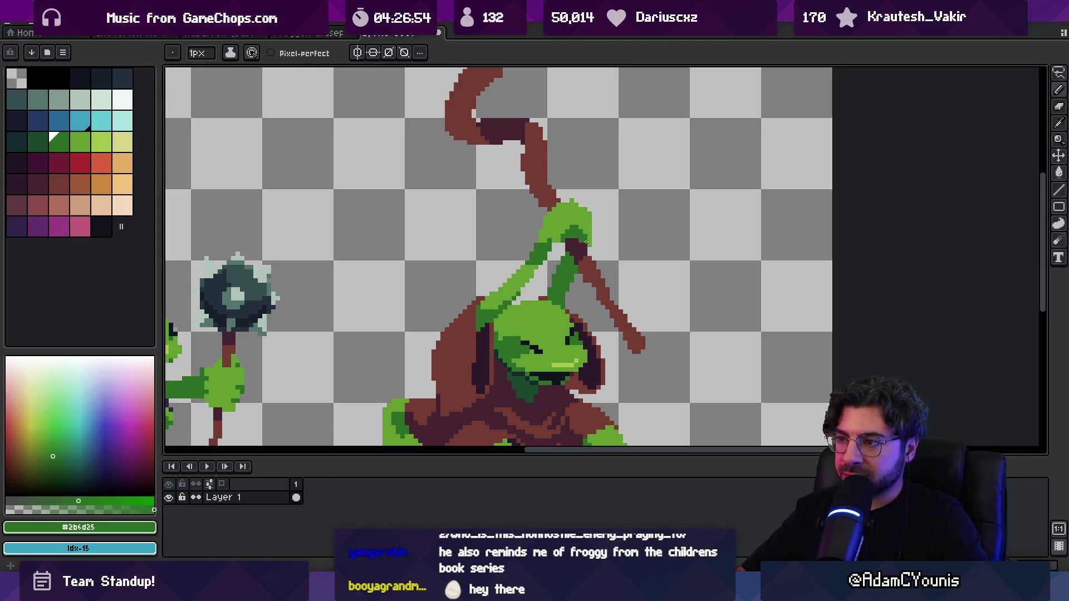
key(z)
drag(586, 243, 551, 215)
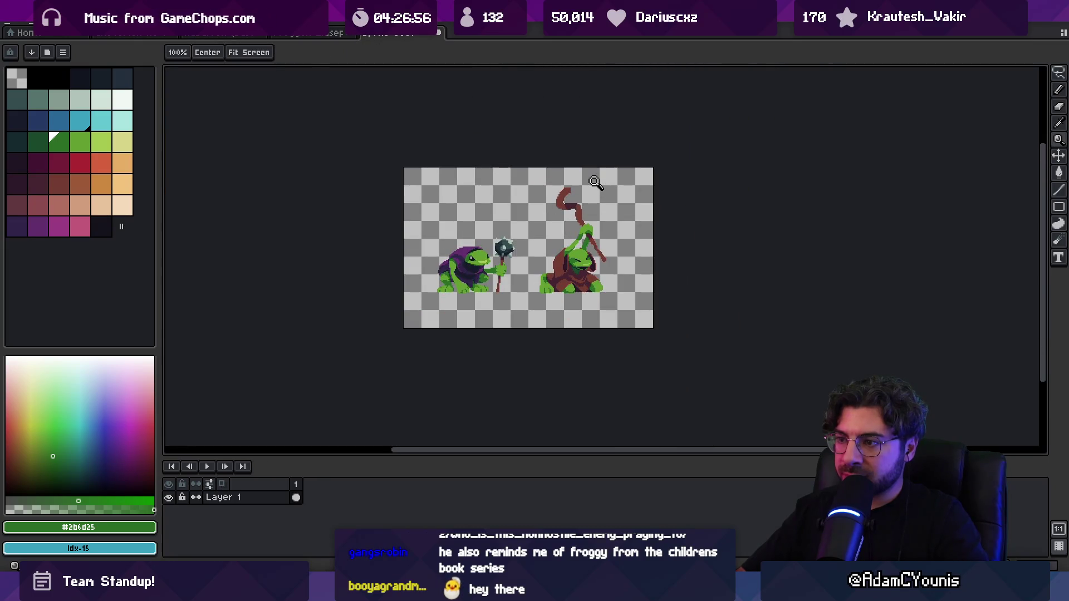
scroll(566, 268, up, 2)
alt+click(534, 259)
key(b)
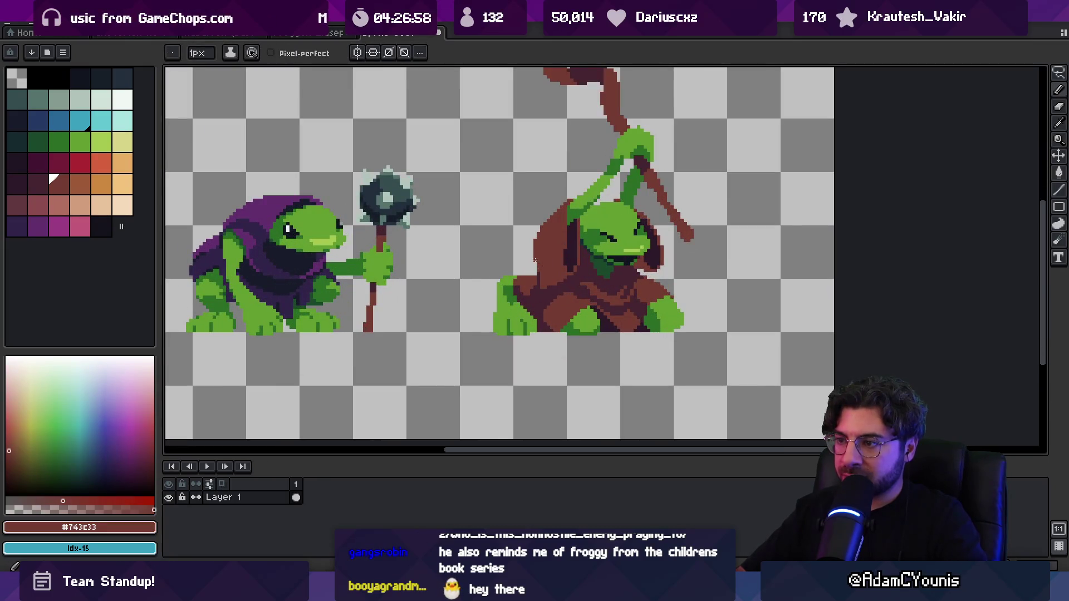
alt+click(536, 288)
alt+click(534, 270)
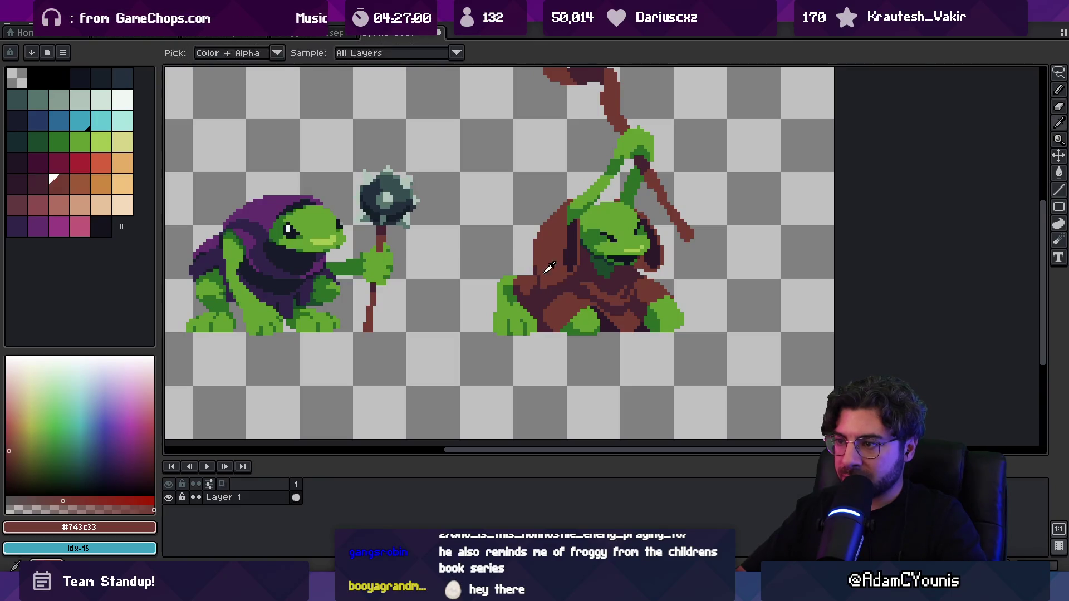
alt+click(539, 281)
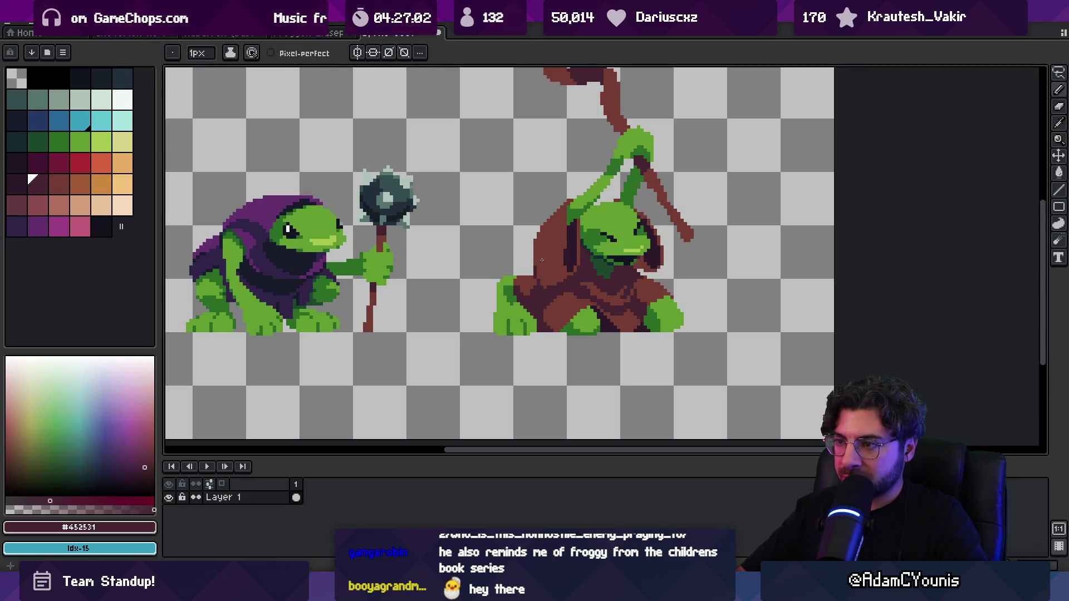
key(z)
scroll(538, 249, down, 2)
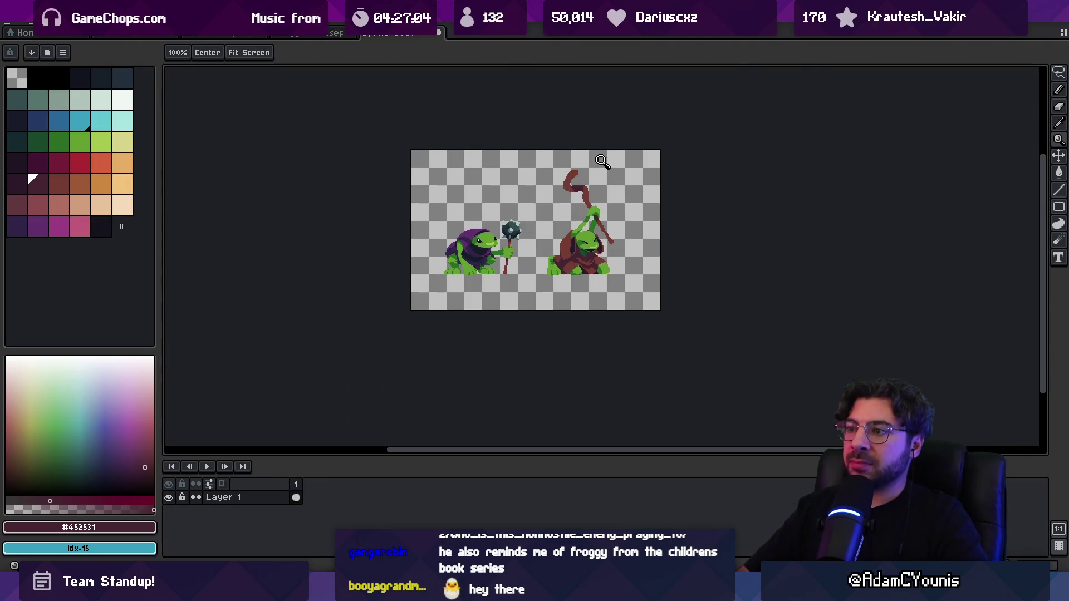
scroll(604, 246, up, 5)
alt+click(587, 249)
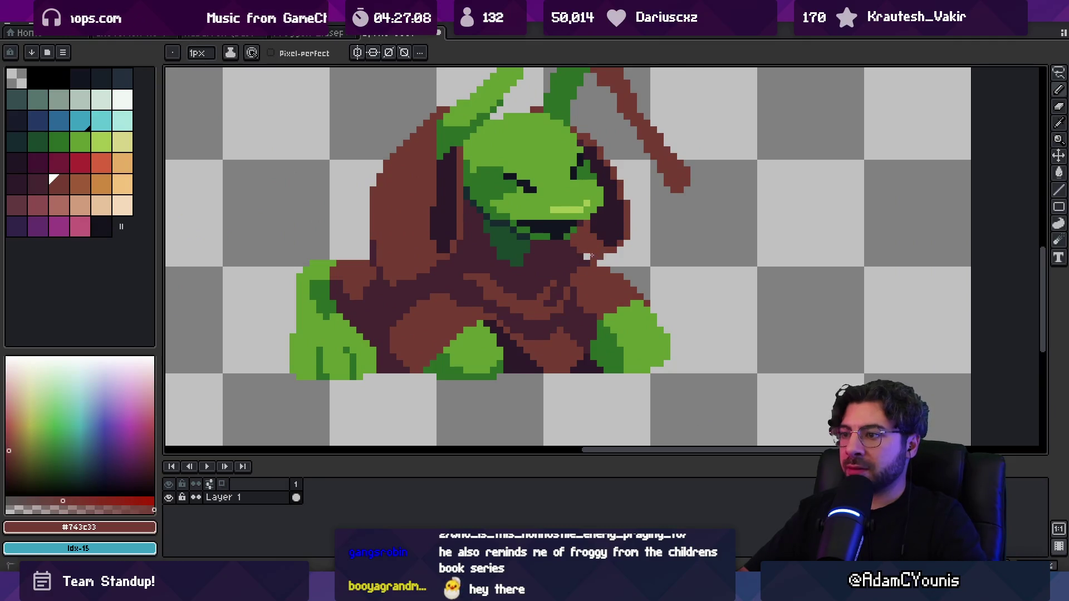
alt+click(594, 234)
key(z)
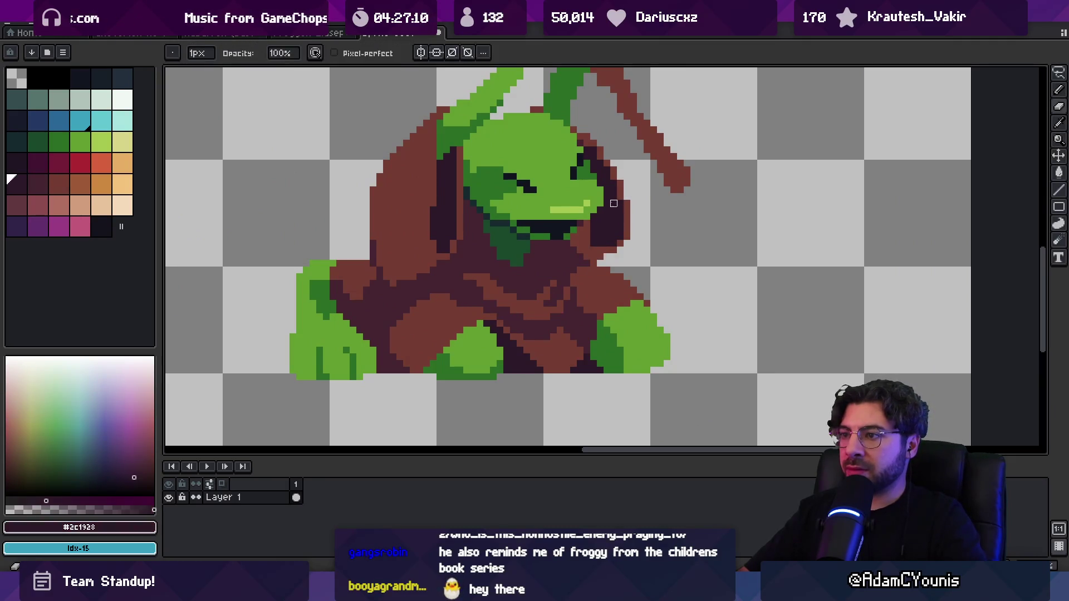
scroll(617, 167, down, 5)
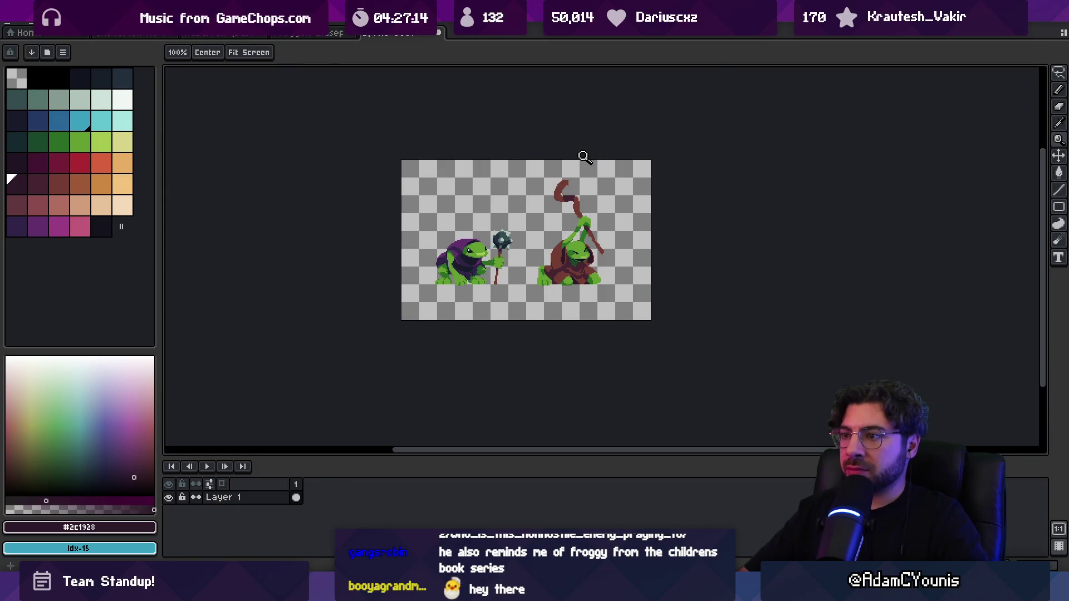
scroll(581, 219, up, 2)
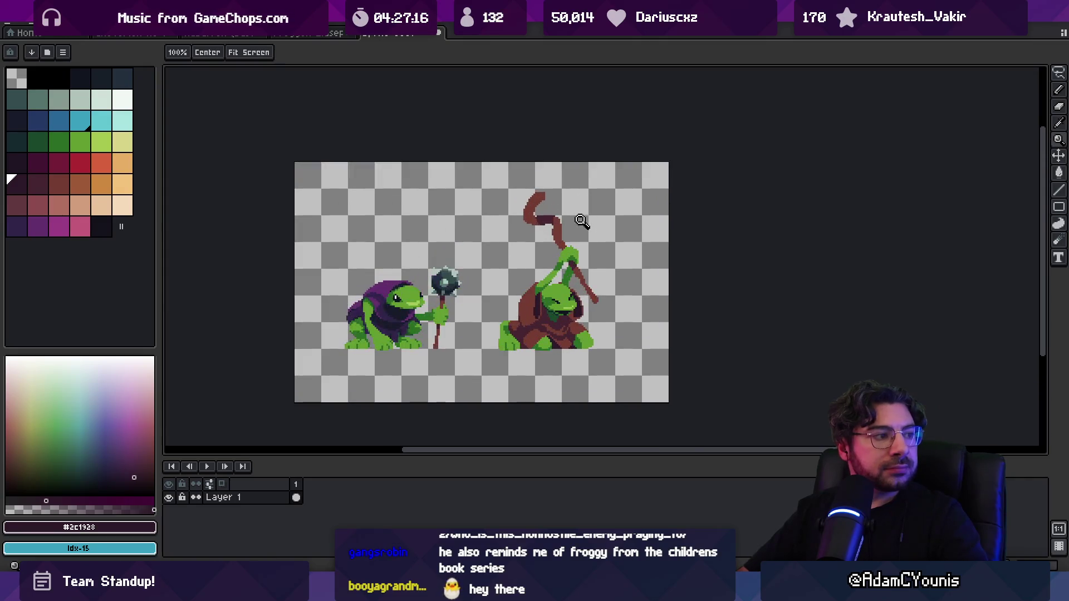
scroll(553, 238, up, 1)
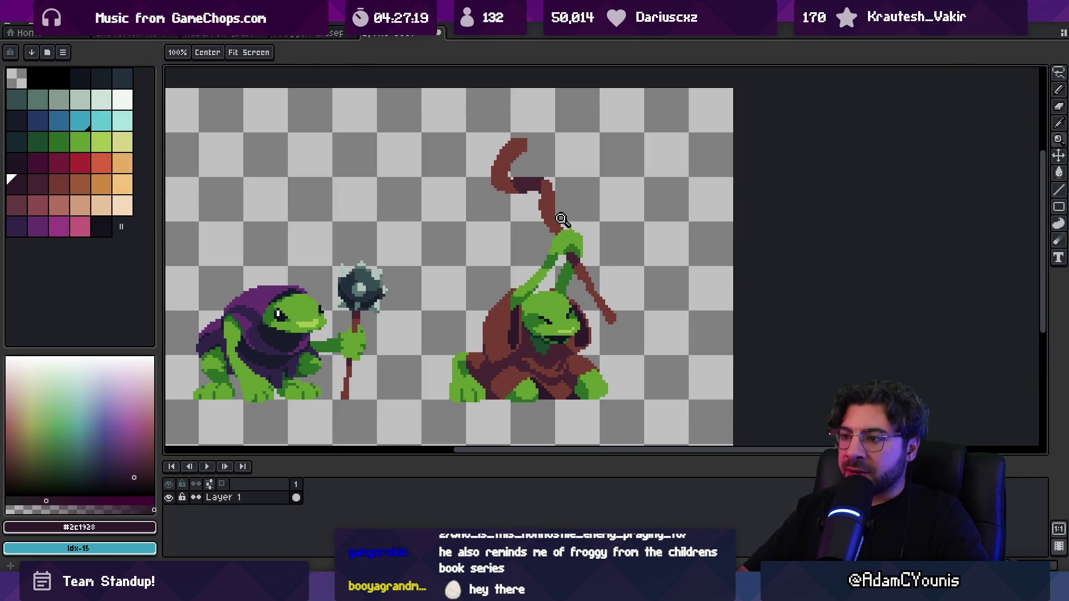
key(v)
alt+click(582, 282)
key(b)
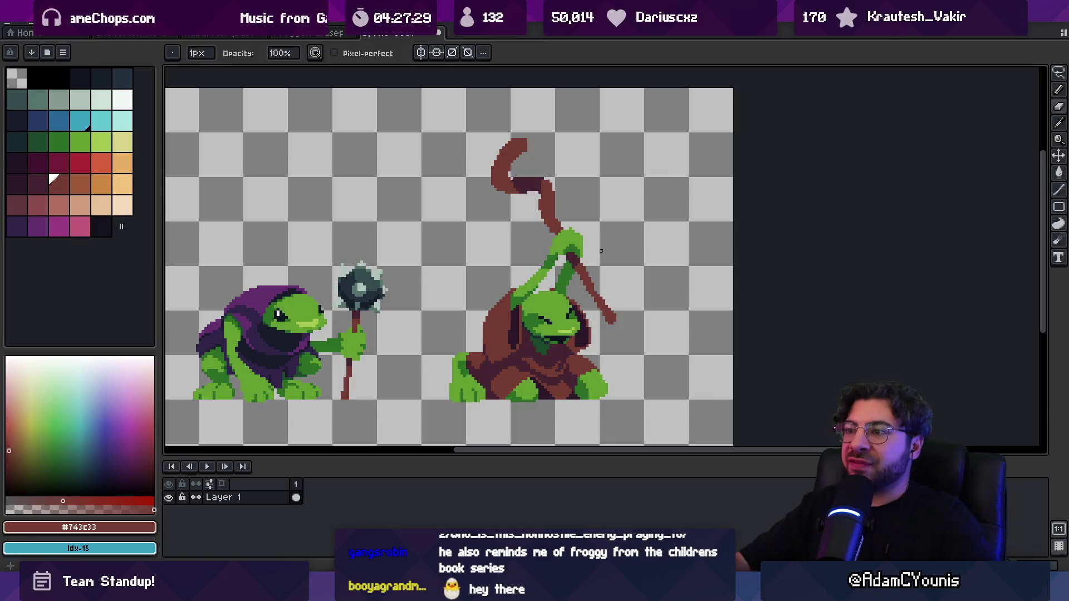
Erase the curled hook atop the staff and draw a dark-green stem in its place.
drag(519, 144, 513, 175)
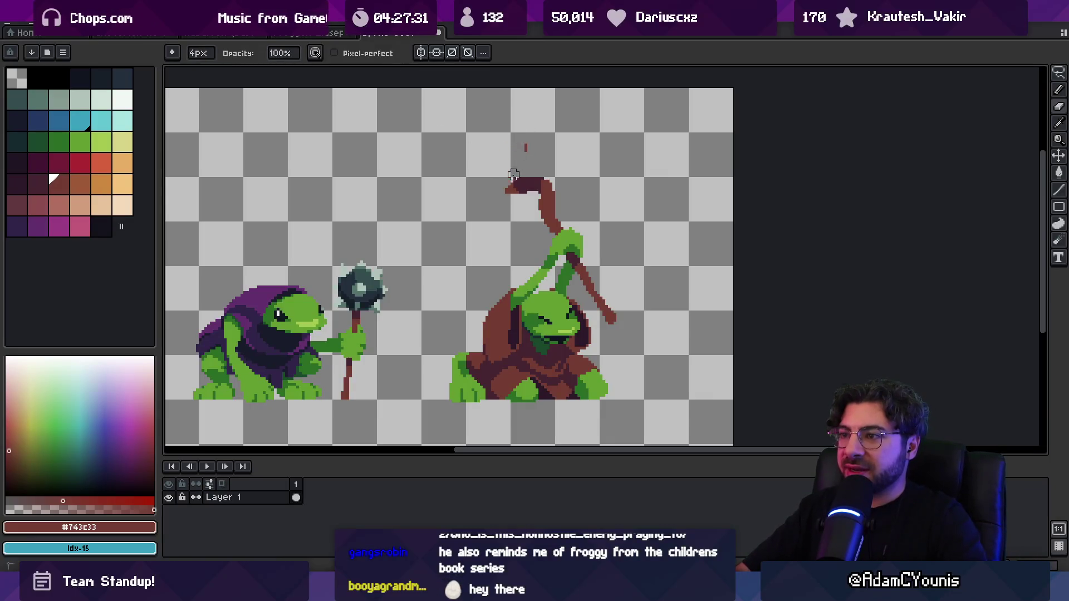
alt+click(559, 251)
drag(539, 175, 518, 156)
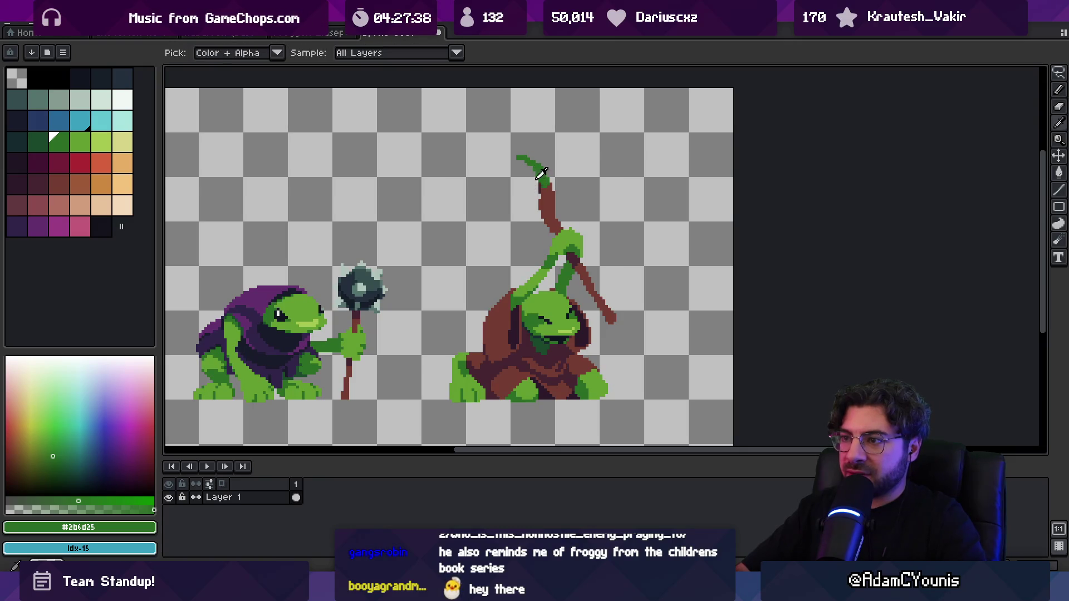
Outline a light-green leaf from the stem top, redrawing the arc after two undos.
alt+click(571, 228)
drag(524, 154, 449, 211)
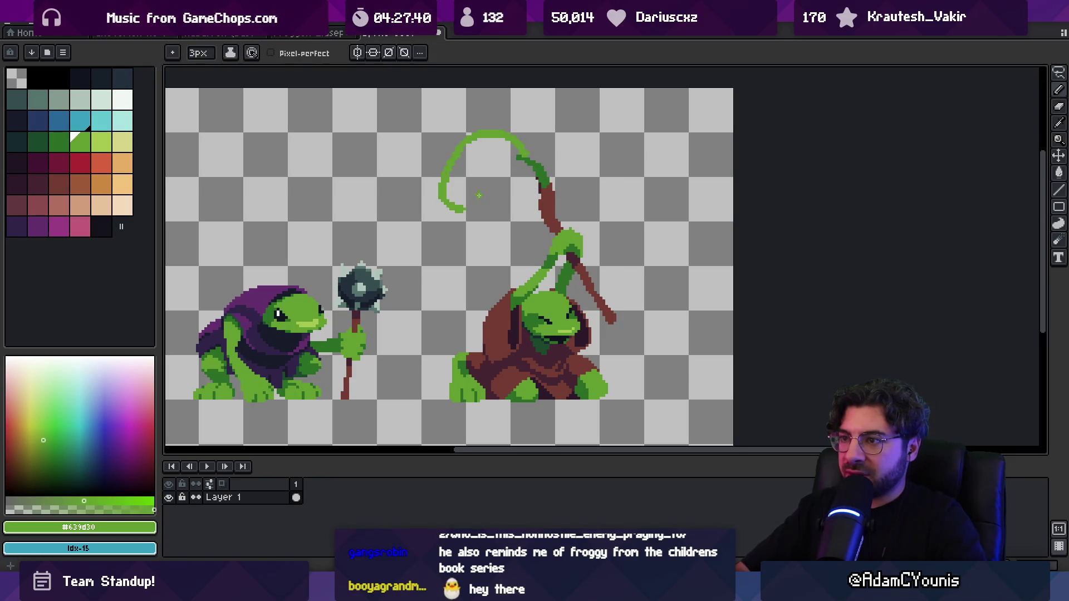
key(ctrl+z)
drag(525, 153, 454, 212)
key(ctrl+z)
mouse_move(523, 152)
mouse_down()
mouse_move(453, 215)
mouse_move(512, 191)
mouse_up()
Fill the leaf solid light green and draw a dark-green vein down it.
key(g)
click(509, 167)
alt+click(539, 164)
key(b)
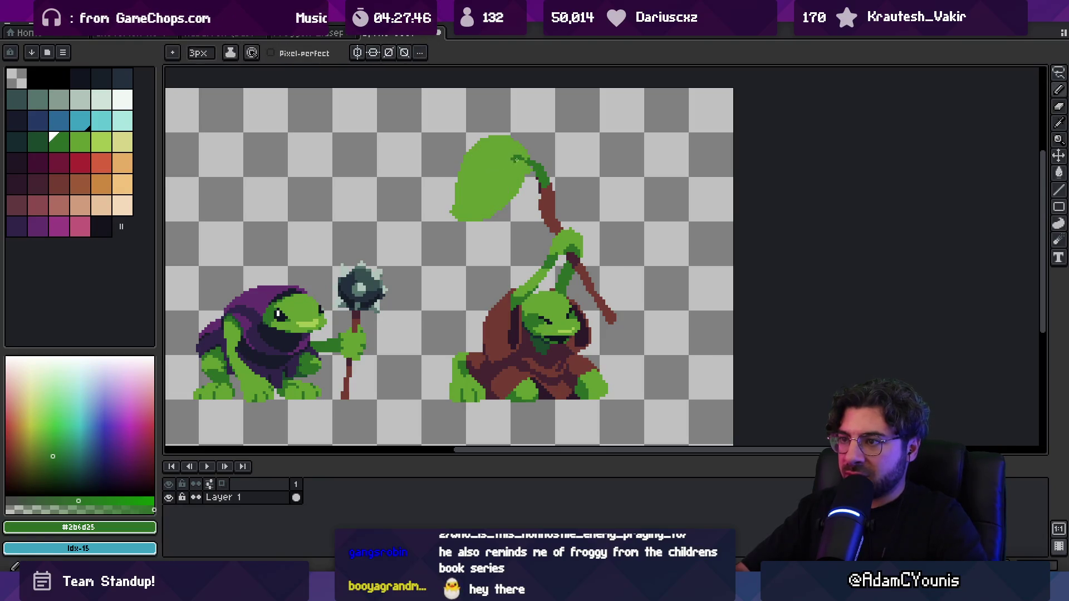
mouse_move(508, 156)
mouse_down()
mouse_move(492, 188)
mouse_move(454, 204)
mouse_move(459, 192)
mouse_up()
key(e)
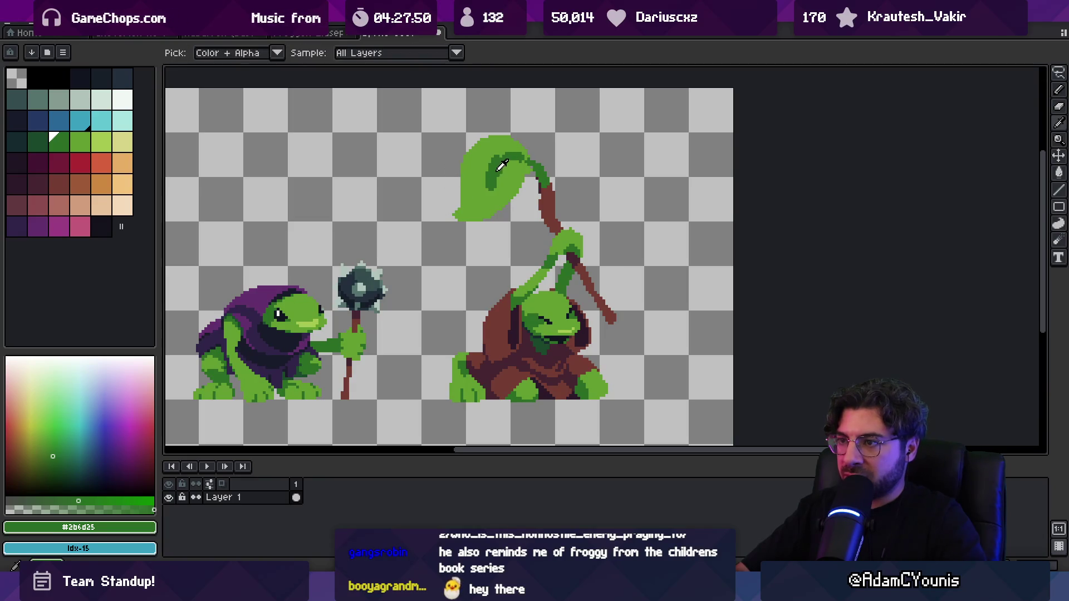
Sample the leaf's light and dark greens and zoom out to view the whole sprite.
alt+click(501, 169)
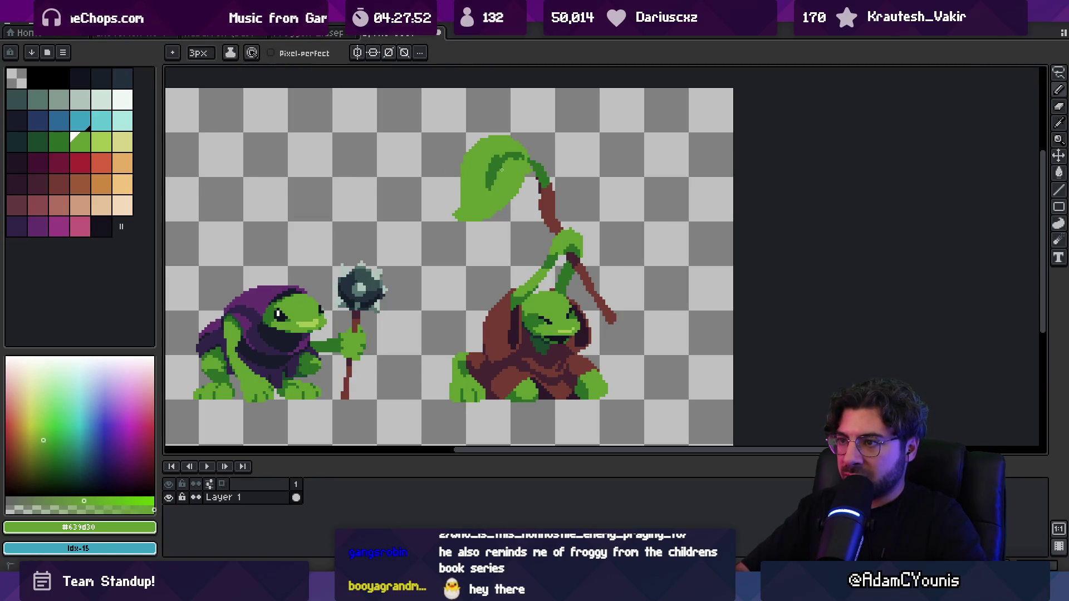
alt+click(496, 176)
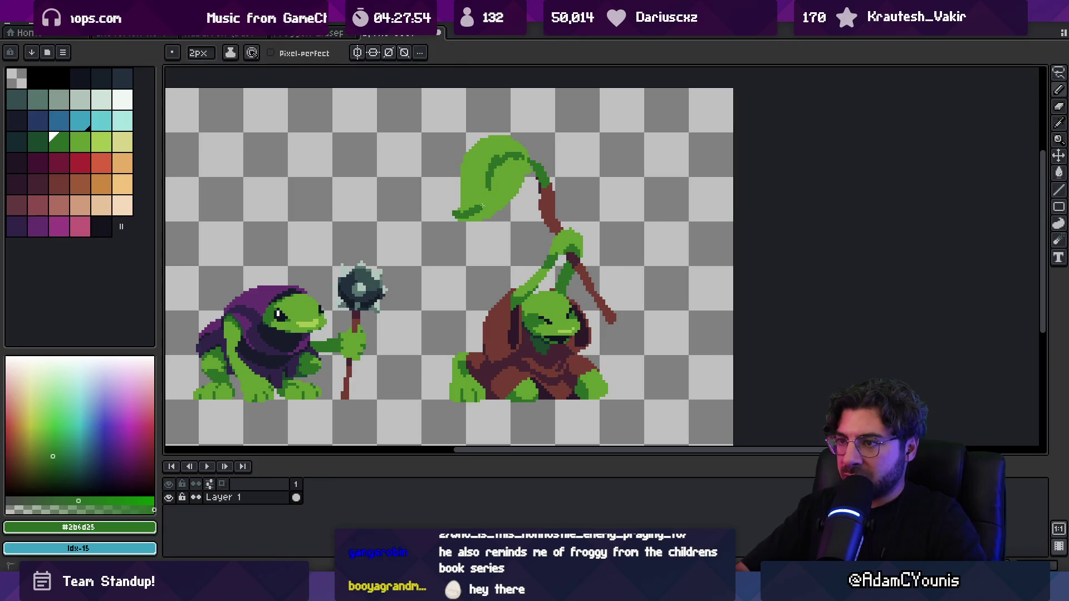
alt+click(482, 199)
key(z)
scroll(515, 159, down, 2)
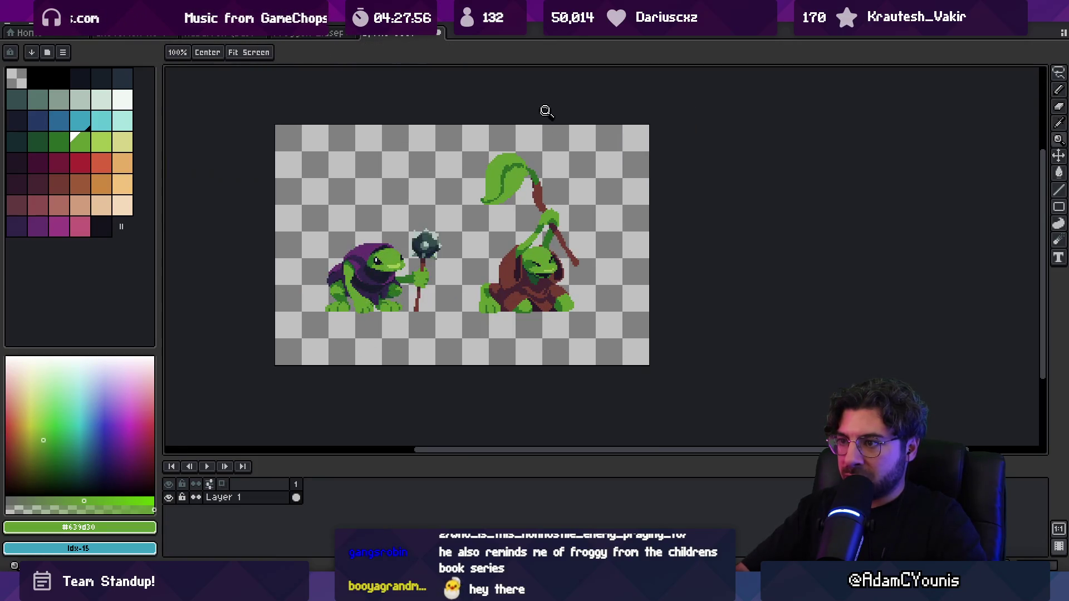
scroll(513, 163, up, 2)
key(b)
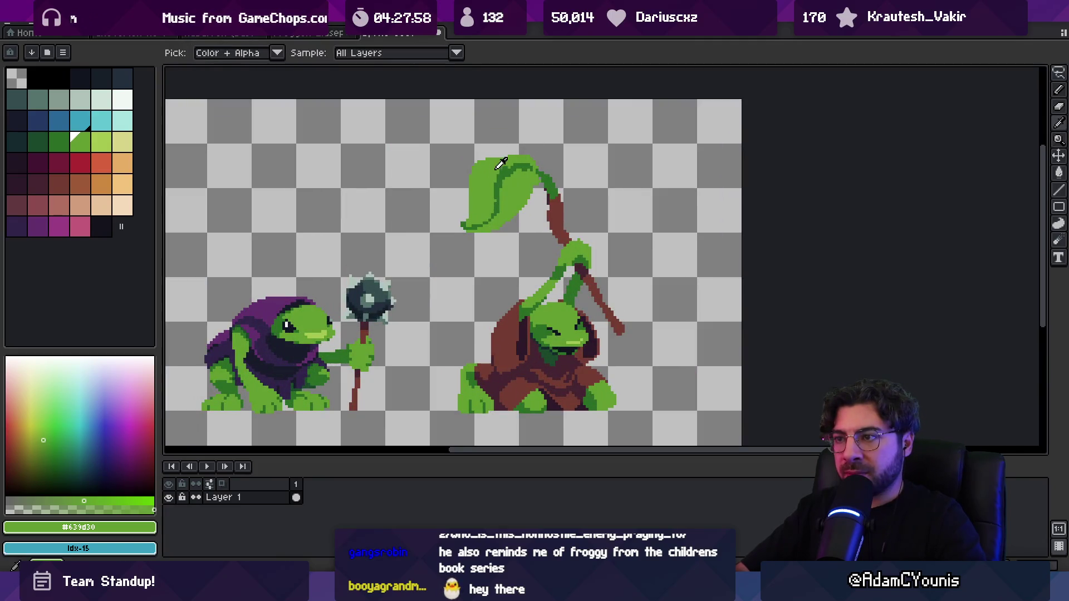
Draw a dark-green line along the leaf's top edge and pick a deeper shading green.
alt+click(504, 177)
drag(477, 176, 537, 177)
alt+click(477, 171)
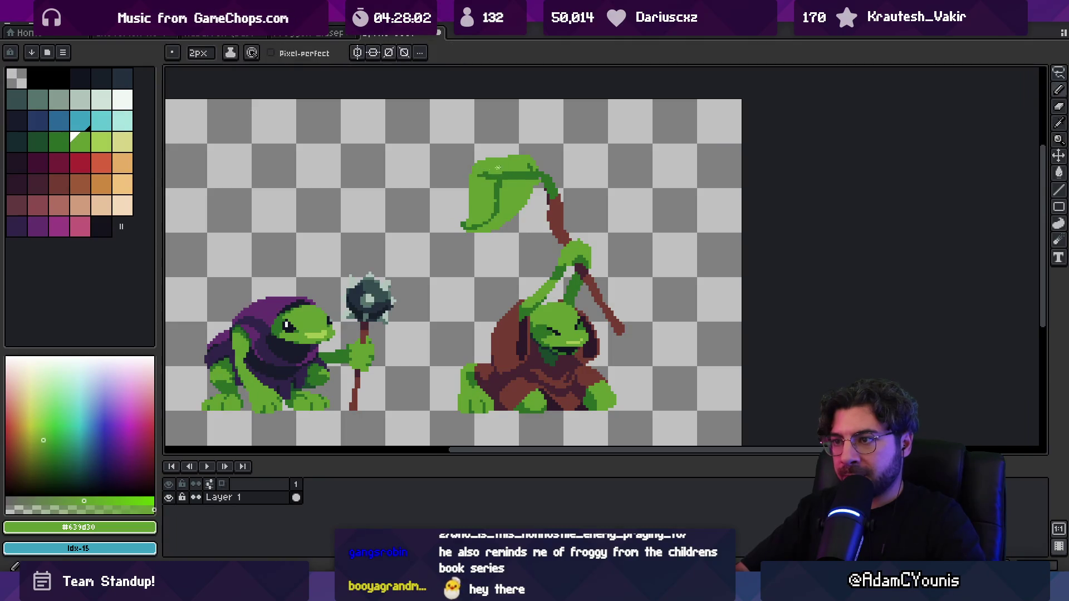
alt+click(483, 179)
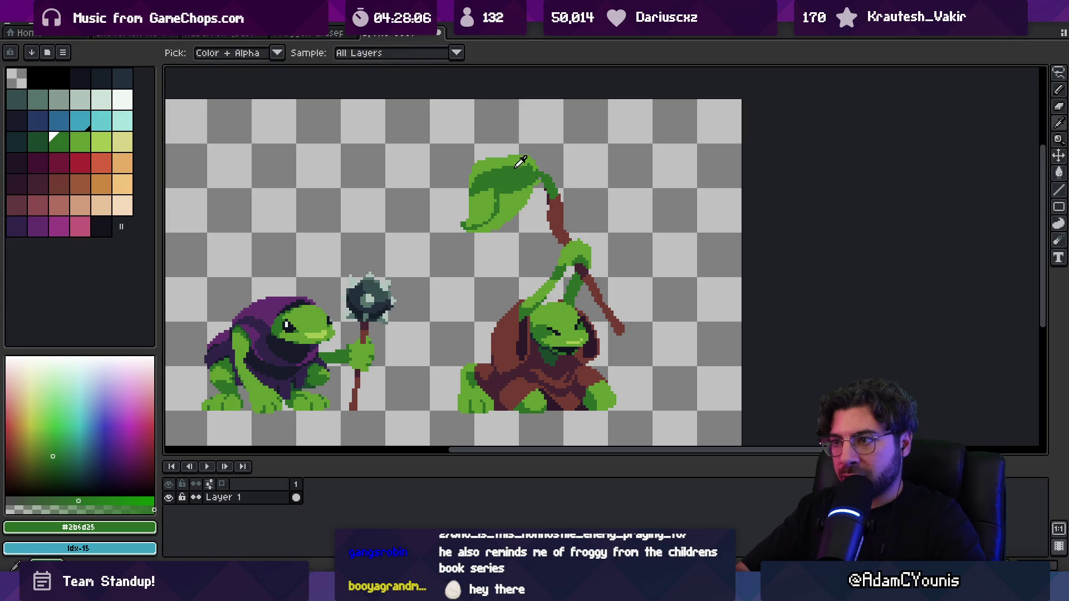
alt+click(526, 169)
alt+click(538, 178)
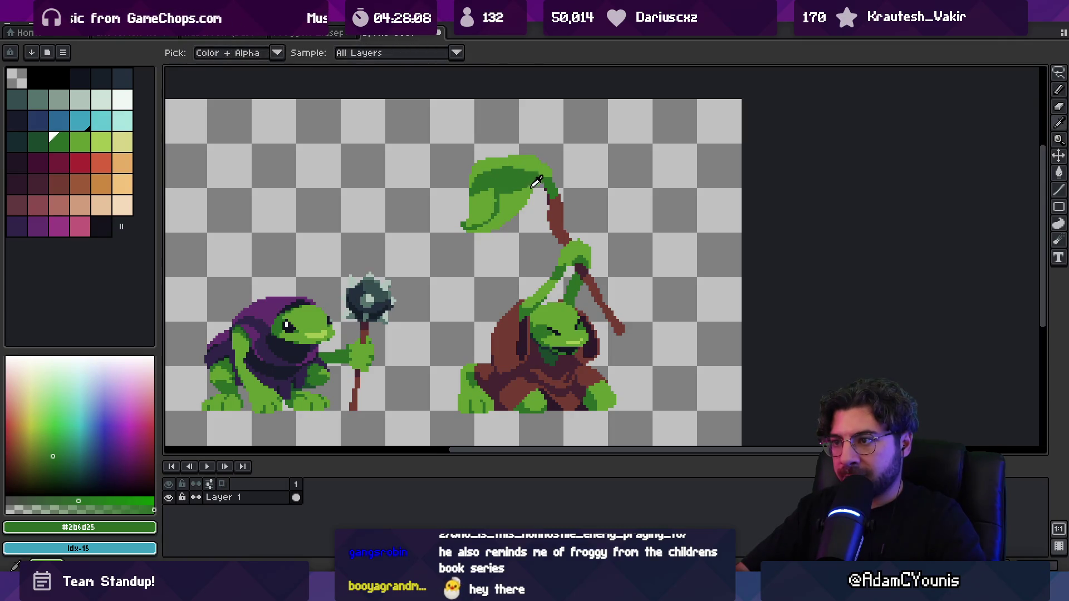
alt+click(557, 270)
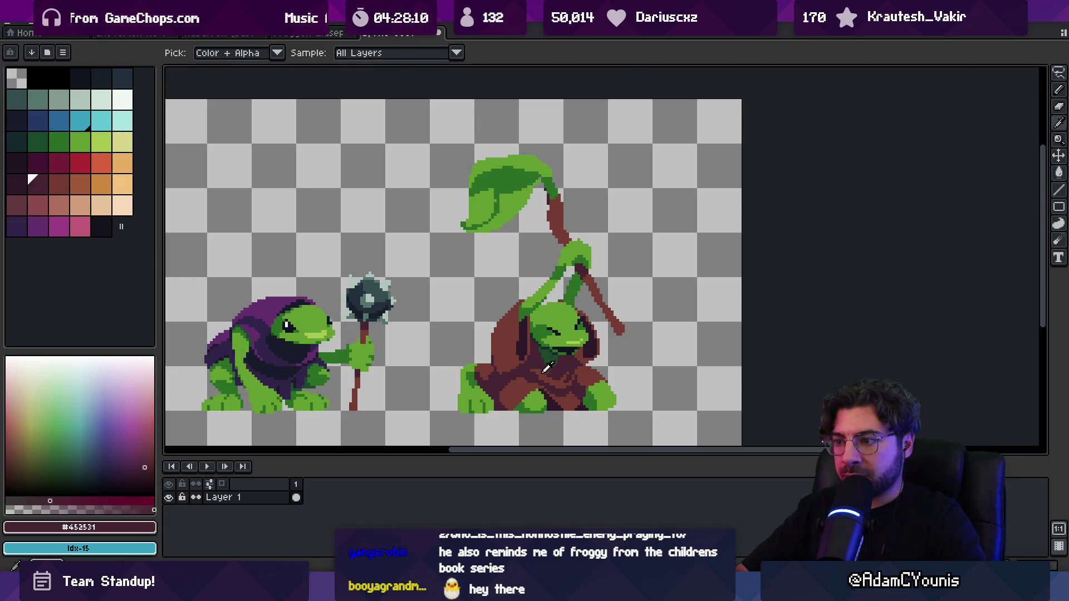
alt+click(544, 346)
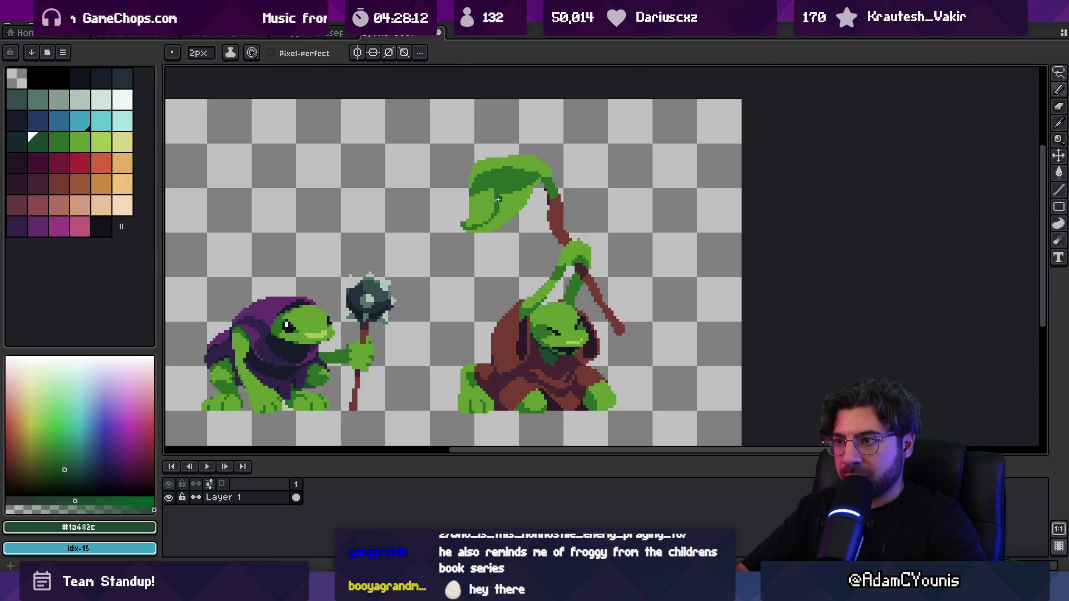
alt+click(475, 177)
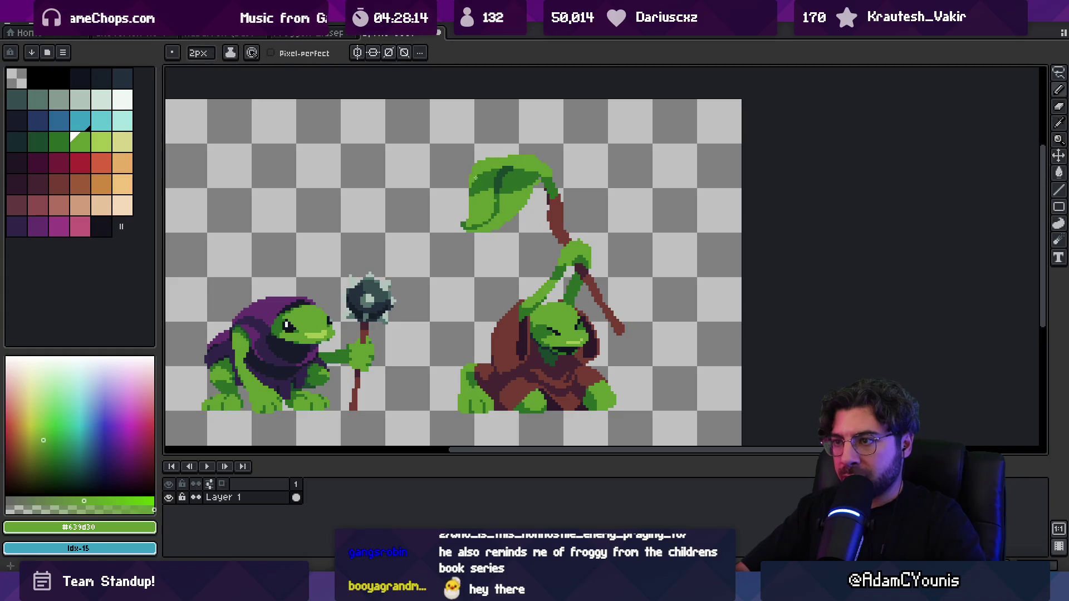
Inspect the staff top and sample the staff's brown and the leaf's light green.
key(e)
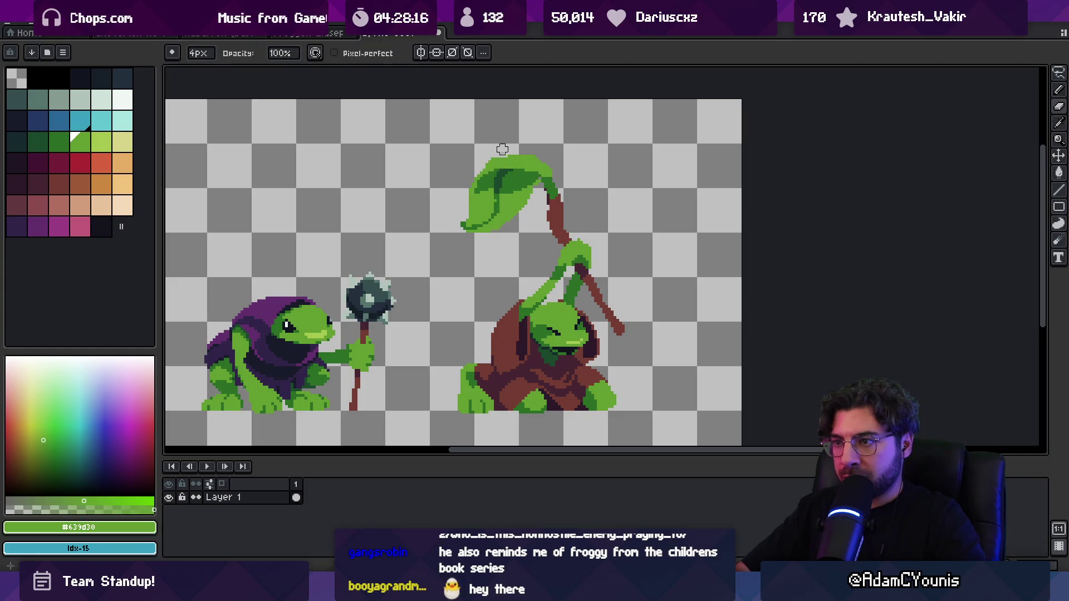
key(z)
scroll(535, 120, down, 3)
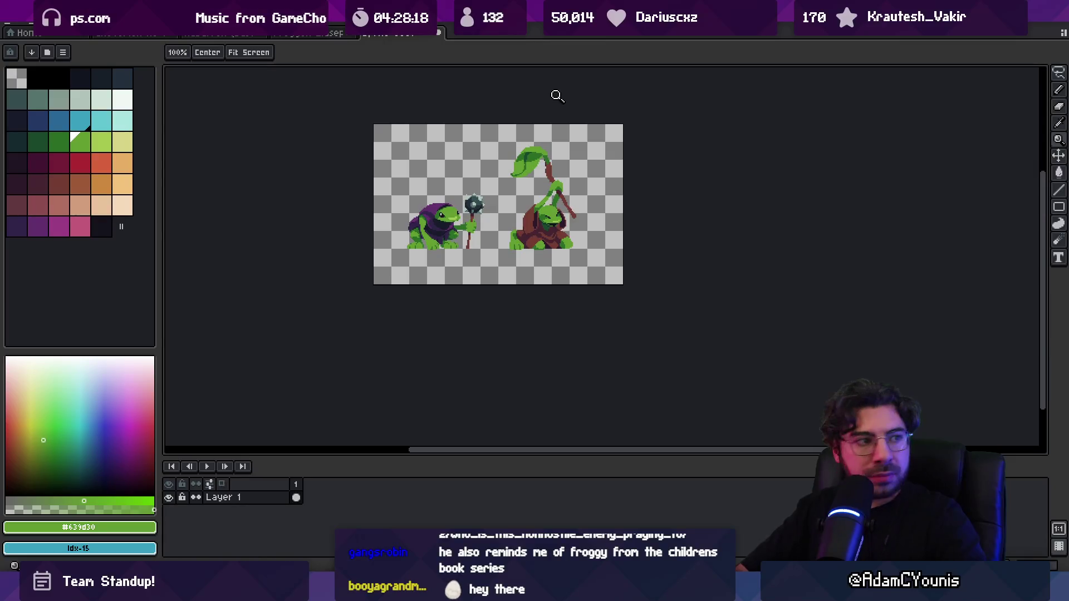
scroll(554, 97, up, 2)
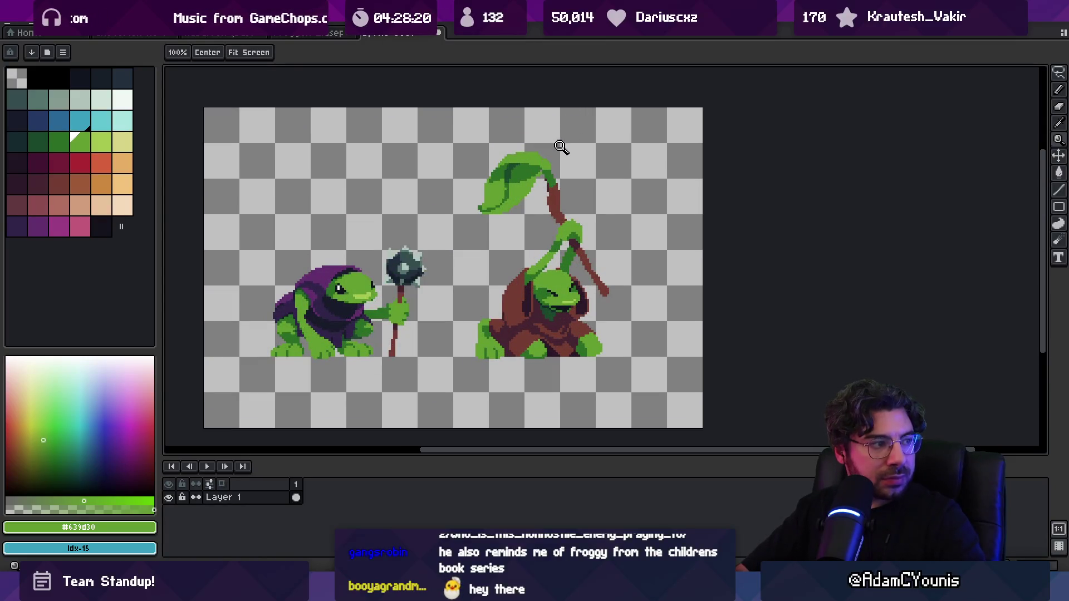
scroll(551, 179, up, 1)
key(i)
click(551, 199)
key(b)
key(e)
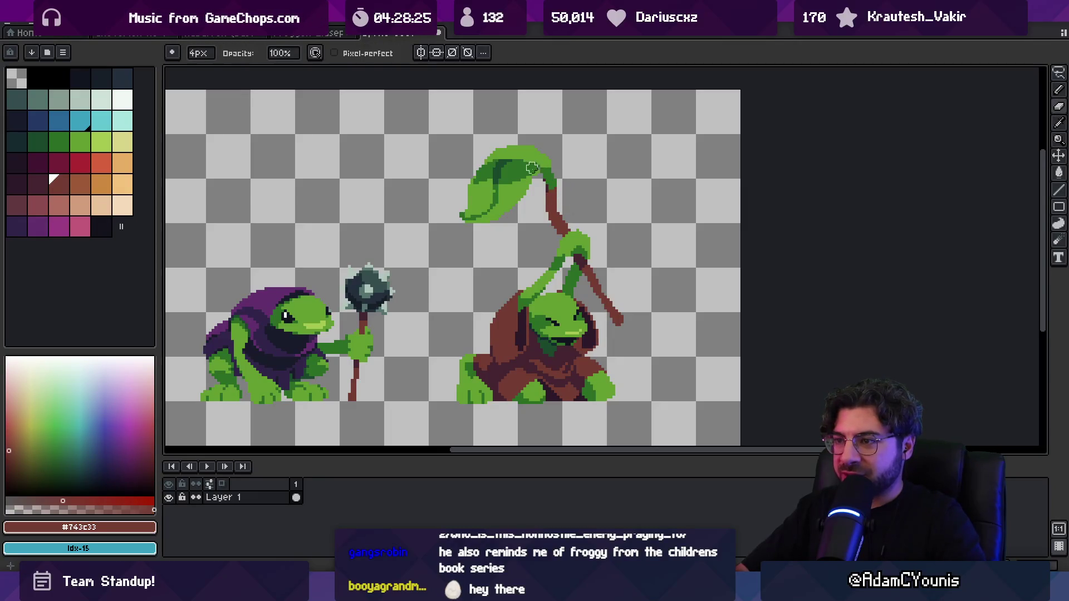
key(i)
click(470, 210)
key(b)
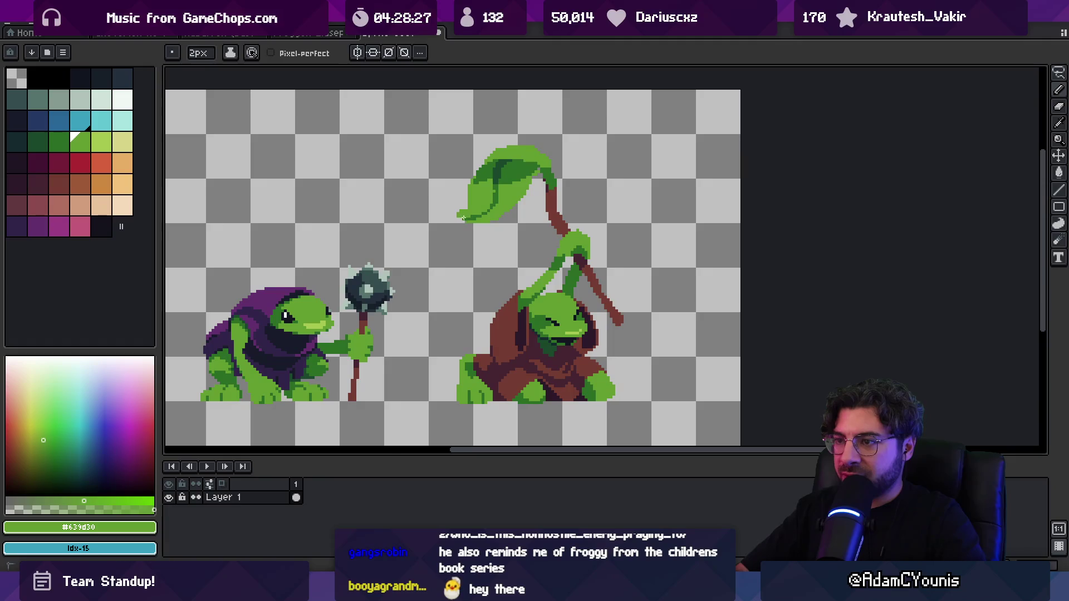
key(e)
Sample the dark shadow colour from the frog's chest, then the leaf's dark and light greens.
key(z)
scroll(485, 200, down, 2)
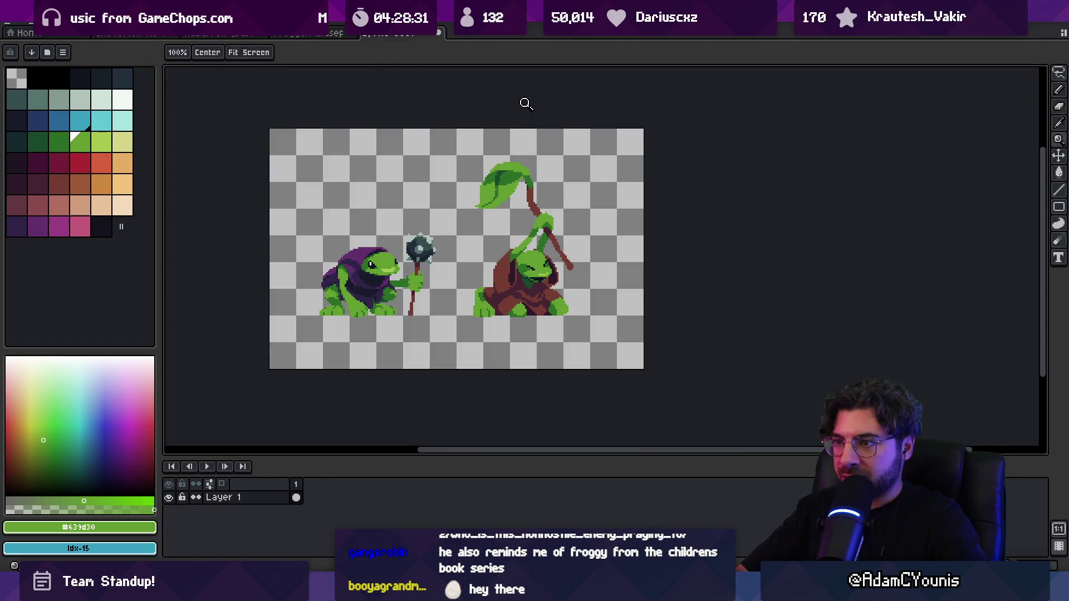
scroll(532, 284, up, 3)
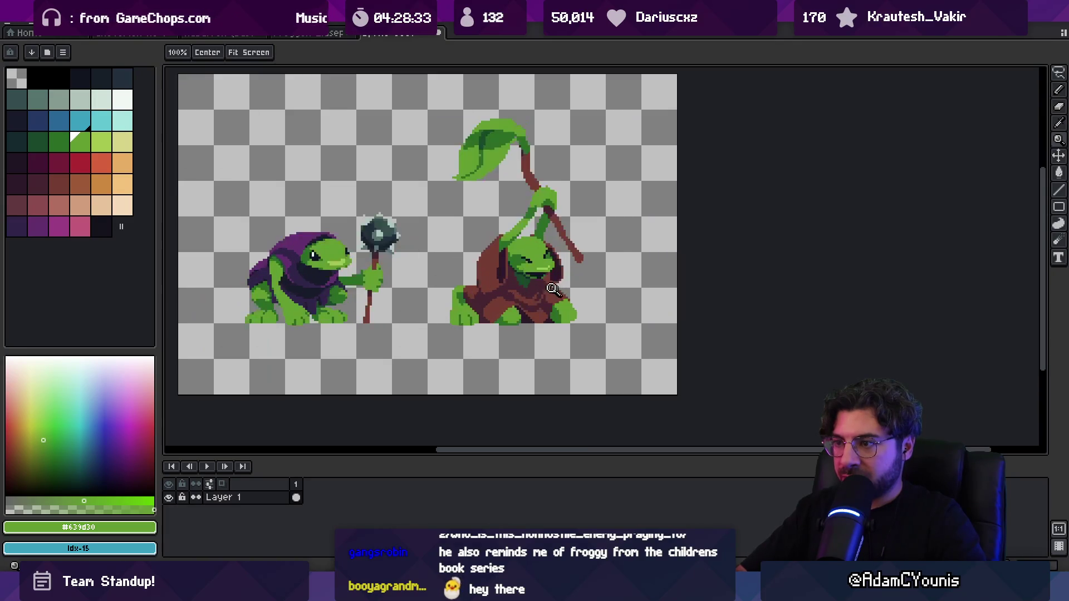
key(i)
click(530, 281)
key(b)
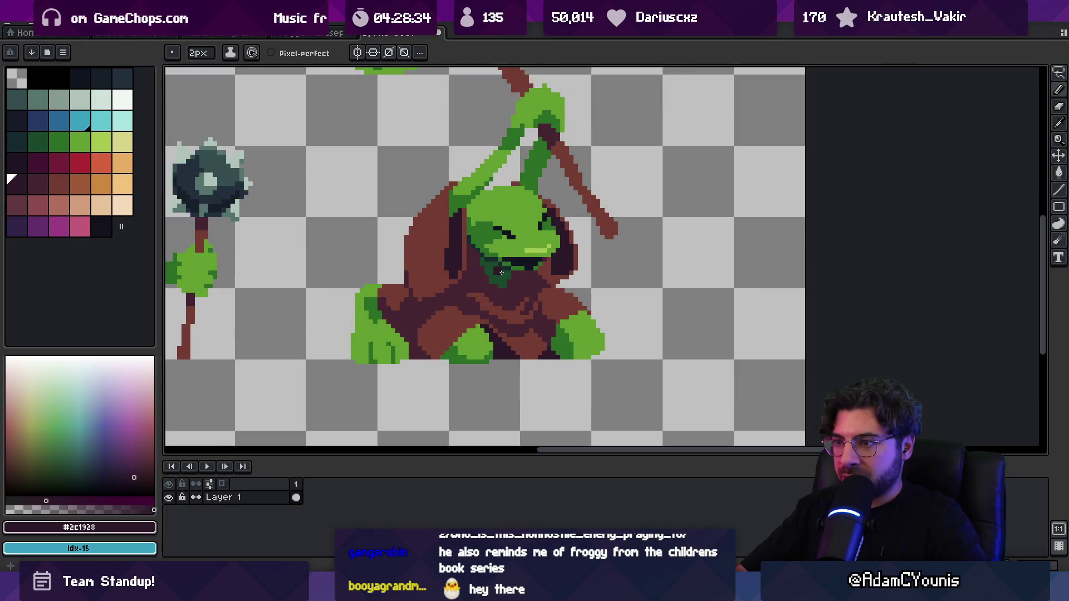
key(z)
scroll(515, 159, down, 3)
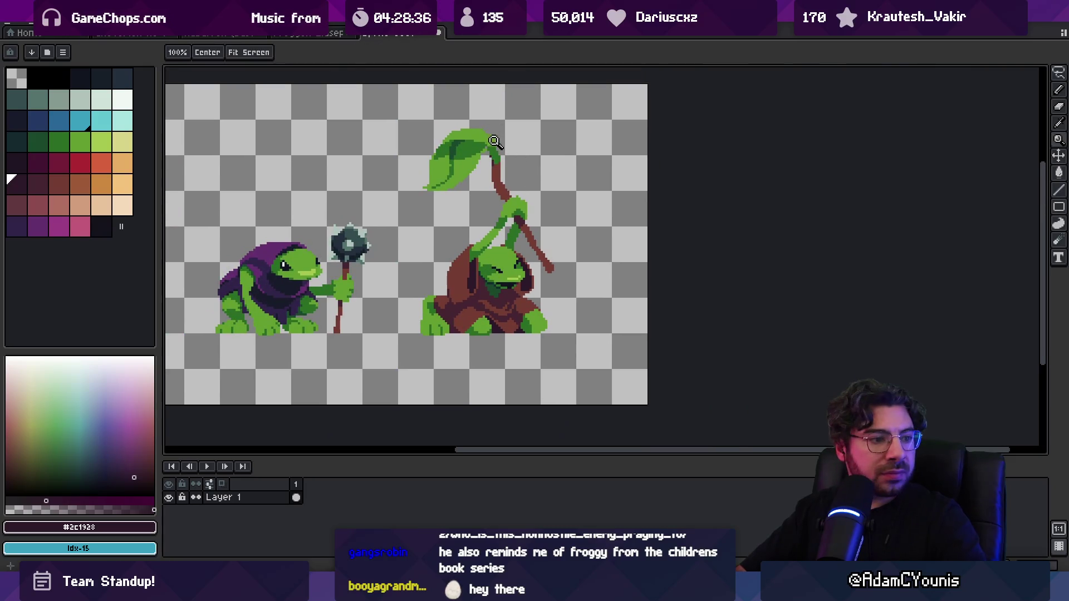
scroll(500, 172, up, 1)
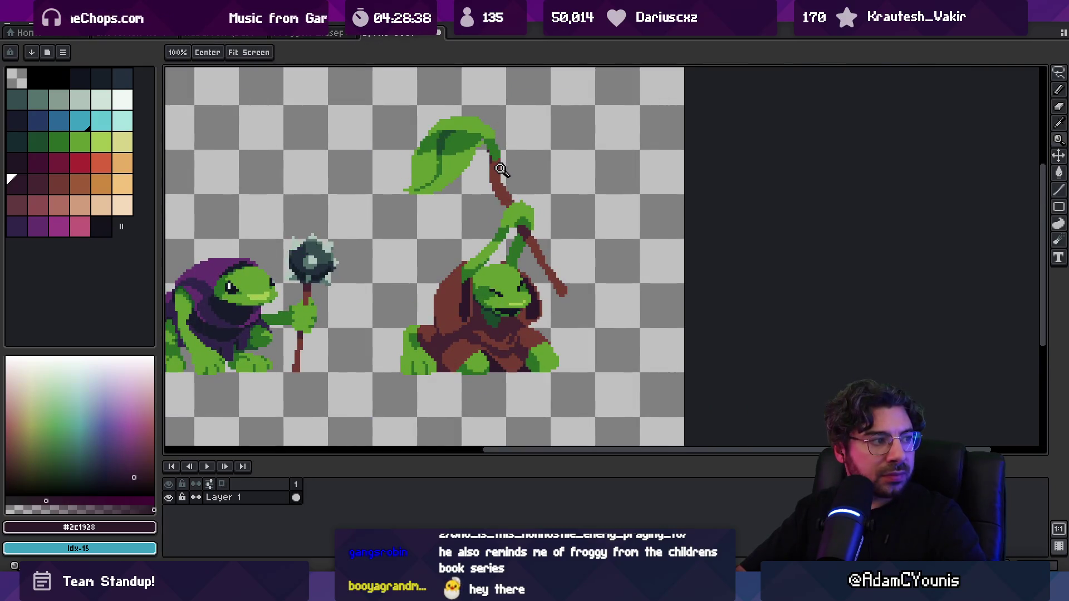
scroll(414, 179, up, 4)
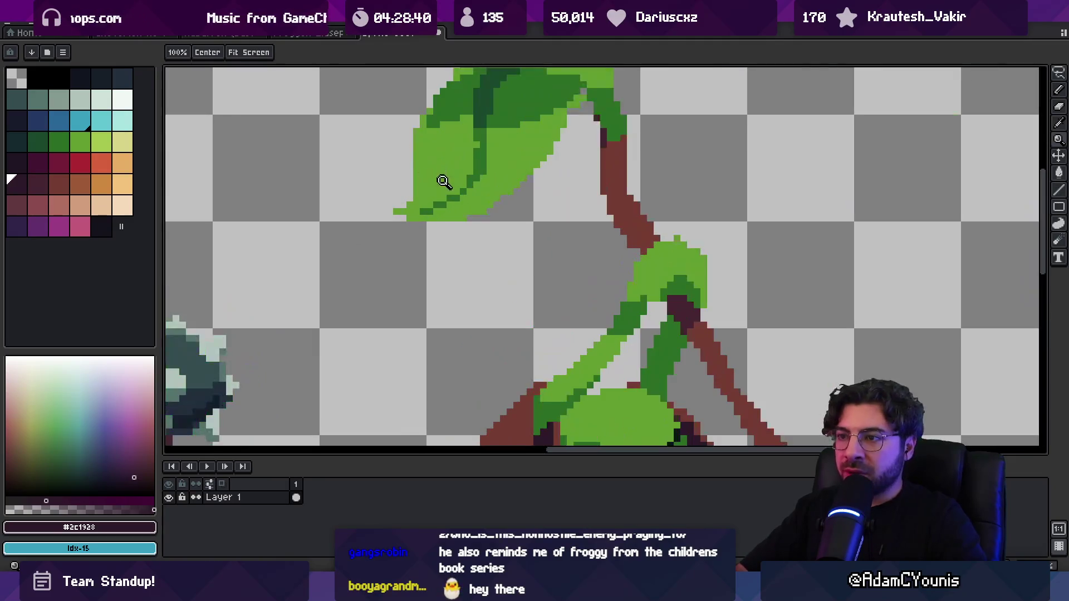
key(b)
alt+click(487, 146)
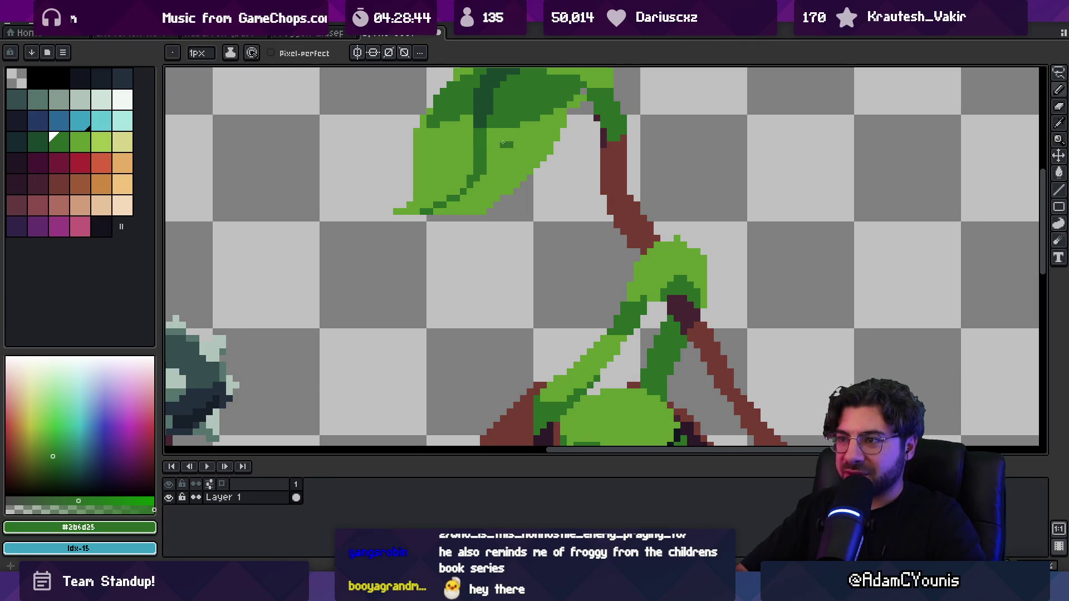
alt+click(504, 144)
Pick the leaf's dark green and draw a dark green line along the leaf's top edge.
key(z)
scroll(490, 148, down, 5)
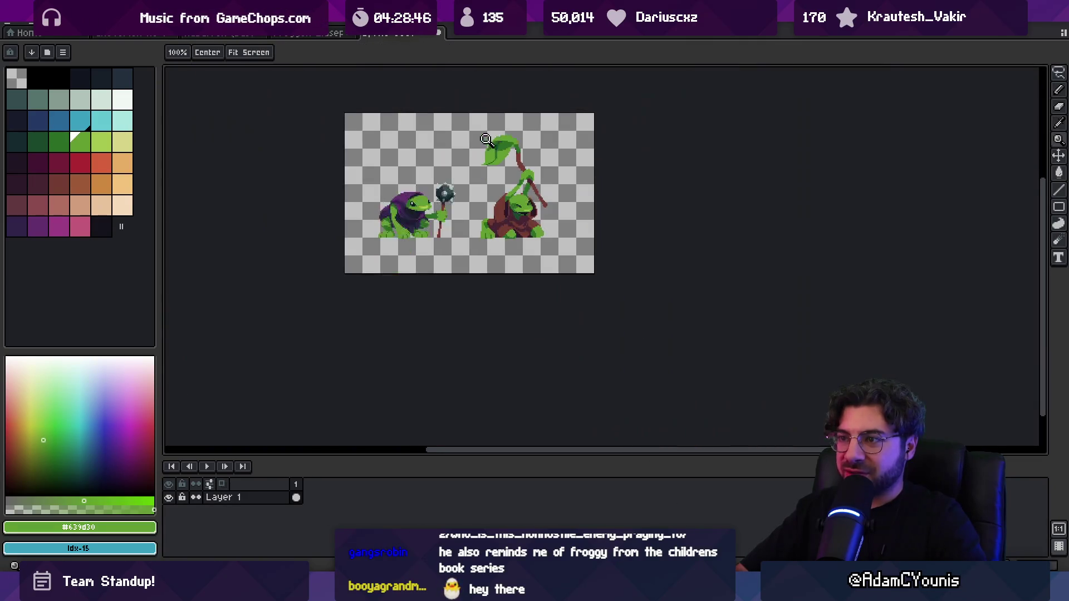
scroll(493, 153, up, 5)
key(b)
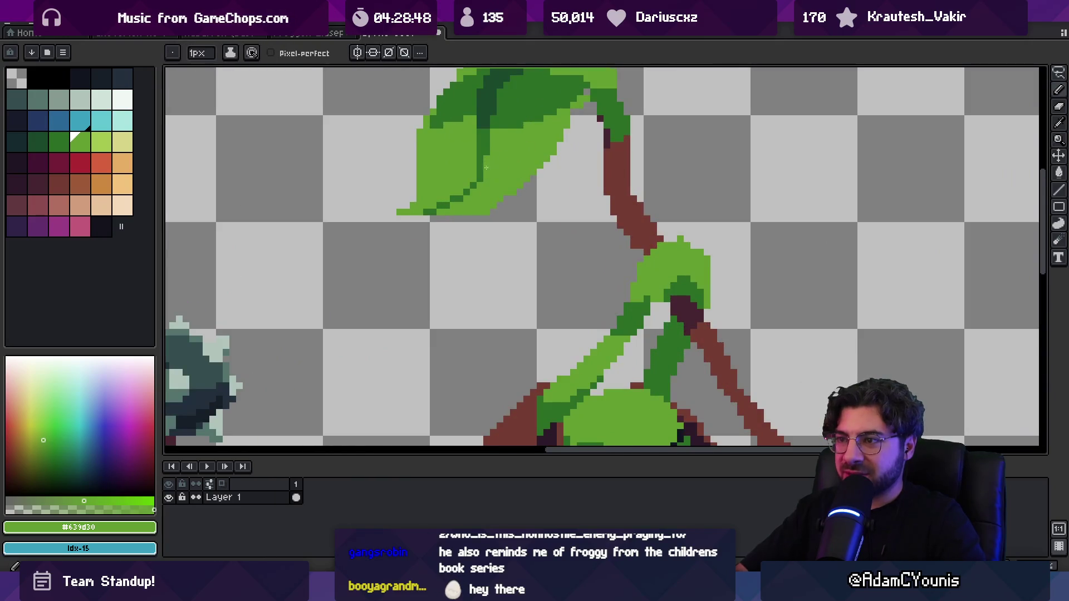
alt+click(489, 110)
key(z)
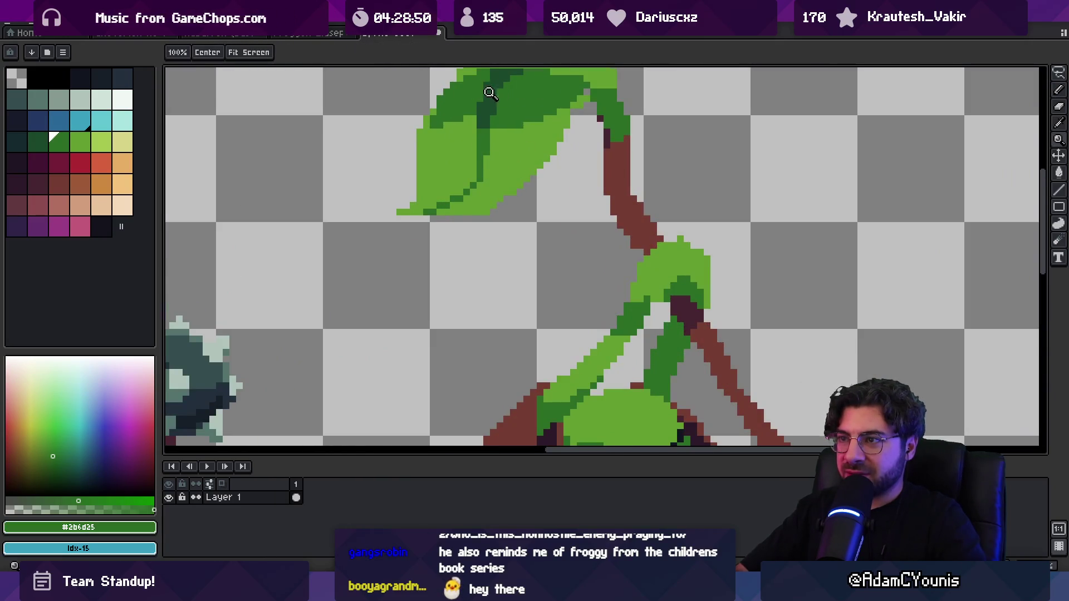
scroll(490, 92, down, 5)
scroll(477, 107, up, 5)
key(b)
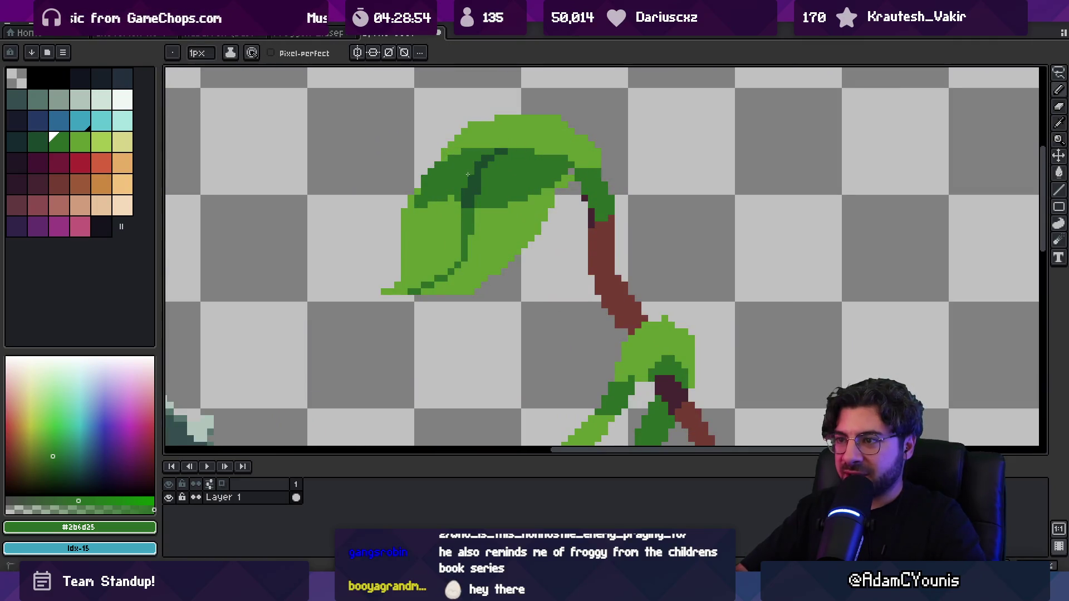
key(z)
scroll(508, 186, down, 5)
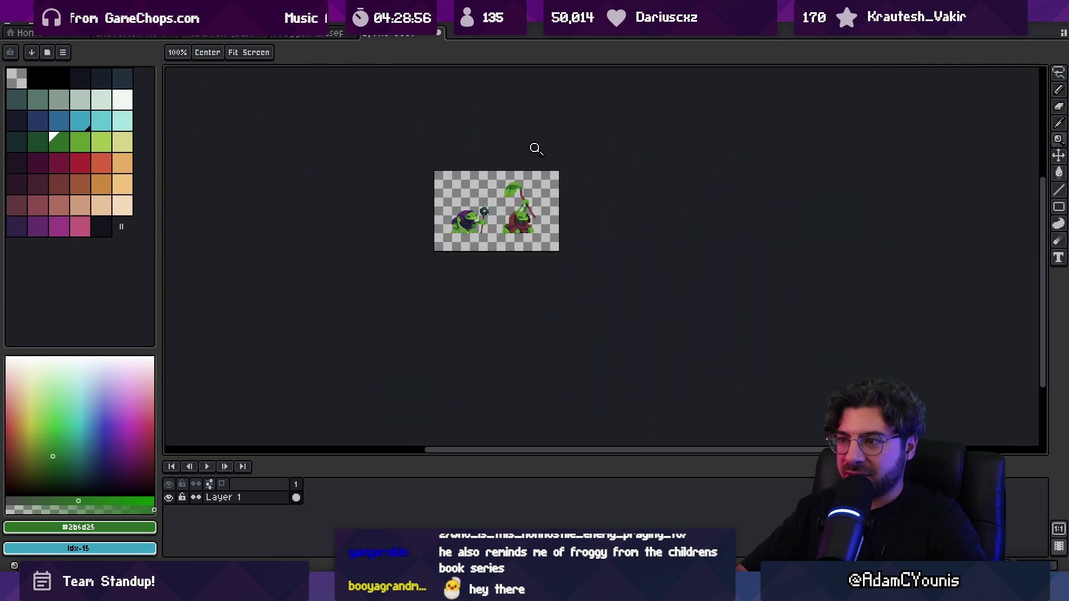
scroll(538, 177, up, 5)
key(b)
drag(490, 173, 535, 194)
Re-pick the leaf's darkest, mid and light greens while checking the leaf up close.
alt+click(468, 201)
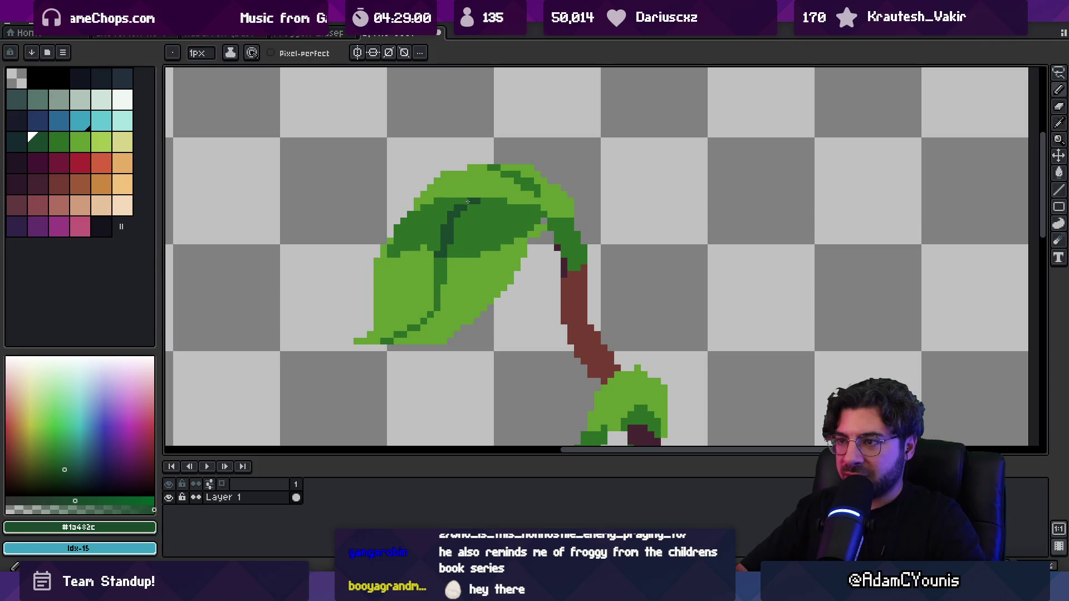
alt+click(455, 225)
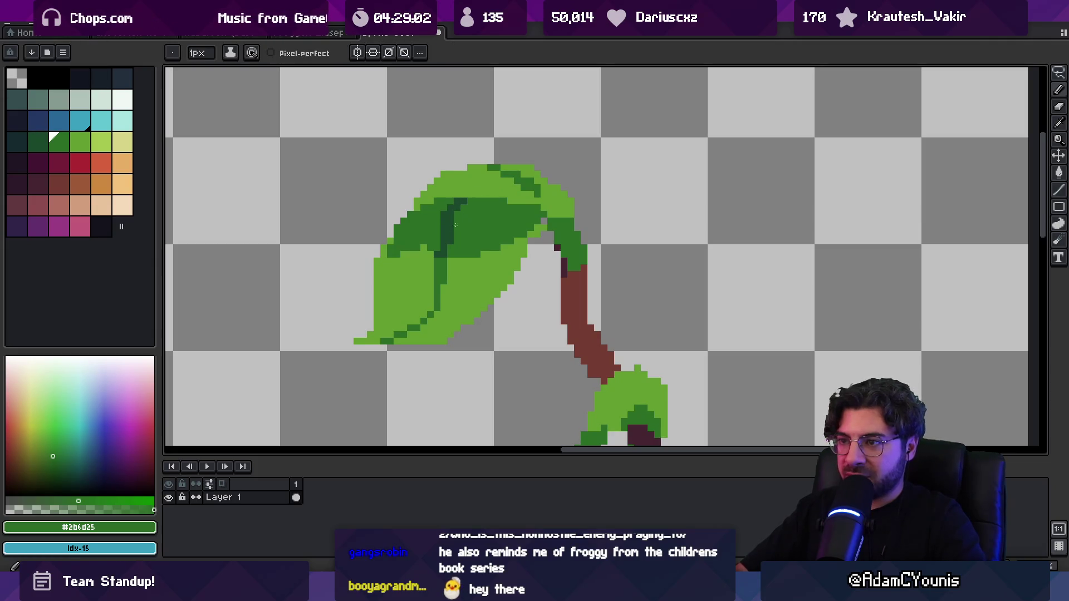
key(z)
scroll(489, 214, down, 5)
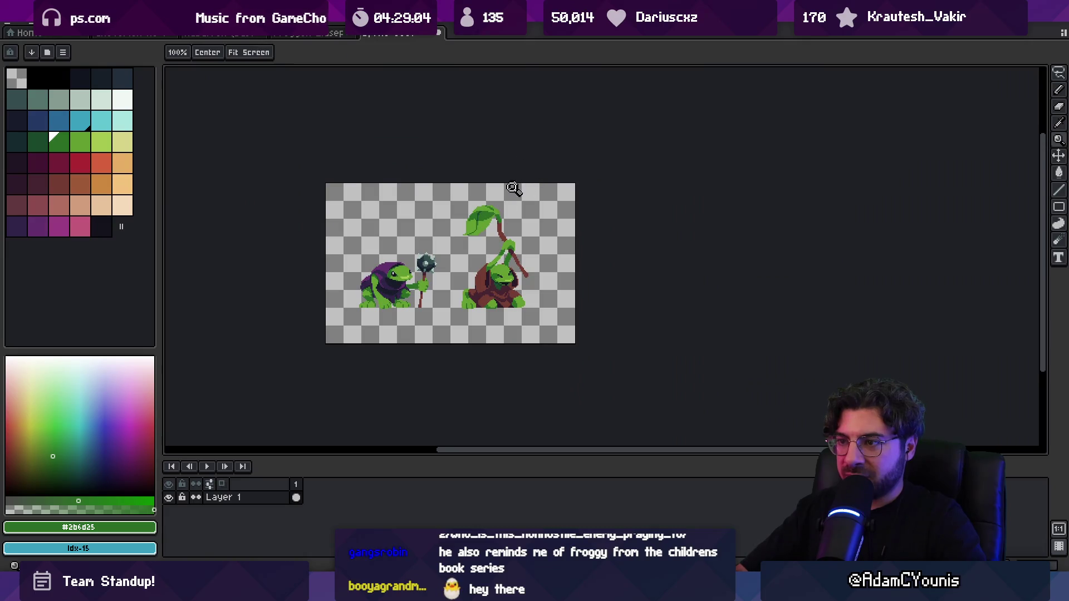
scroll(504, 206, up, 3)
key(b)
alt+click(504, 223)
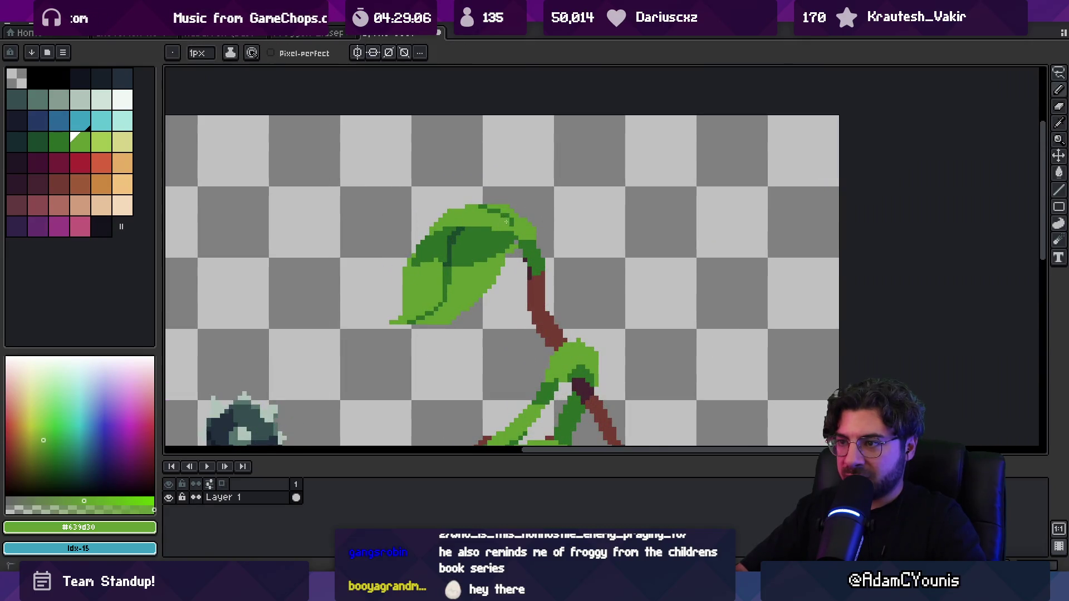
key(z)
scroll(513, 227, down, 4)
scroll(506, 195, up, 5)
key(b)
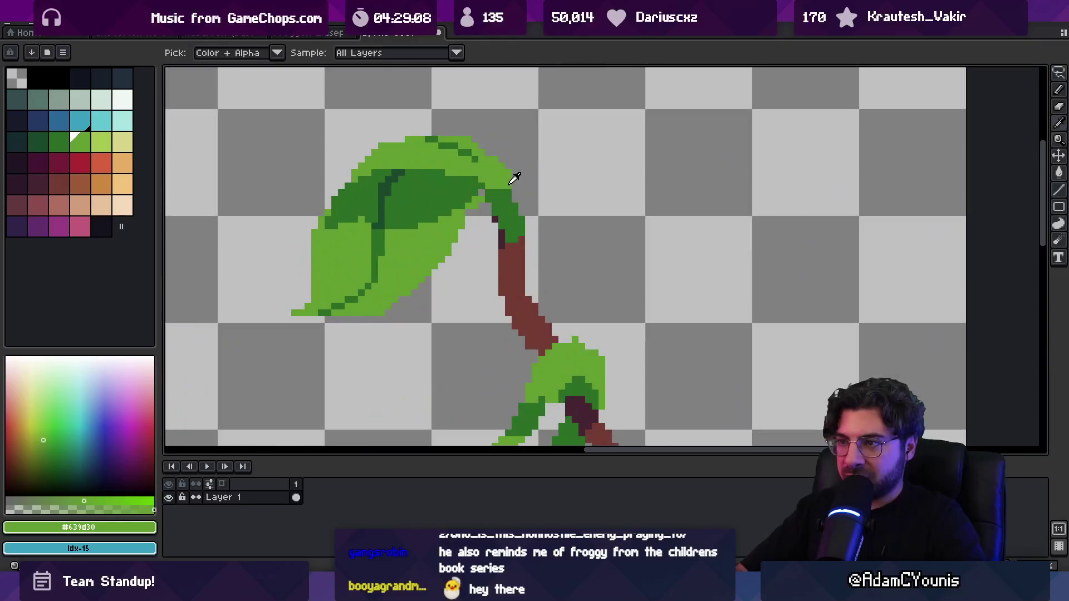
alt+click(505, 190)
alt+click(480, 192)
Undo the last leaf-edge strokes and erase stray green pixels at the leaf's right edge.
key(e)
key(ctrl+z)
key(ctrl+z)
drag(468, 212, 462, 240)
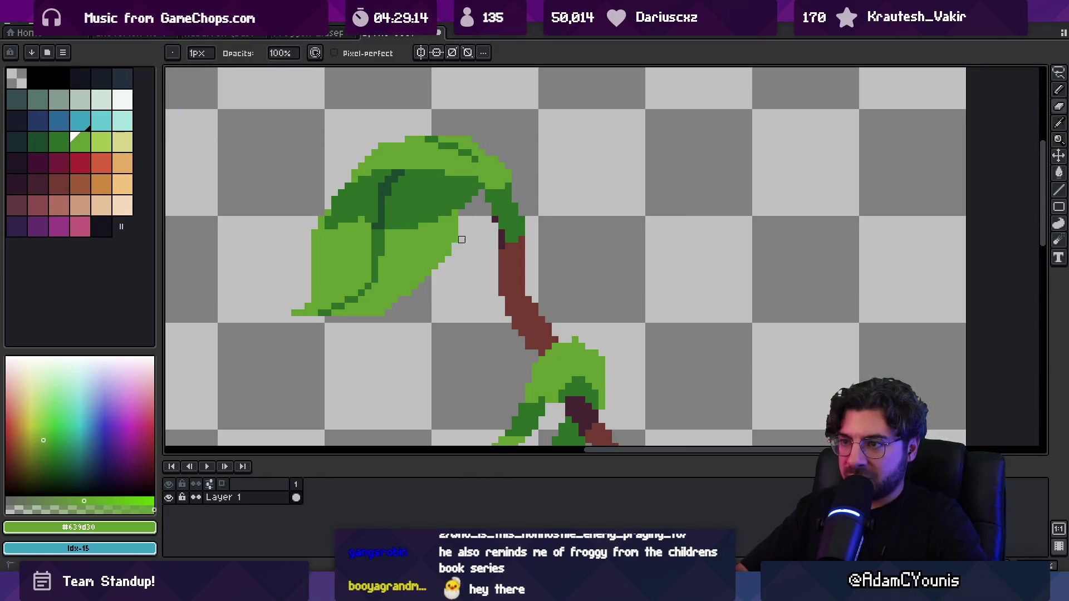
scroll(439, 277, down, 6)
scroll(462, 234, down, 1)
scroll(490, 200, up, 1)
scroll(485, 245, up, 4)
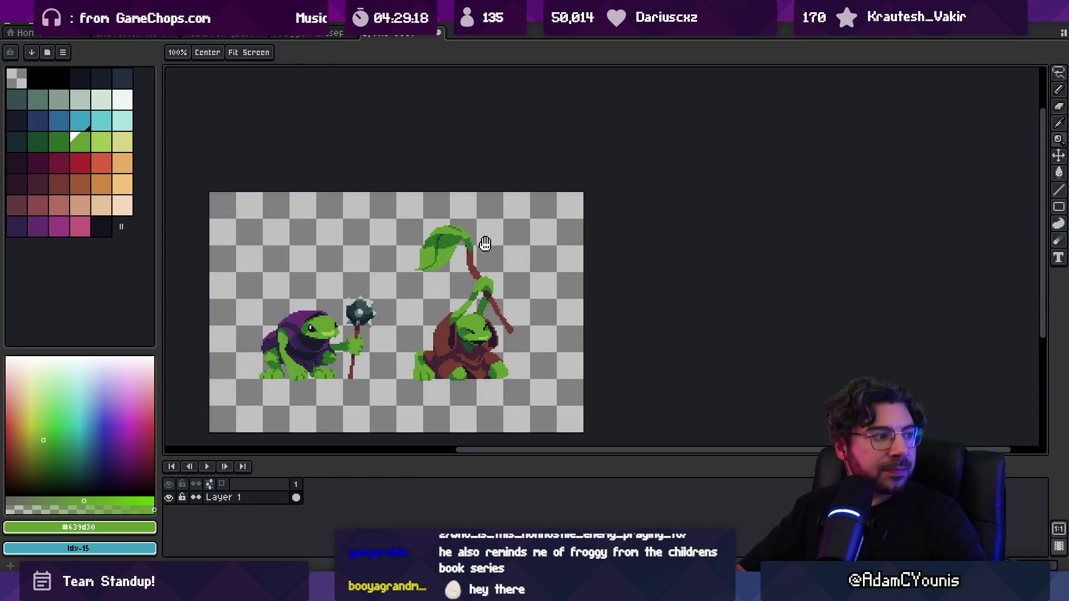
scroll(520, 273, up, 1)
scroll(579, 117, down, 4)
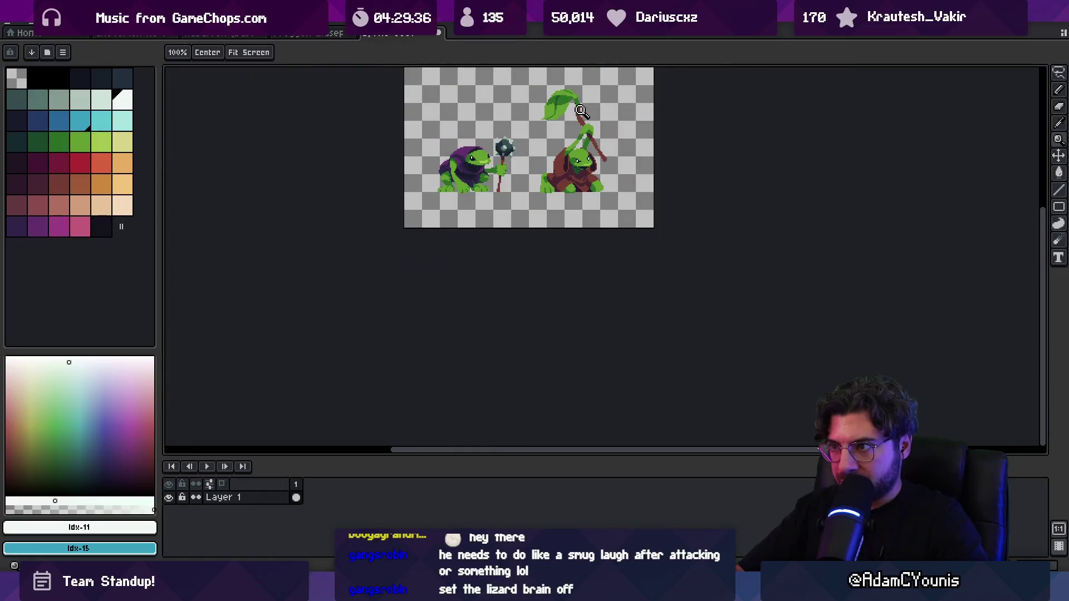
Sample the dark eye colour and the white of the frog's eye while zoomed in.
scroll(595, 127, up, 1)
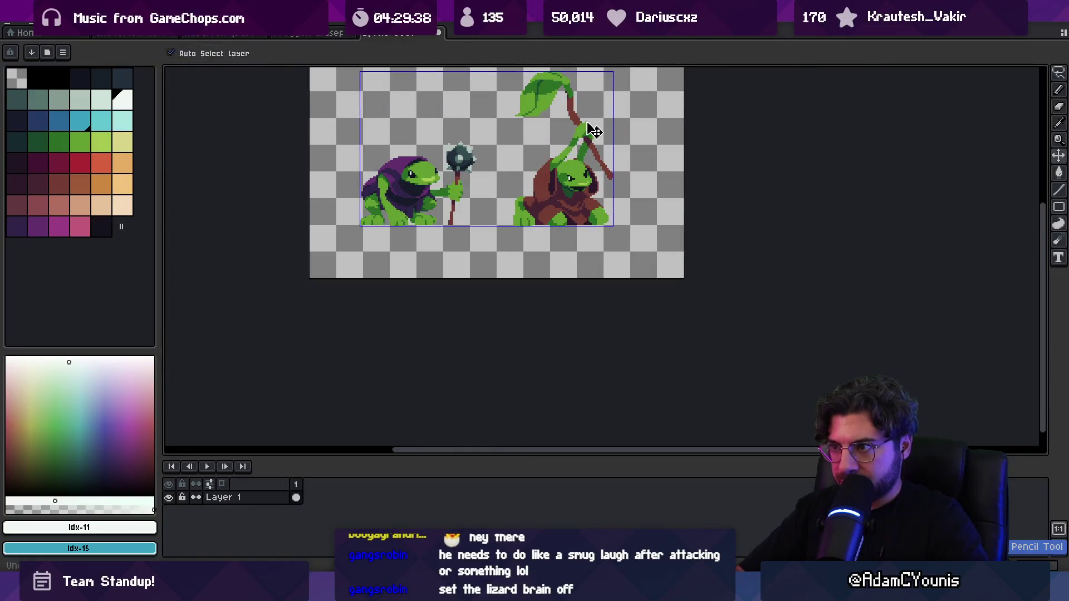
scroll(574, 178, up, 4)
key(i)
click(589, 167)
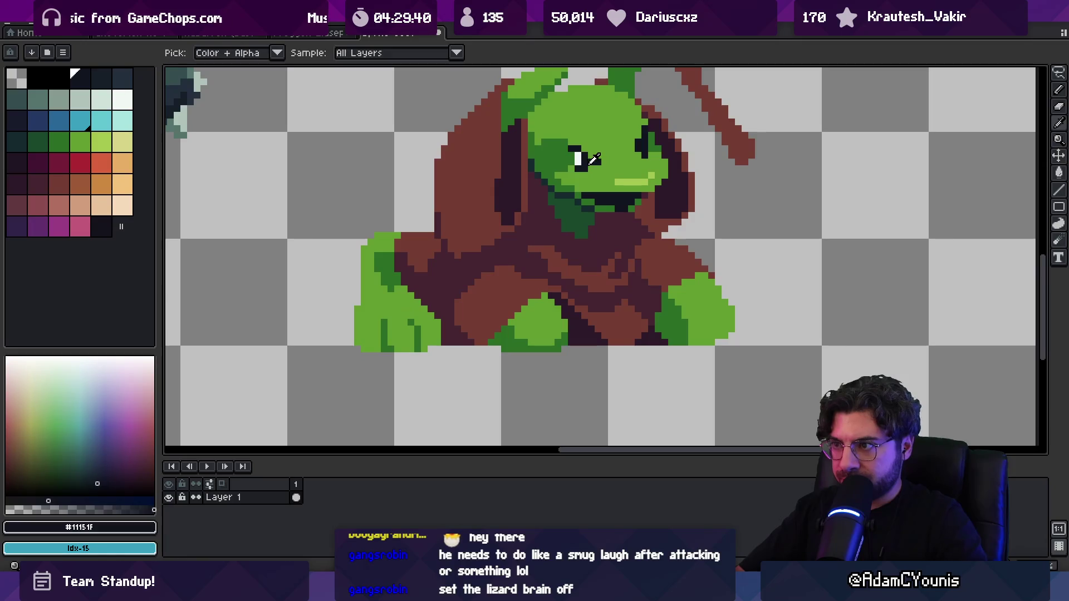
key(b)
key(z)
scroll(561, 143, down, 5)
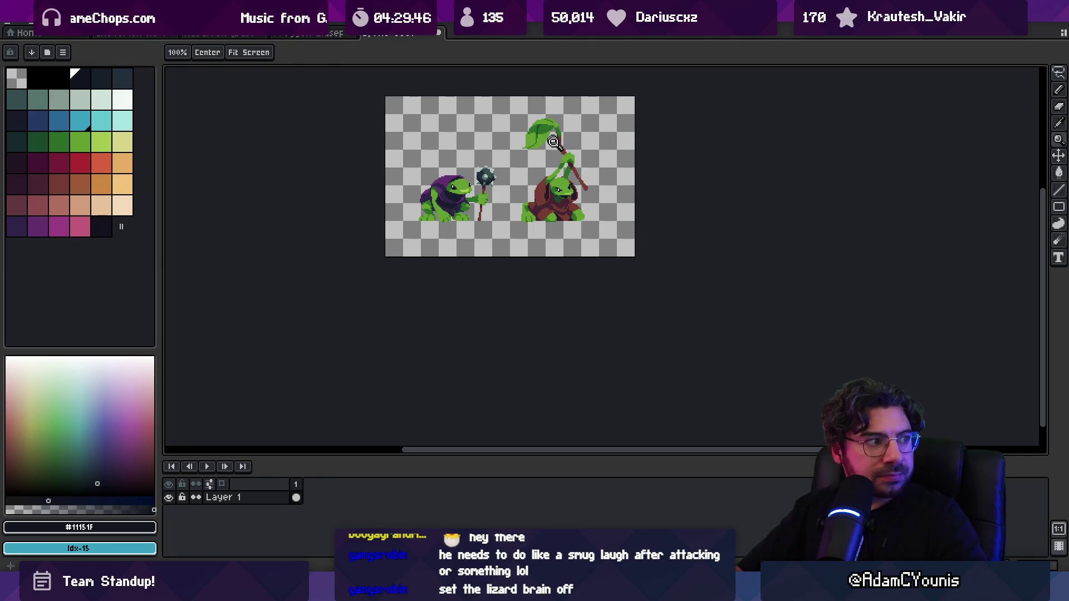
scroll(561, 180, up, 1)
scroll(558, 206, up, 1)
scroll(557, 206, up, 2)
key(i)
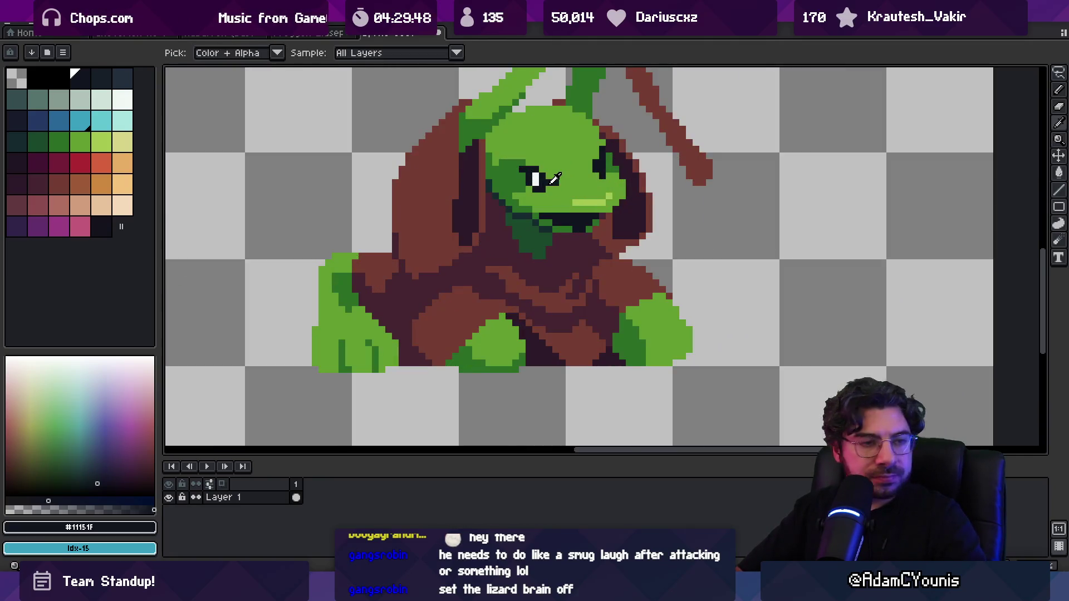
click(539, 179)
click(543, 179)
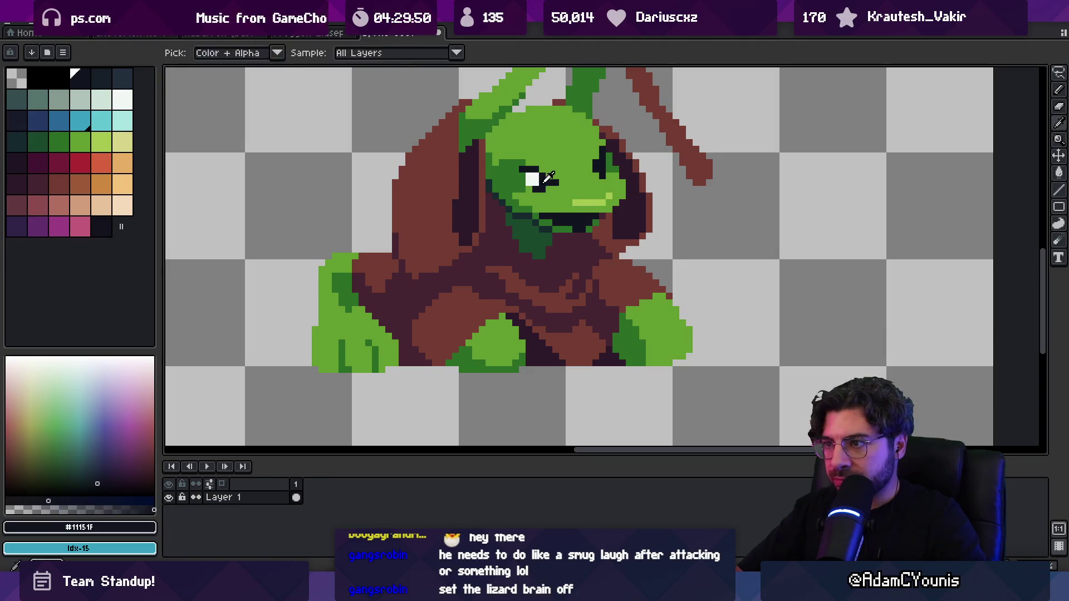
Add dark green #2b6d25 pixels to the right frog's raised hand, then pick lighter green #639d30.
key(z)
scroll(563, 145, down, 4)
scroll(566, 139, up, 1)
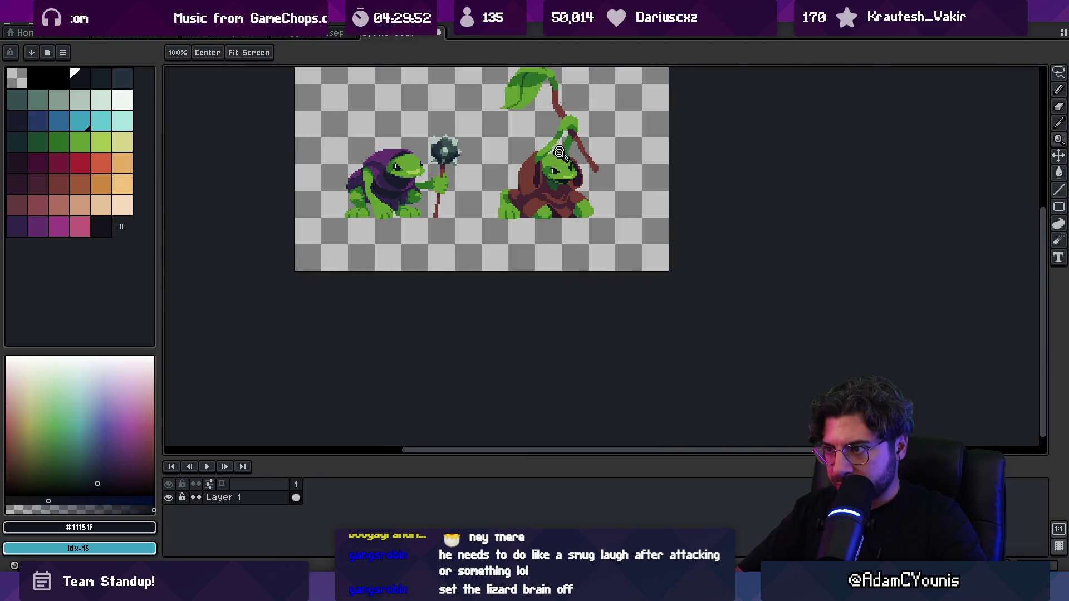
scroll(559, 158, up, 4)
key(b)
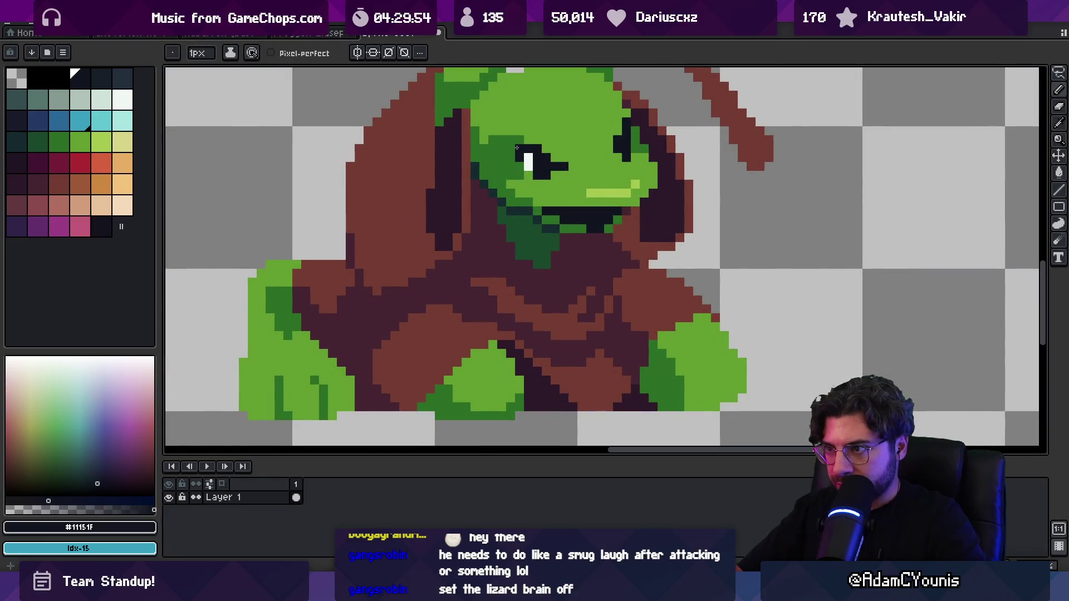
scroll(535, 147, down, 4)
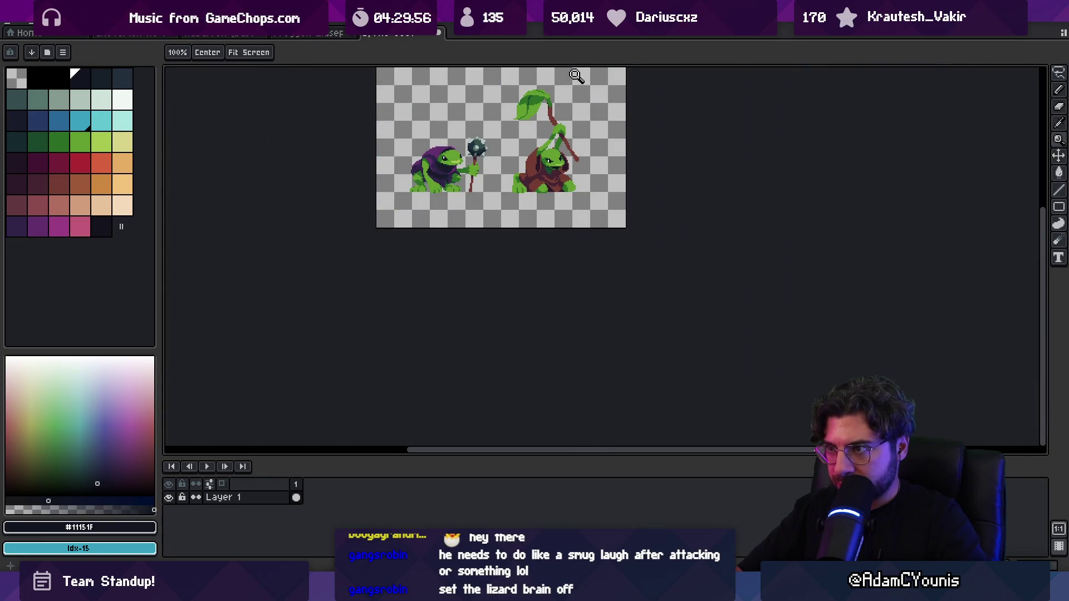
scroll(568, 117, up, 2)
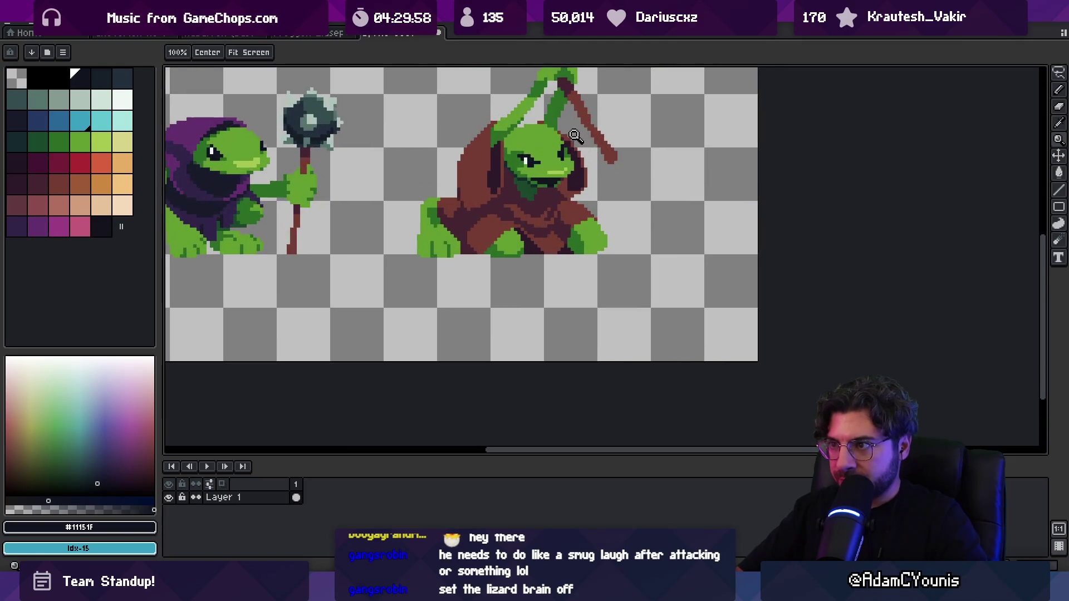
scroll(546, 136, down, 1)
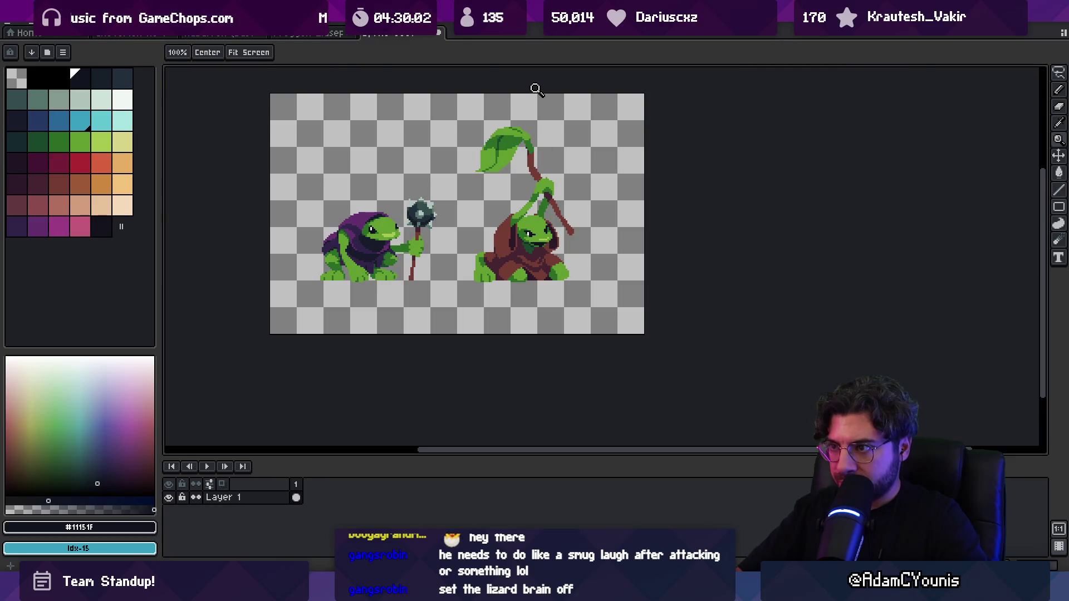
scroll(555, 184, up, 3)
alt+click(558, 202)
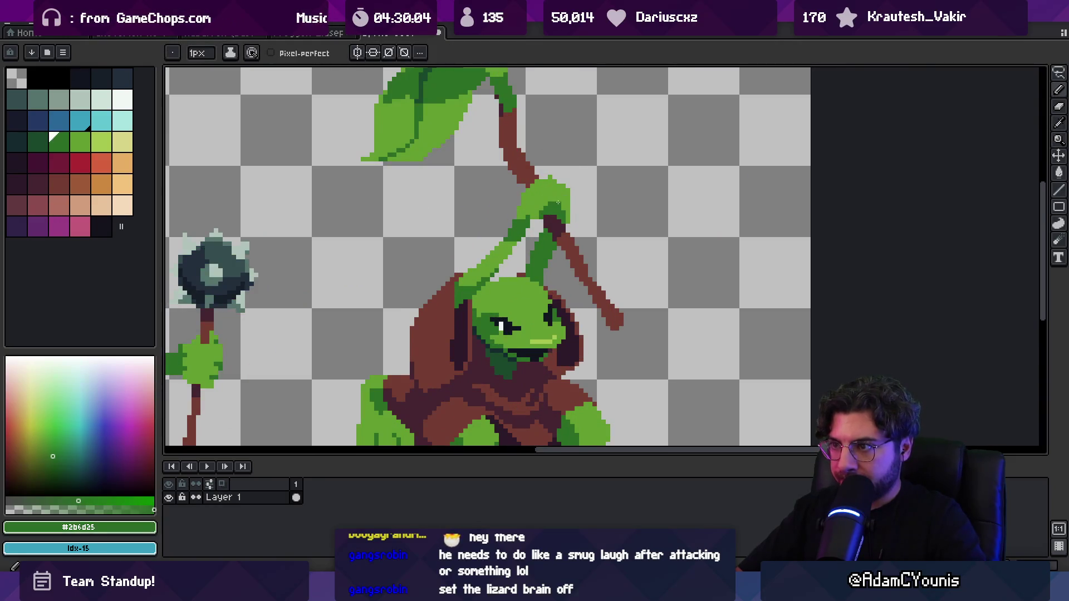
click(570, 206)
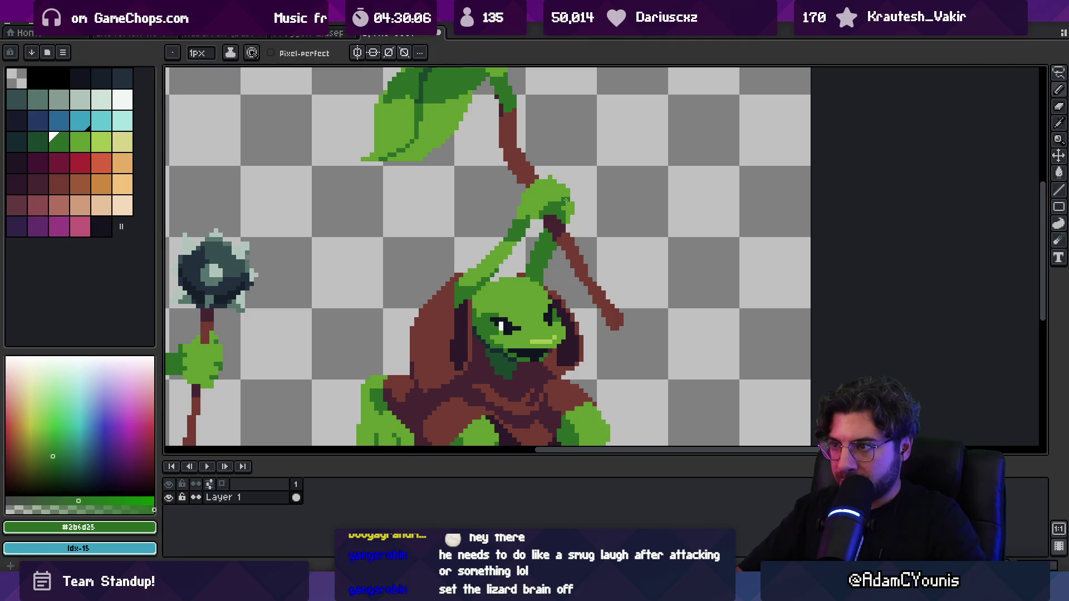
alt+click(568, 192)
Zoom out to check the hand and return to the darker green #2b6d25.
scroll(573, 181, down, 4)
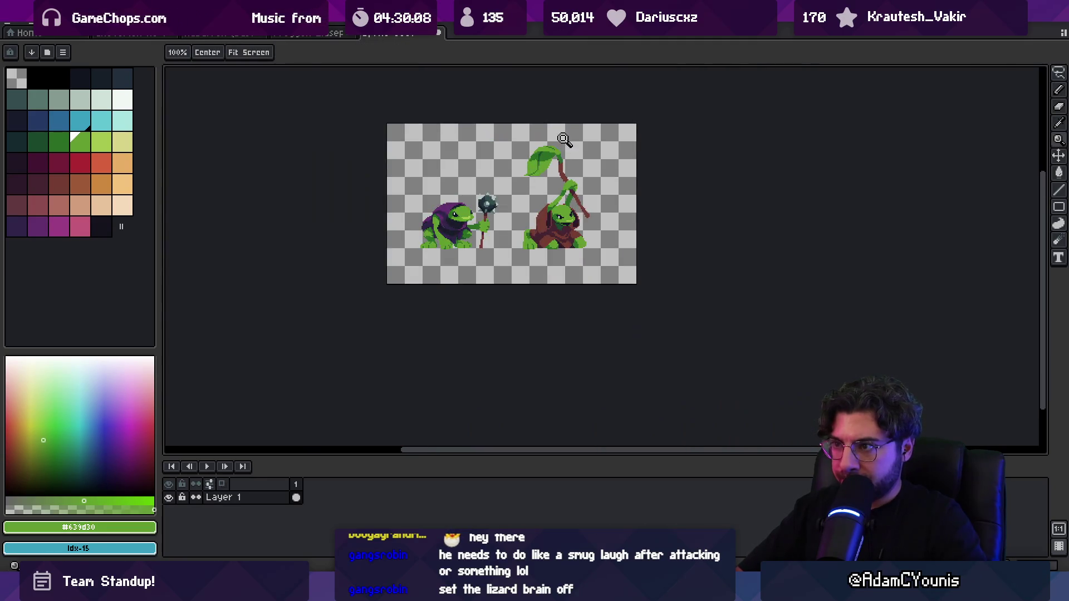
scroll(554, 201, up, 5)
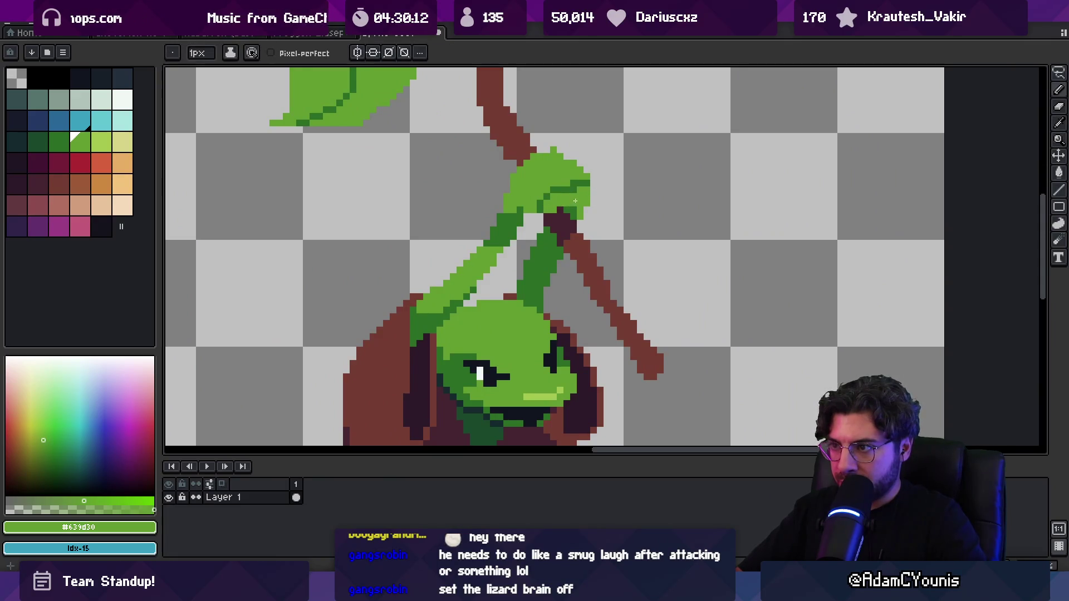
key(z)
scroll(579, 179, down, 5)
scroll(586, 145, up, 1)
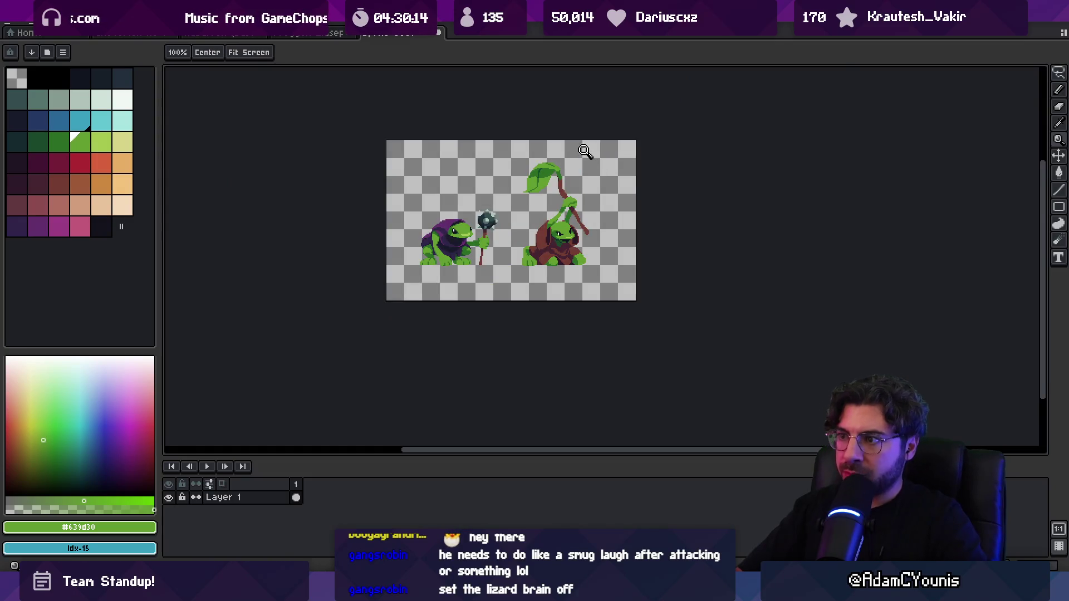
scroll(585, 216, up, 2)
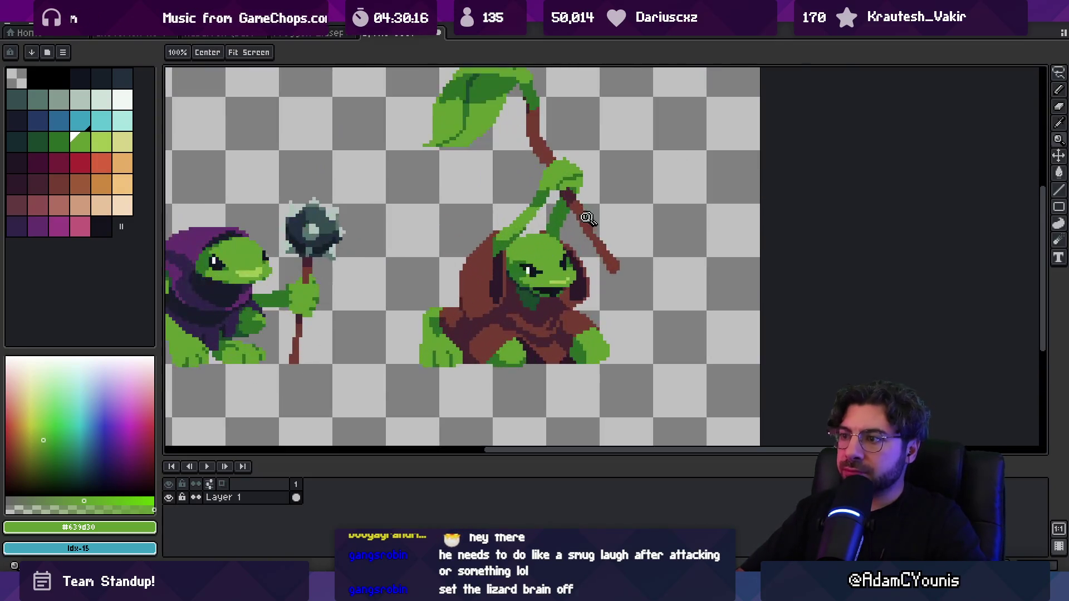
key(b)
alt+click(567, 217)
Switch between pencil and eraser, review the sprite, and add a second animation frame.
key(e)
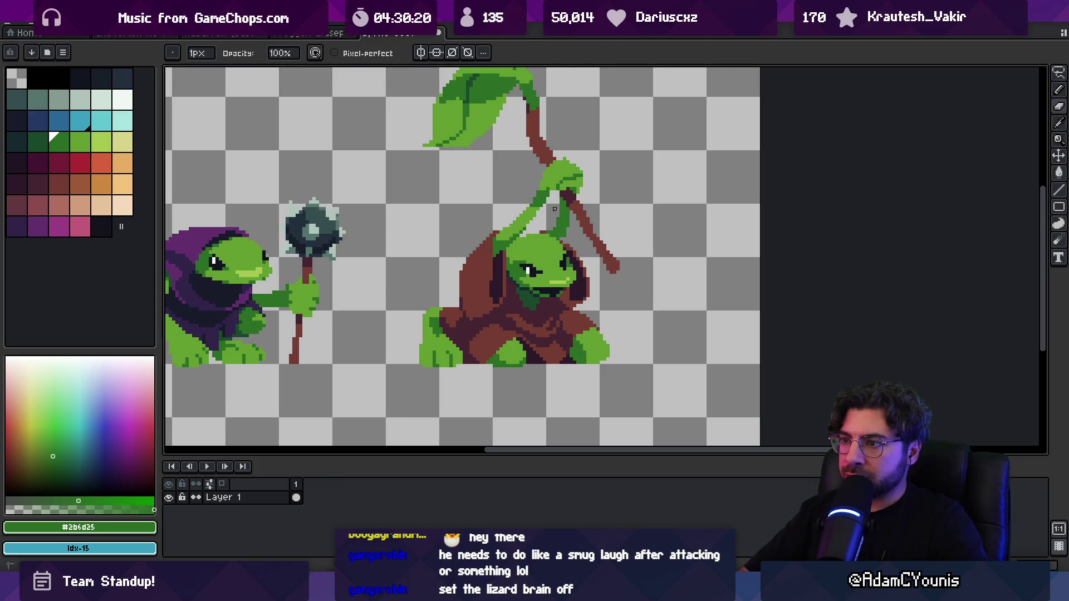
key(b)
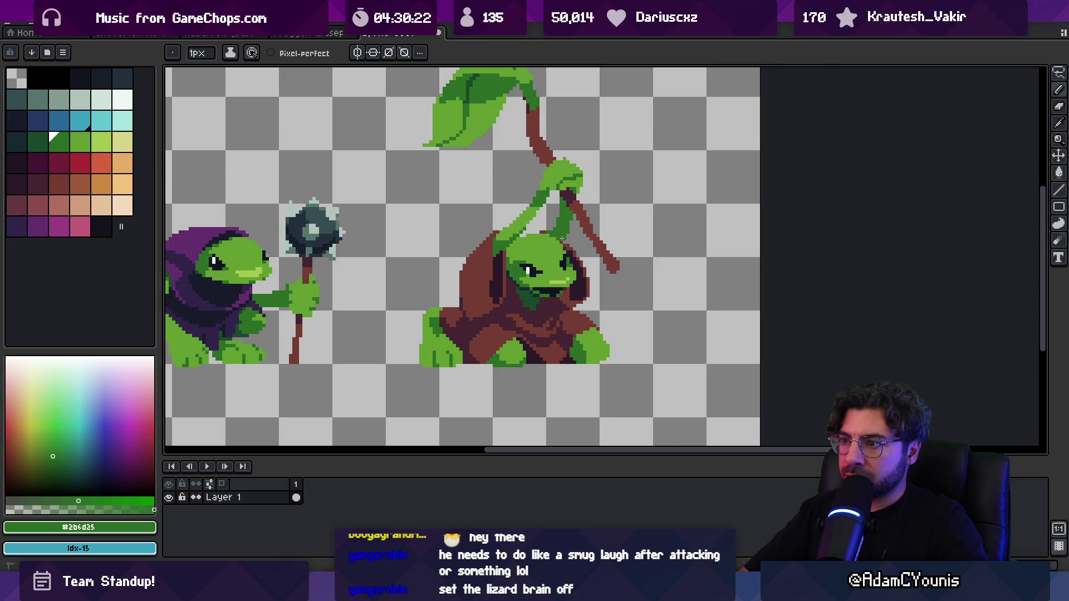
key(e)
key(z)
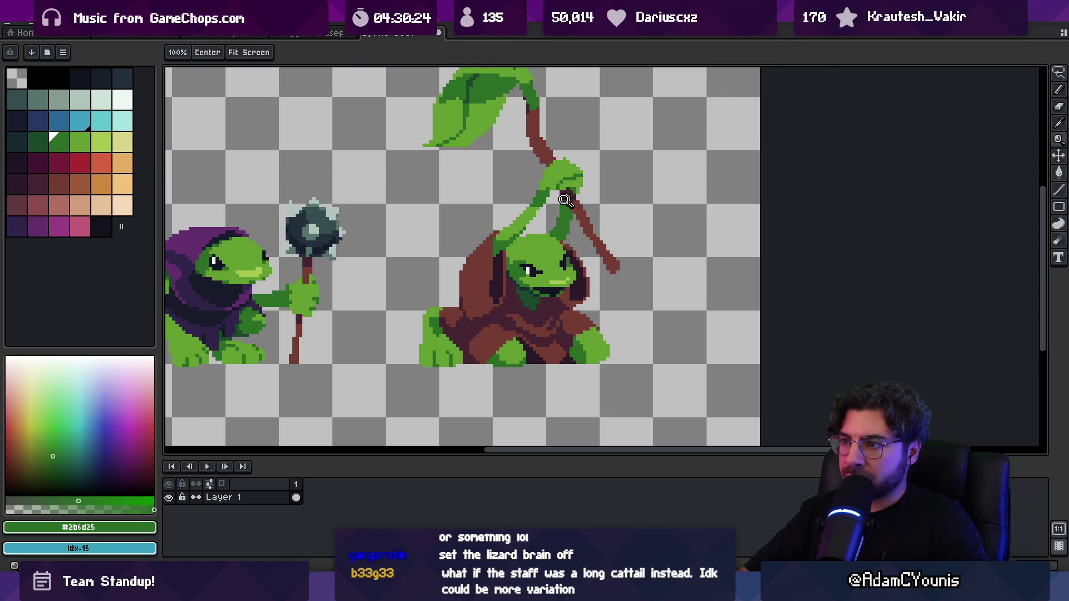
scroll(566, 179, down, 3)
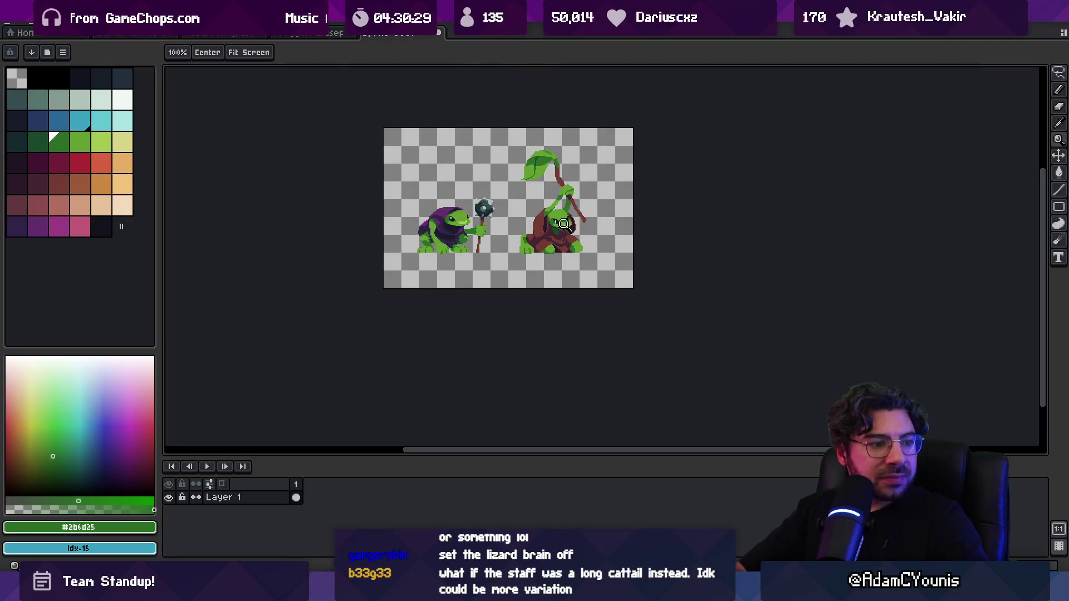
scroll(579, 217, up, 2)
scroll(582, 220, down, 1)
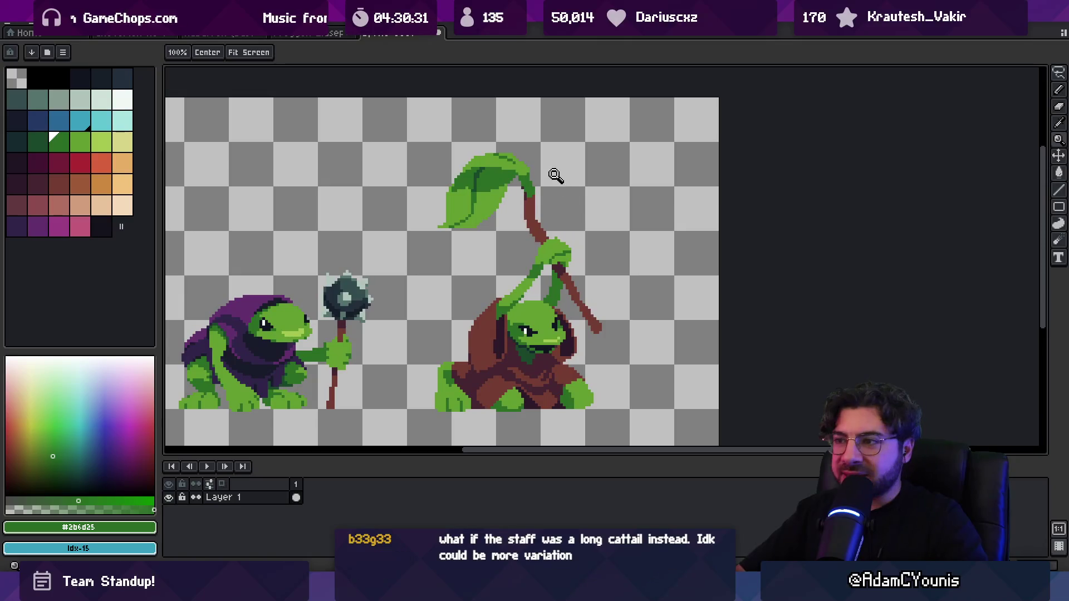
scroll(553, 176, up, 1)
key(i)
key(alt+n)
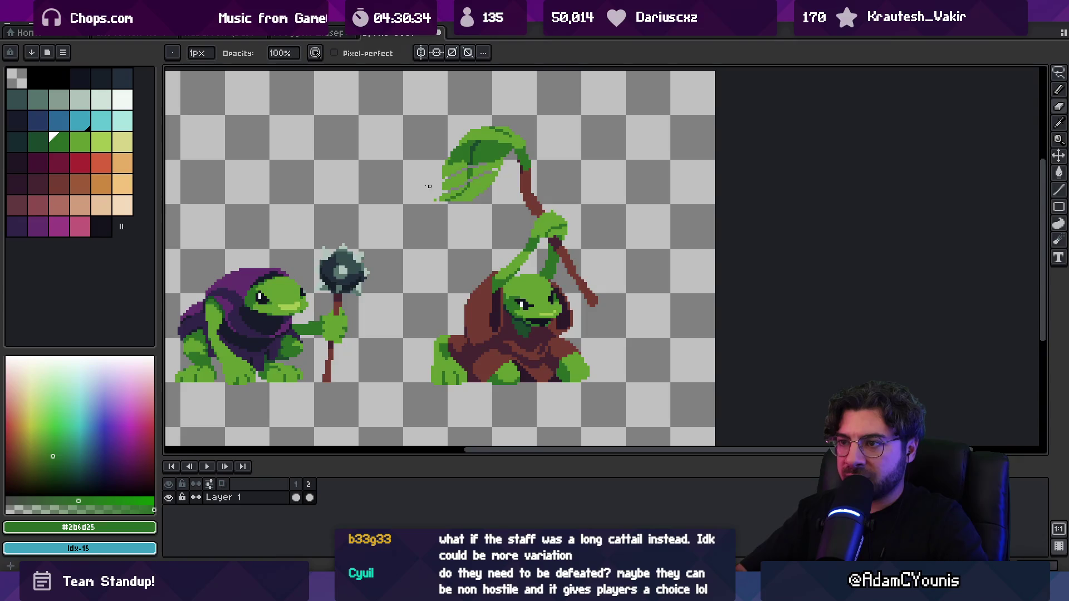
Erase the leaf atop the staff with a 12px eraser and sample the staff brown #743c33.
key(plus)
key(plus)
key(plus)
mouse_move(436, 148)
mouse_down()
mouse_move(453, 220)
mouse_move(461, 143)
mouse_move(506, 148)
mouse_move(529, 189)
mouse_move(481, 139)
mouse_move(521, 167)
mouse_move(504, 141)
mouse_up()
key(i)
click(530, 199)
key(b)
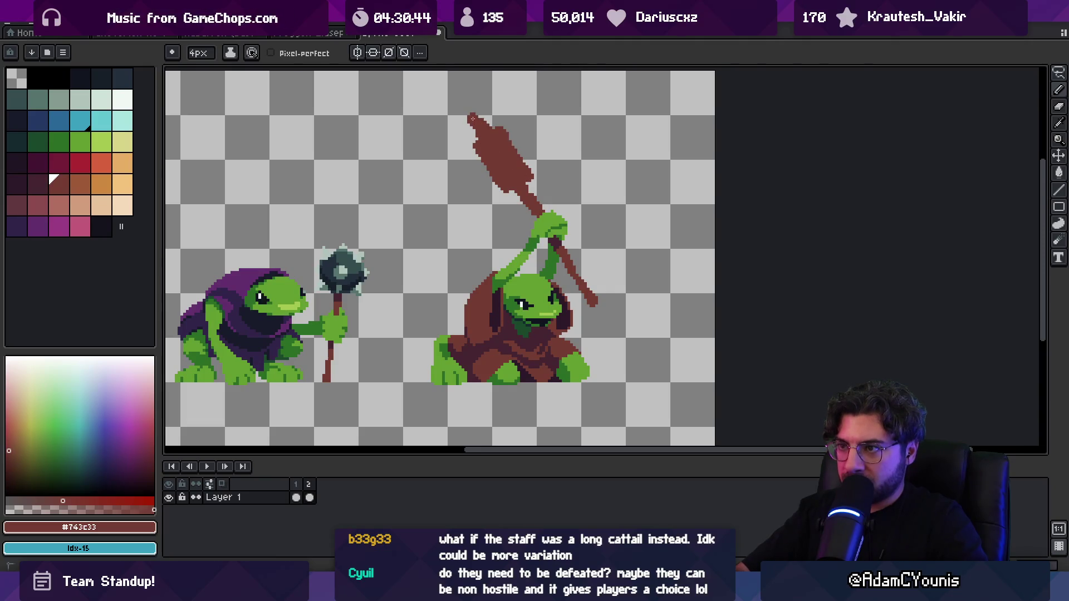
Draw the elongated brown cattail head on the staff top with a 2px brush.
click(490, 110)
key(ctrl+z)
key(minus)
key(minus)
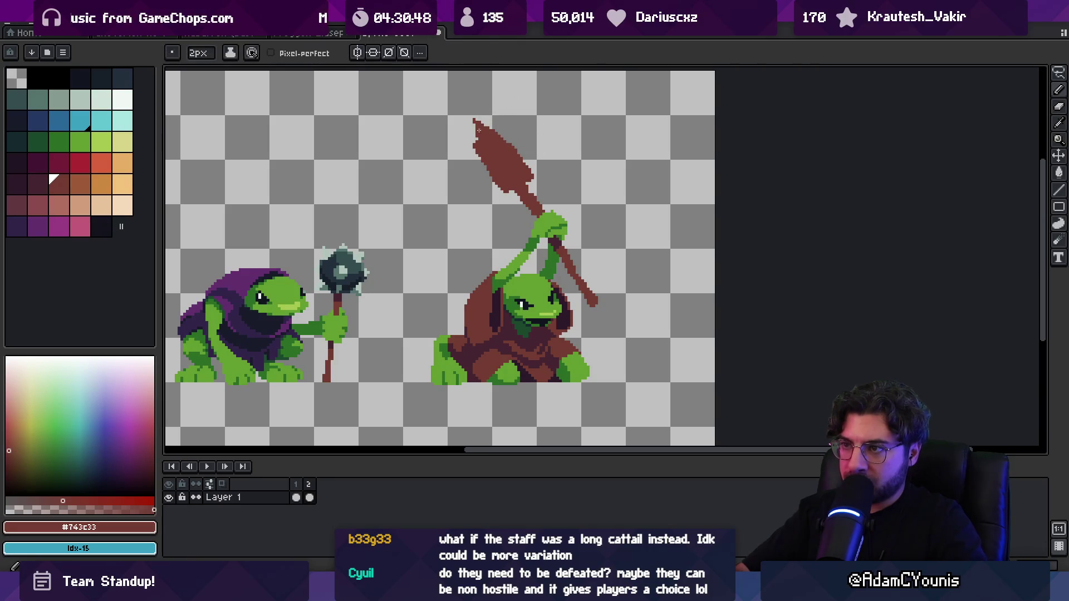
drag(503, 146, 502, 137)
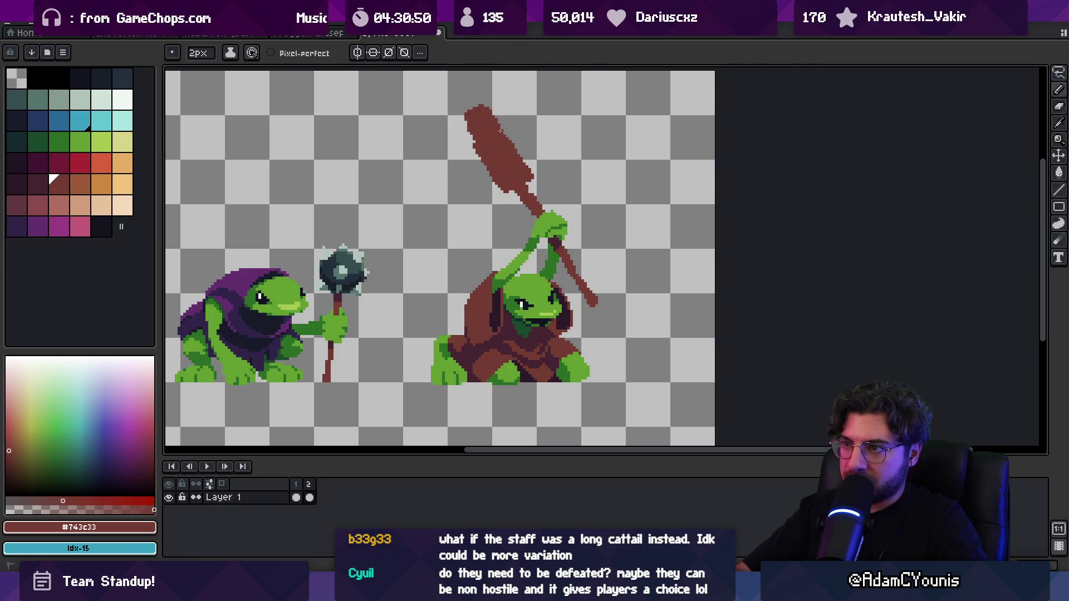
key(e)
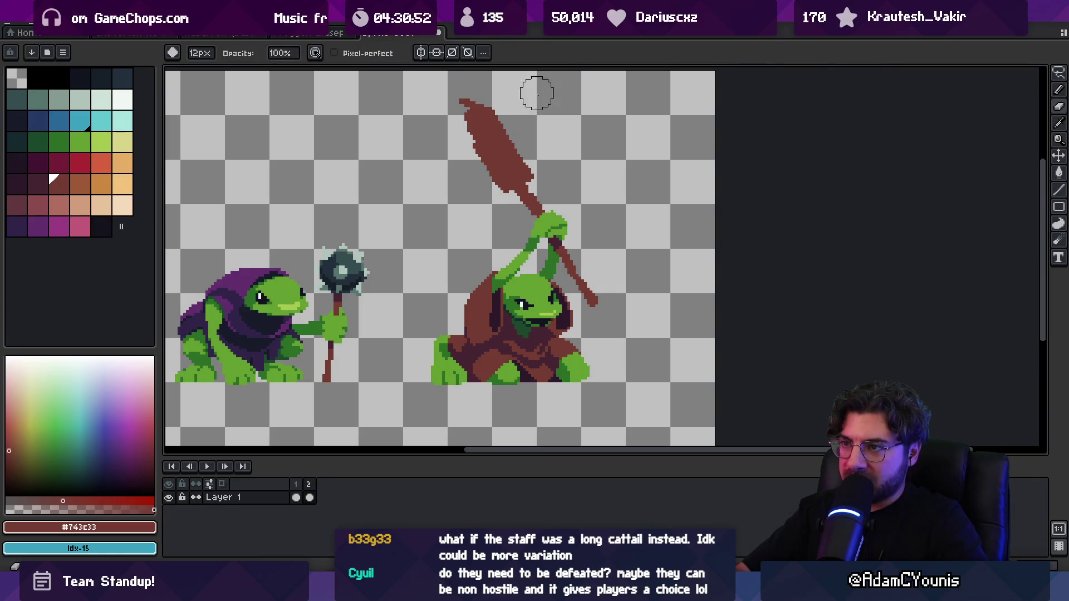
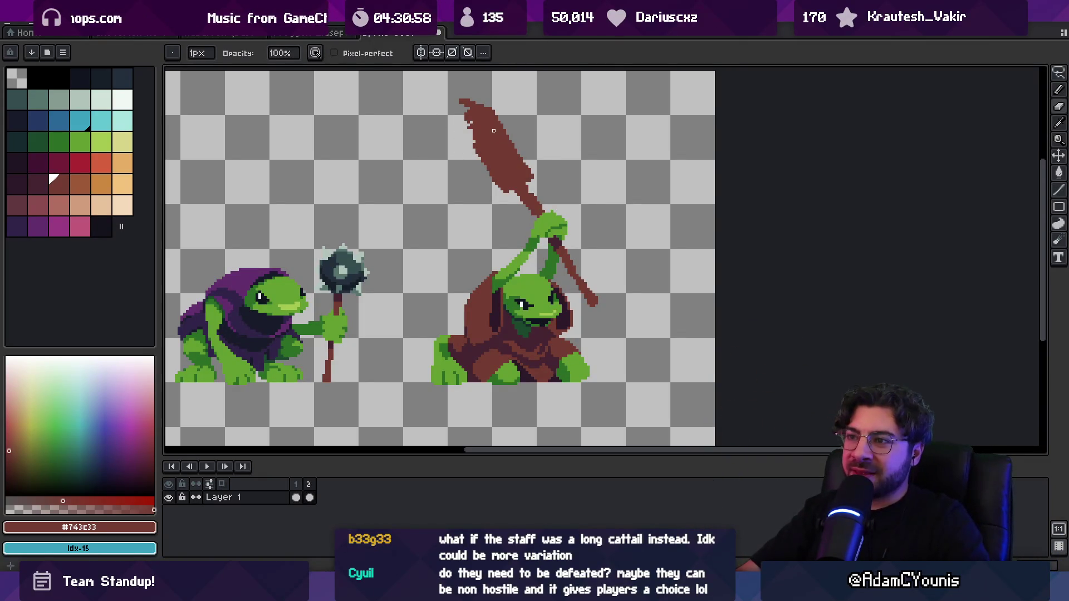
Toggle between Pencil and Eraser, then paint dark pixels onto the staff.
key(b)
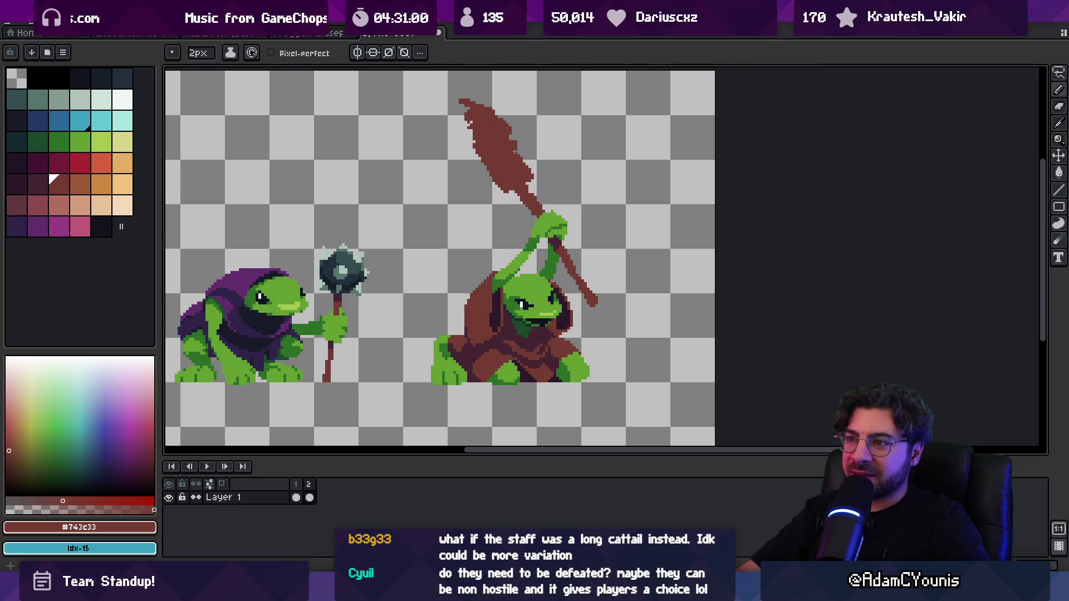
key(e)
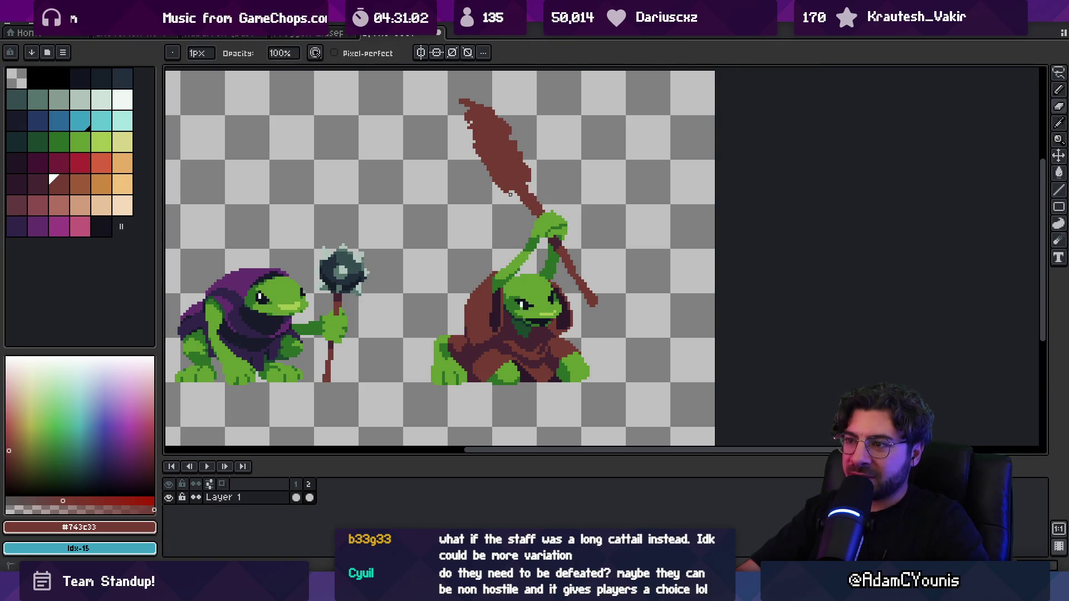
key(b)
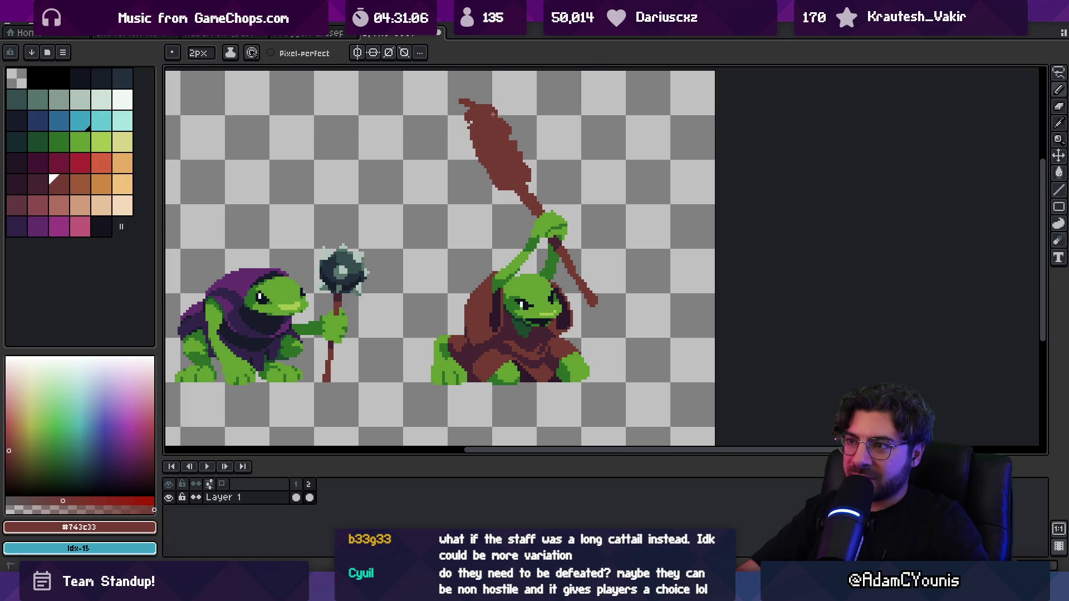
key(b)
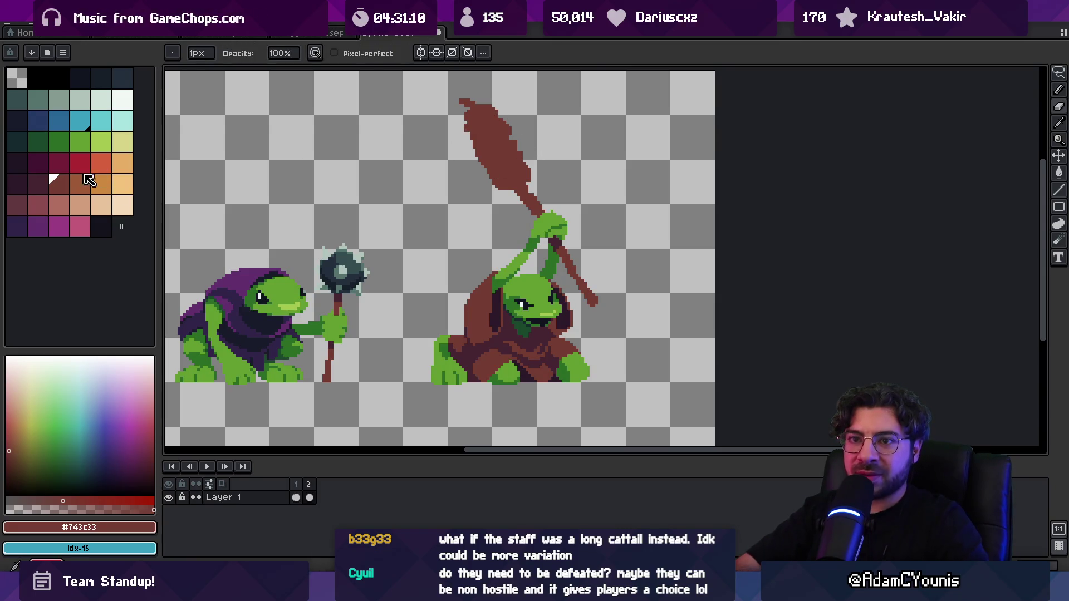
key(shift+b)
click(518, 188)
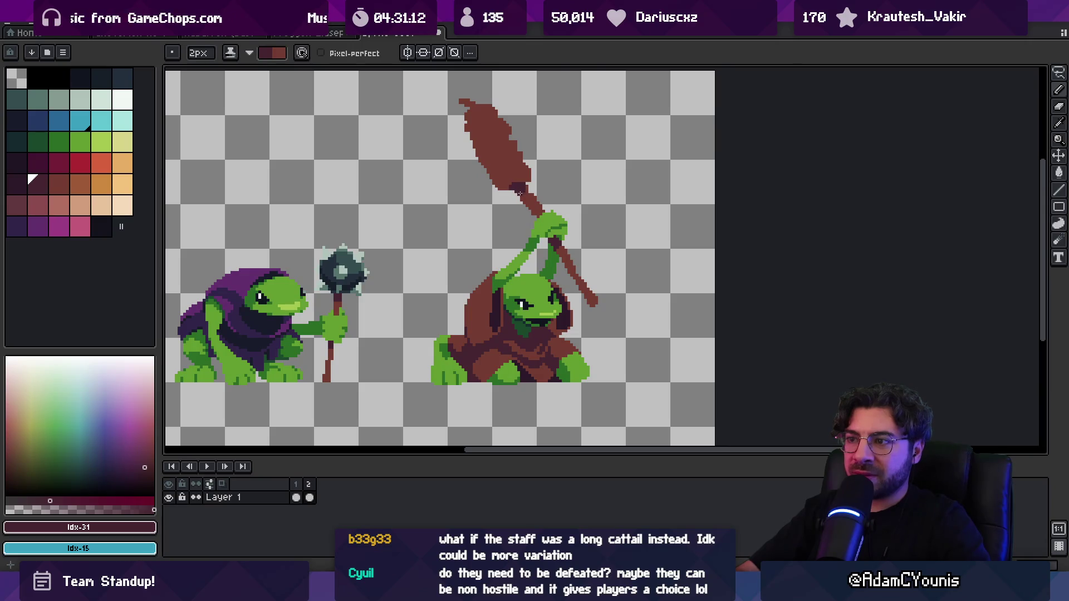
Select palette ramp 31–35 and lighten the staff with a 14px Shading ink stroke.
drag(123, 184, 37, 184)
key(e)
key(b)
key(x)
mouse_move(495, 112)
mouse_down()
mouse_move(476, 130)
mouse_move(580, 252)
mouse_up()
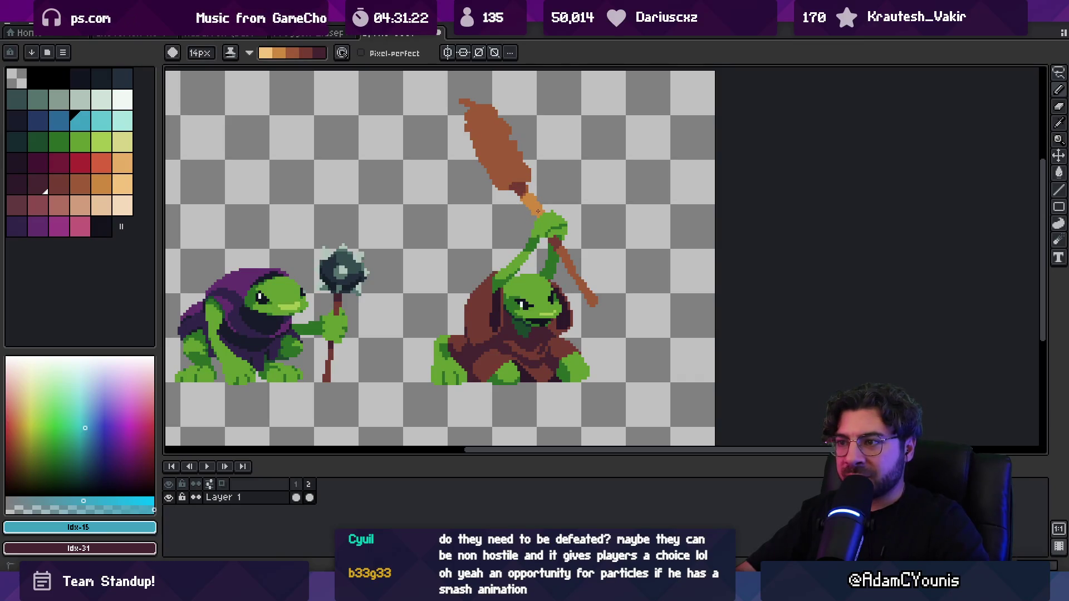
Lighten the lower handle to orange, darken a band across the head, shrink brush to 9px.
drag(538, 212, 601, 294)
scroll(607, 191, down, 4)
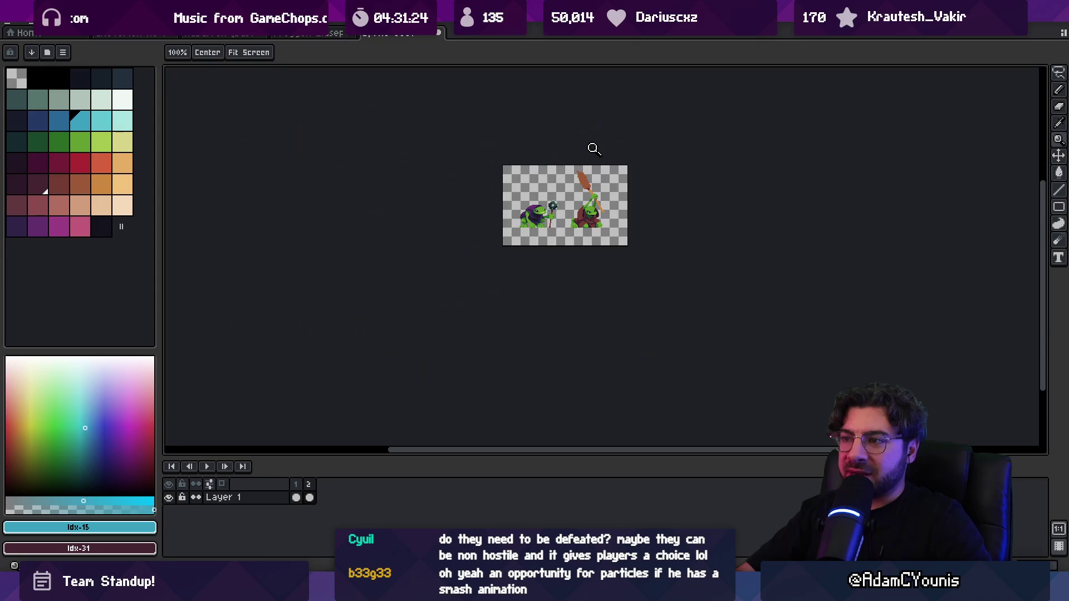
scroll(592, 148, up, 4)
key(x)
drag(562, 201, 571, 205)
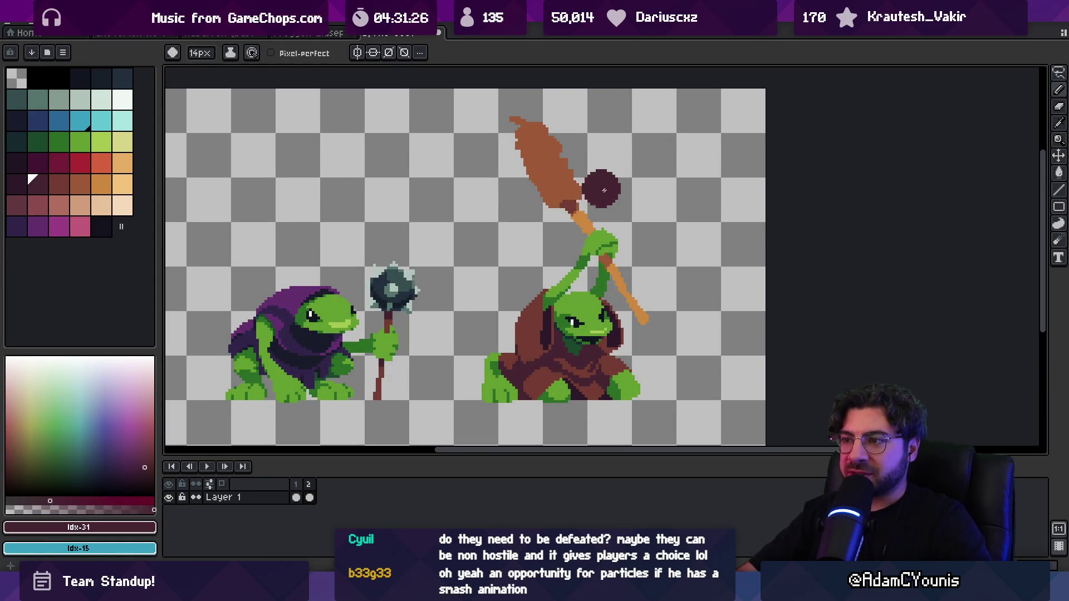
key(minus)
key(minus)
key(minus)
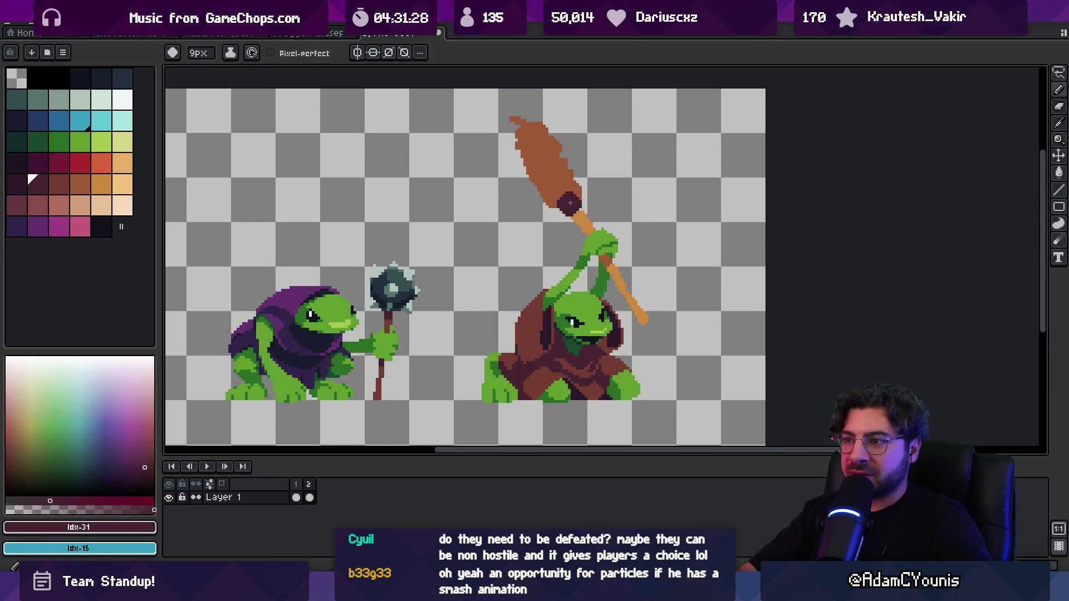
Try a purple Paint Bucket fill on the staff head, then undo it.
key(z)
scroll(593, 147, down, 2)
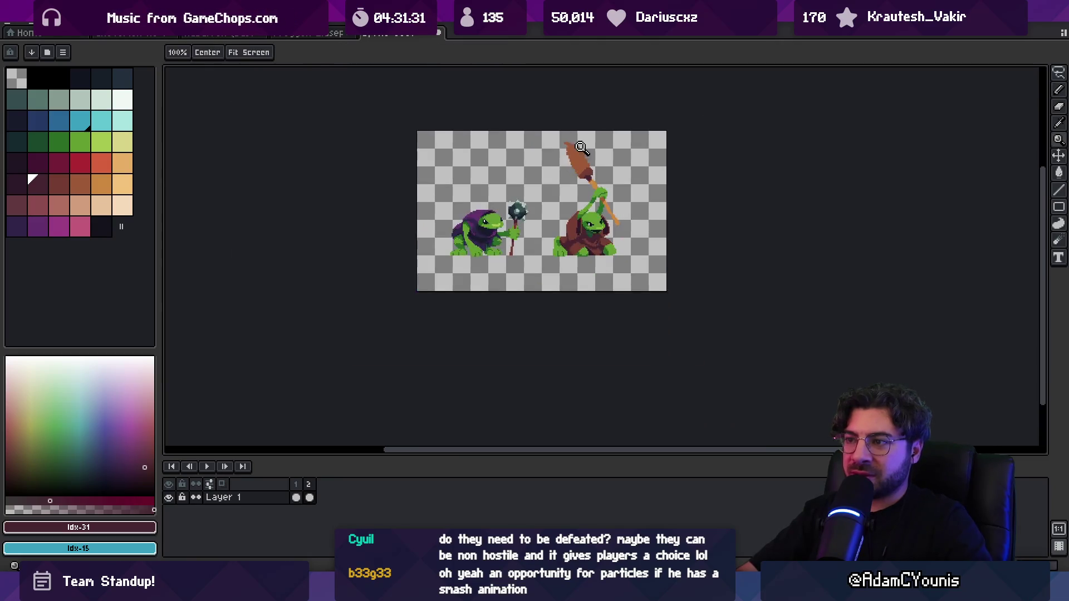
click(592, 167)
click(591, 167)
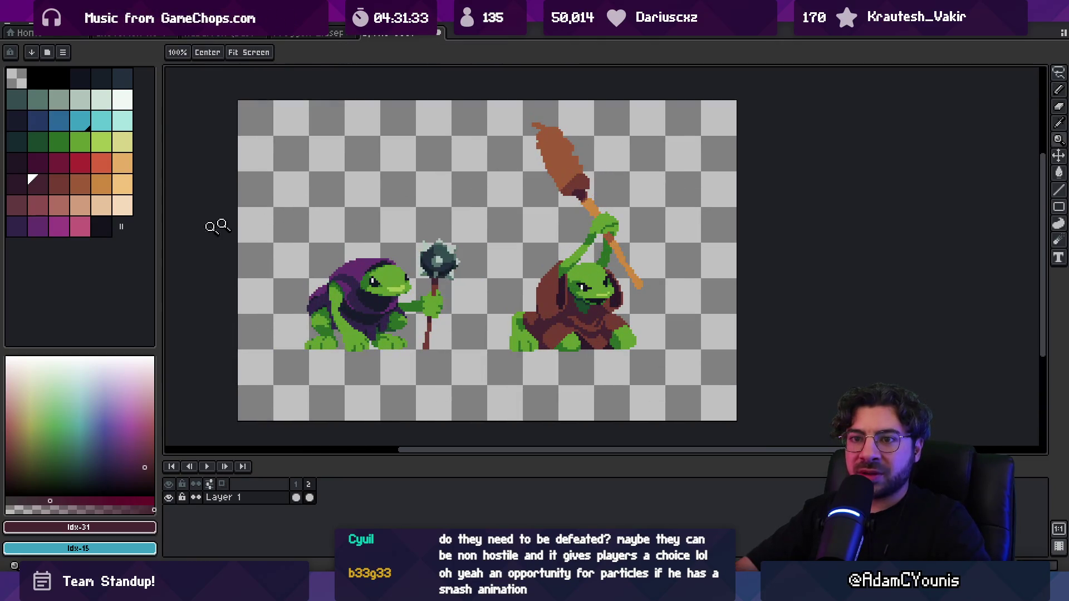
click(33, 225)
key(g)
click(567, 158)
key(z)
click(567, 159)
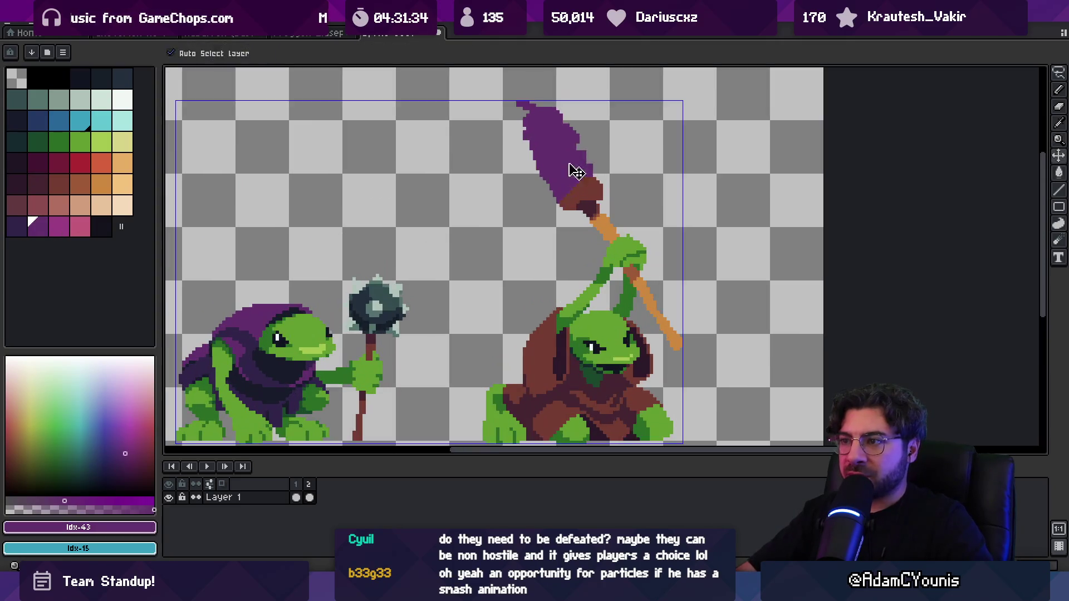
key(ctrl+z)
Fill the staff head magenta and make the band beneath it dark purple.
click(59, 226)
key(g)
click(543, 153)
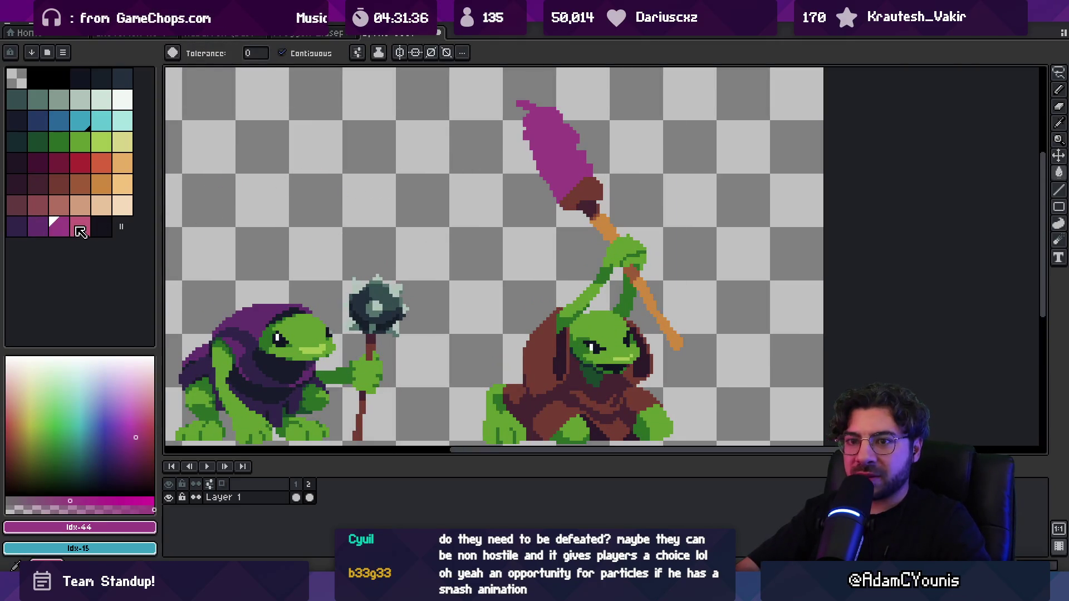
key(bracketleft)
click(575, 192)
key(bracketleft)
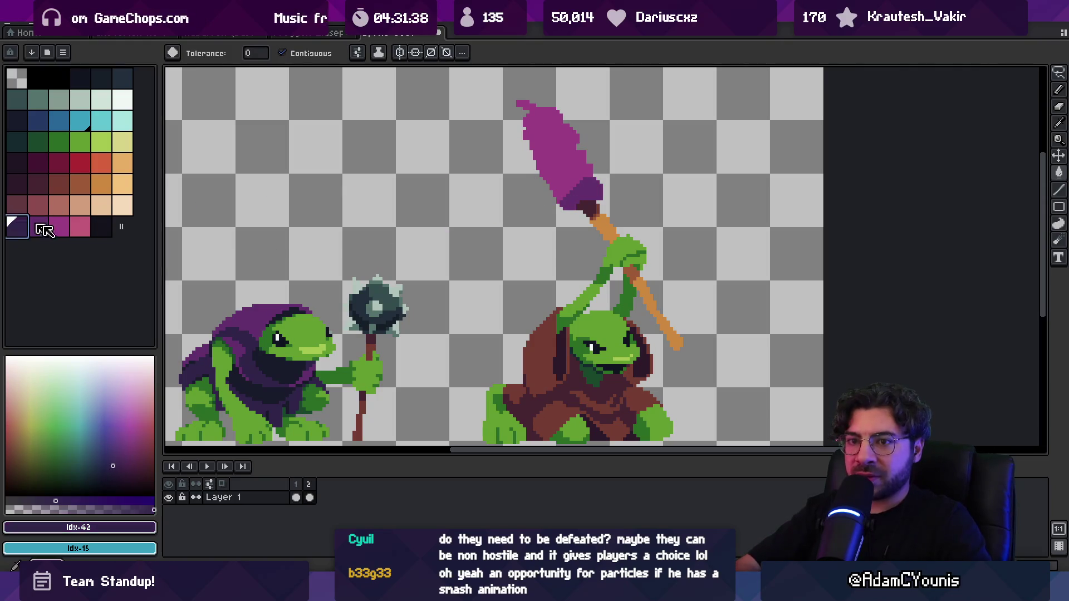
Zoom back in on the frogs and pick the staff's brown colour for the Pencil.
key(z)
scroll(601, 167, down, 2)
scroll(604, 157, down, 3)
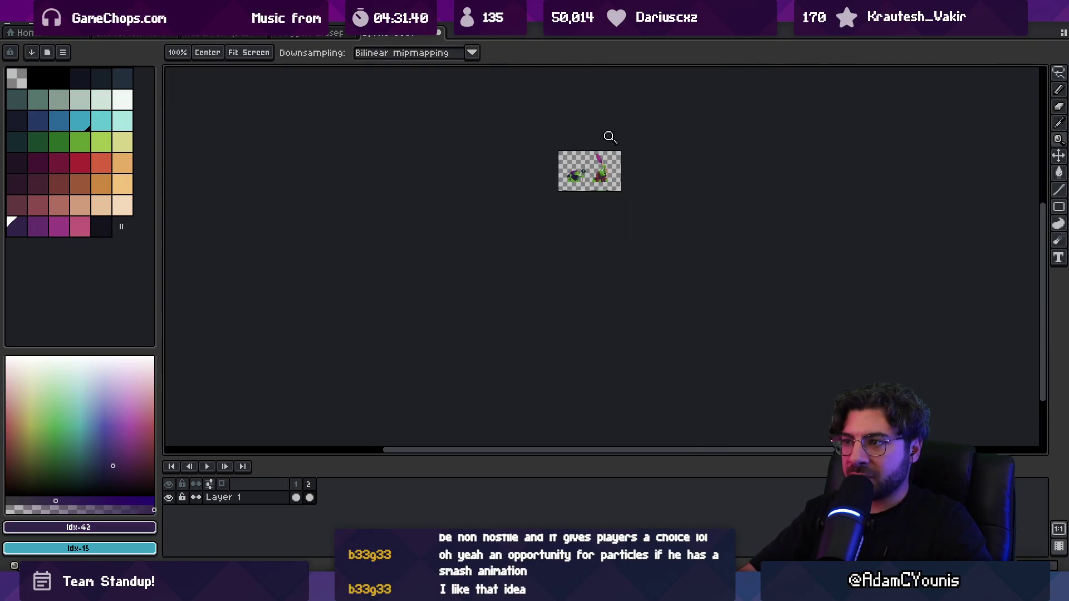
scroll(609, 135, up, 3)
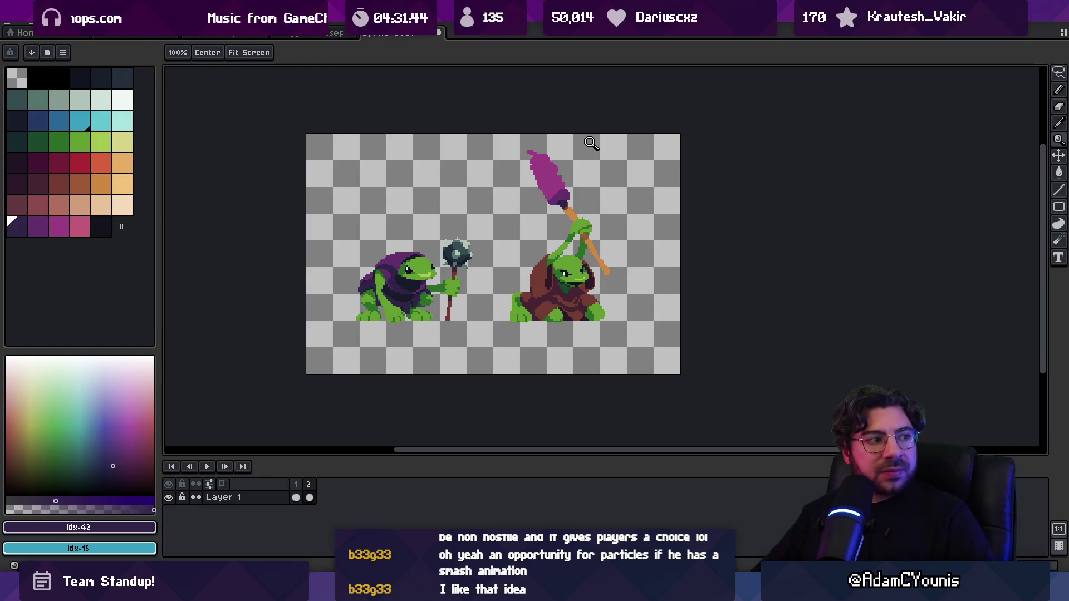
click(601, 273)
key(i)
click(604, 256)
key(b)
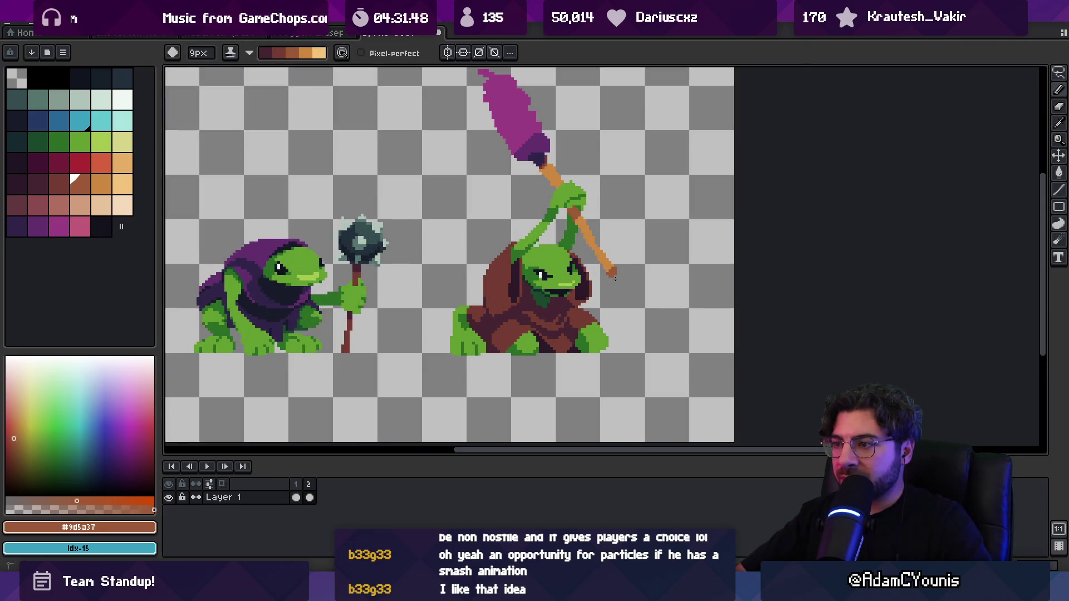
key(z)
scroll(635, 223, down, 4)
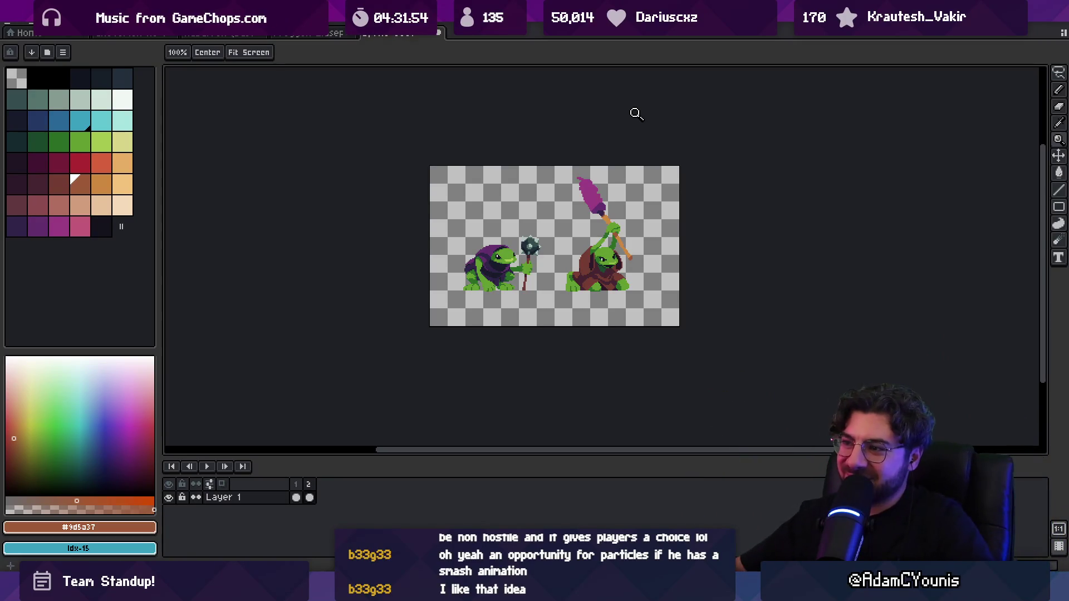
Eyedrop the dark brown and paint it onto the staff's neck with the Pencil.
scroll(607, 211, up, 4)
key(i)
click(597, 210)
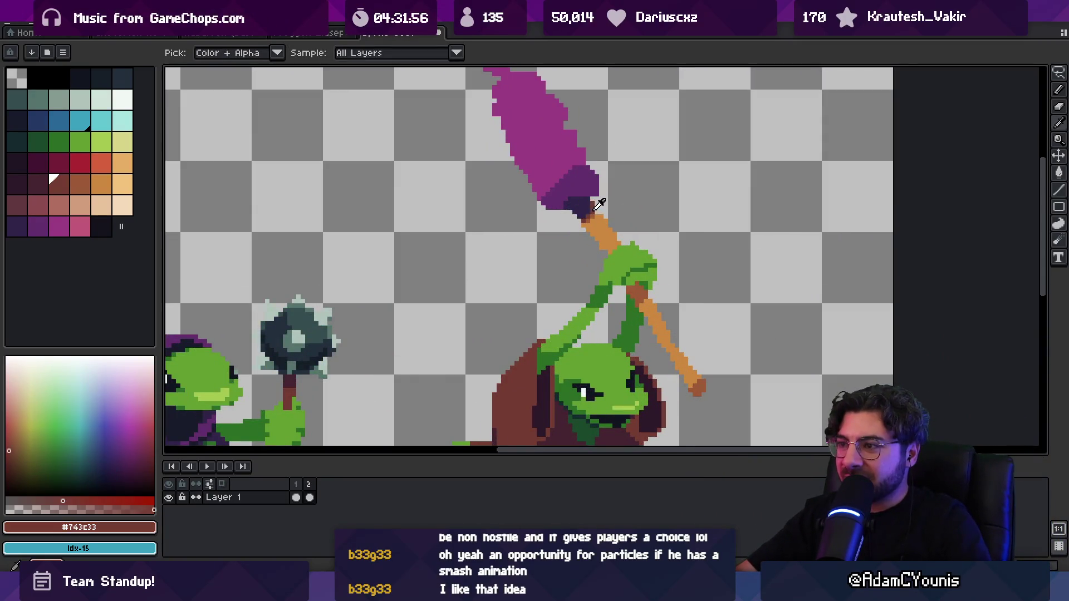
key(b)
click(582, 215)
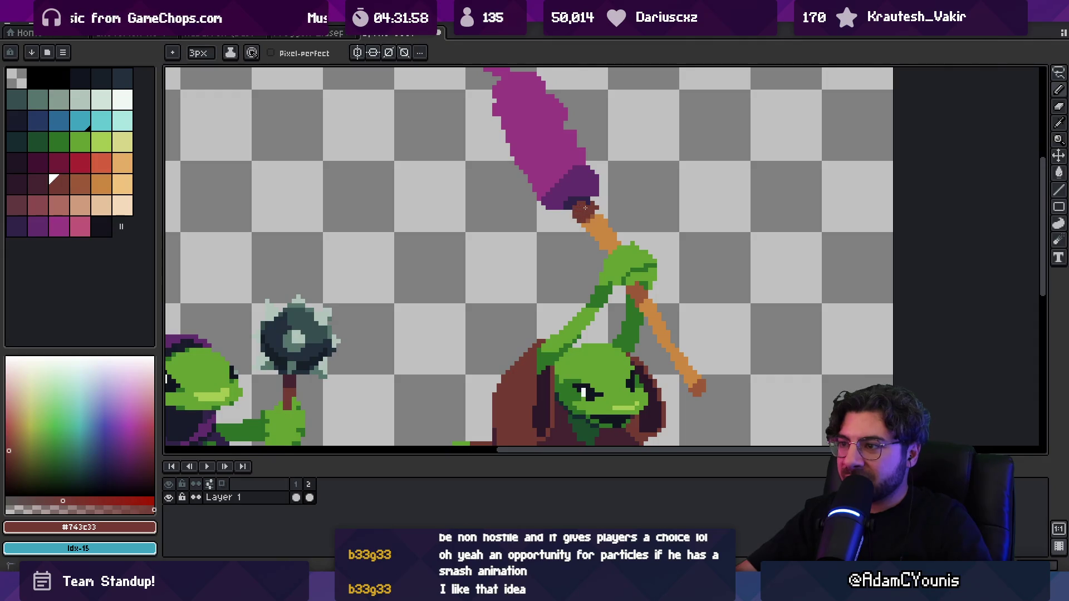
key(e)
key(b)
Select a brown ramp and shade the orange handle and lower handle darker with Shading ink.
alt+click(596, 219)
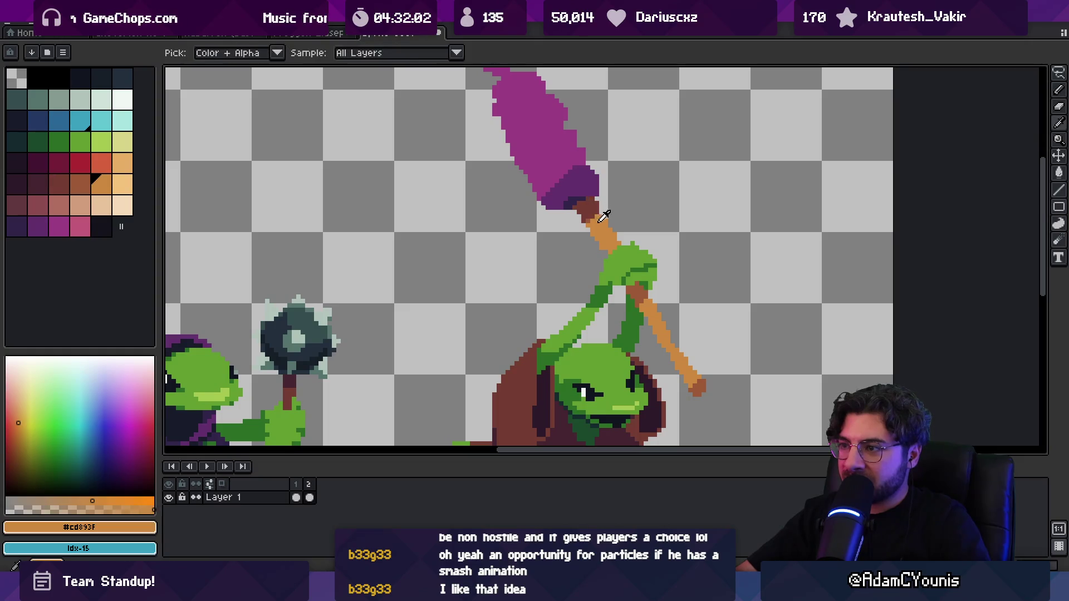
alt+click(693, 382)
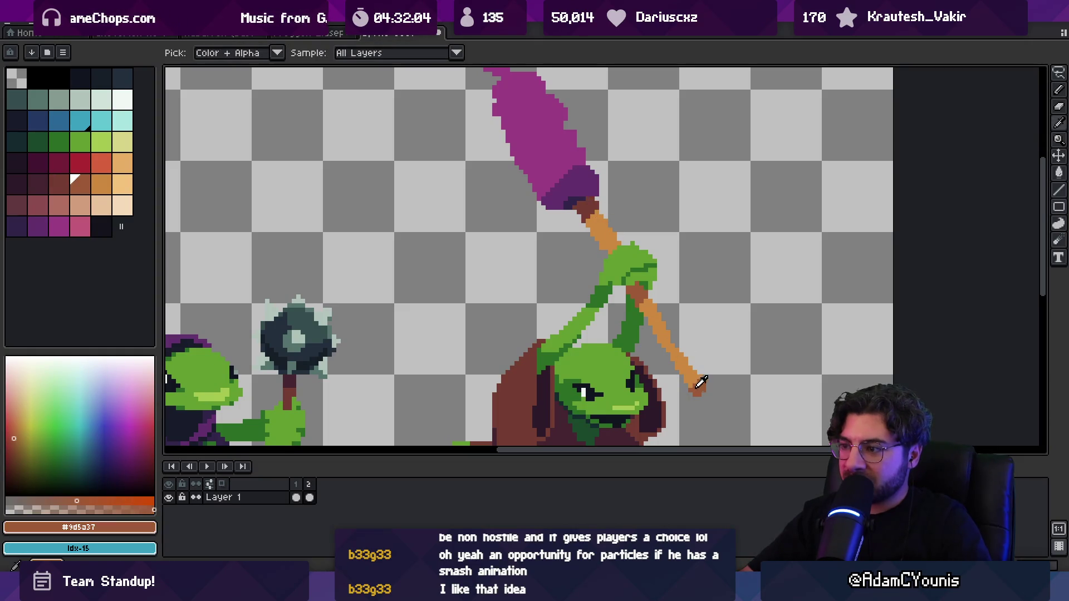
key(g)
key(b)
drag(17, 184, 117, 190)
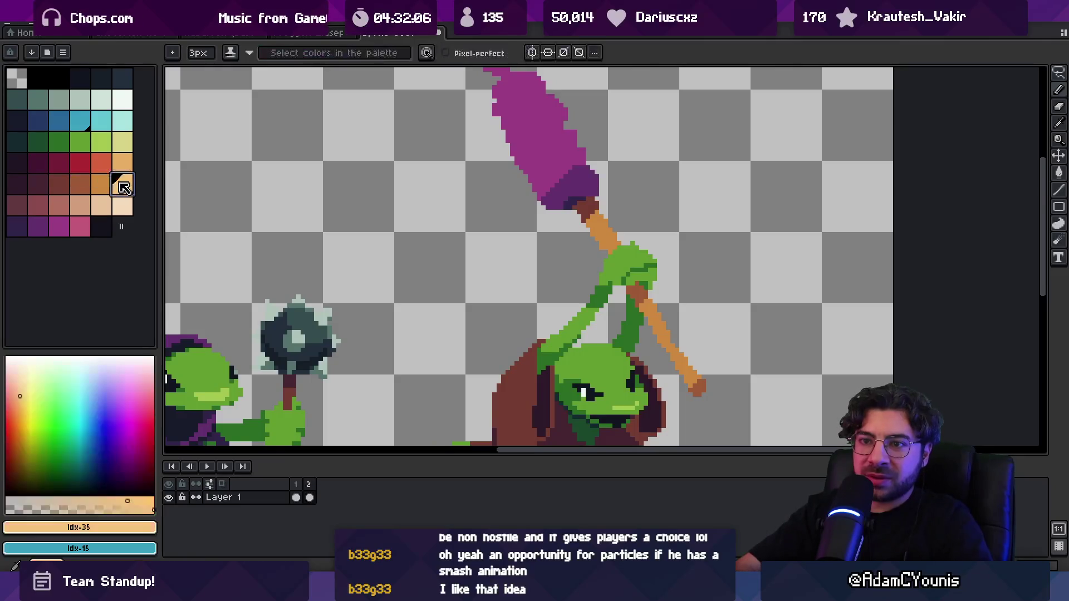
mouse_move(607, 239)
mouse_down()
mouse_move(588, 209)
mouse_move(604, 238)
mouse_up()
key(Escape)
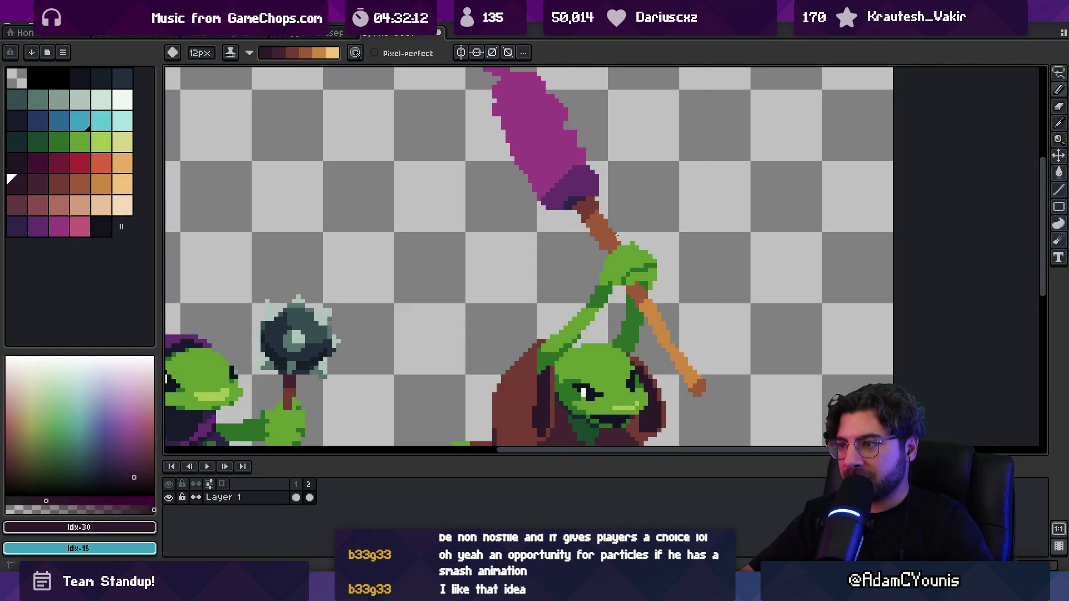
drag(641, 295, 696, 389)
key(z)
scroll(691, 197, down, 3)
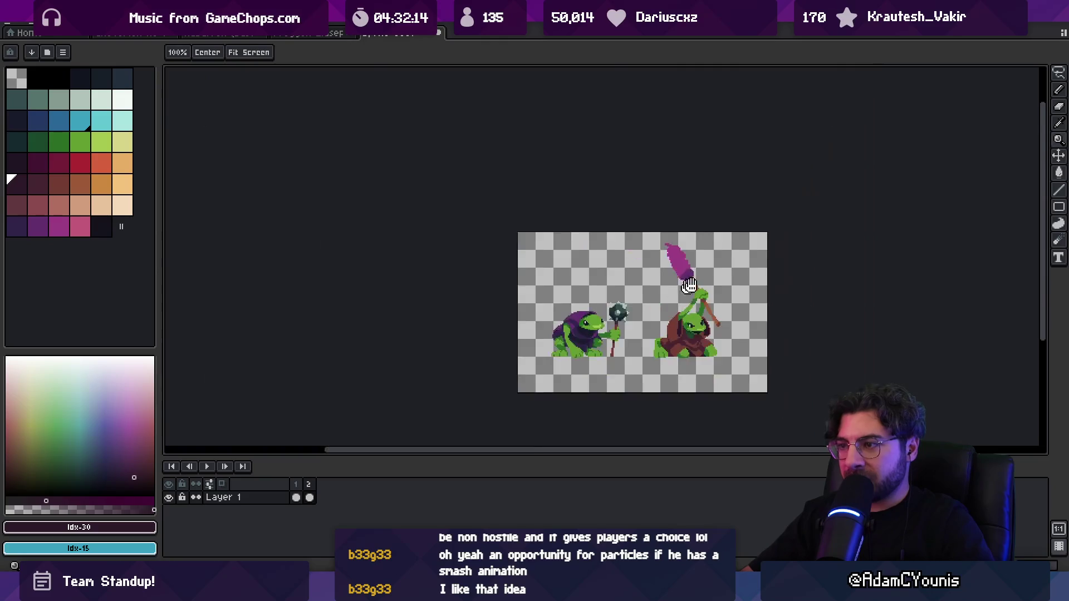
Extend the cattail tip with pink pixels using a 2px Pencil.
scroll(690, 197, up, 3)
alt+click(635, 256)
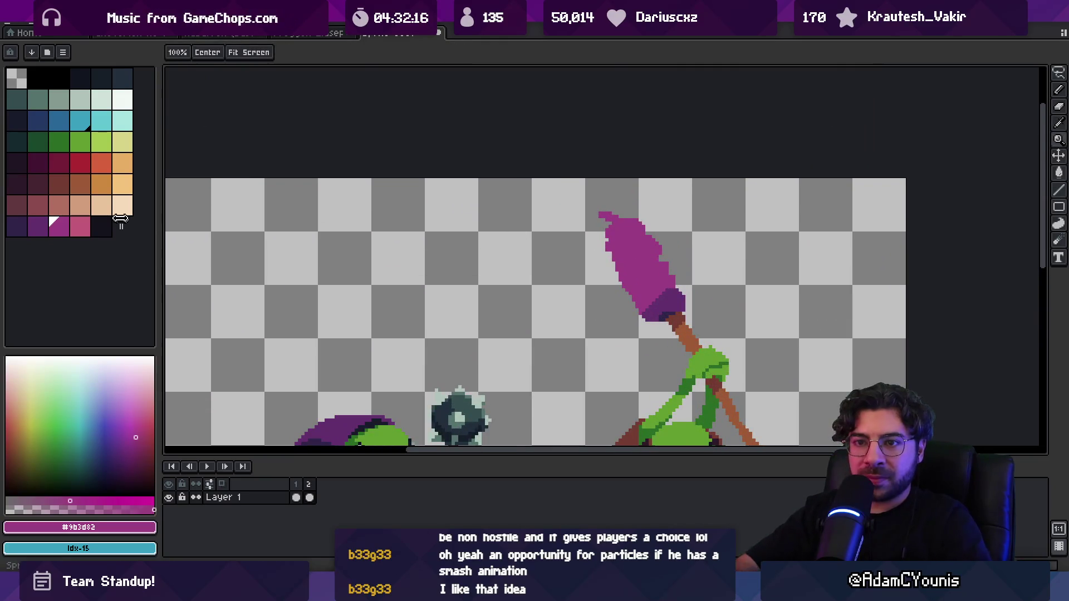
key(b)
key(minus)
drag(595, 211, 613, 217)
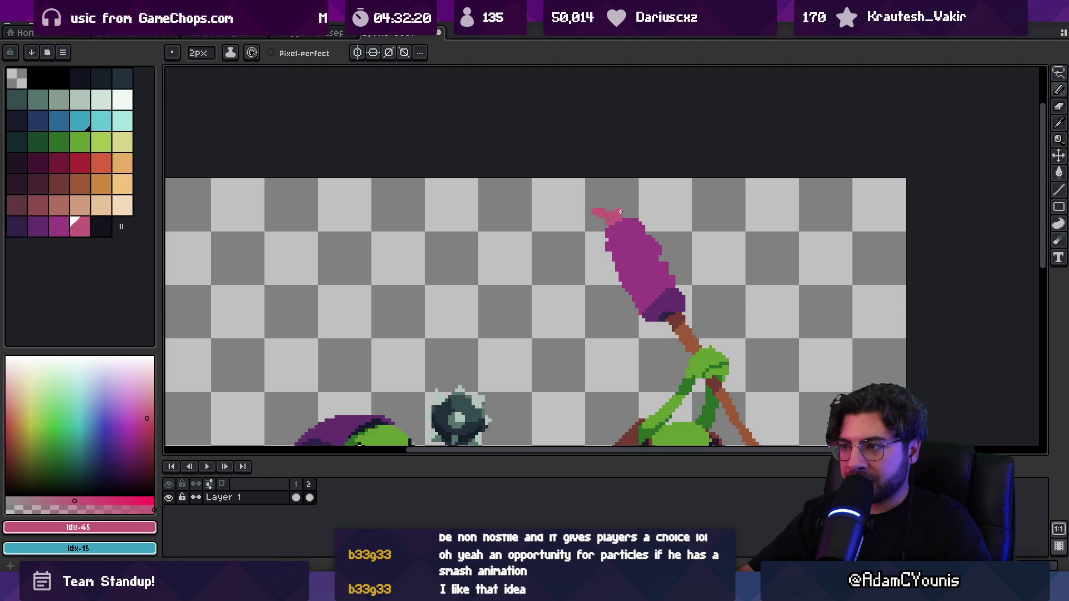
key(e)
scroll(620, 214, down, 3)
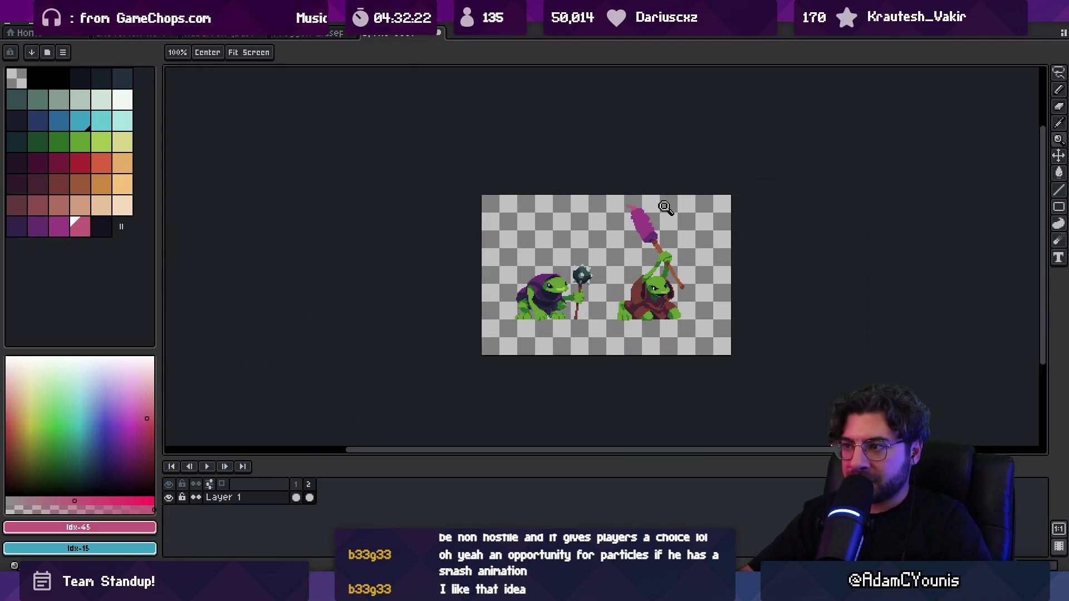
scroll(640, 229, up, 4)
Sample the dark purple #632f6d and reshape the shading pixels on the cattail head.
alt+click(631, 335)
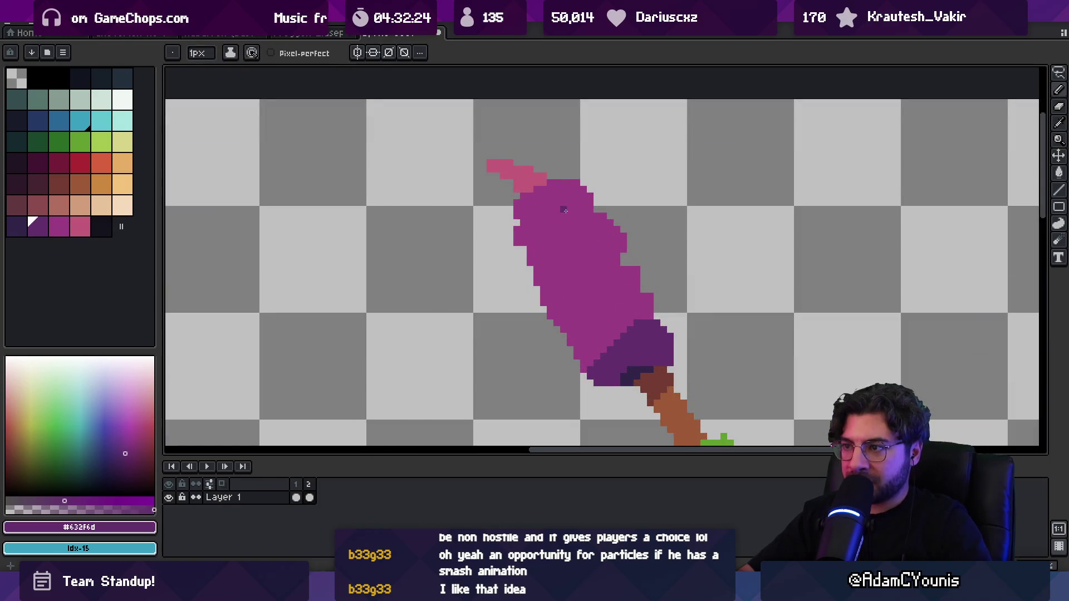
alt+click(616, 263)
click(610, 263)
alt+click(620, 249)
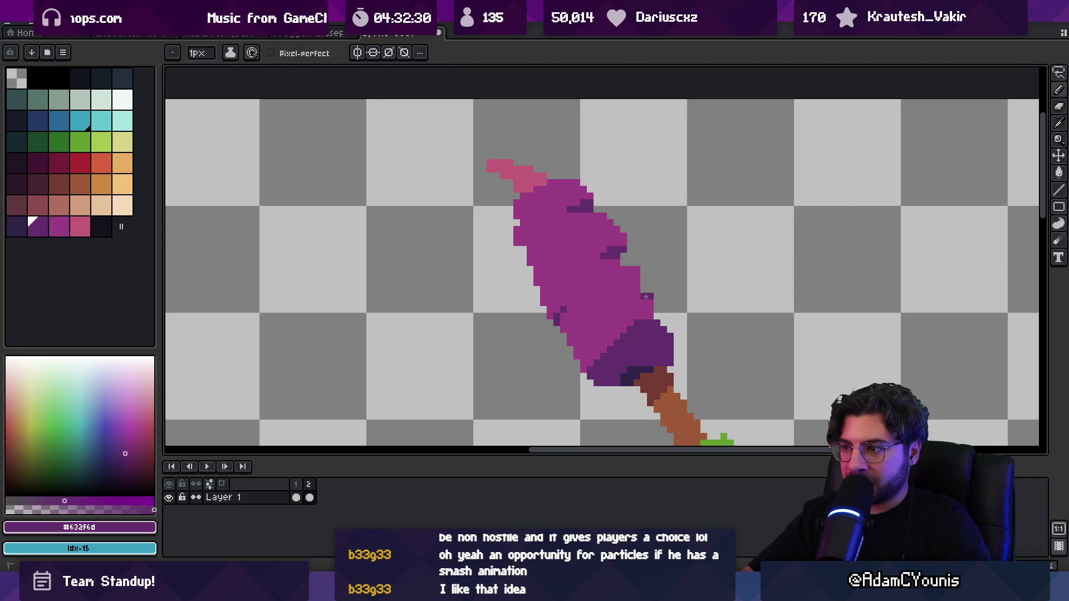
scroll(650, 262, down, 4)
scroll(624, 241, up, 4)
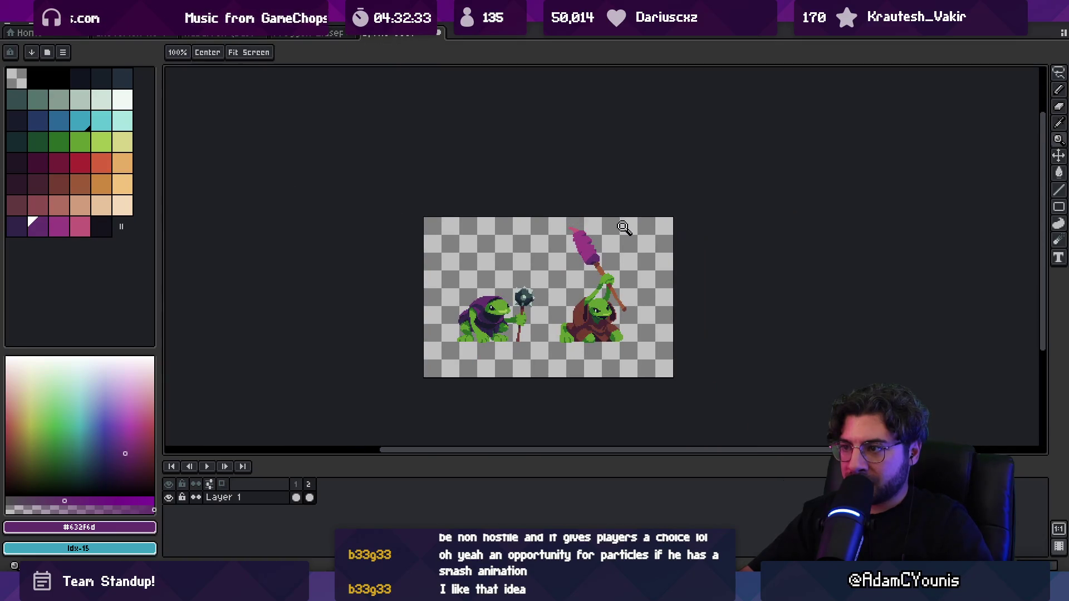
Alternate magenta #9b3d82 and dark purple touch-ups on the cattail, zooming out to check.
alt+click(611, 241)
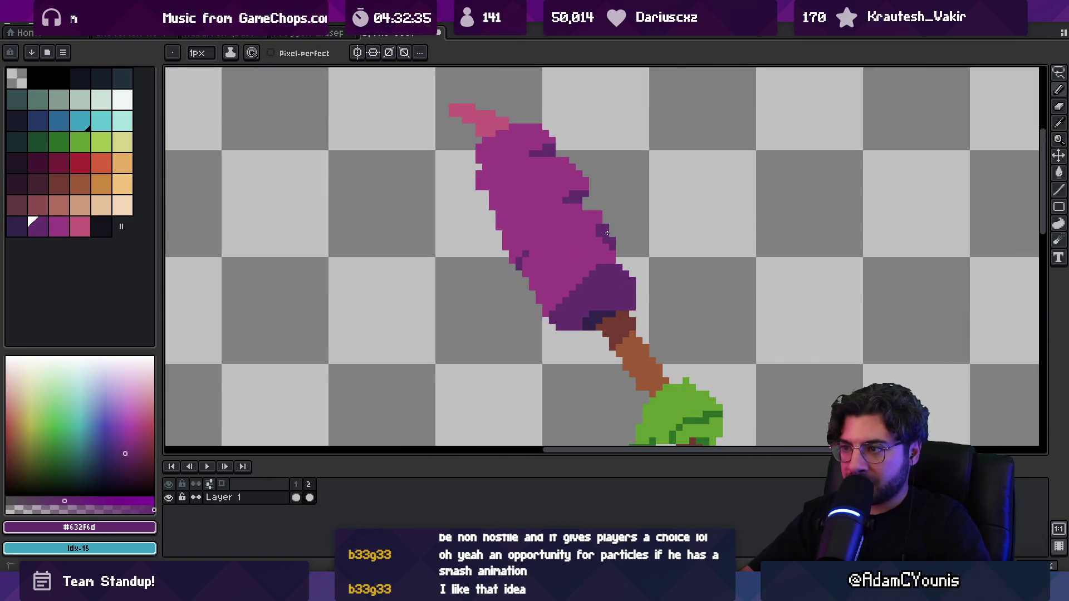
alt+click(604, 250)
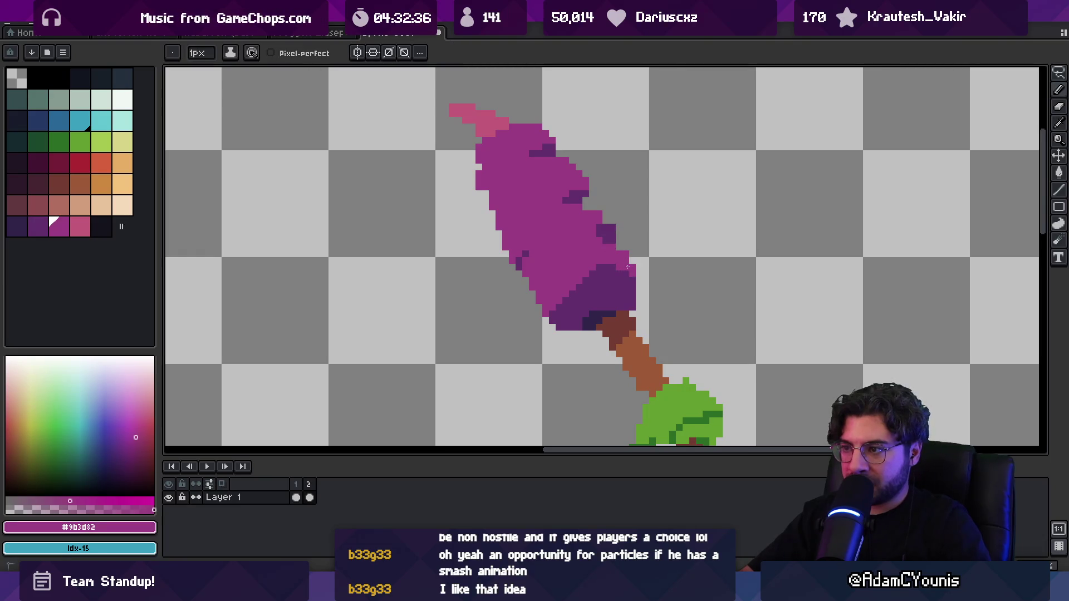
alt+click(616, 238)
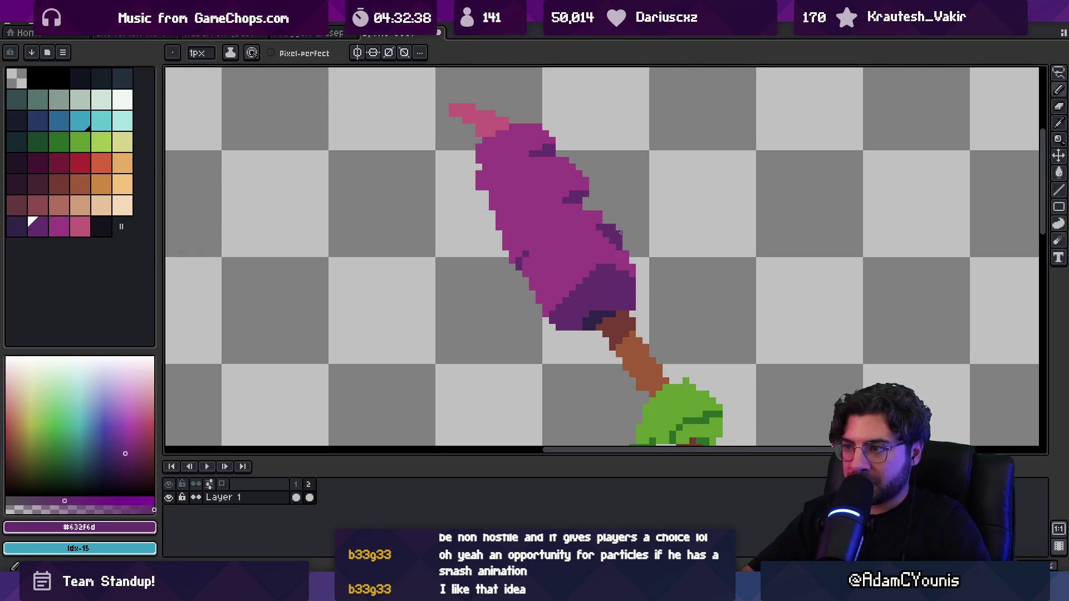
key(z)
scroll(640, 203, down, 4)
scroll(649, 192, up, 2)
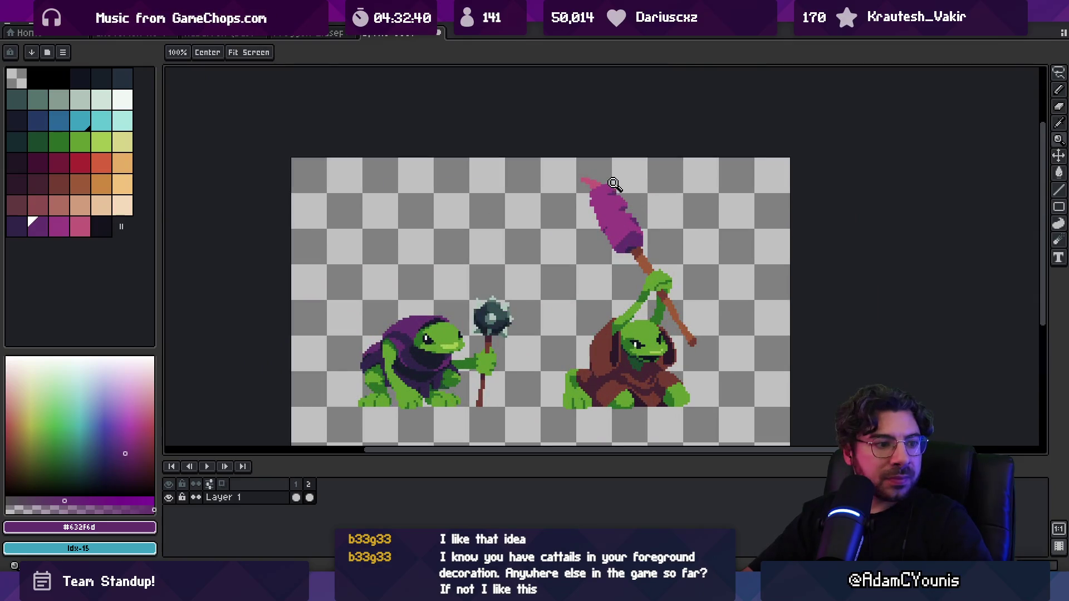
scroll(615, 184, up, 2)
scroll(623, 223, down, 1)
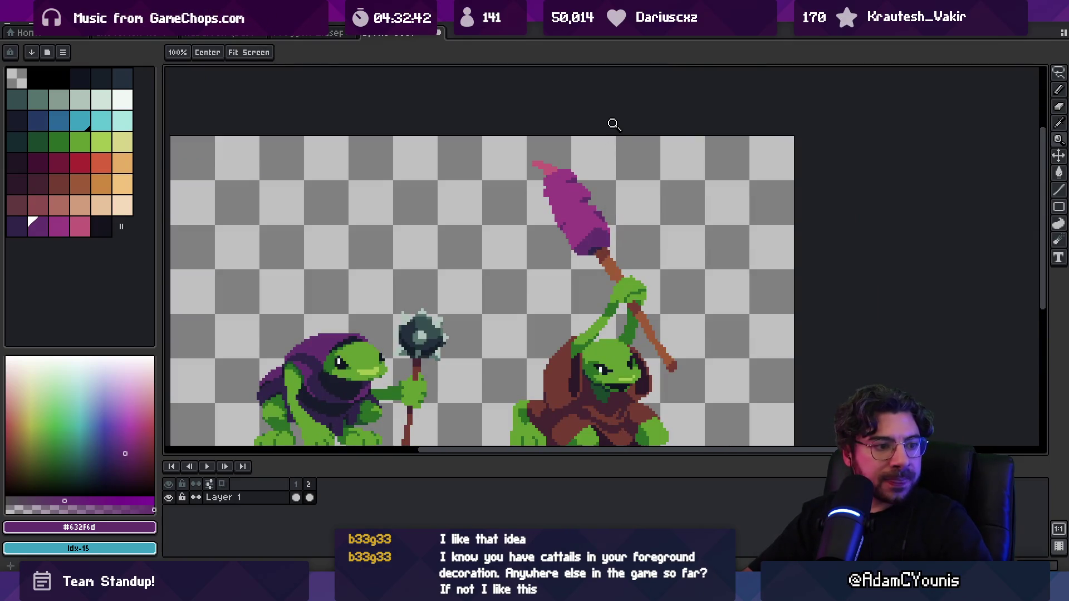
Eyedrop magenta #9b3d82 from the cattail and draw a small fleck beside its head.
key(i)
click(575, 209)
key(b)
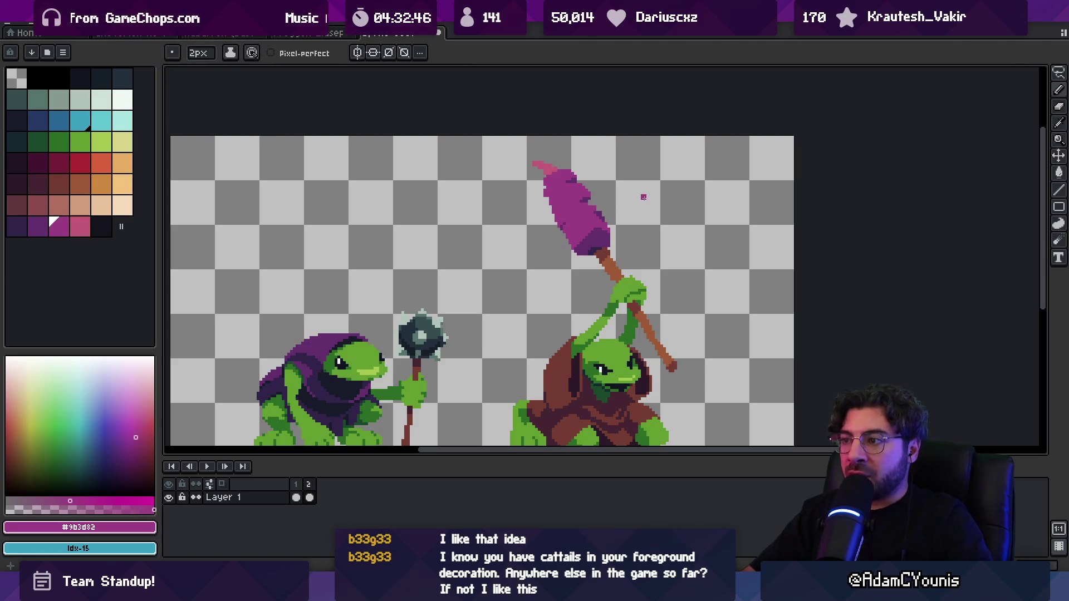
scroll(640, 203, up, 1)
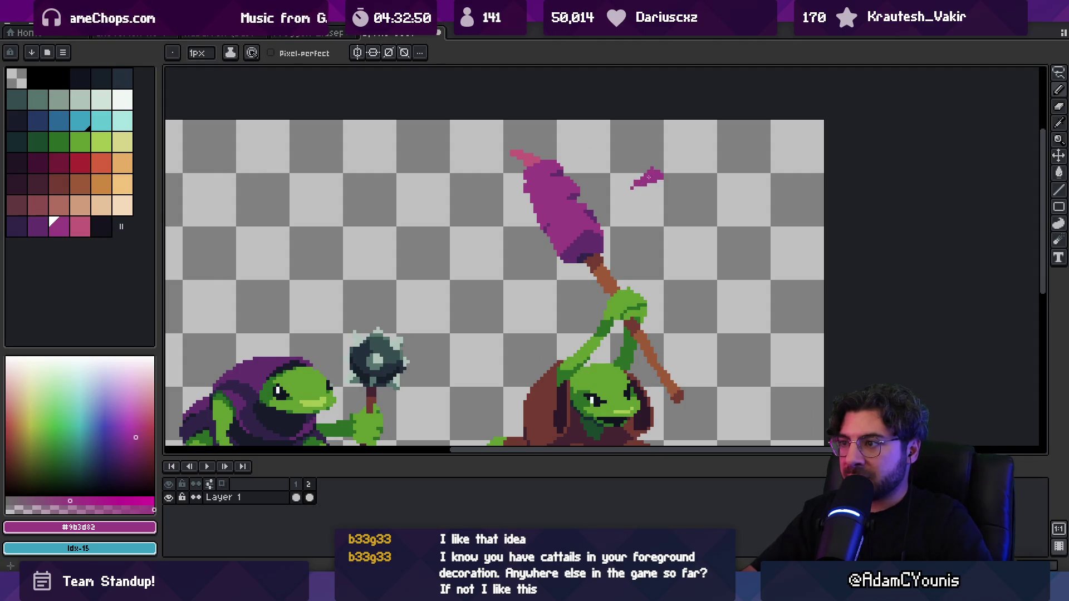
key(e)
key(b)
key(e)
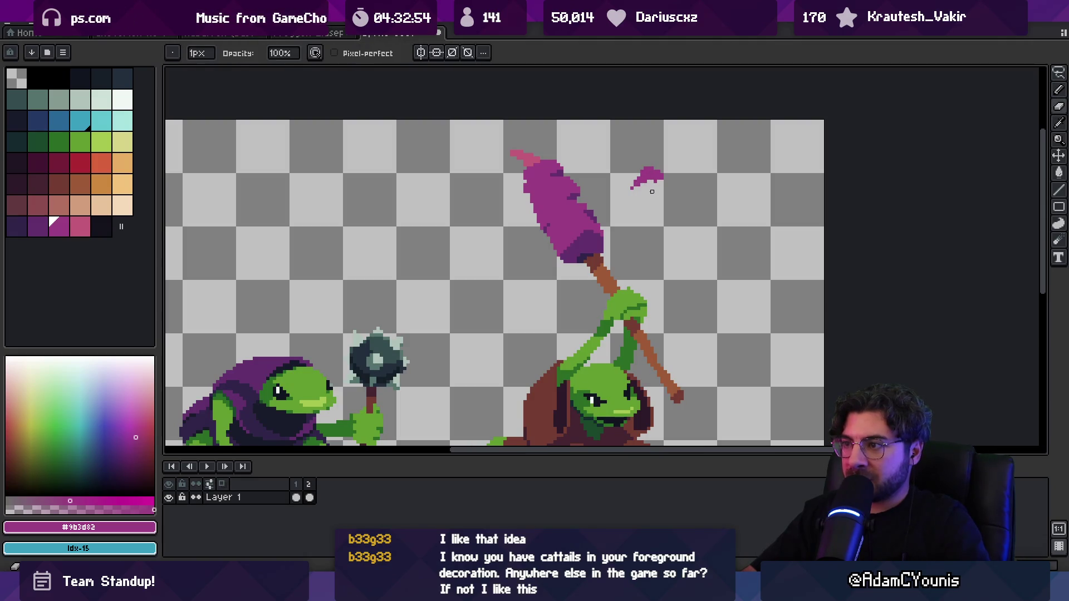
key(b)
drag(454, 211, 474, 217)
Choose a lighter pink palette colour and widen the brush to 3px.
key(alt)
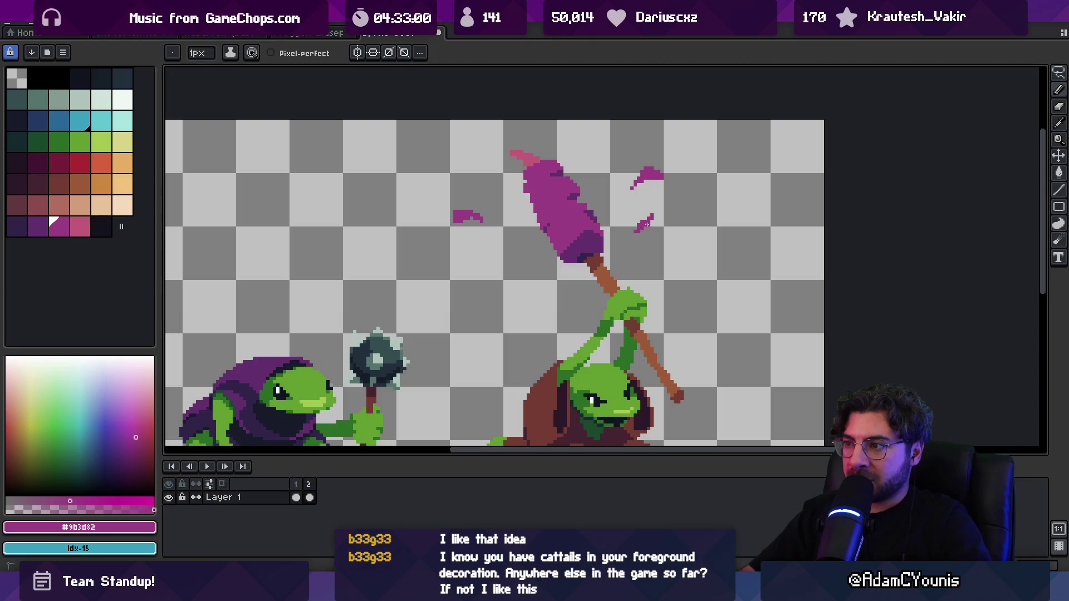
key(alt)
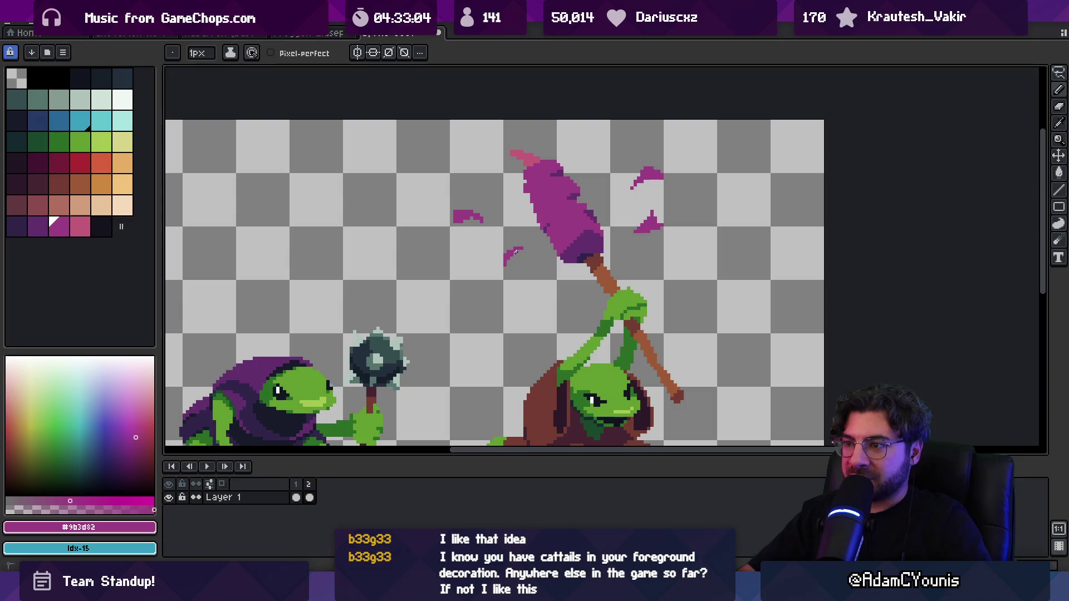
click(78, 229)
key(plus)
key(plus)
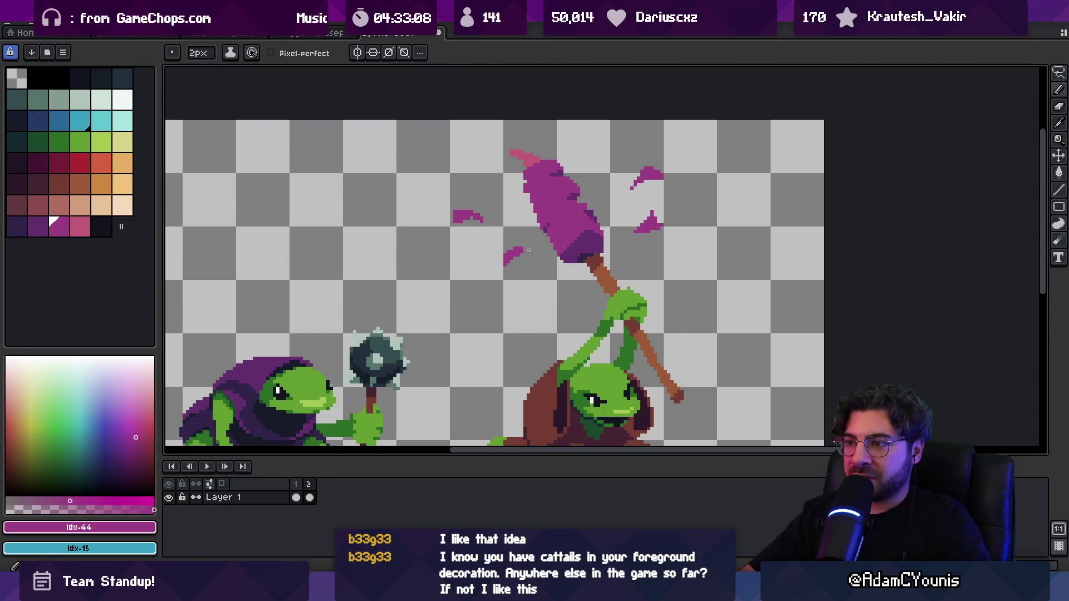
Swap colours, zoom in on the cattail head and sample its magenta for the Pencil.
key(x)
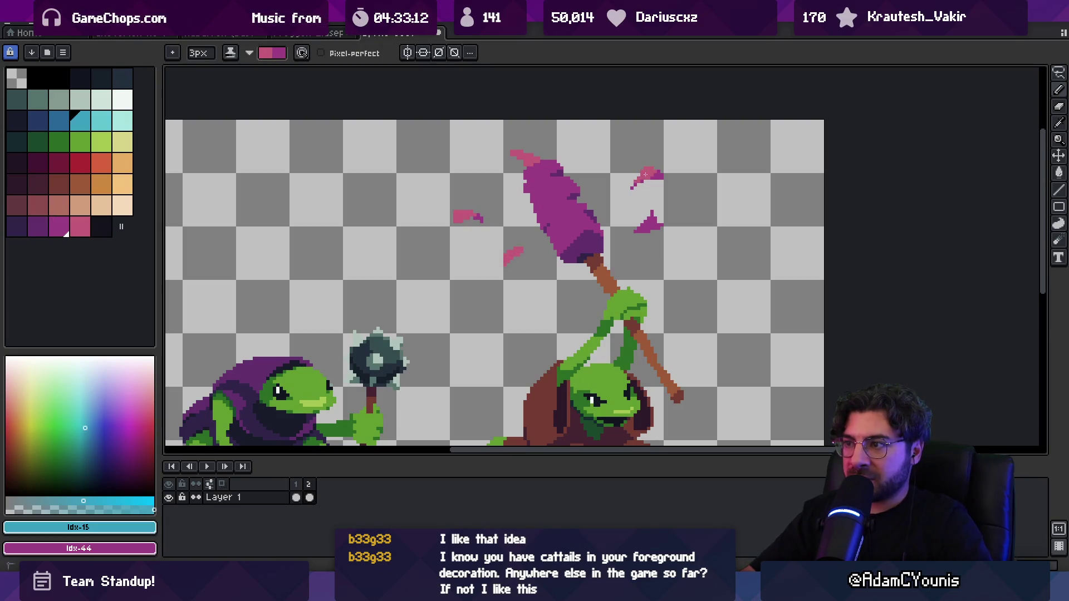
key(z)
scroll(673, 215, down, 3)
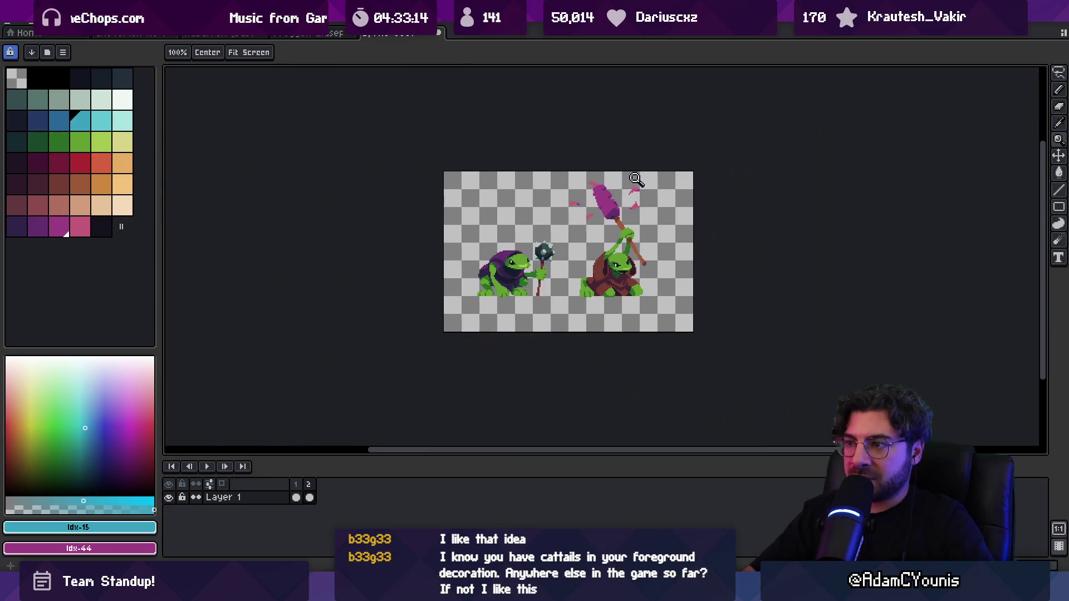
click(612, 215)
click(635, 216)
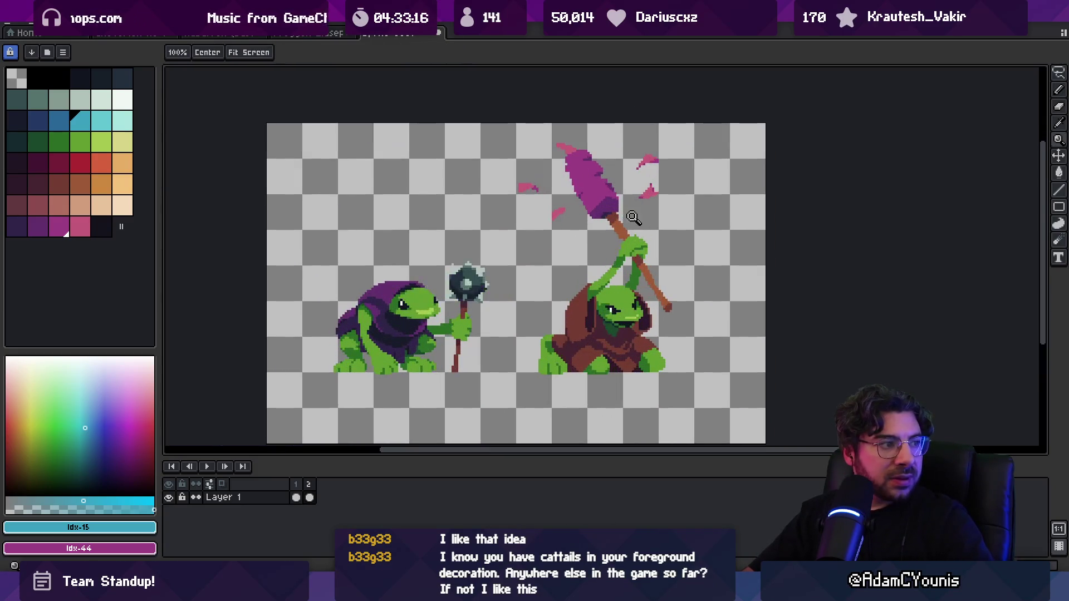
click(607, 205)
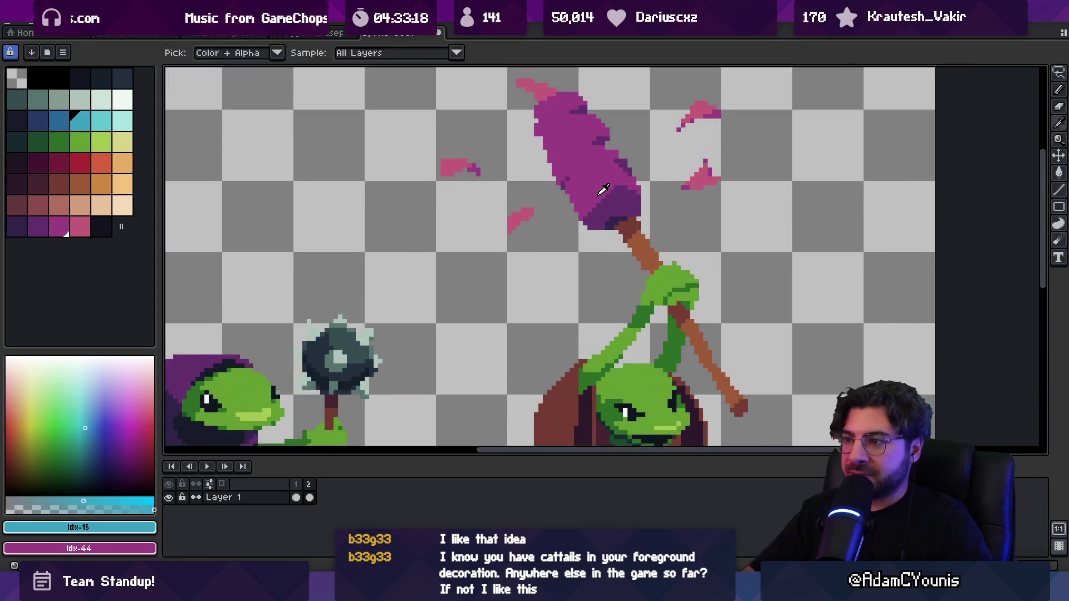
alt+click(608, 205)
key(b)
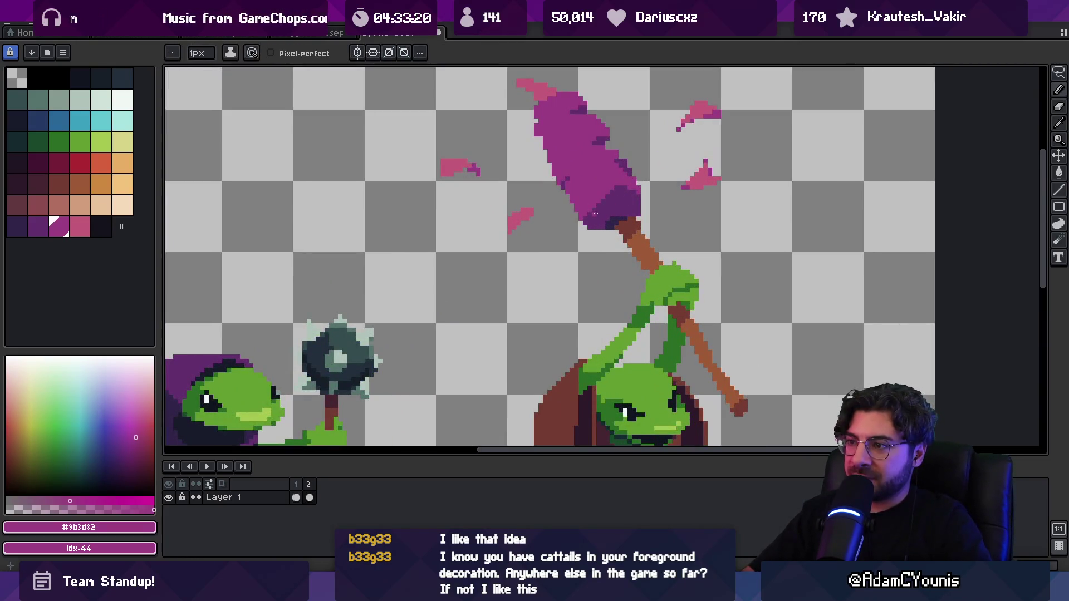
Retouch the cattail head using sampled lighter magenta and darker purple pixels.
alt+click(630, 194)
alt+click(611, 200)
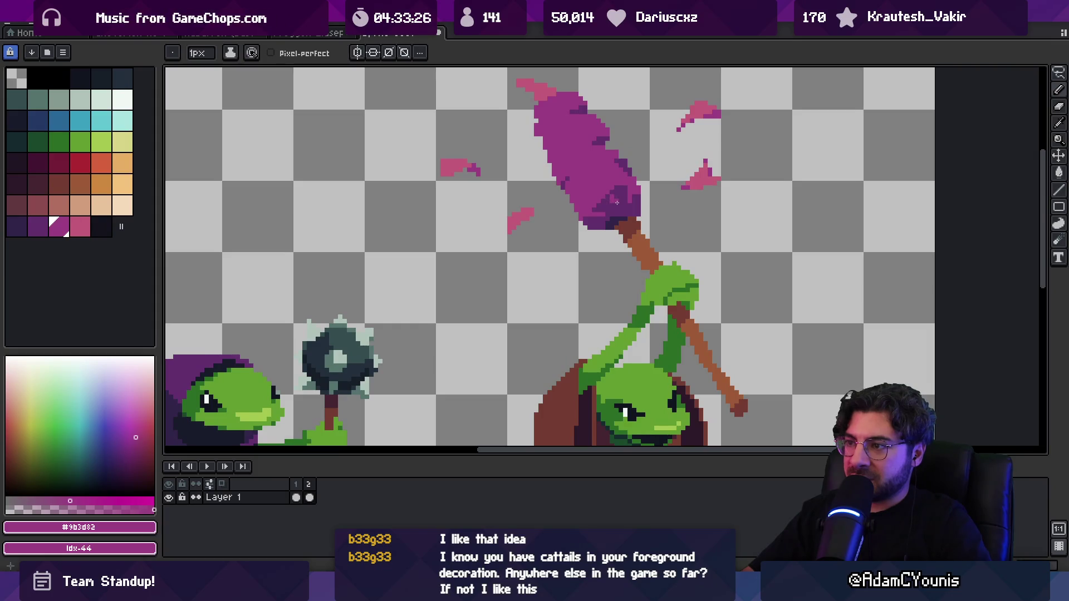
scroll(619, 205, down, 3)
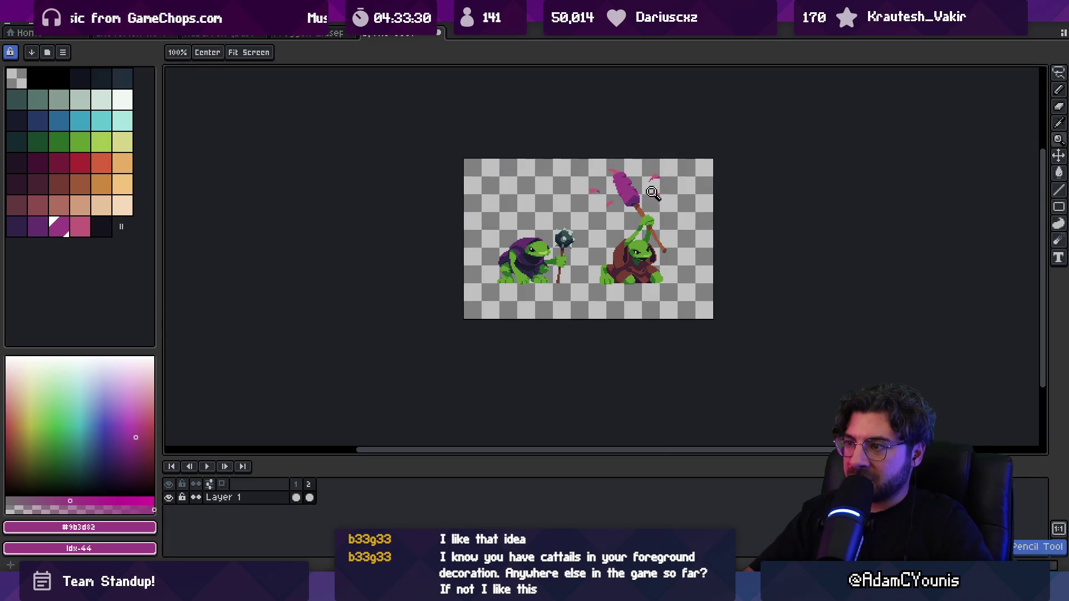
scroll(637, 201, up, 3)
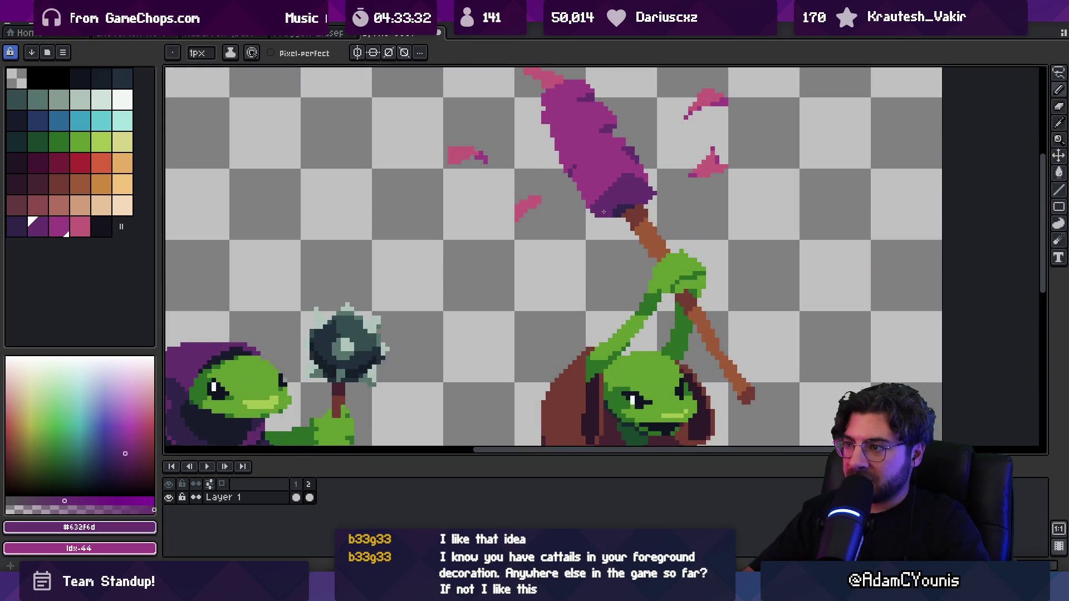
alt+click(629, 184)
alt+click(649, 187)
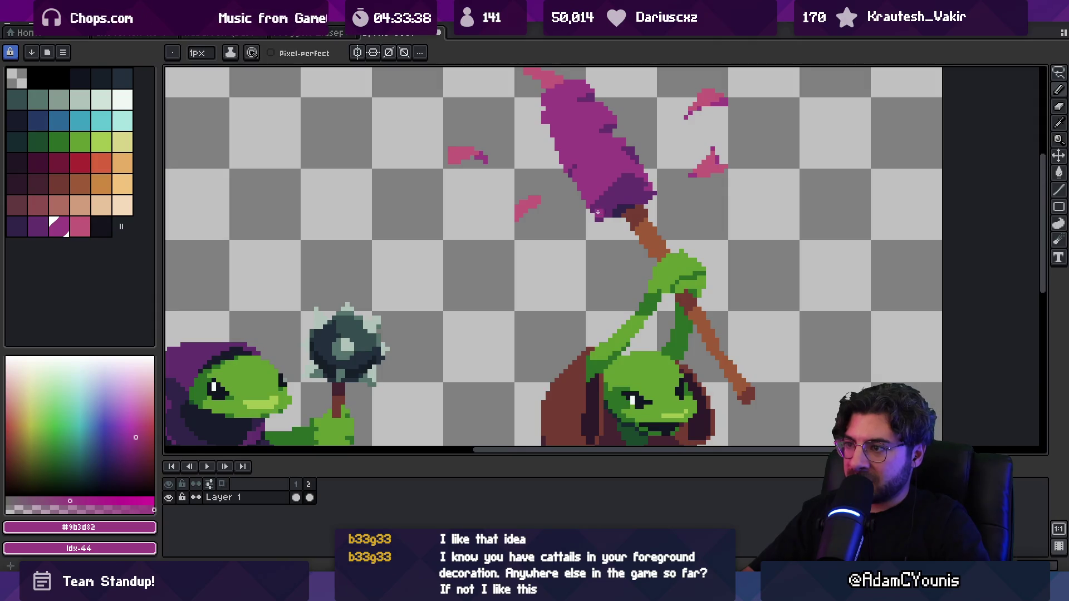
alt+click(601, 216)
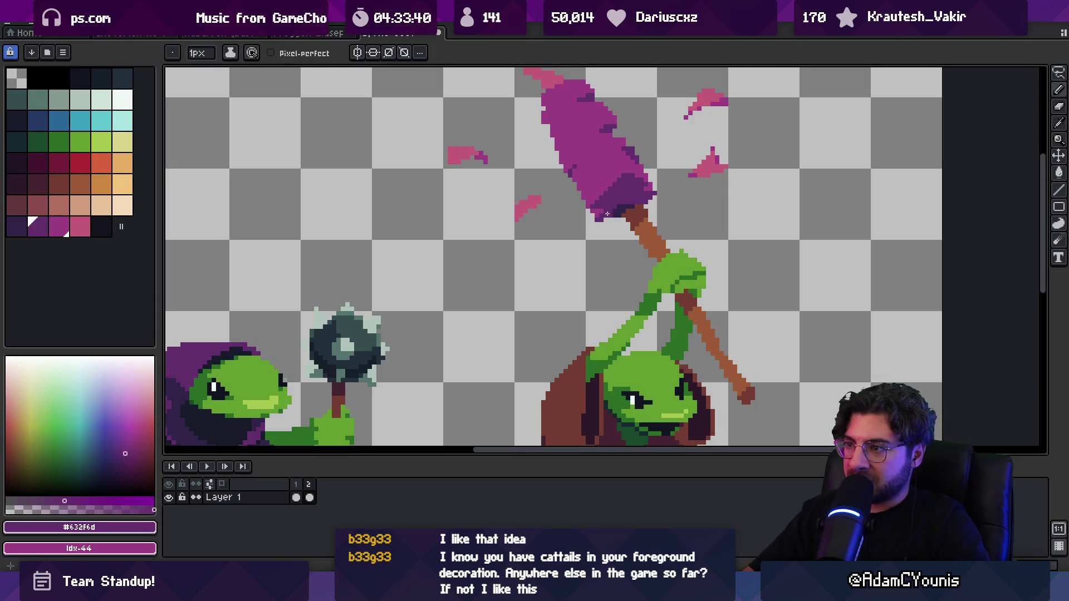
Add a final magenta touch-up and zoom out to review the whole sprite.
key(z)
scroll(593, 209, down, 4)
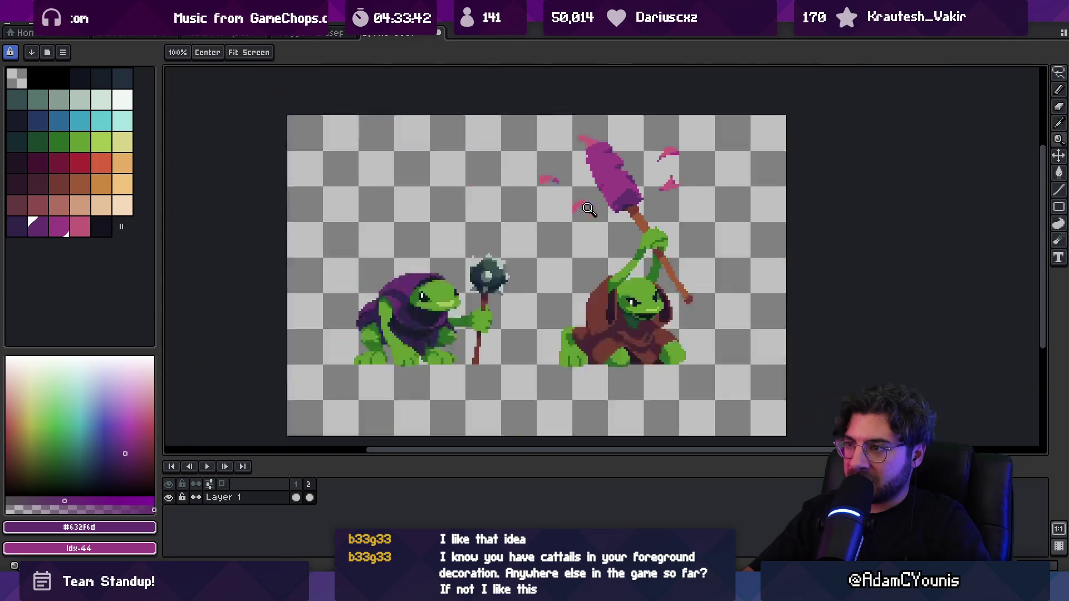
scroll(657, 184, up, 1)
scroll(641, 189, up, 4)
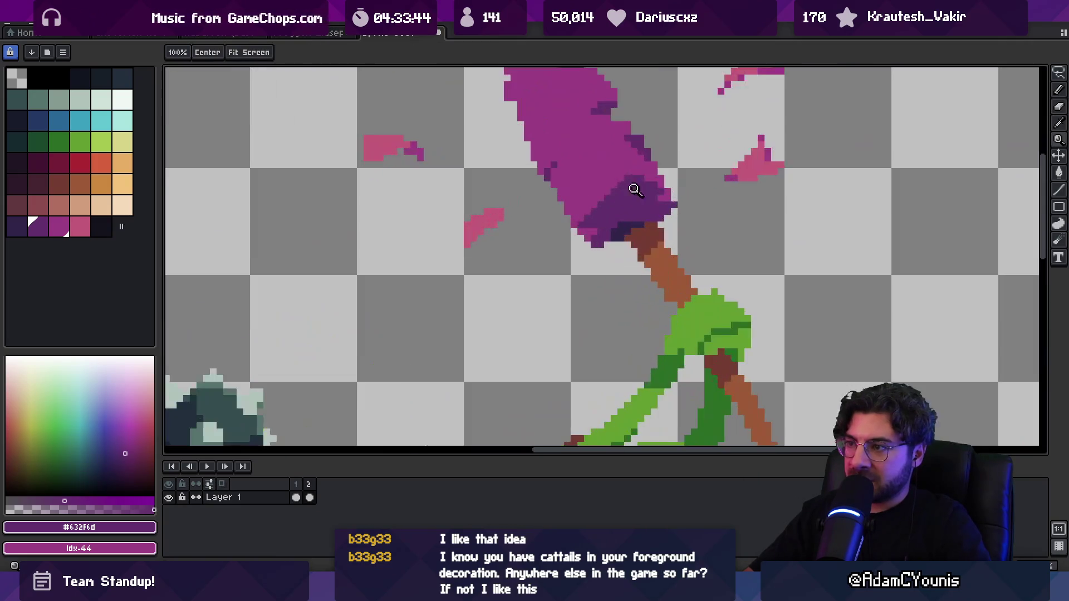
key(b)
alt+click(634, 186)
key(z)
scroll(632, 178, down, 3)
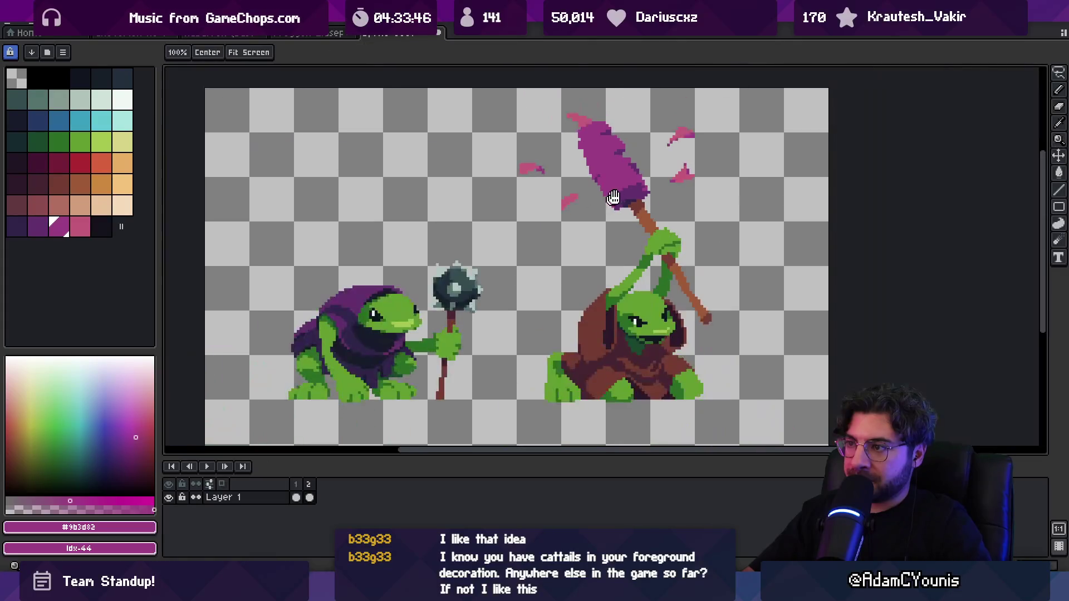
key(super)
Launch Google Chrome from the Windows search.
text(chja)
key(BackSpace)
key(BackSpace)
key(BackSpace)
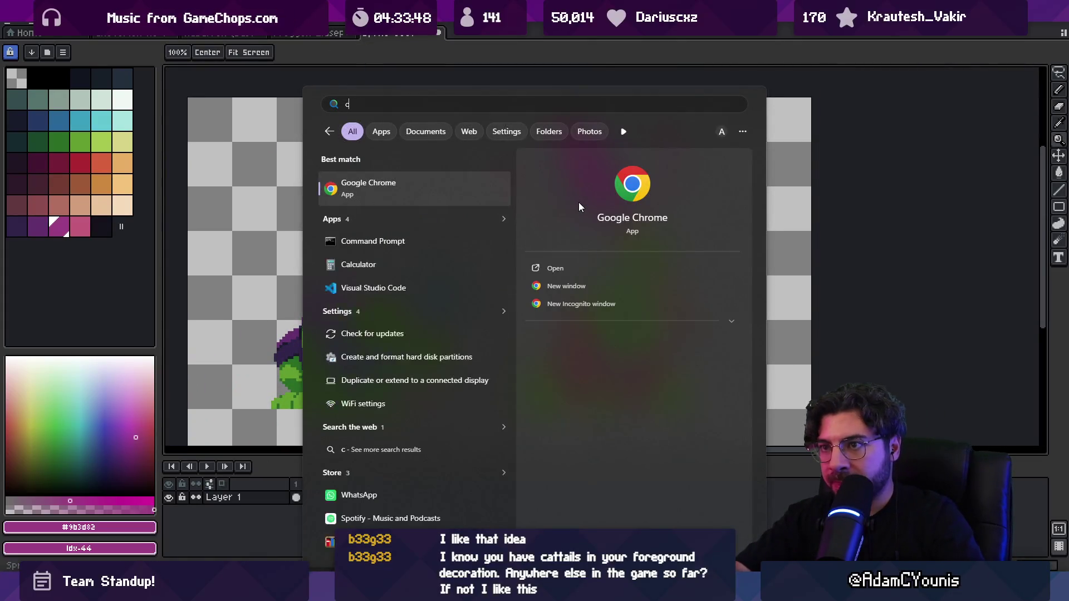
text(hroma)
key(BackSpace)
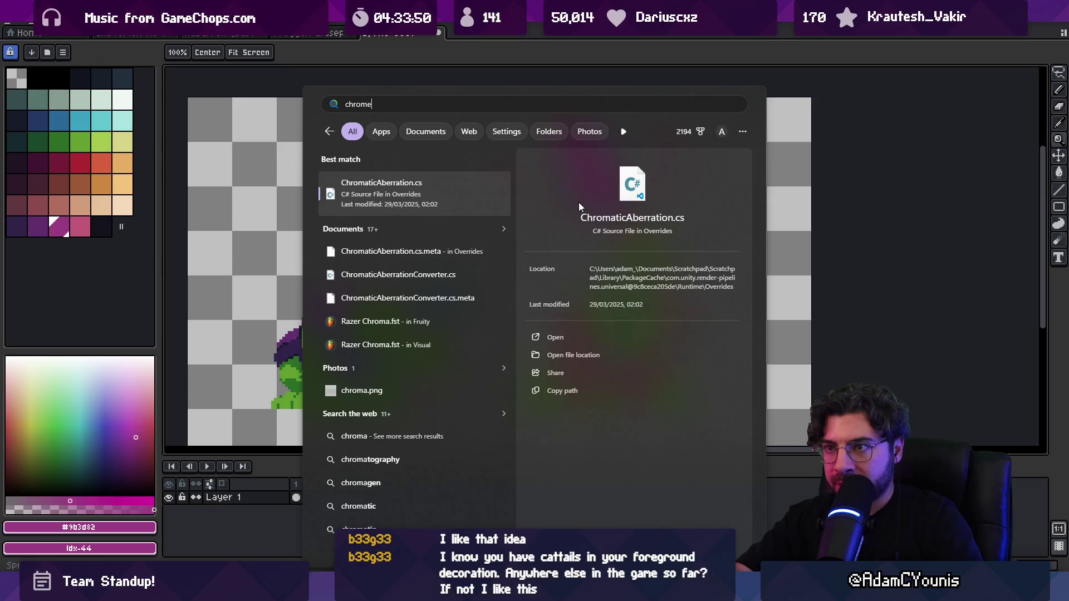
text(e)
key(Return)
Browse Google image results for 'cattails', then switch back to Aseprite.
text(cast)
key(BackSpace)
key(BackSpace)
text(ttails)
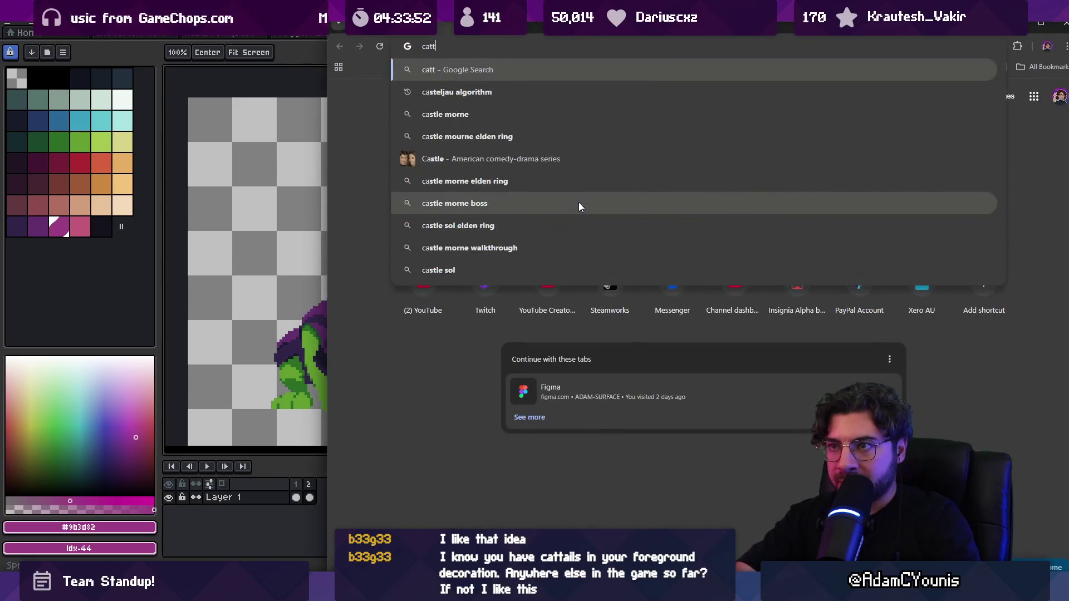
key(Return)
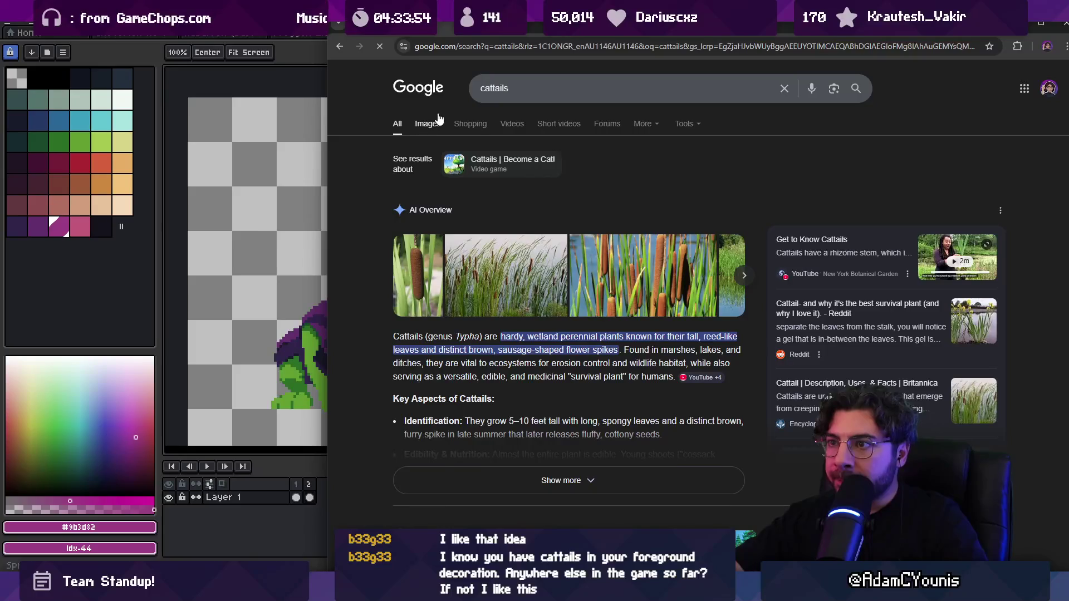
click(433, 127)
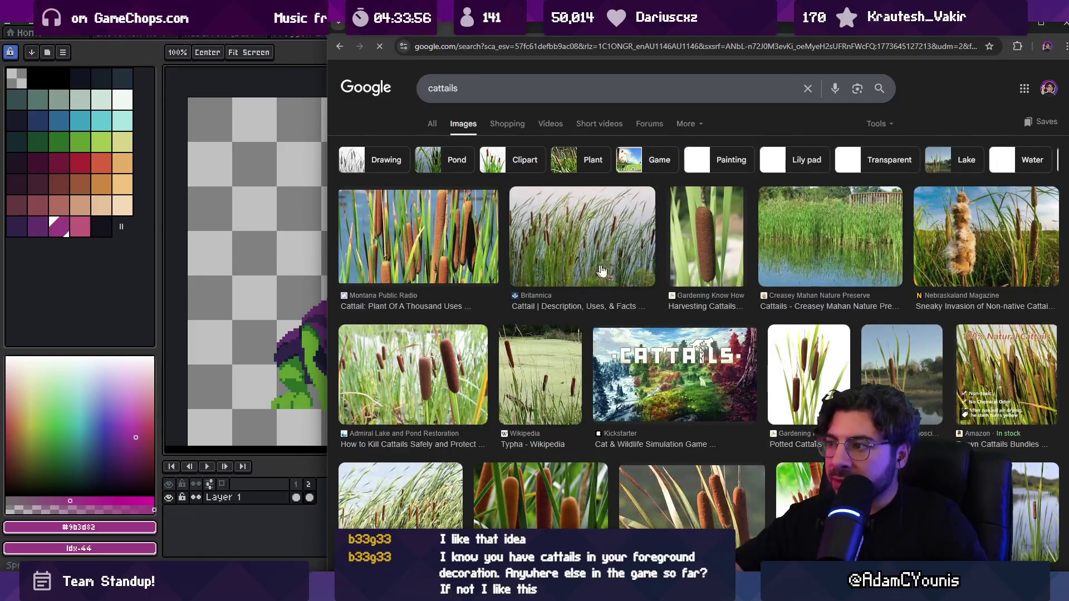
scroll(610, 273, down, 3)
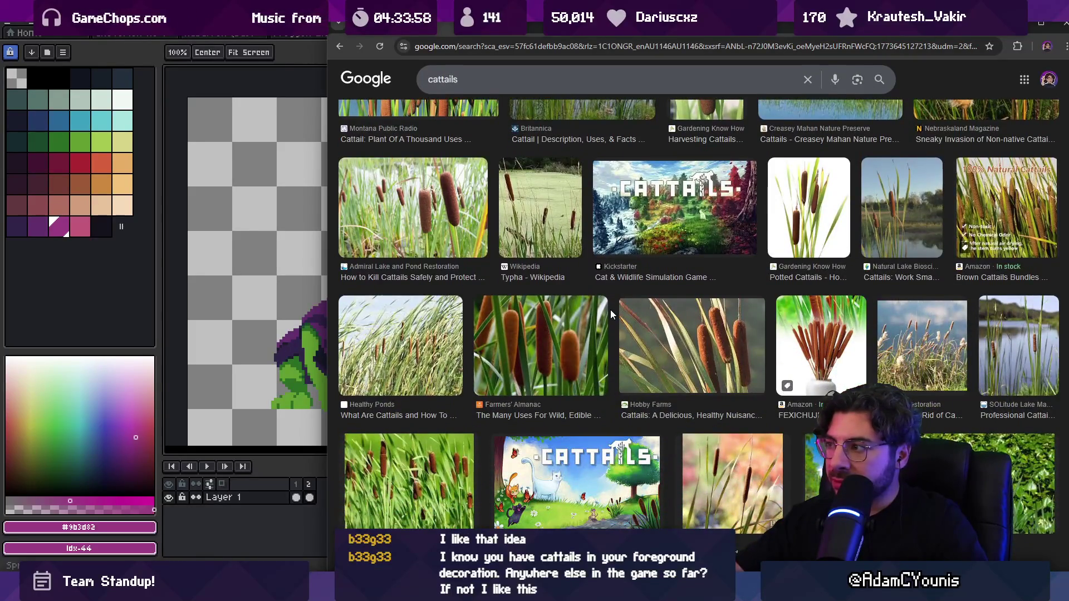
scroll(558, 339, down, 5)
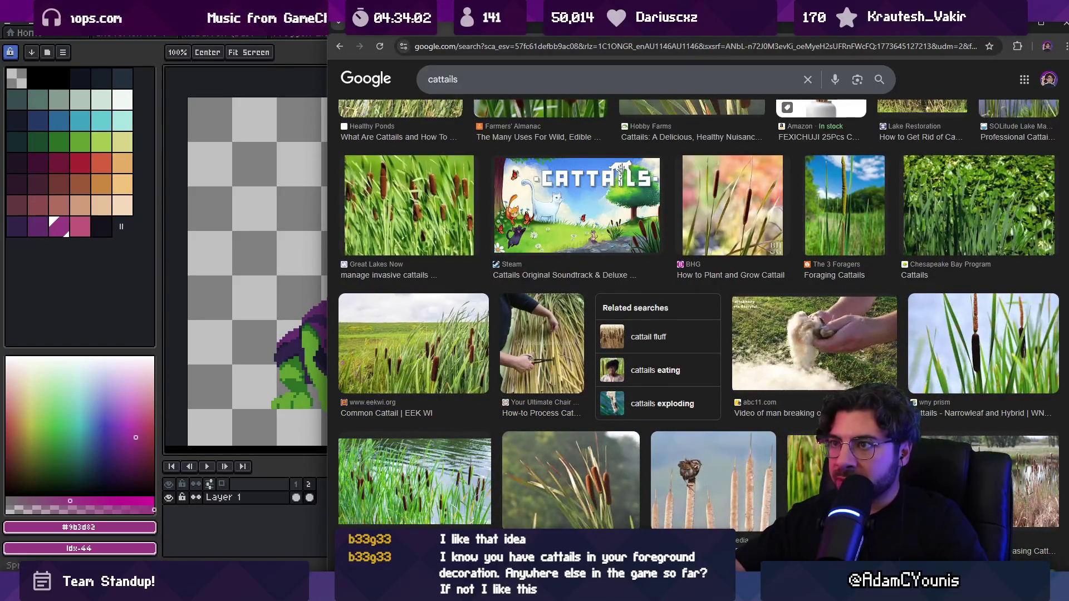
key(alt+Tab)
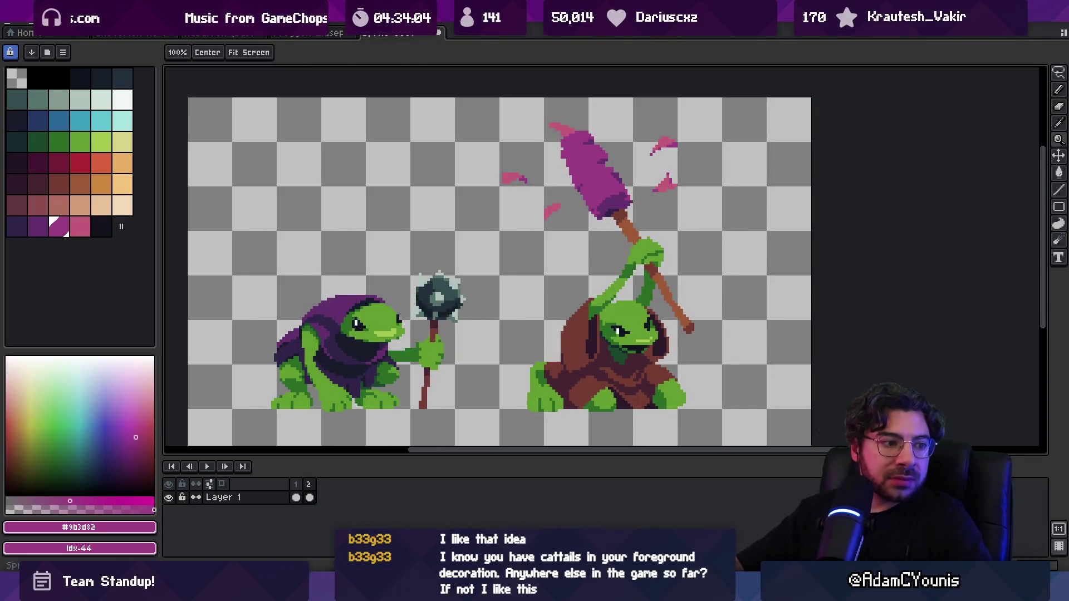
Lasso the magenta cattail head and splinters, move them up-left, and commit the move.
mouse_move(519, 152)
mouse_down()
mouse_move(470, 195)
mouse_move(447, 299)
mouse_move(616, 263)
mouse_move(478, 168)
mouse_up()
key(q)
drag(537, 225, 523, 205)
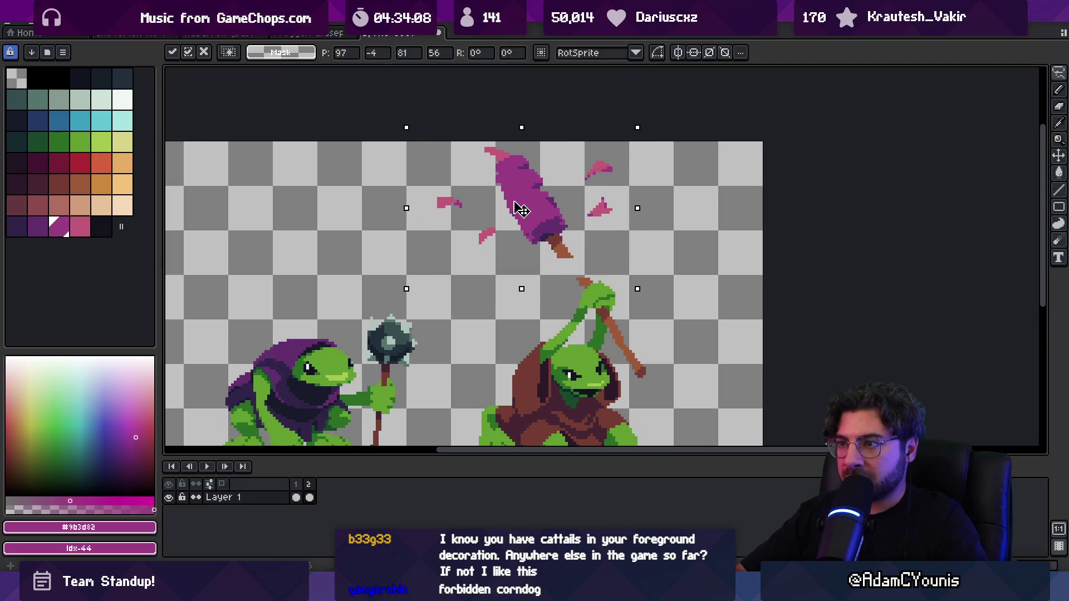
key(ctrl+d)
Extend the stick in its brown colour to reconnect it, then set the eraser to 3px.
key(b)
alt+click(569, 253)
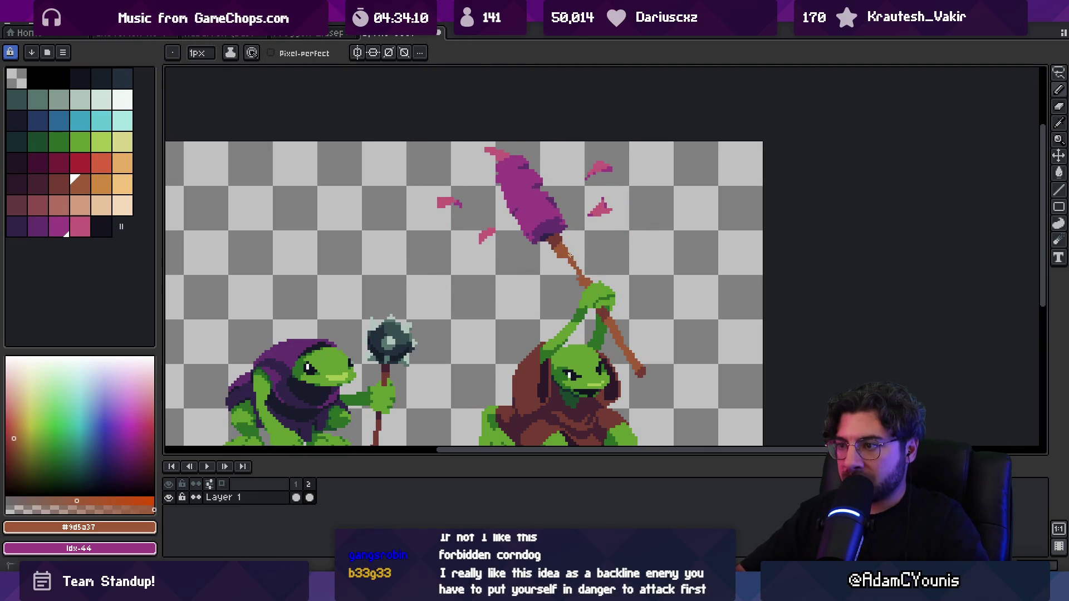
key(e)
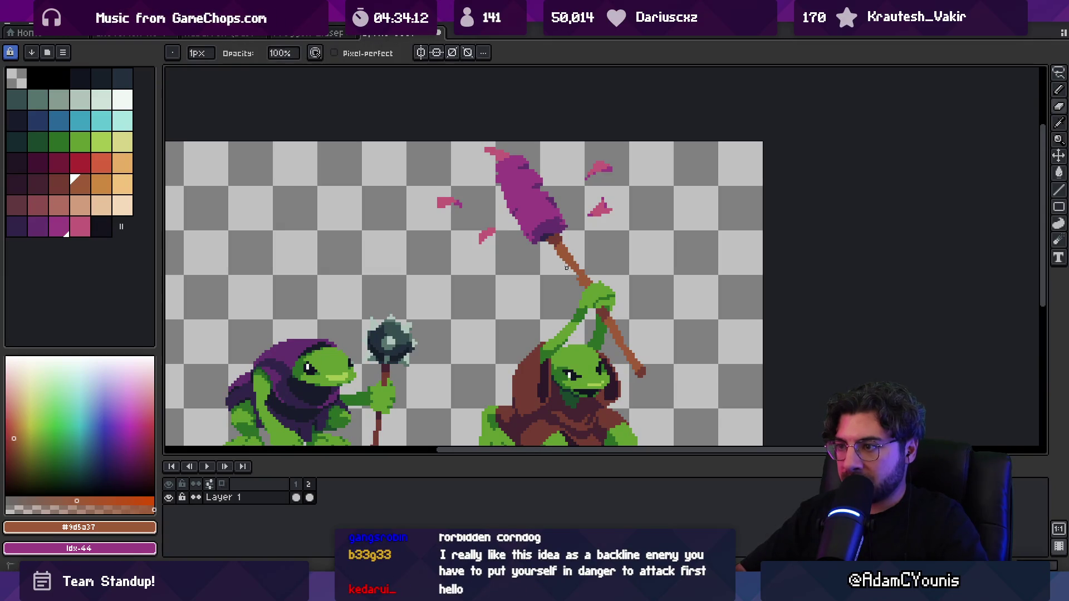
key(plus)
scroll(580, 282, down, 1)
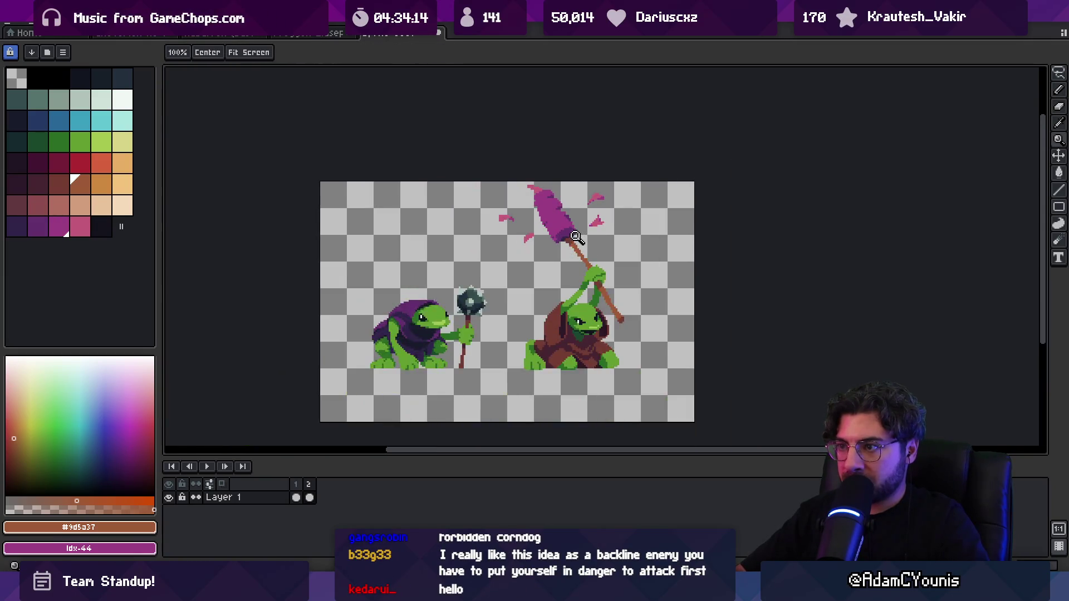
scroll(523, 195, up, 1)
key(plus)
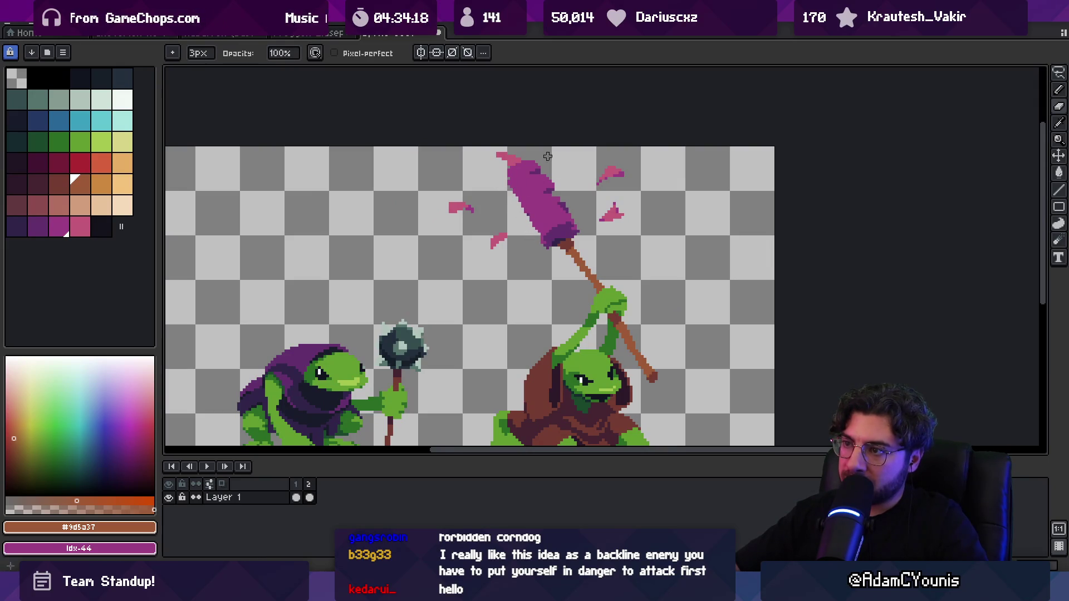
Repaint the cattail head in magenta with dark purple shading, then zoom out to check.
alt+click(553, 190)
key(b)
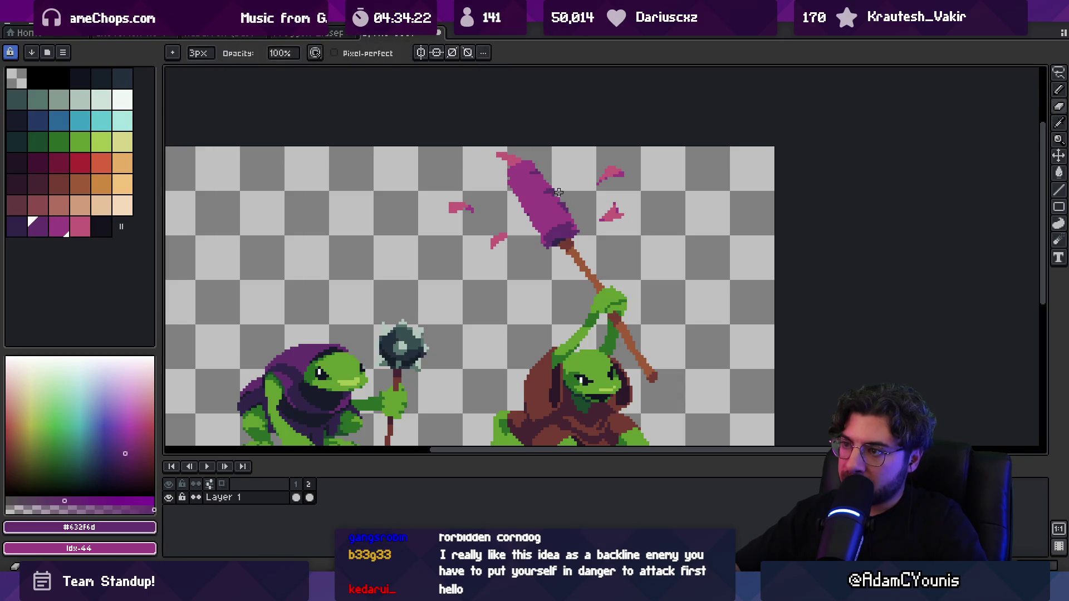
scroll(570, 170, down, 2)
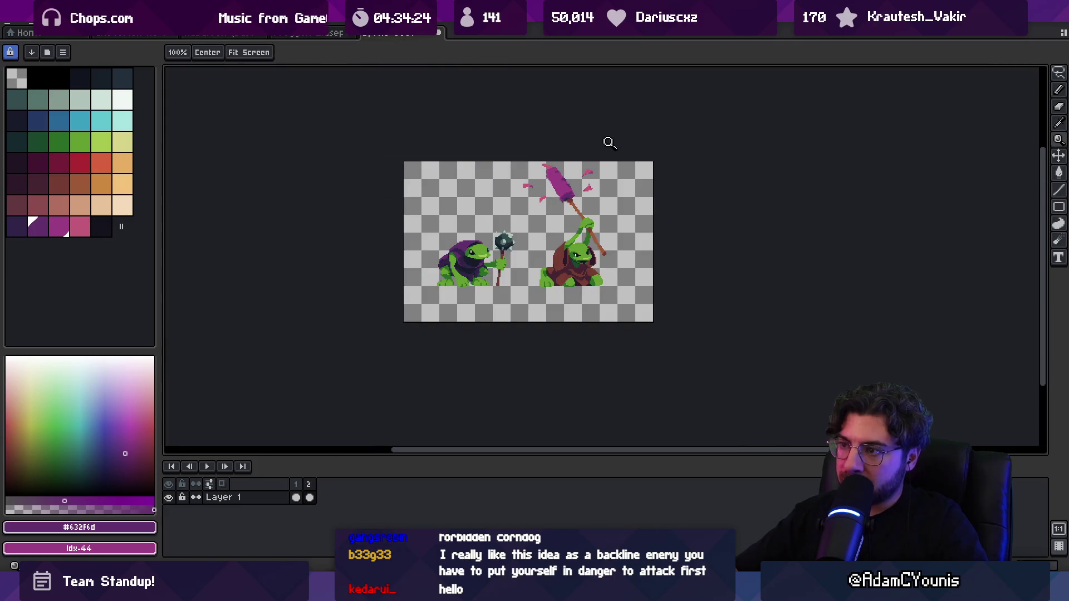
scroll(609, 140, up, 5)
alt+click(562, 199)
drag(562, 199, 633, 183)
drag(576, 213, 639, 185)
alt+click(651, 194)
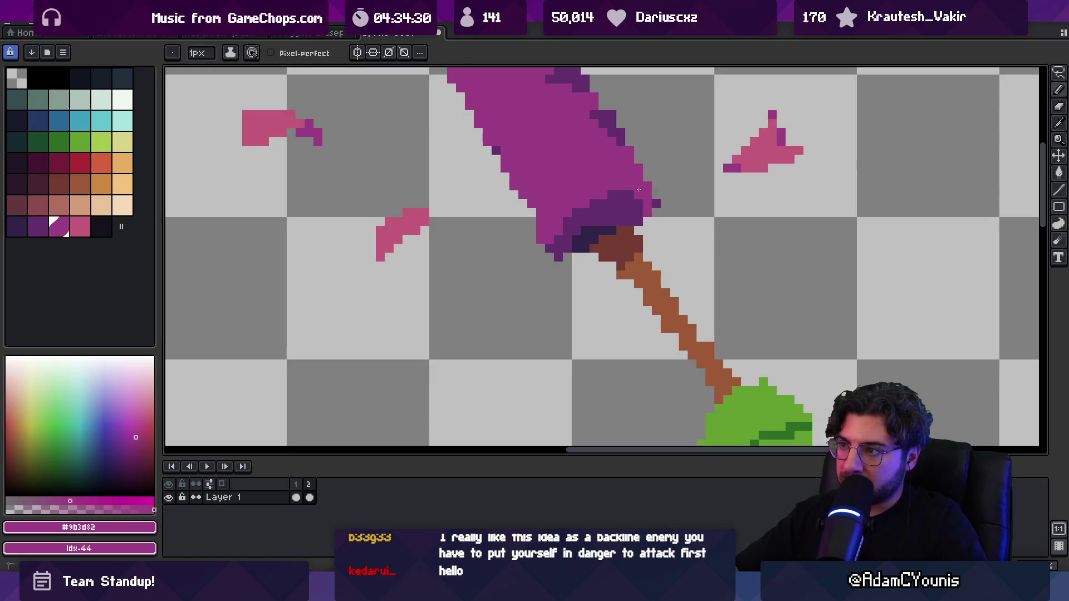
key(z)
scroll(629, 174, down, 5)
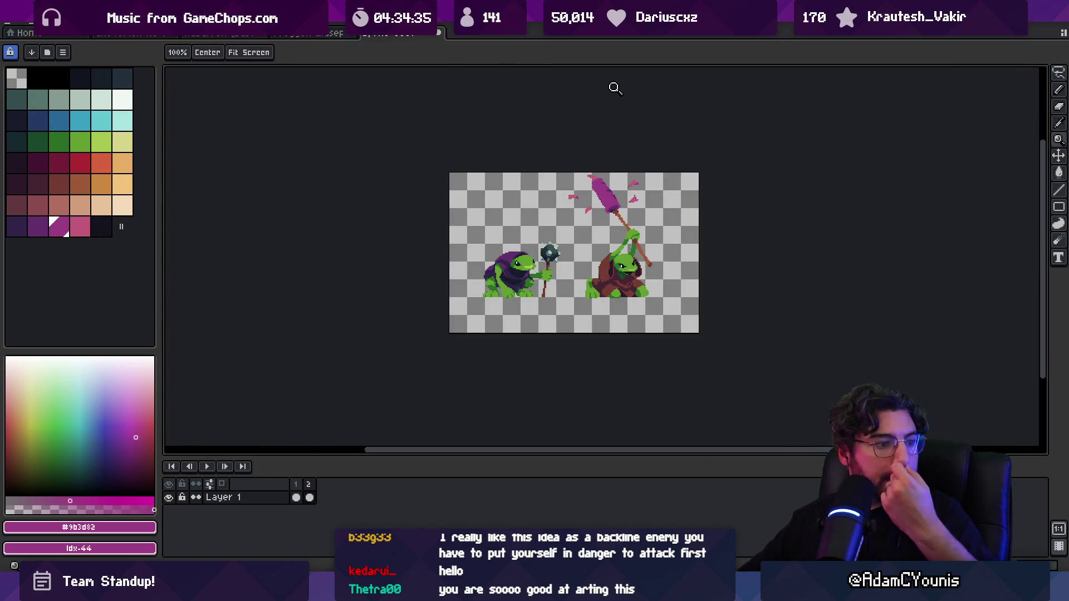
scroll(629, 225, up, 2)
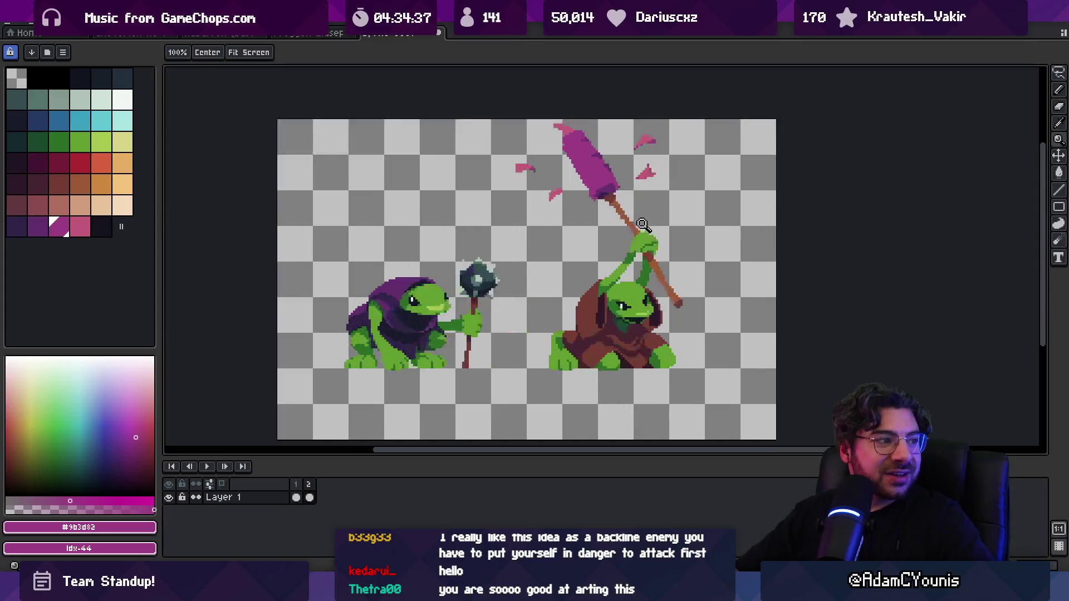
Sample the light and dark greens from the right frog's face.
scroll(602, 245, up, 3)
key(i)
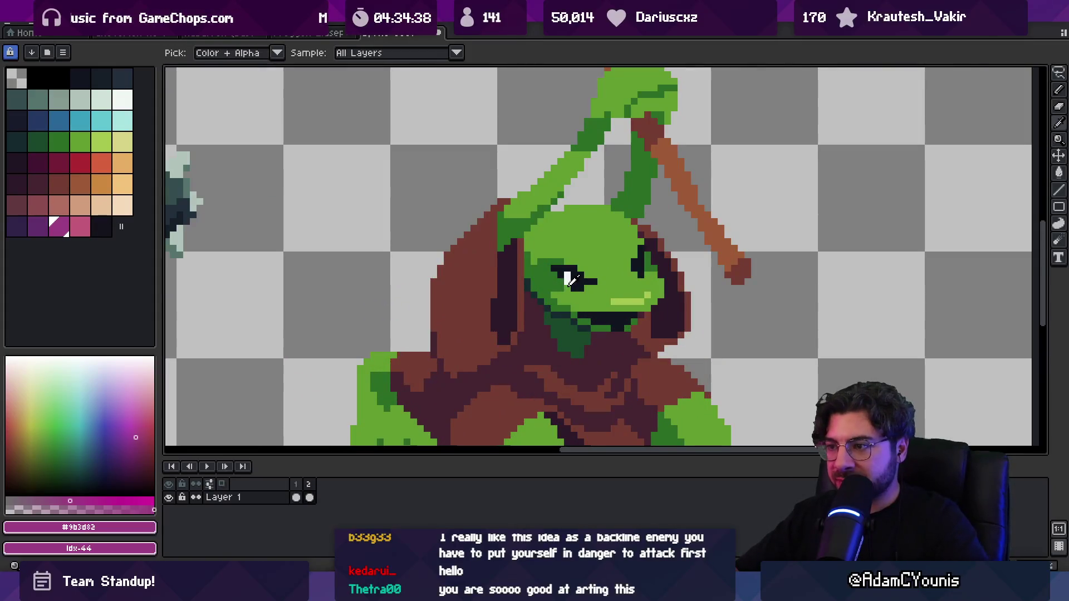
click(584, 297)
key(b)
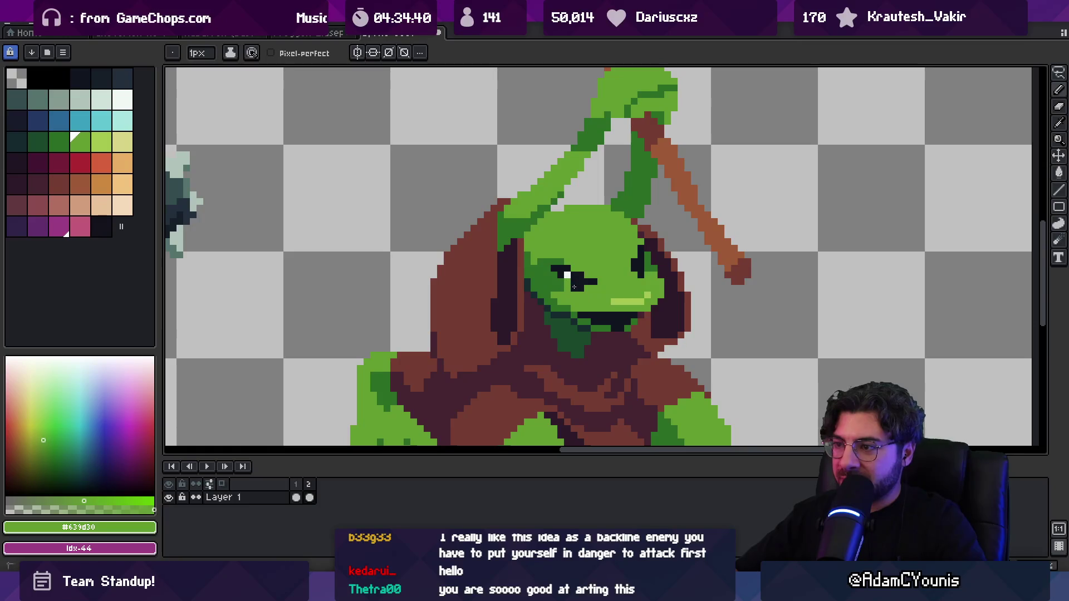
alt+click(584, 282)
alt+click(579, 282)
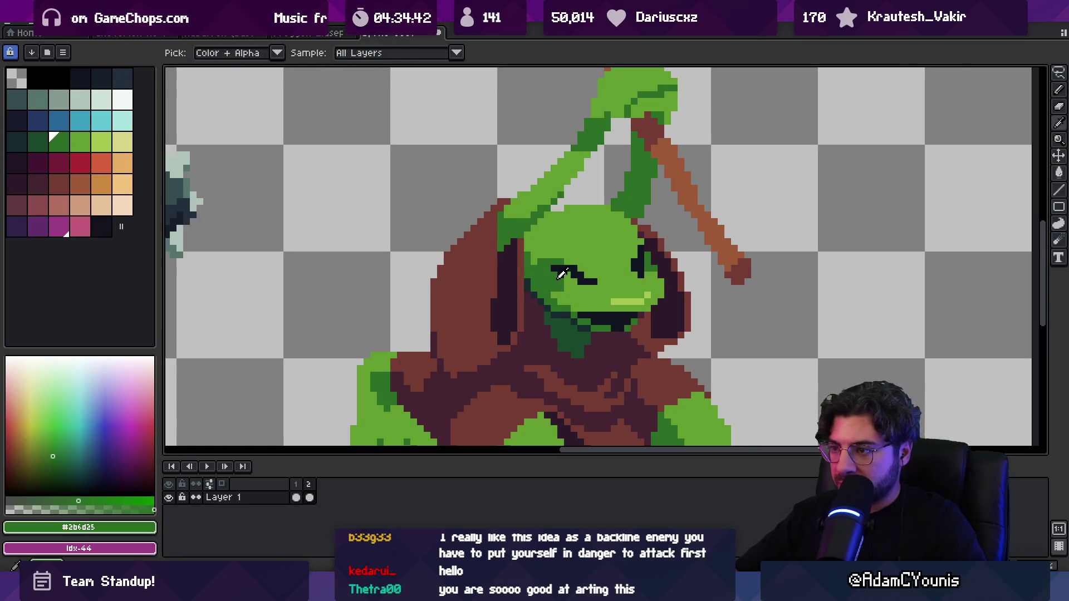
alt+click(581, 282)
key(z)
scroll(649, 221, down, 5)
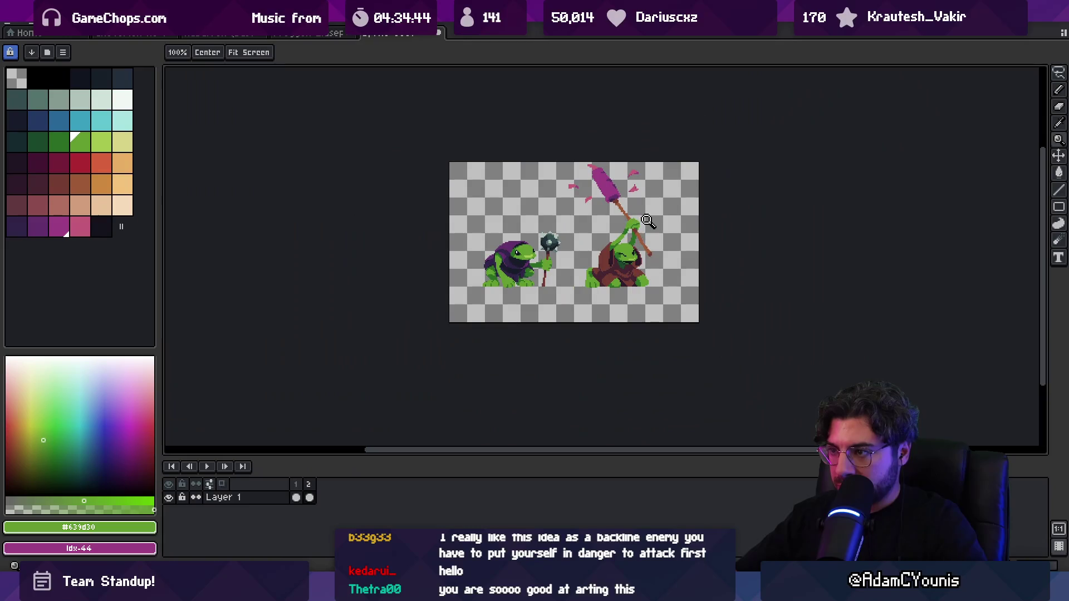
scroll(646, 253, up, 5)
Paint light green over the right frog's open eye, touching up with dark green and the outline colour.
key(b)
alt+click(647, 255)
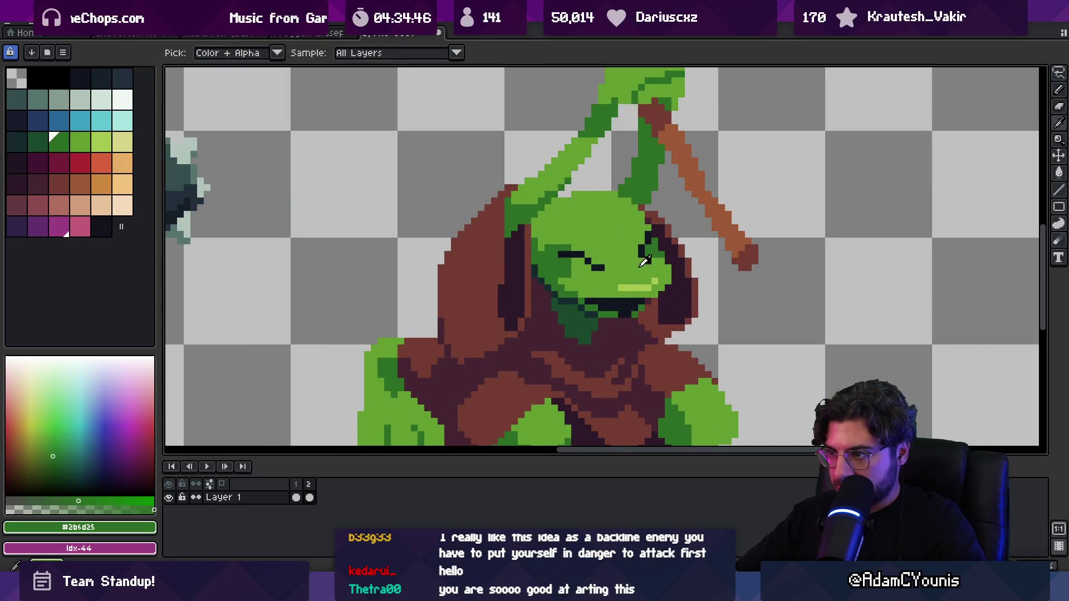
alt+click(650, 261)
click(596, 268)
alt+click(574, 263)
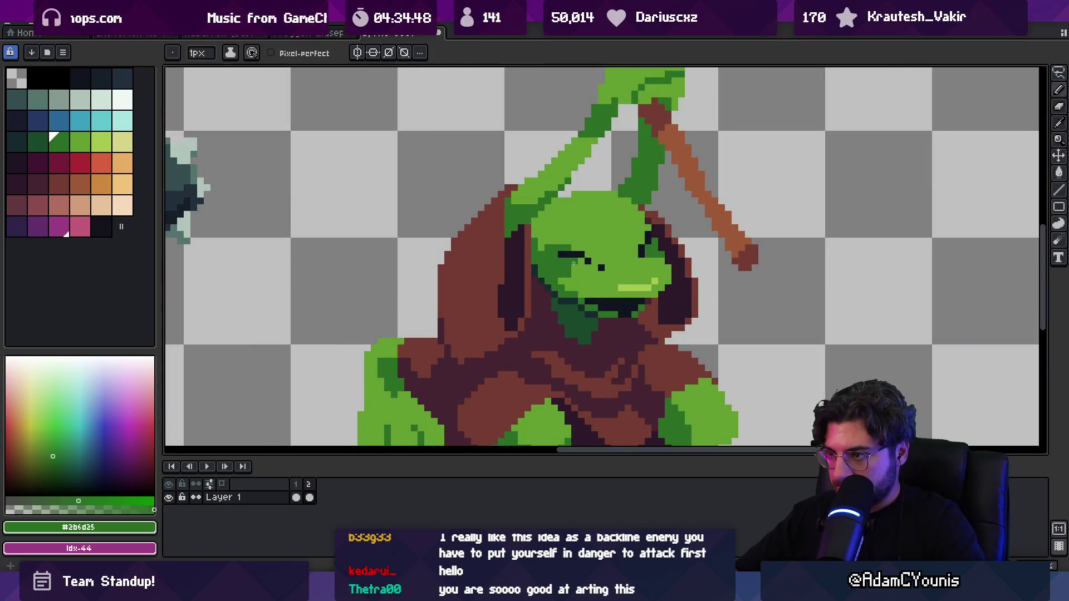
alt+click(587, 260)
key(z)
scroll(642, 251, down, 5)
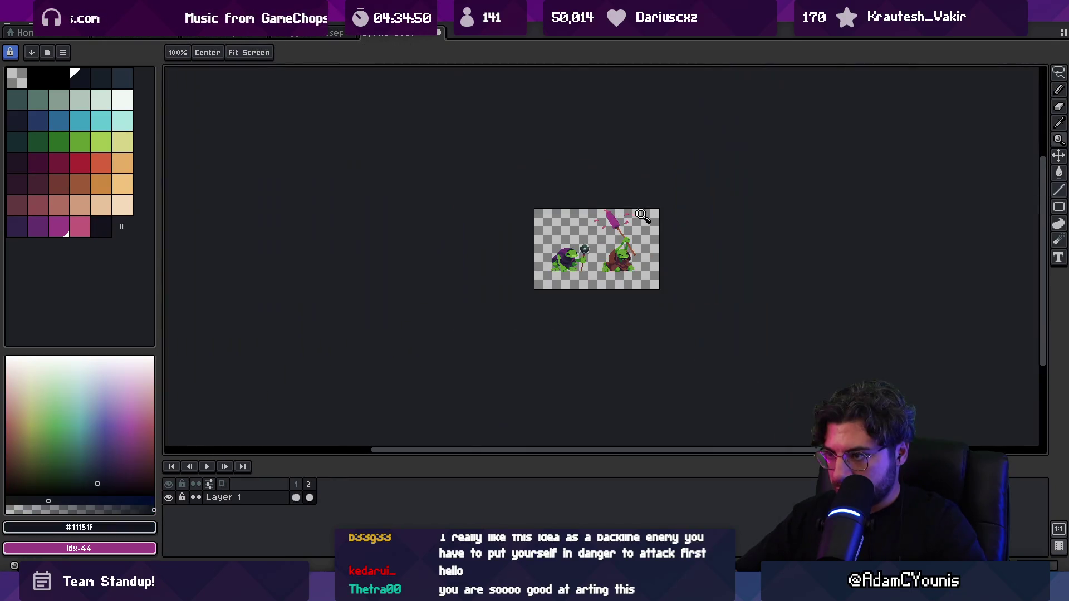
scroll(642, 252, up, 2)
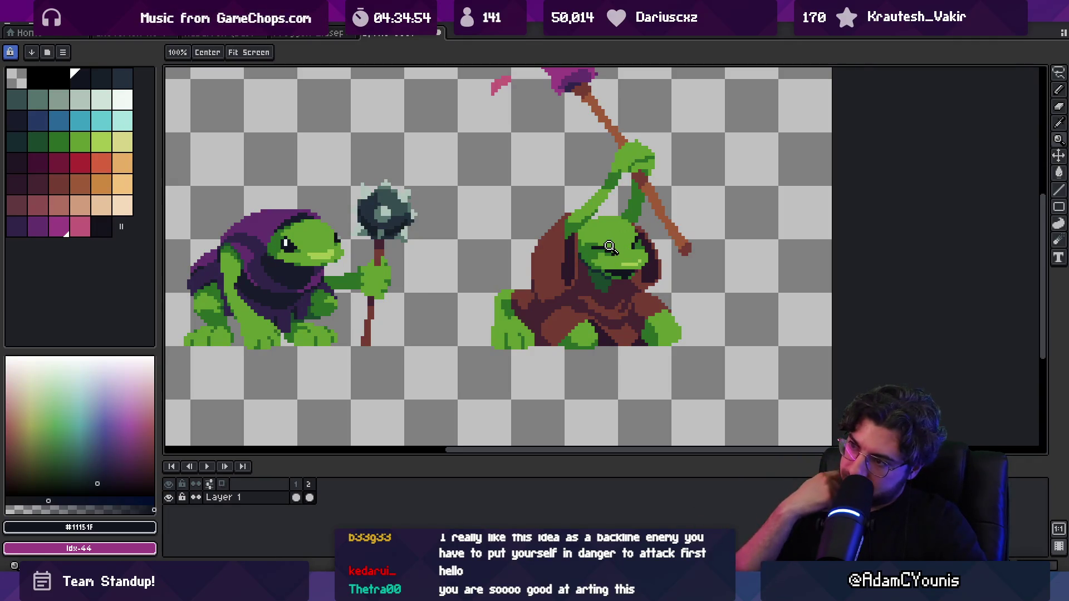
scroll(610, 247, up, 2)
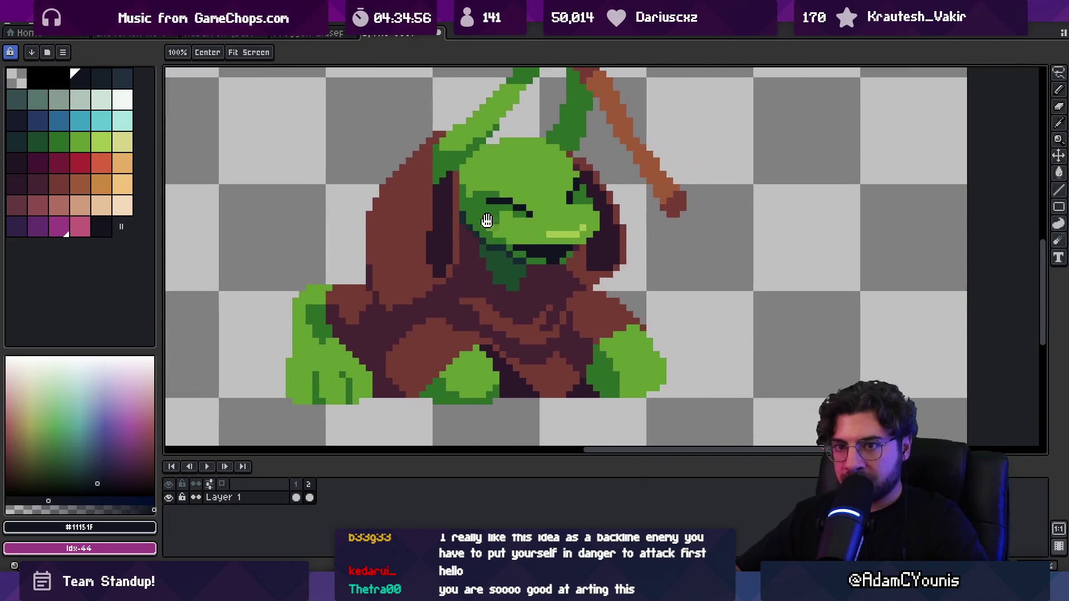
Choose a red and a darker red for the tongue, with a 4px brush.
click(79, 170)
key(b)
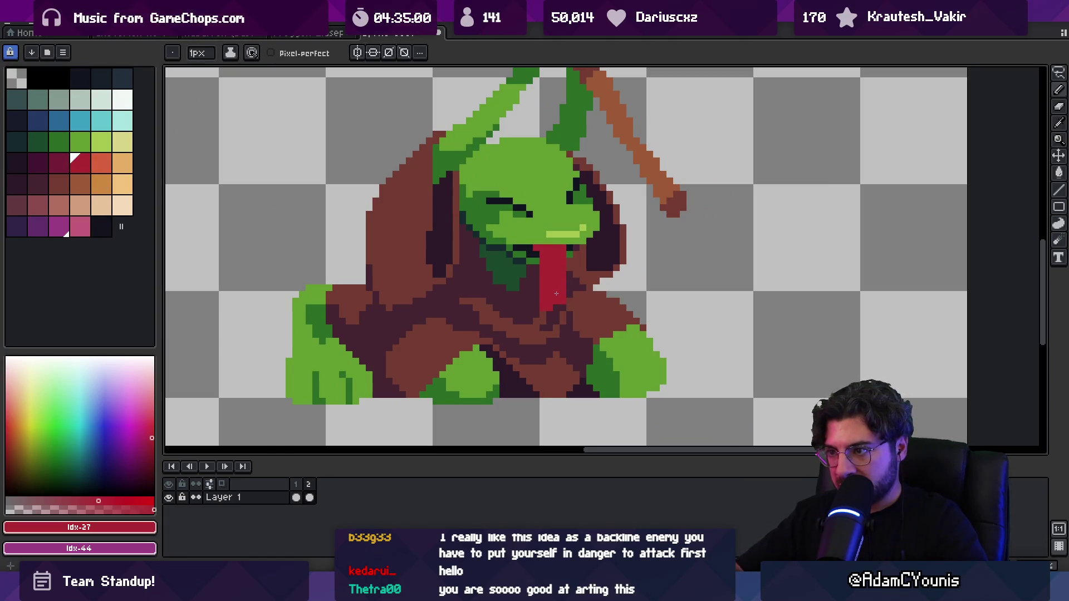
key(z)
scroll(539, 240, down, 5)
scroll(563, 206, up, 3)
key(b)
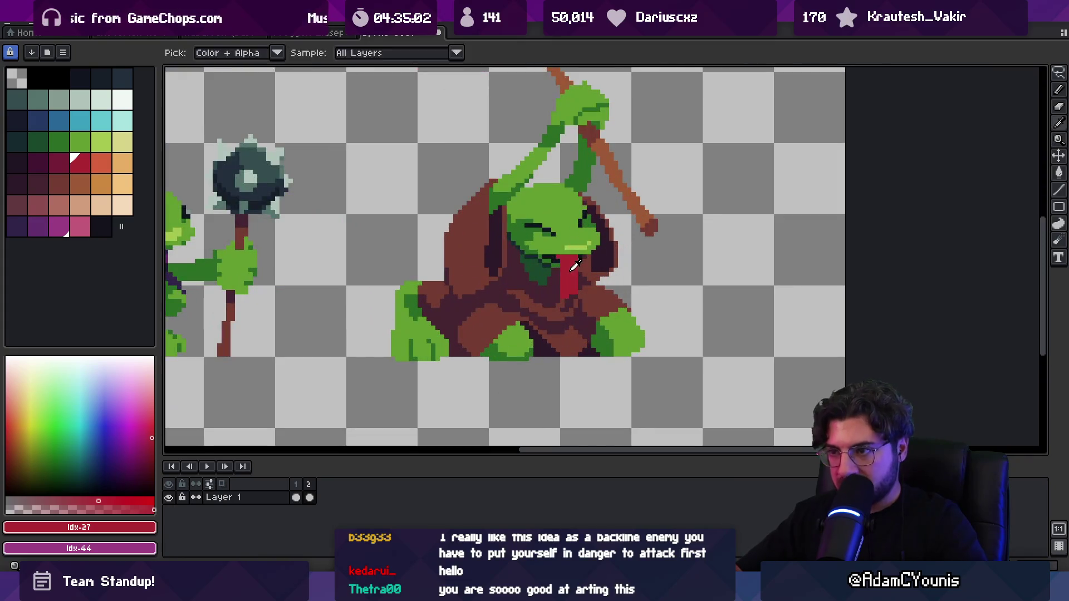
click(58, 162)
key(plus)
key(plus)
key(plus)
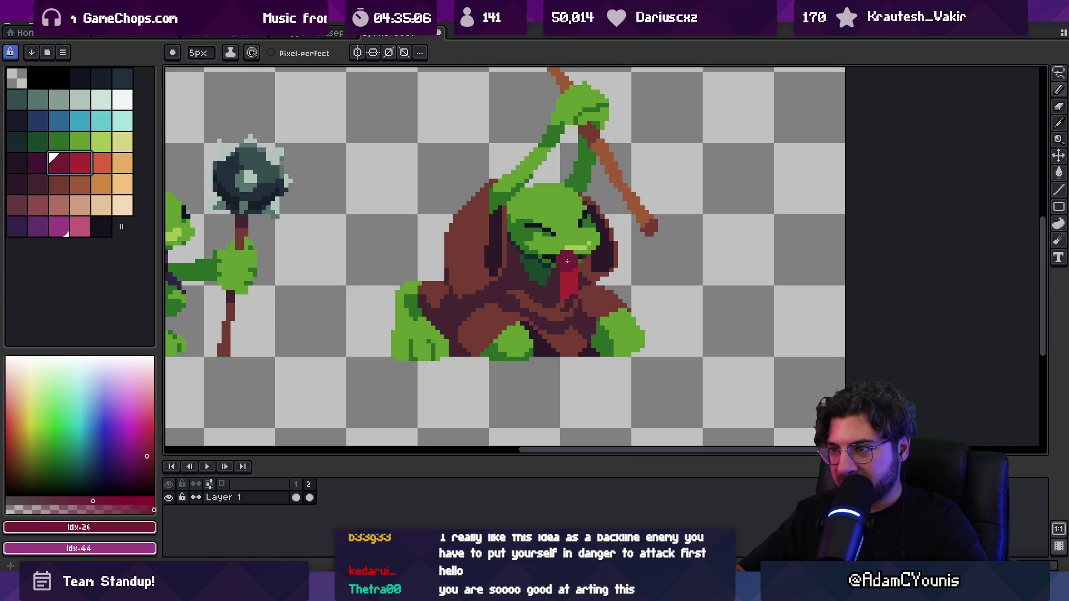
key(z)
scroll(529, 265, down, 3)
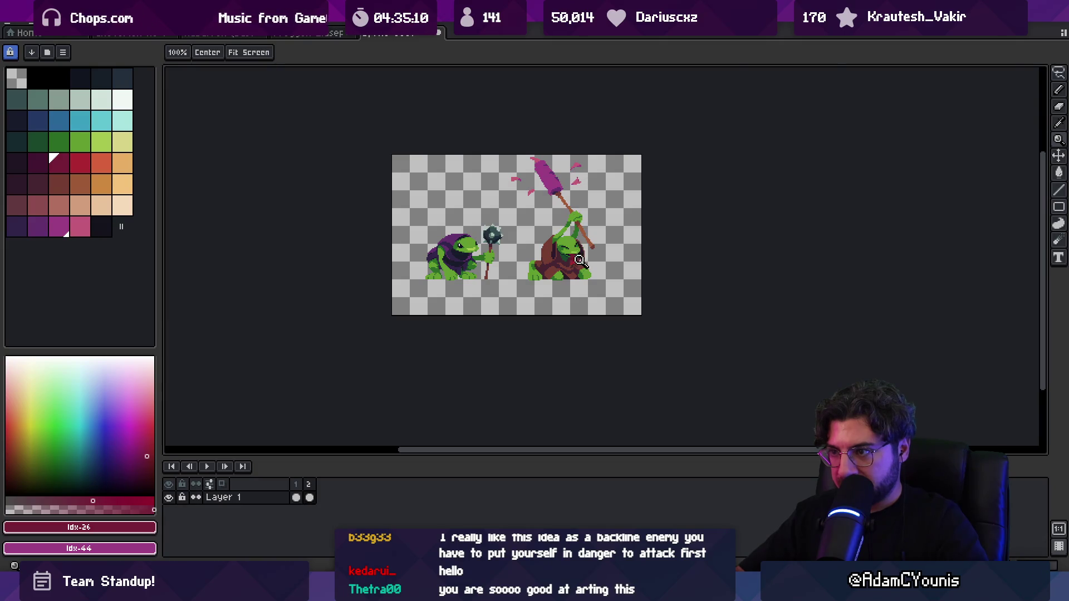
scroll(578, 197, up, 3)
Paint the red tongue at the right frog's mouth, undoing the oversized strokes.
key(b)
alt+click(585, 249)
drag(574, 250, 548, 278)
key(ctrl+z)
key(ctrl+z)
key(ctrl+z)
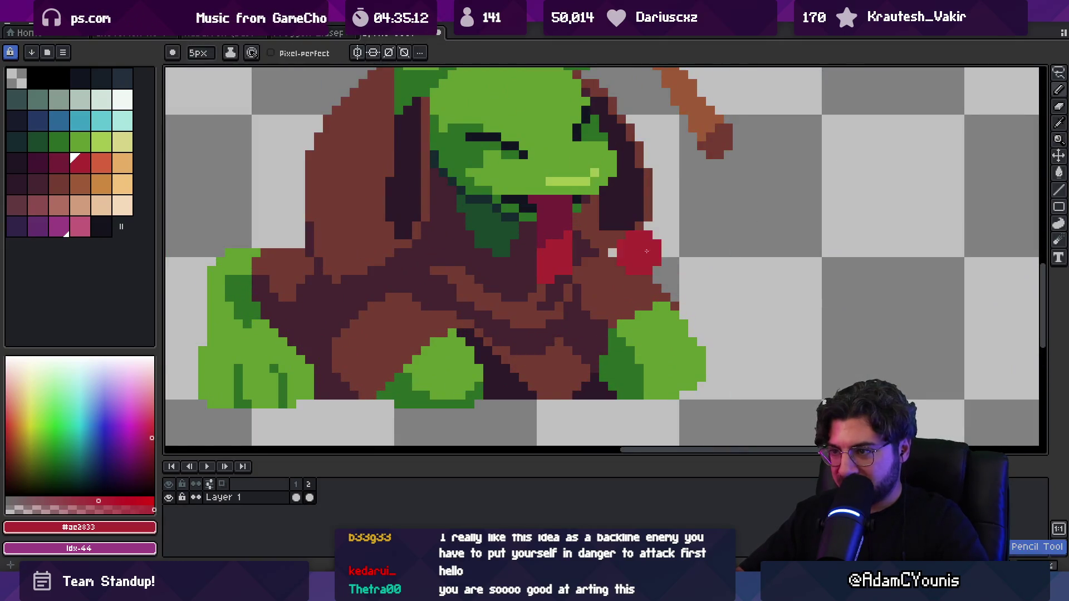
key(minus)
key(minus)
key(minus)
key(z)
scroll(545, 275, down, 3)
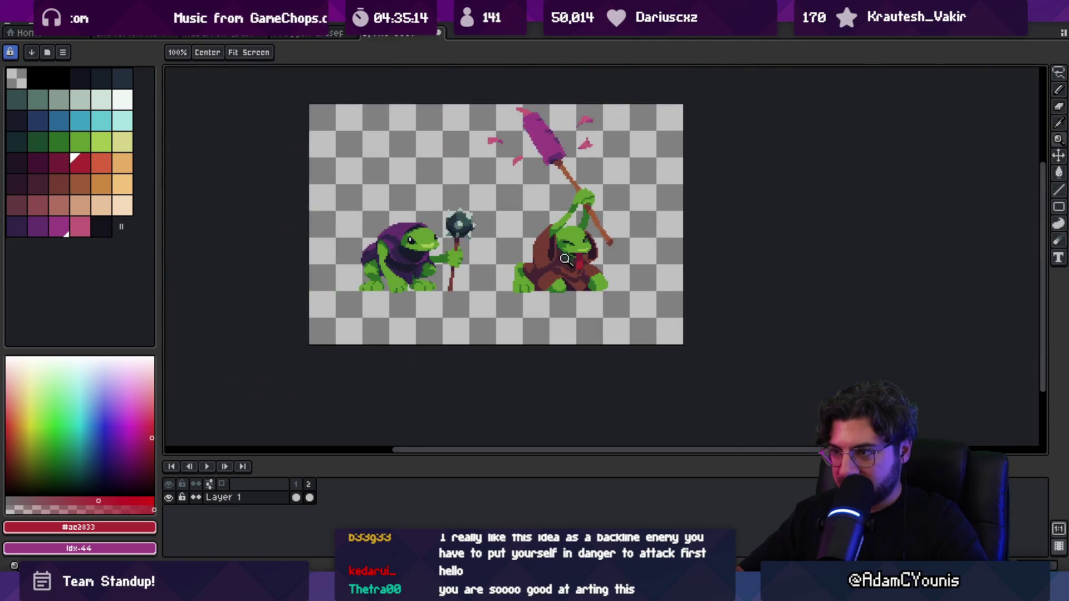
scroll(544, 289, up, 3)
Add dark green shading under the frog's jaw, then view the whole sprite.
key(b)
alt+click(534, 314)
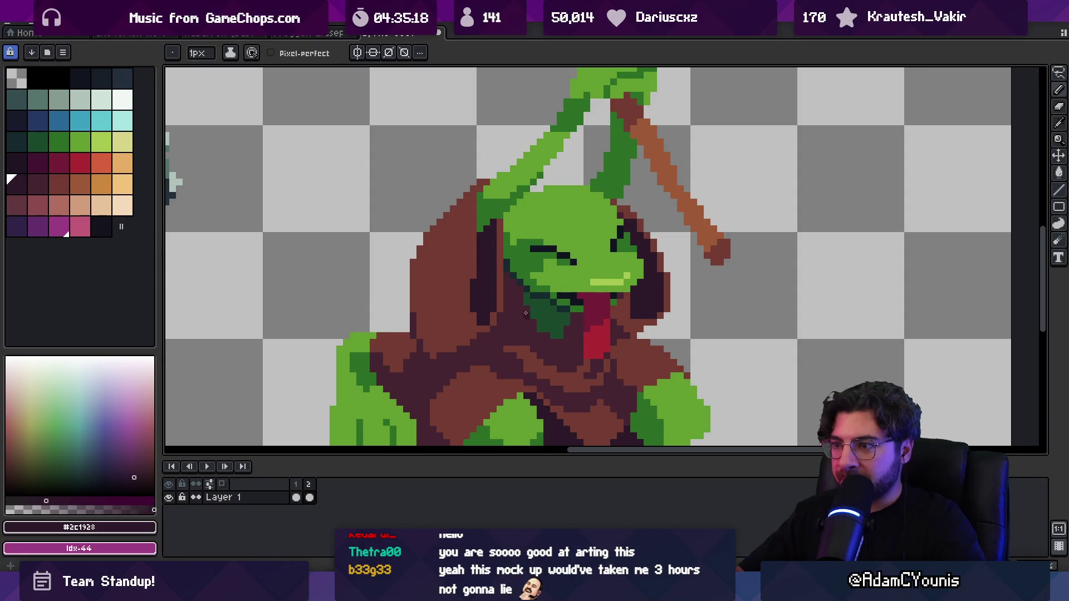
alt+click(572, 316)
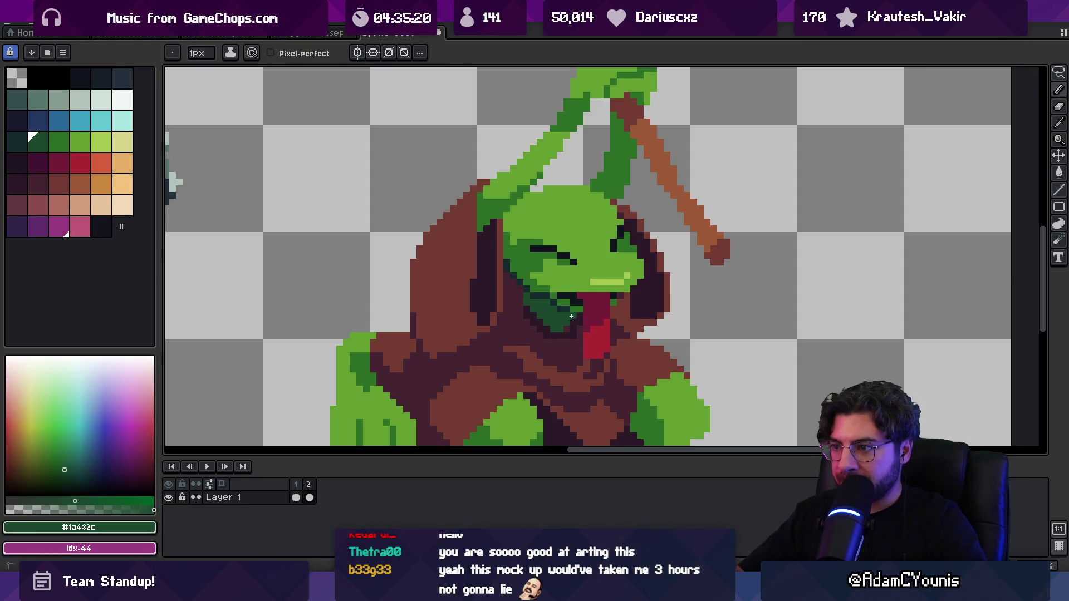
key(z)
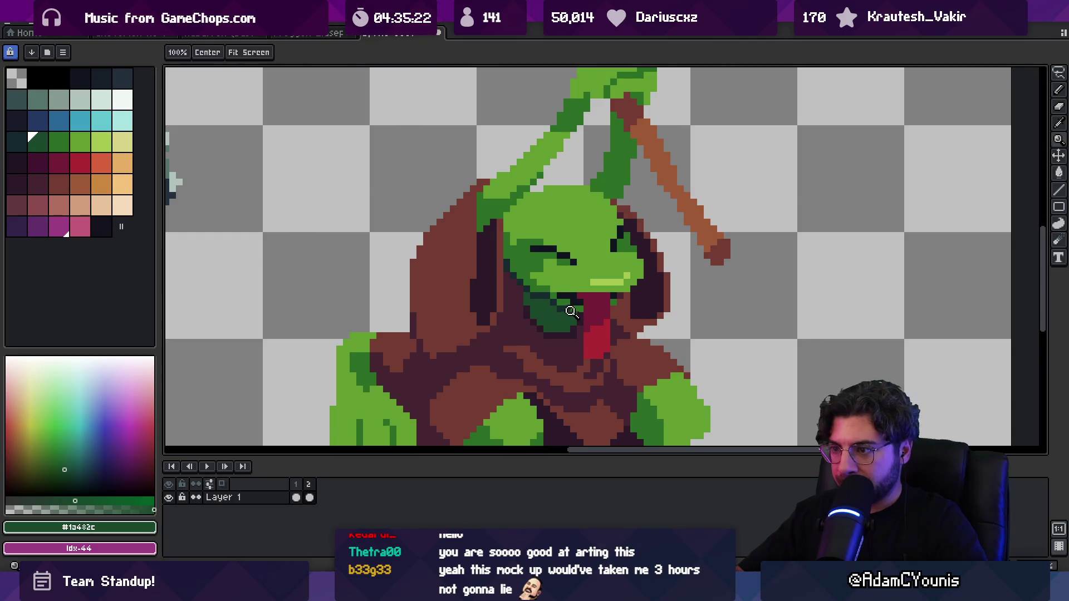
scroll(573, 310, down, 3)
scroll(568, 285, up, 1)
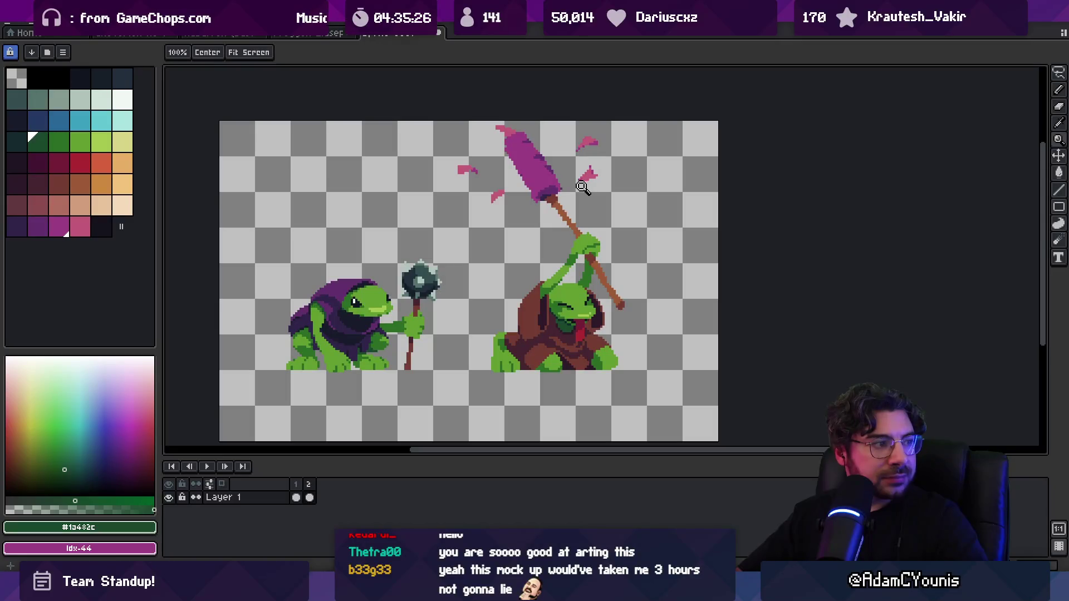
Sample the staff's brown and the cattail head's magenta.
scroll(565, 187, up, 3)
key(b)
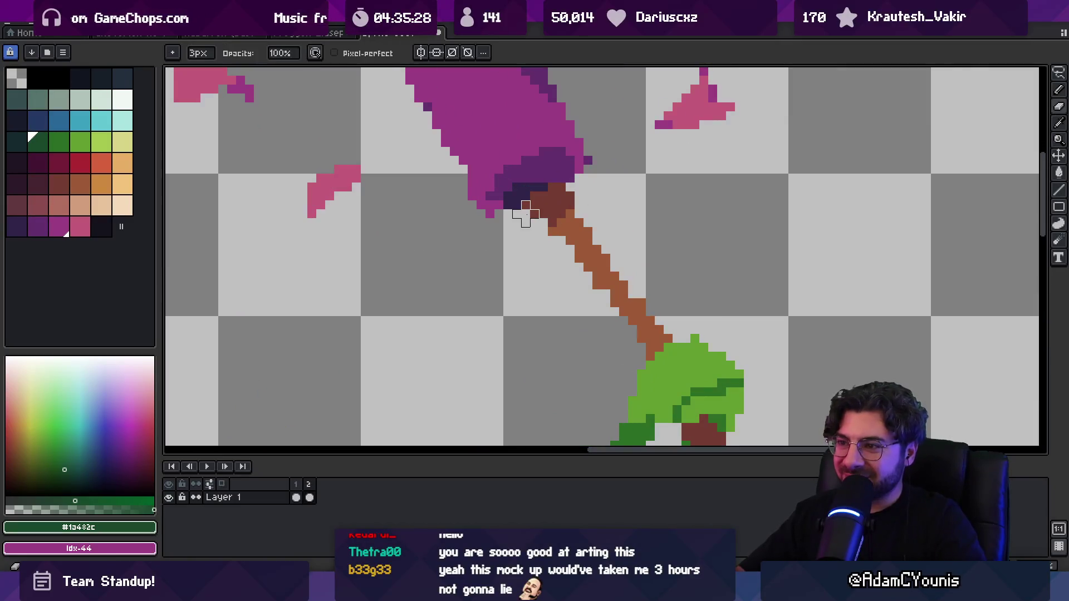
key(b)
alt+click(558, 200)
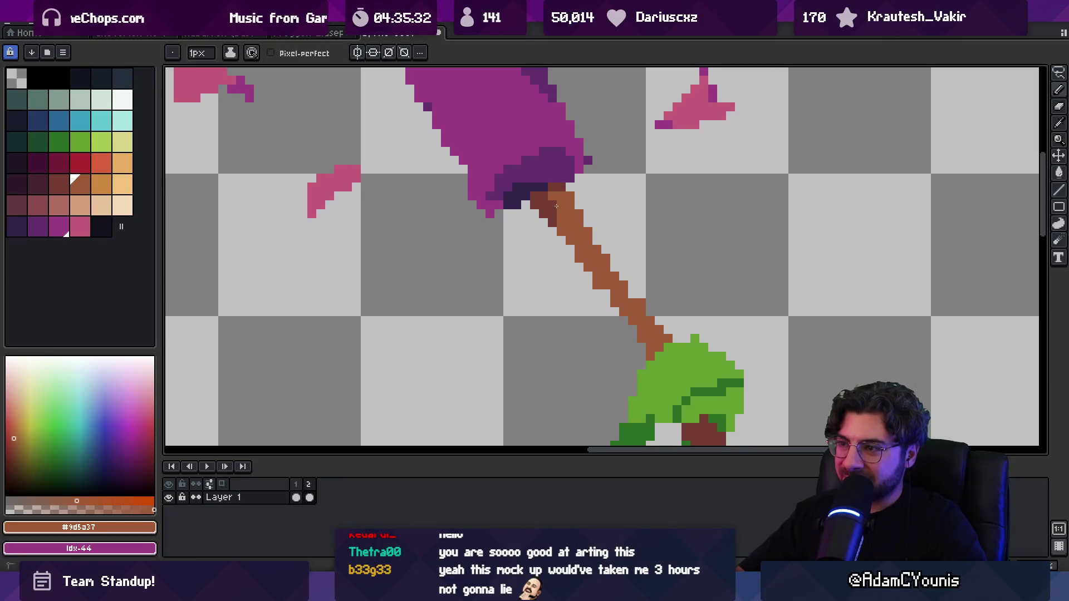
key(i)
scroll(560, 201, down, 3)
scroll(568, 198, up, 3)
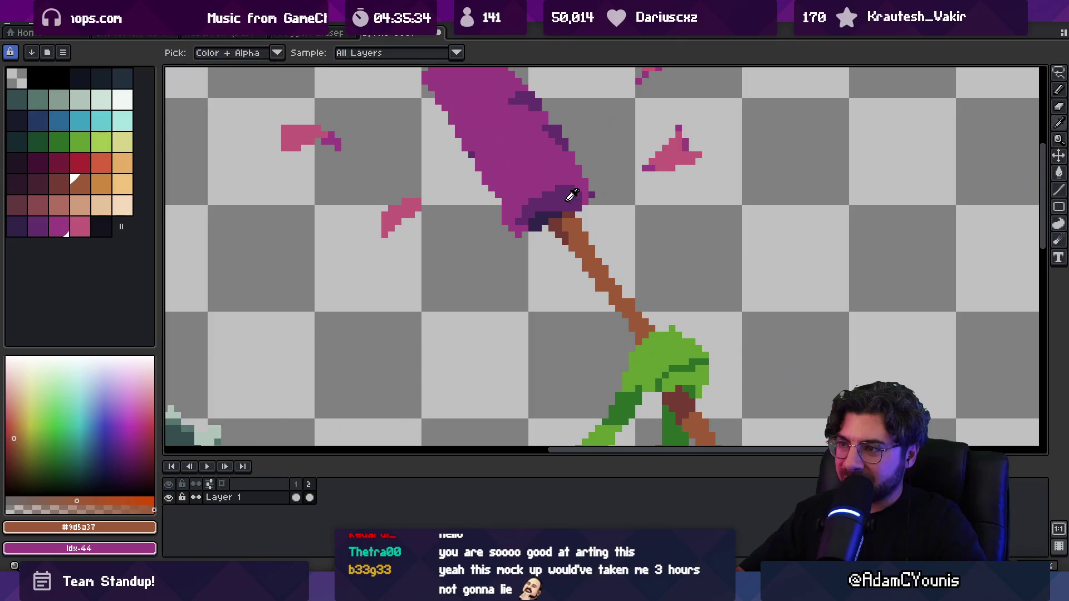
alt+click(569, 197)
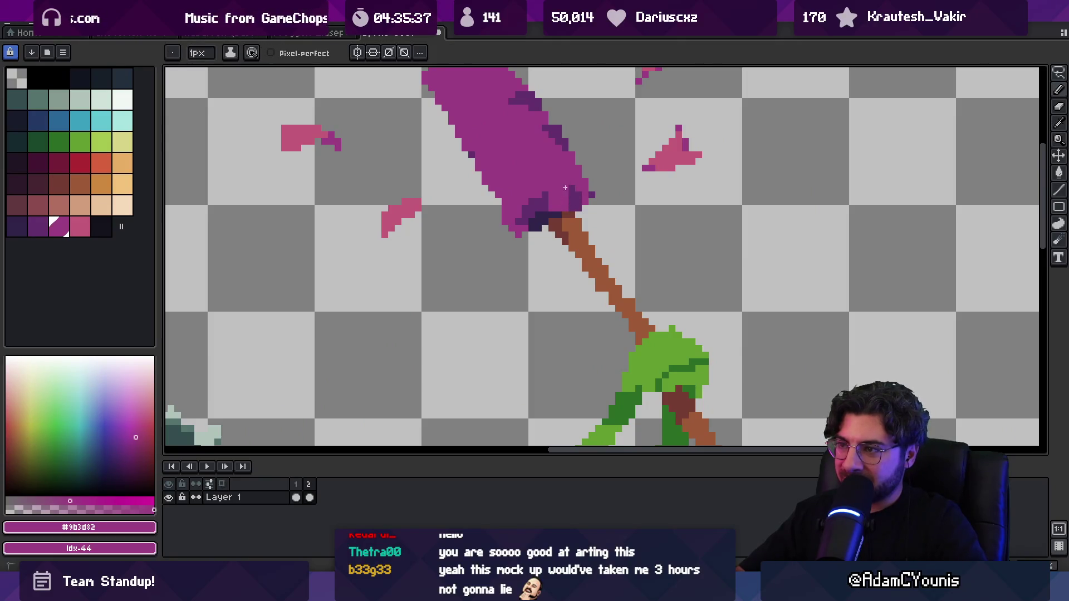
key(v)
scroll(564, 167, down, 3)
scroll(573, 157, up, 1)
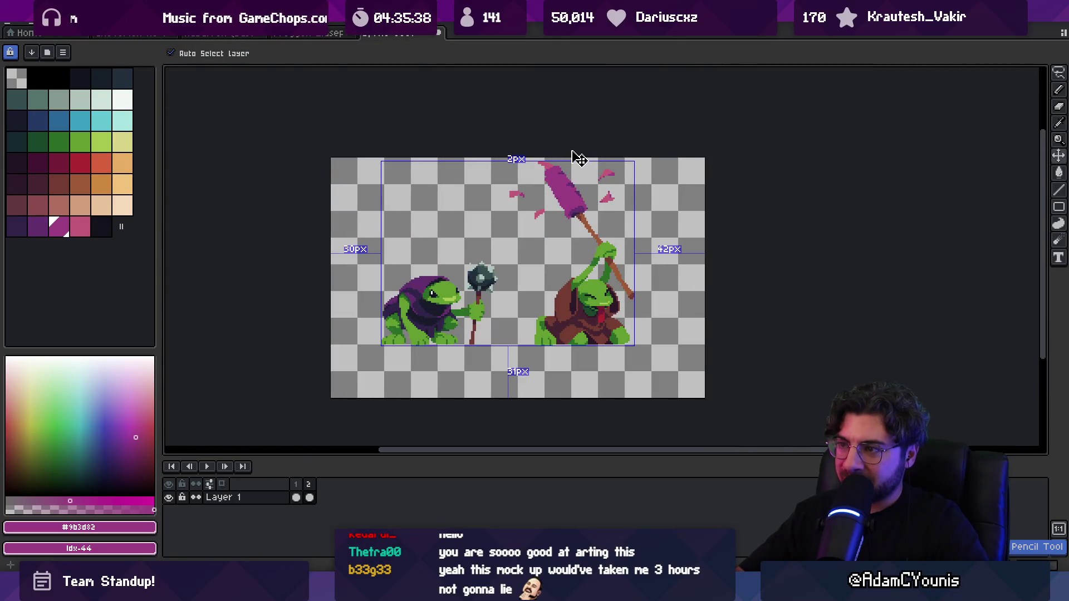
scroll(557, 199, up, 3)
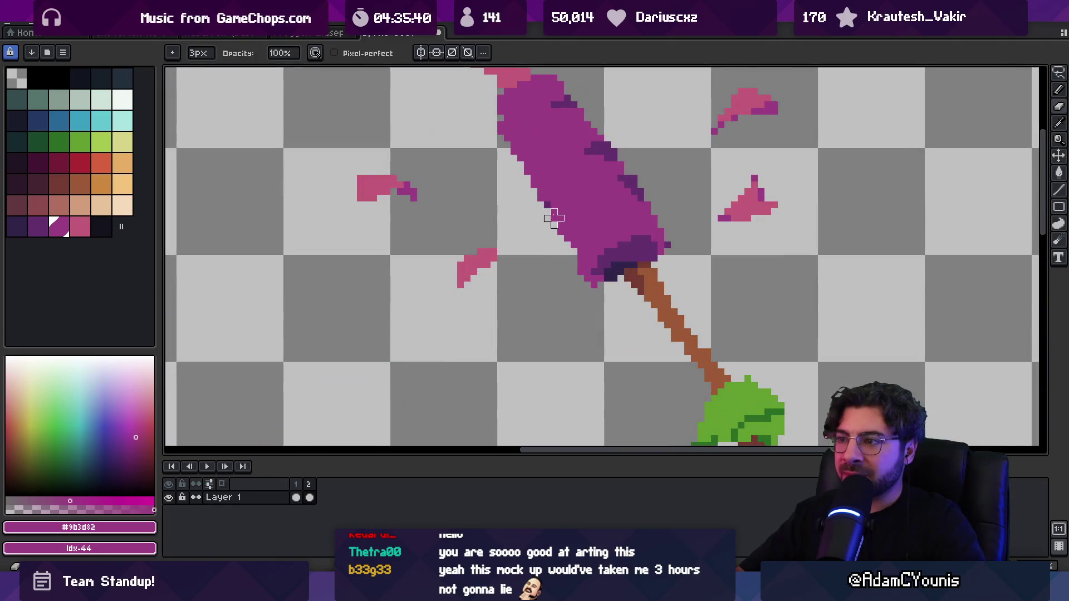
Place dark purple pixels along the cattail head's edge, then return to magenta.
alt+click(548, 205)
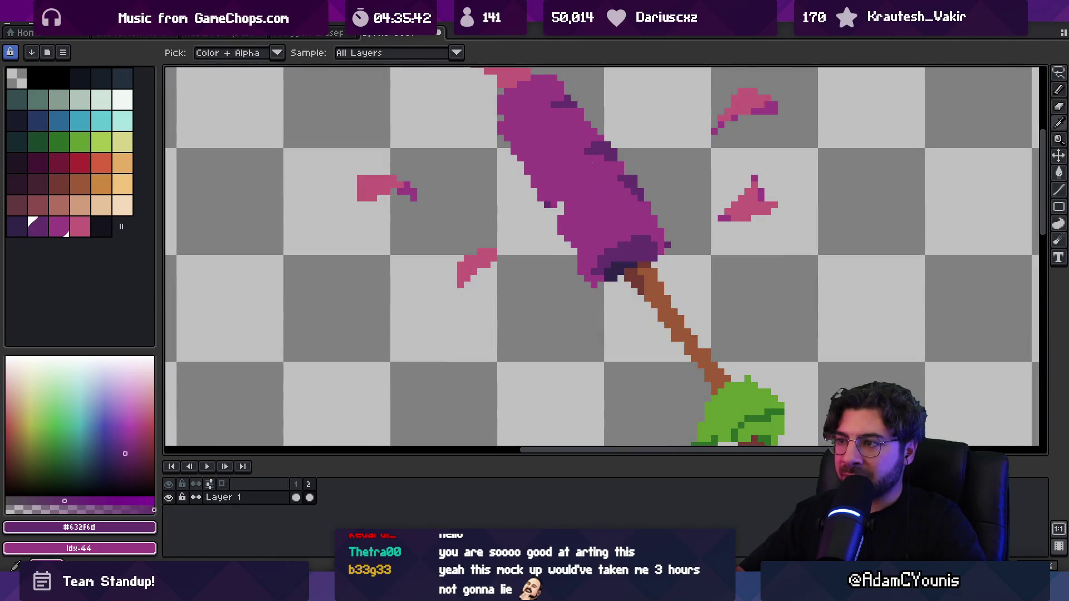
click(554, 214)
click(568, 199)
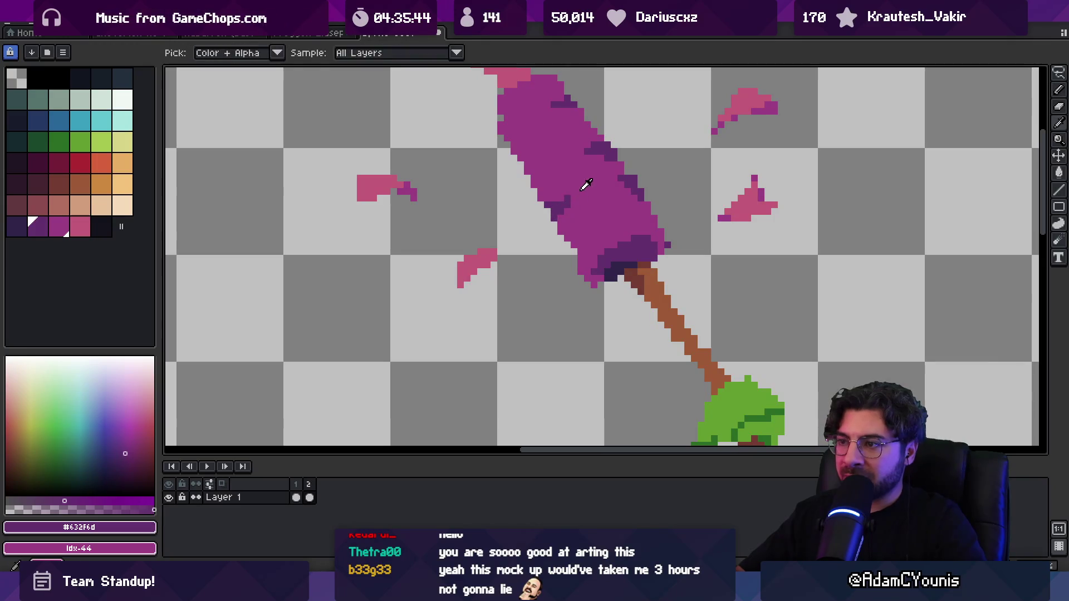
alt+click(529, 160)
key(z)
scroll(534, 162, down, 3)
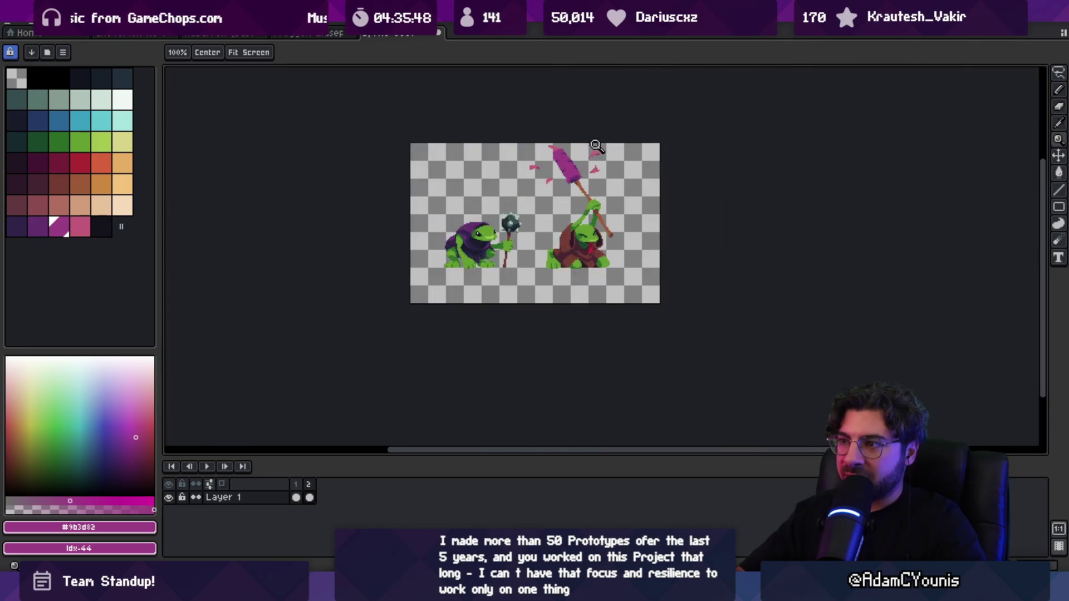
scroll(578, 158, up, 3)
Zoom out to review the shaded cattail across the whole sprite.
key(b)
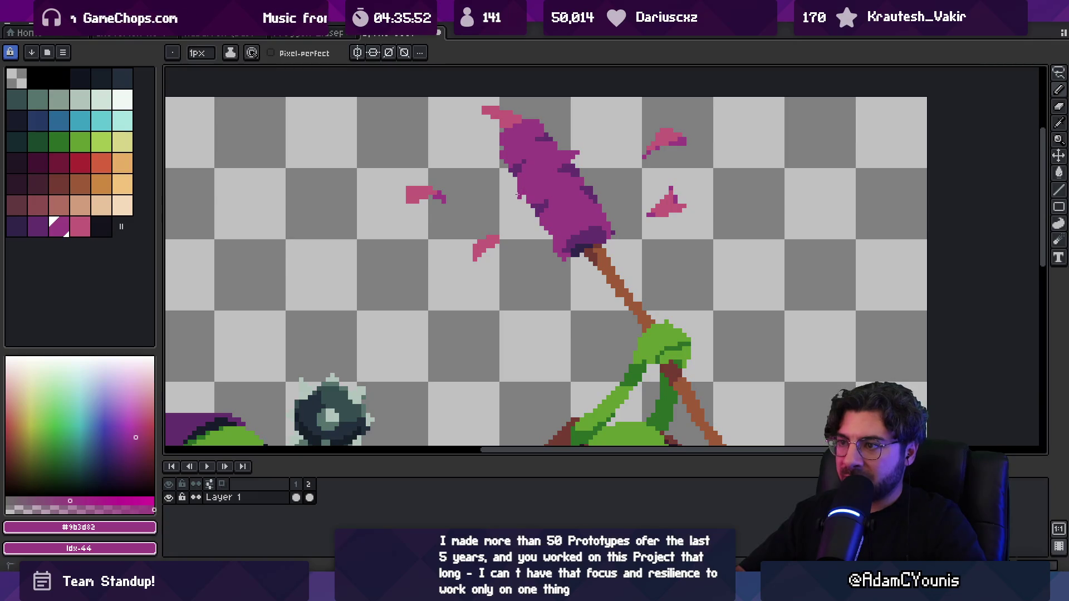
key(e)
key(i)
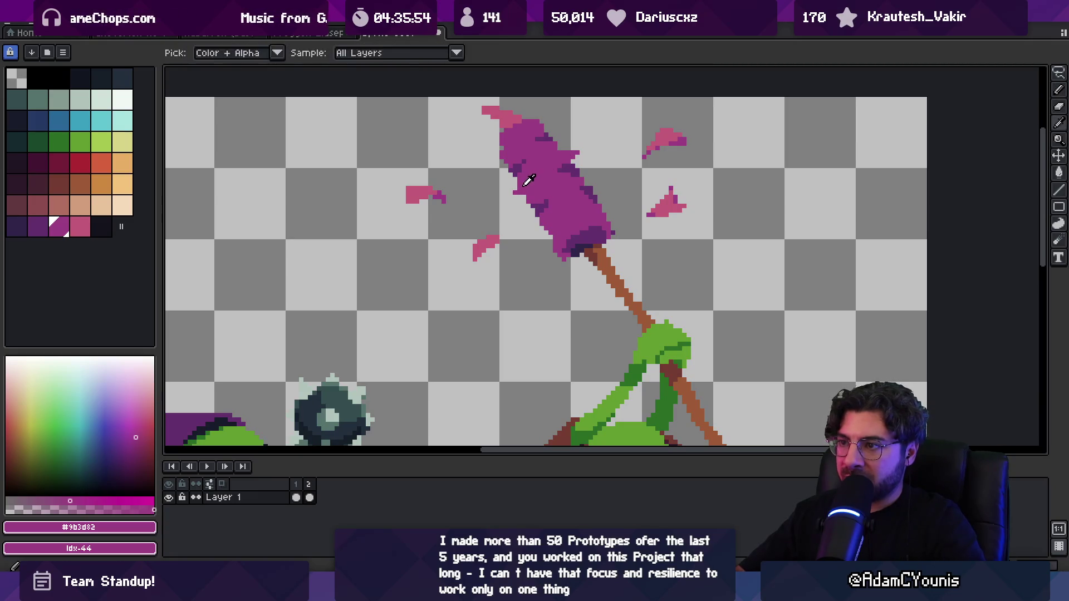
key(z)
scroll(569, 162, down, 4)
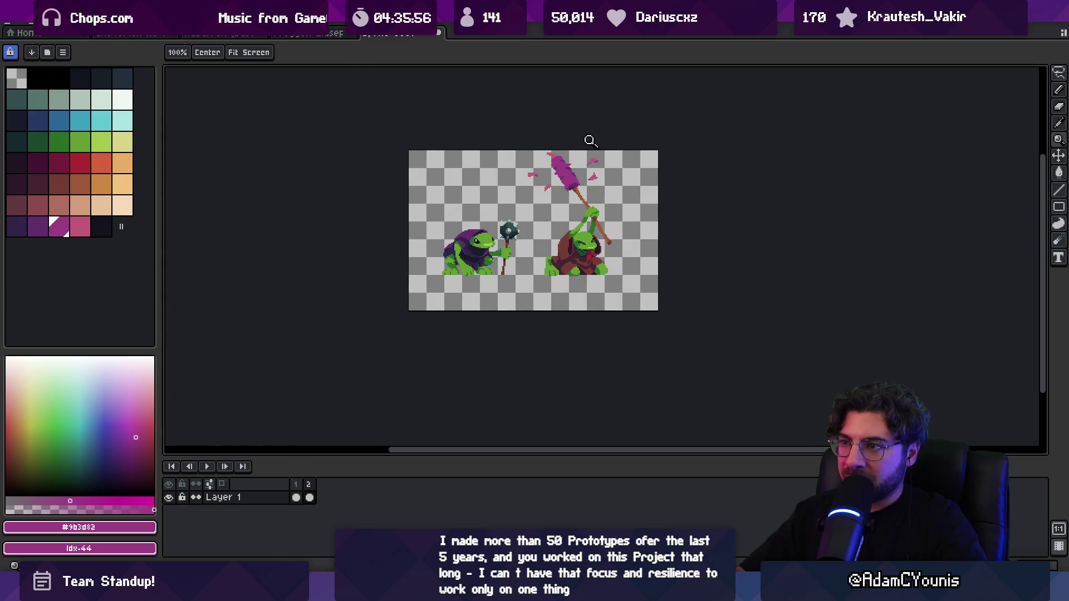
scroll(595, 197, up, 4)
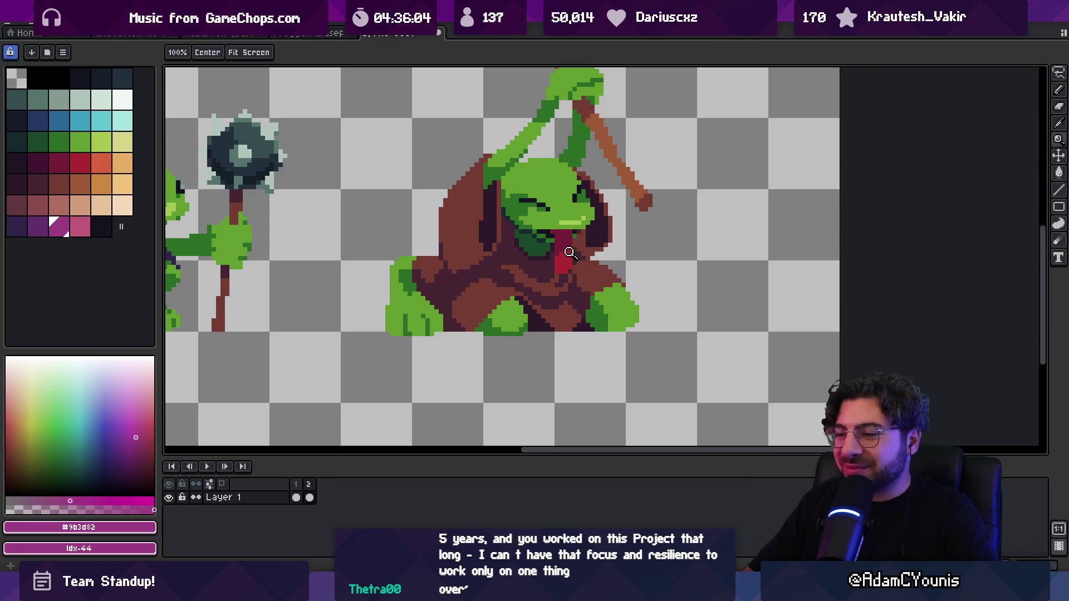
Lasso a freehand selection around the staff, then release it and return to the Pencil.
scroll(570, 253, down, 3)
key(q)
mouse_move(446, 90)
mouse_down()
mouse_move(633, 152)
mouse_move(637, 128)
mouse_up()
click(645, 104)
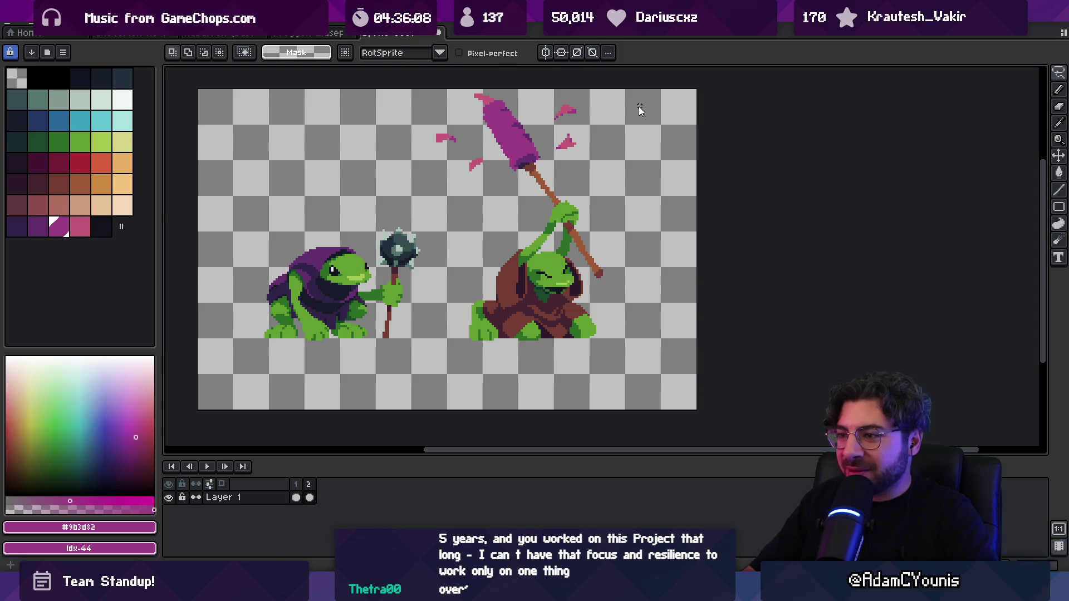
key(b)
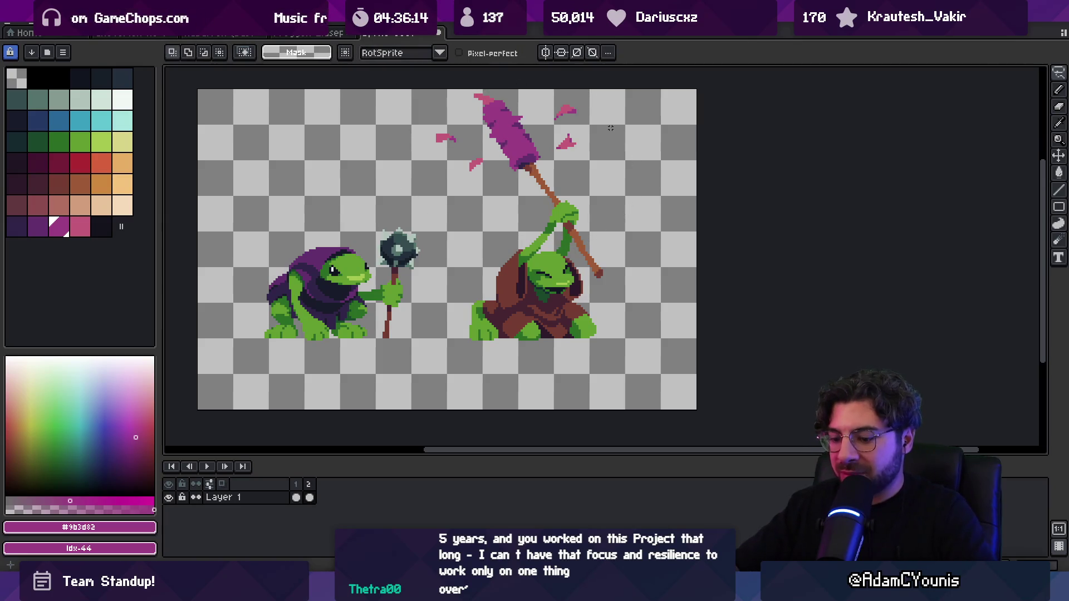
Add Layer 2 and draw a red tongue below the right frog's mouth.
key(shift+n)
key(z)
scroll(581, 304, up, 5)
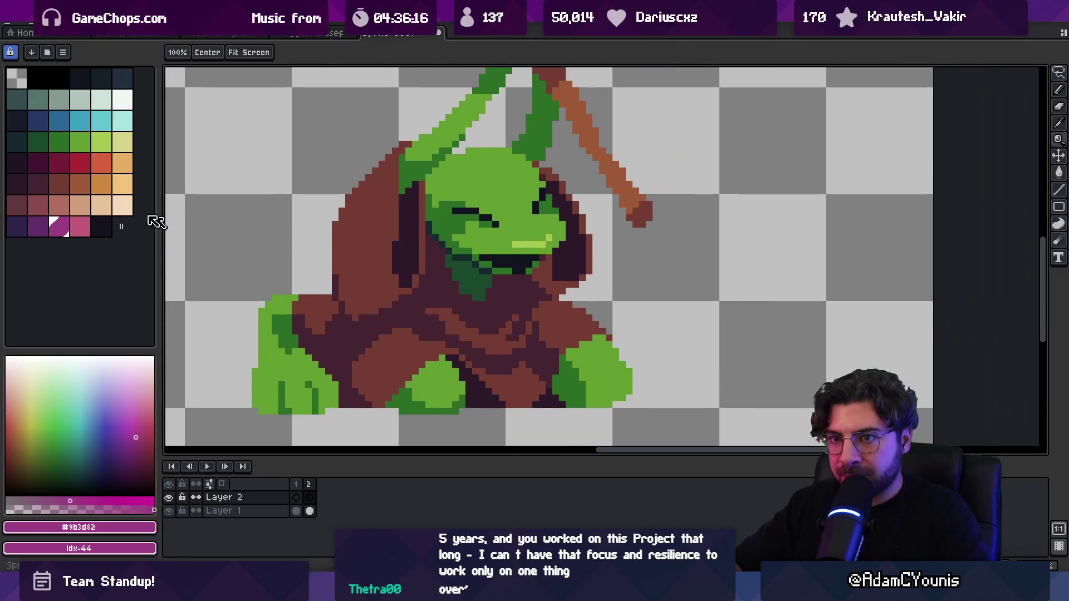
click(80, 163)
key(b)
drag(469, 257, 478, 259)
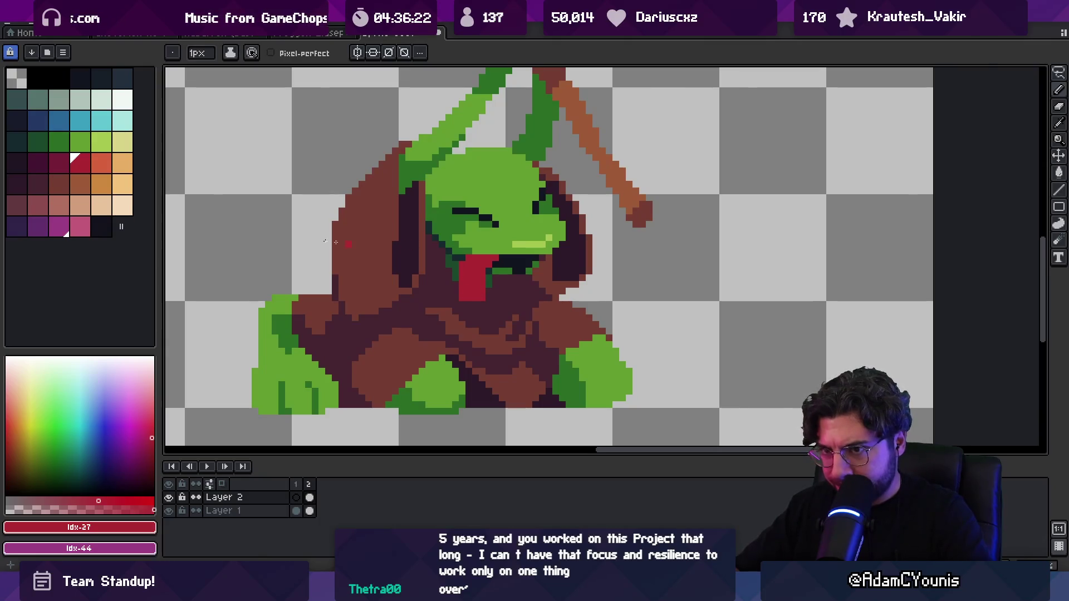
Pick a darker red, check the whole sprite, and delete the tongue from Layer 2.
click(58, 163)
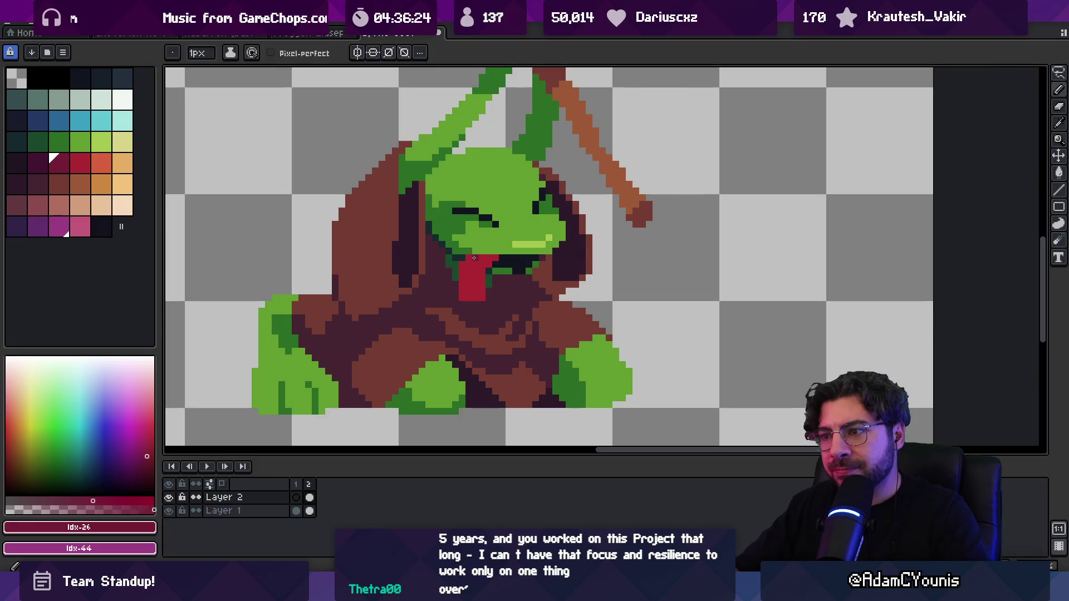
key(e)
key(v)
scroll(480, 261, down, 3)
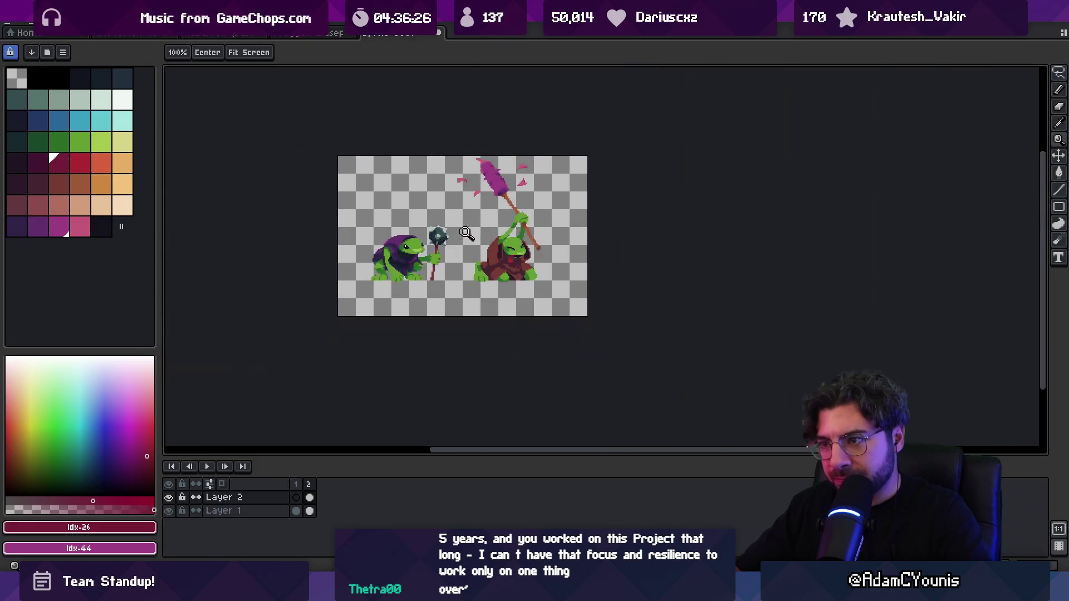
scroll(484, 262, up, 3)
key(Delete)
key(e)
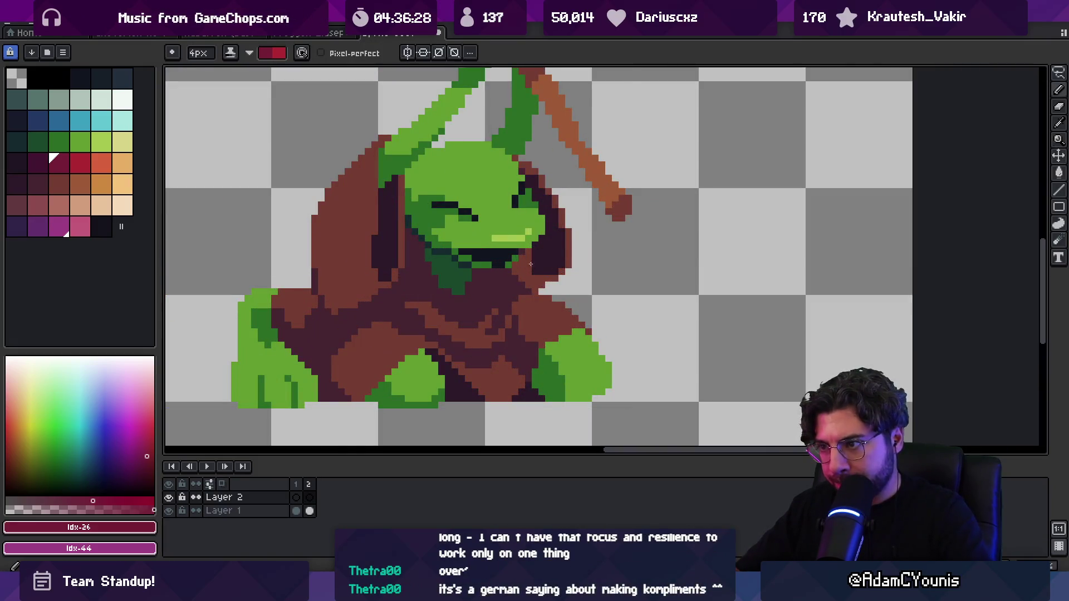
key(b)
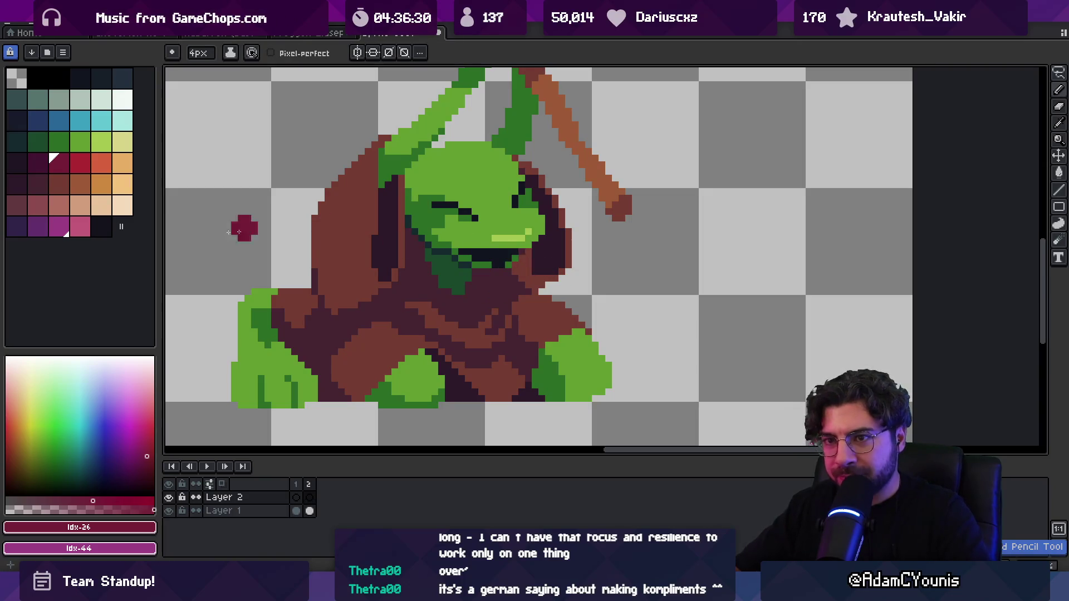
Redraw a thin tongue below the mouth in brighter red with a 1px brush.
click(89, 164)
key(minus)
key(minus)
key(minus)
drag(515, 250, 532, 271)
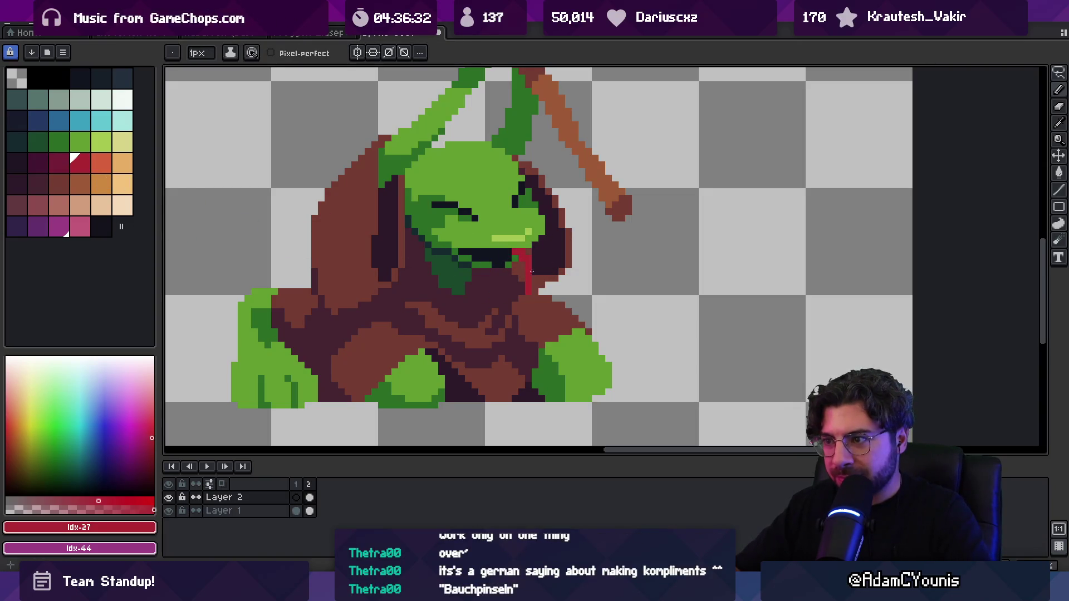
Eyedrop the tongue's red and paint darker red shading onto the upper tongue.
key(e)
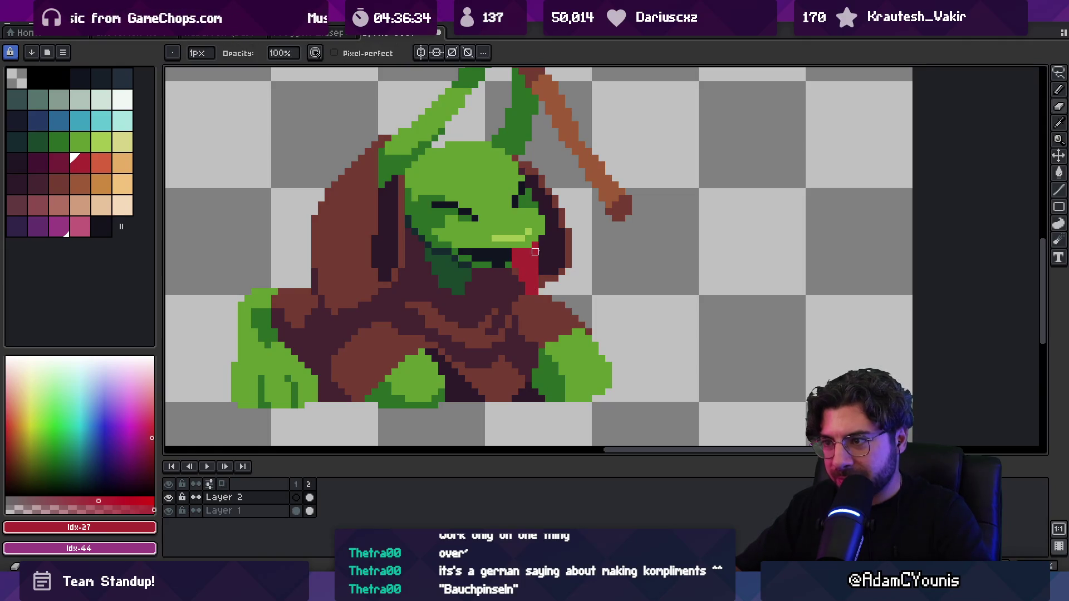
key(b)
alt+click(518, 268)
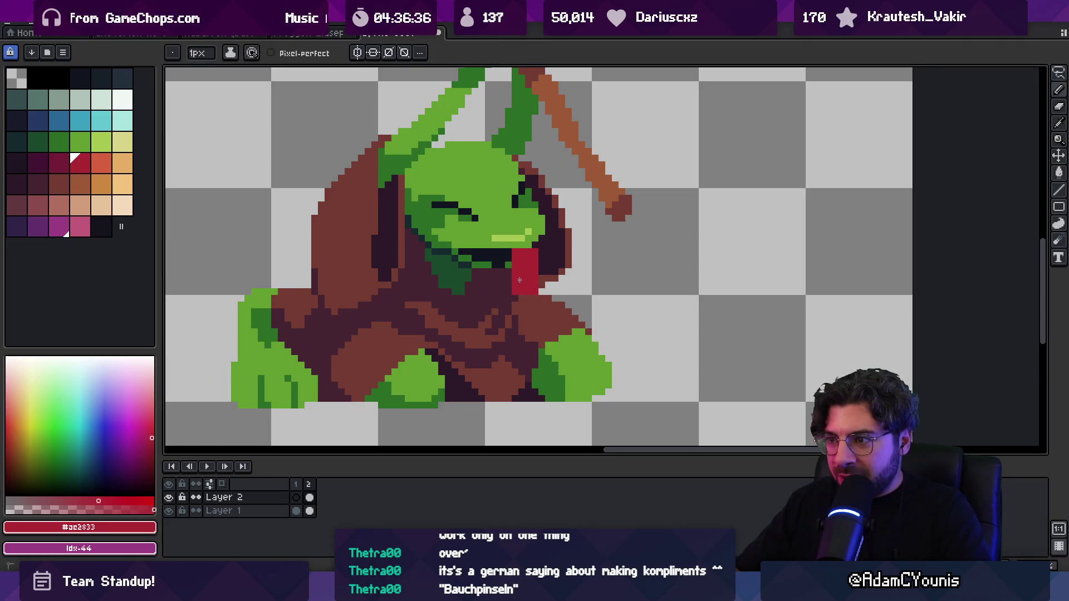
key(e)
key(b)
click(508, 252)
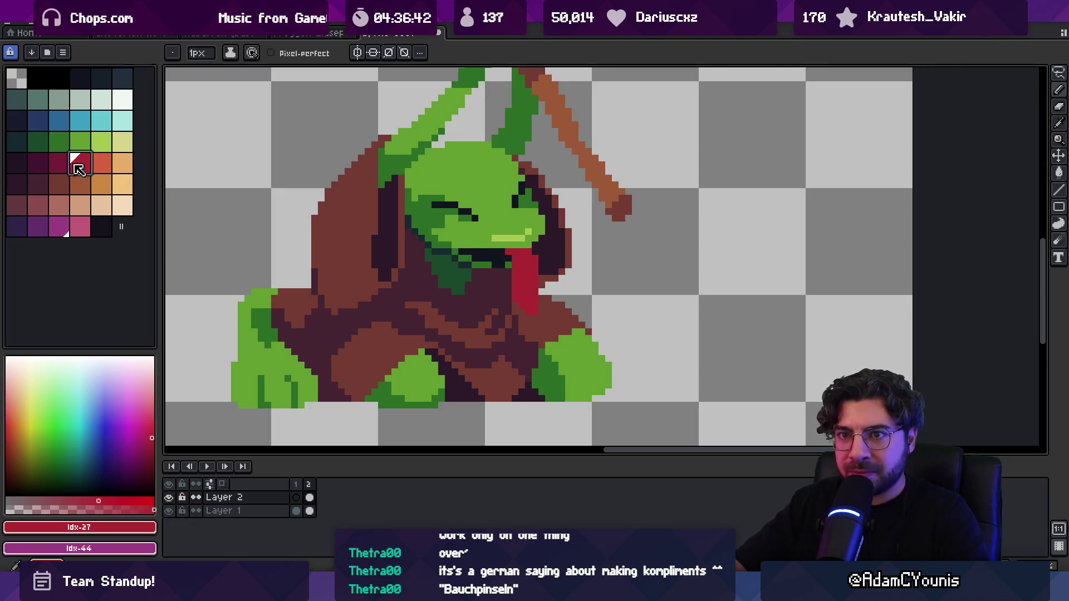
drag(508, 257, 527, 306)
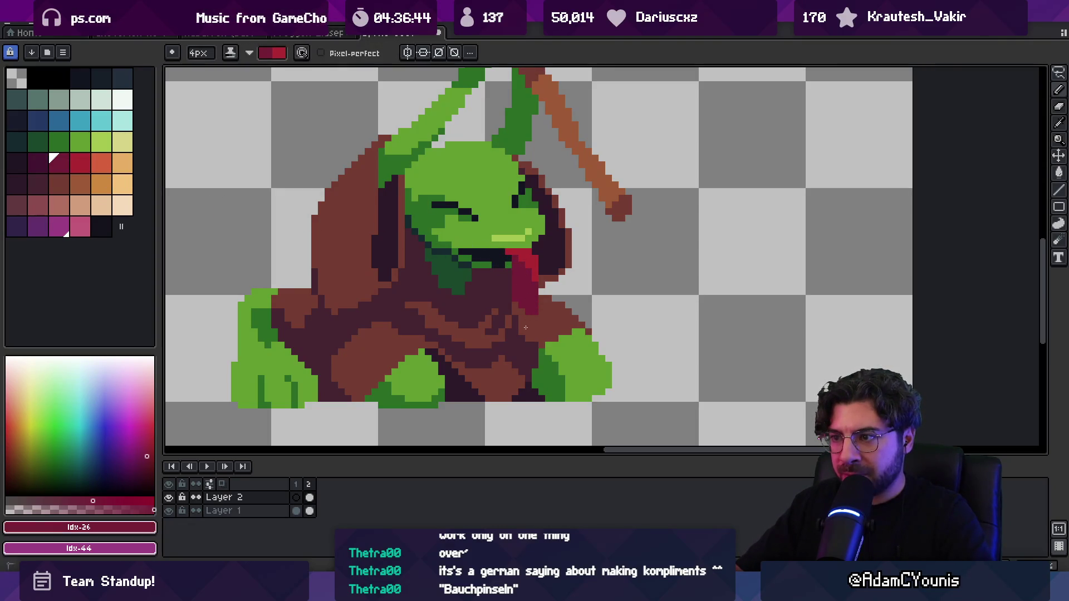
Zoom in close on the right frog's face and undo a stray crimson pixel.
key(v)
scroll(523, 295, down, 6)
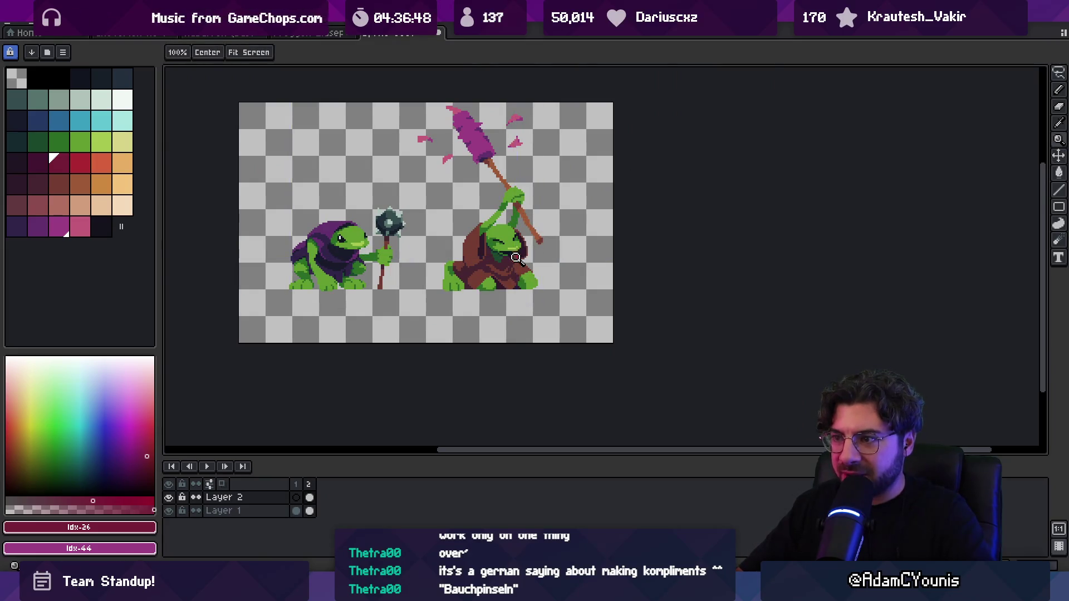
scroll(535, 238, up, 5)
key(b)
alt+click(523, 233)
key(b)
click(506, 208)
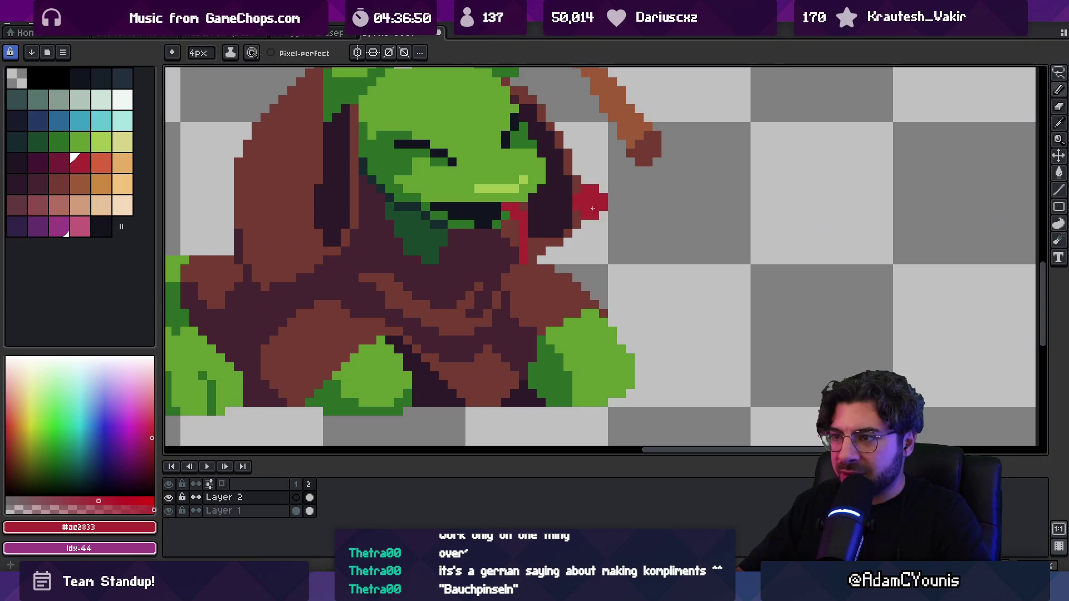
key(ctrl+z)
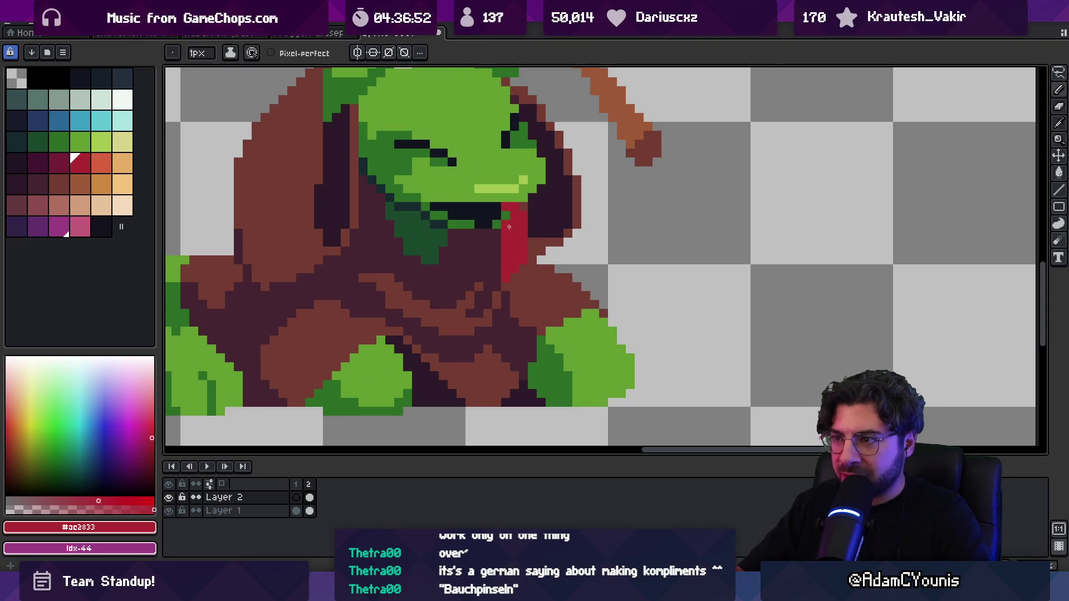
Add a swapped-colour pixel at the tongue's upper-left edge, then undo and redo to restore Layer 2.
key(x)
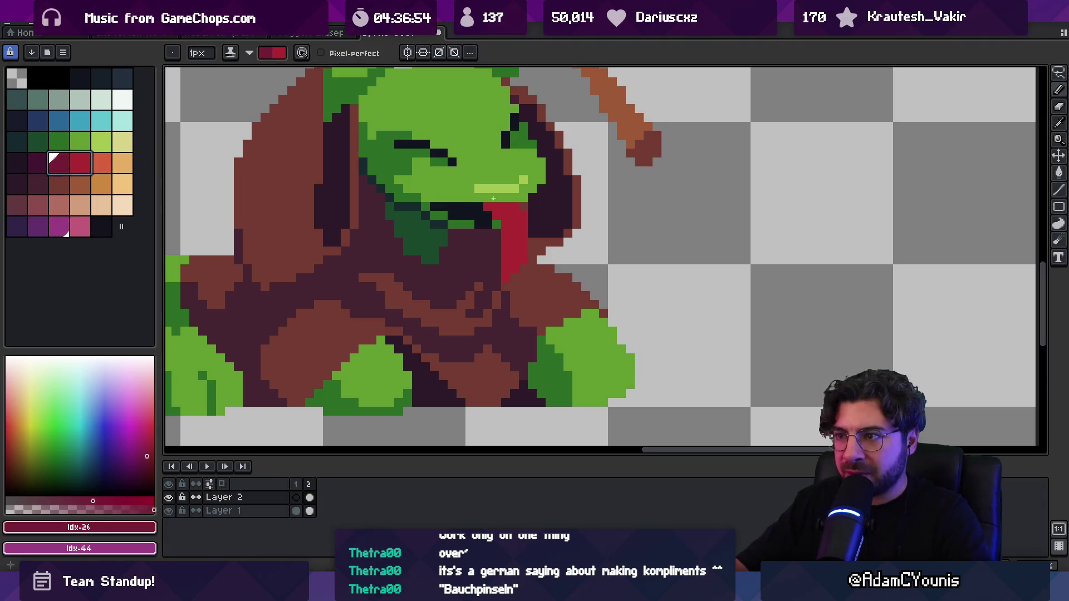
click(479, 199)
key(x)
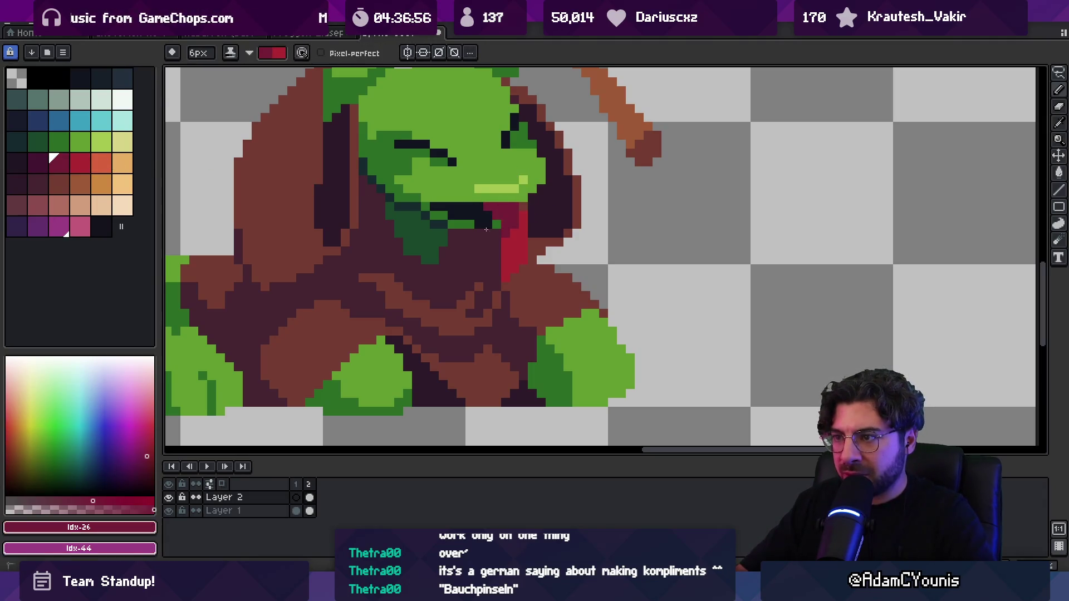
key(z)
scroll(509, 168, down, 3)
scroll(508, 168, down, 1)
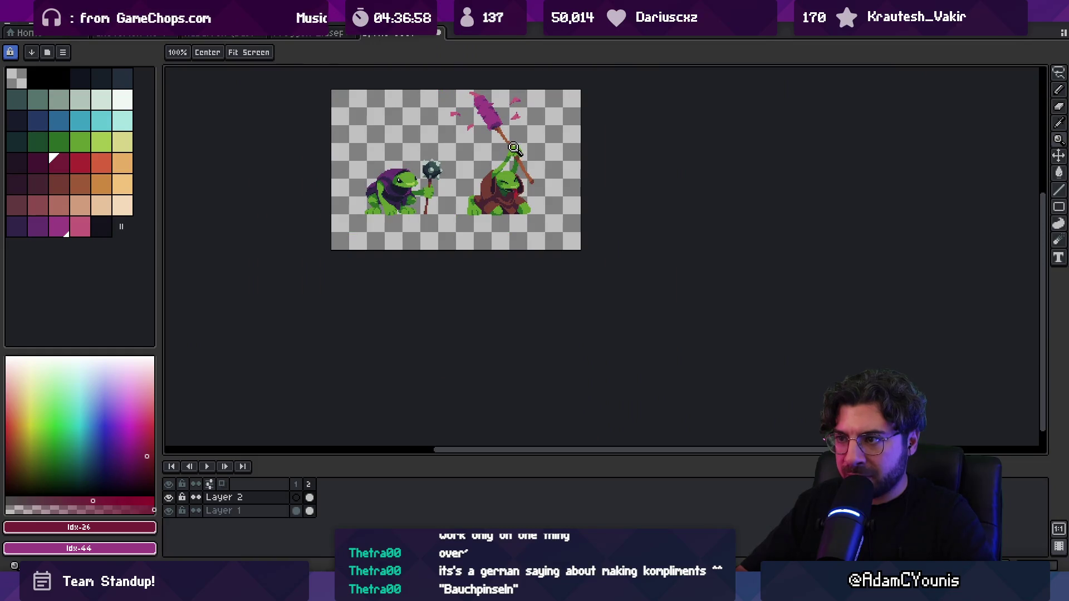
scroll(513, 149, up, 1)
key(v)
key(ctrl+z)
key(ctrl+z)
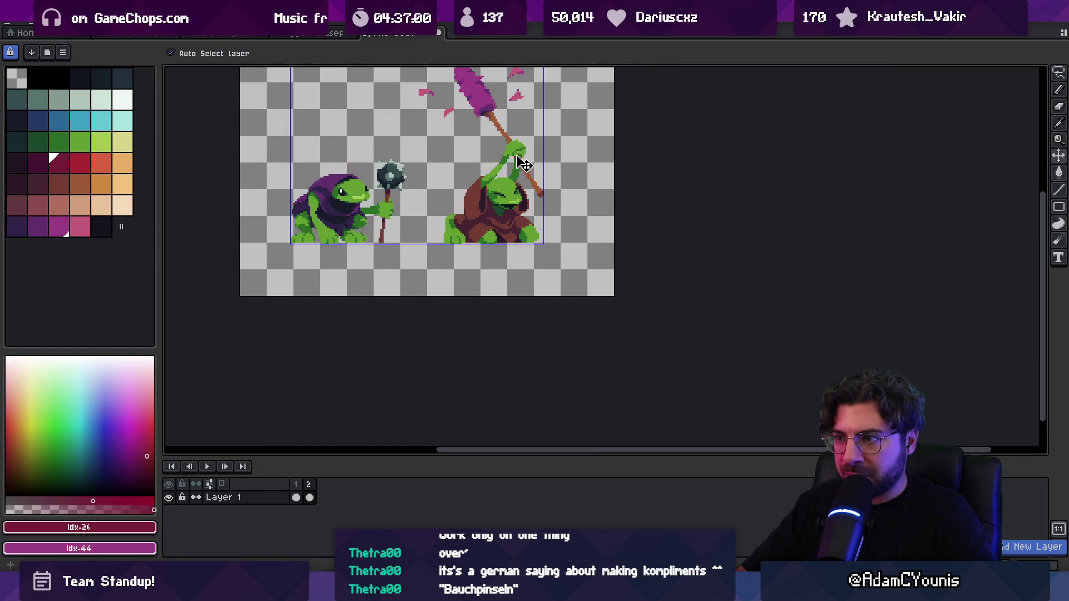
key(ctrl+y)
key(ctrl+y)
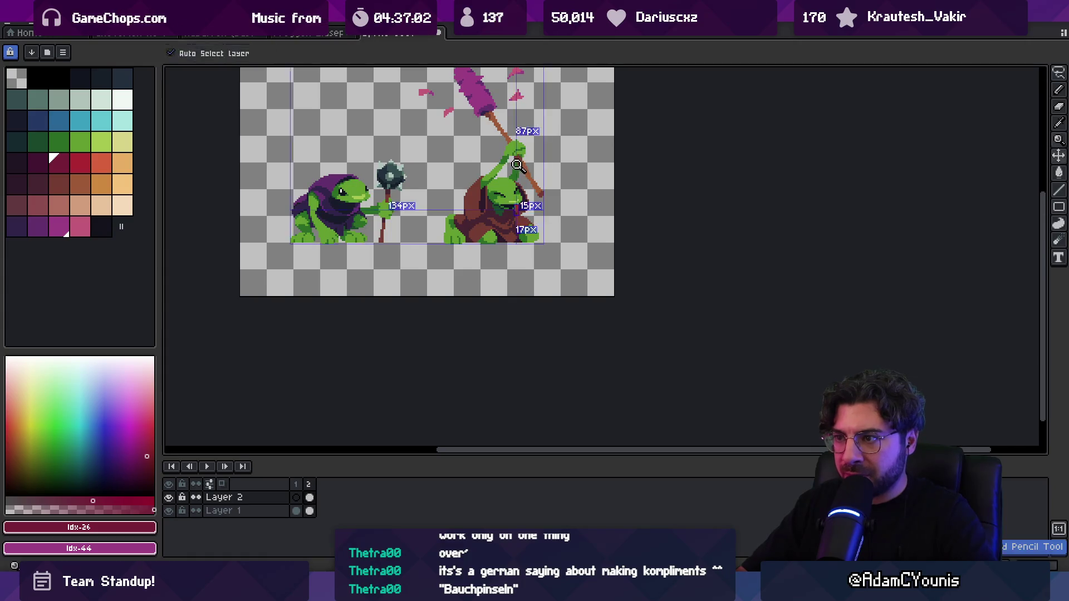
Eyedrop the tongue's dark red and repaint the tongue's centre in brighter red.
key(z)
scroll(528, 207, up, 2)
scroll(529, 208, up, 1)
key(b)
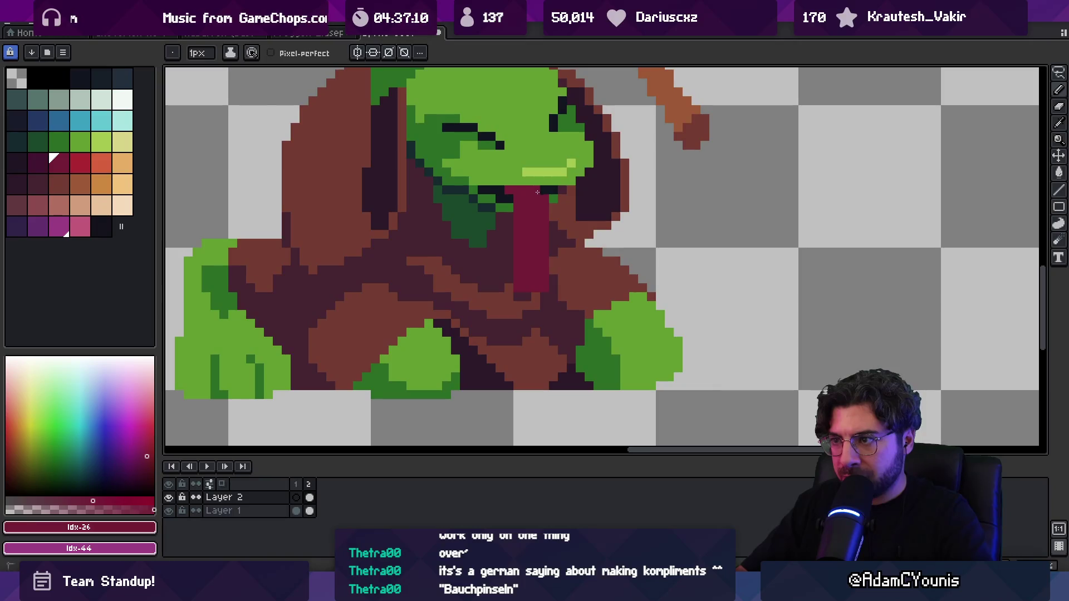
alt+click(515, 230)
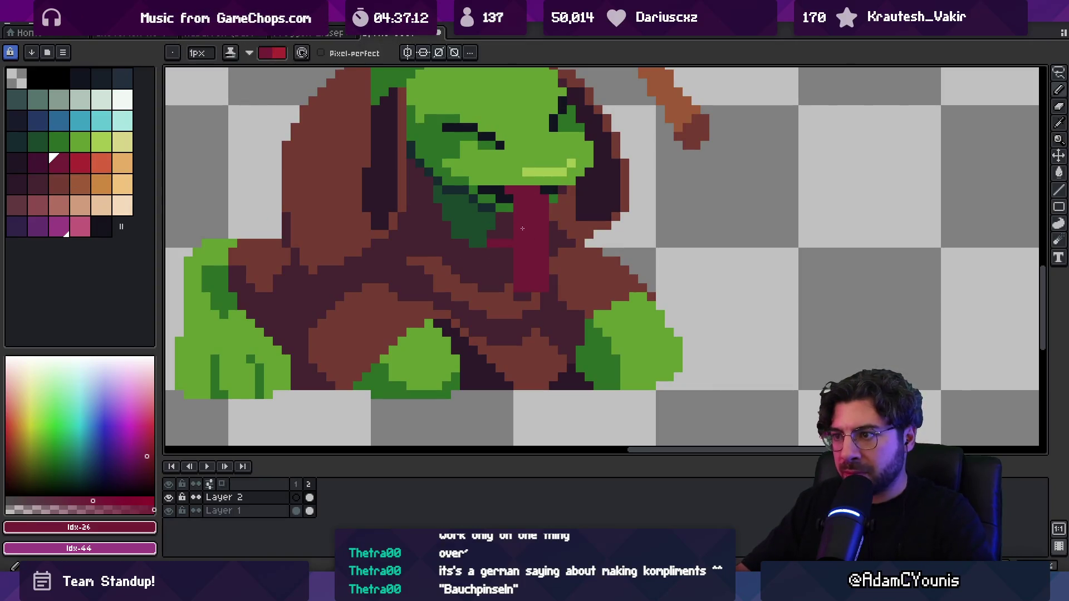
key(x)
mouse_move(515, 230)
mouse_down()
mouse_move(526, 257)
mouse_move(516, 303)
mouse_up()
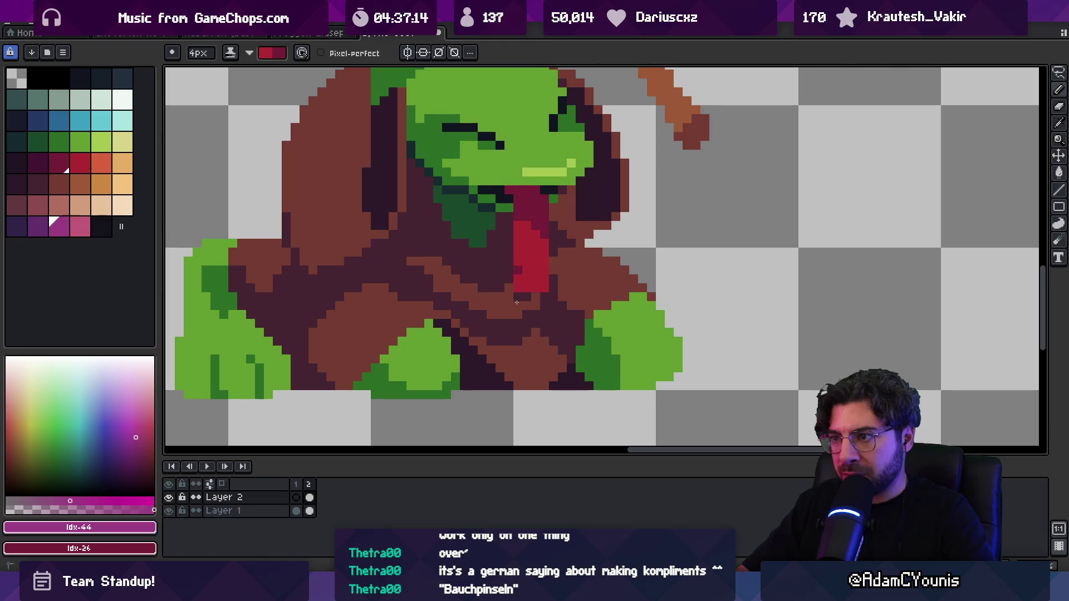
Resample the tongue red and zoom in on the right frog's raised arm.
key(z)
scroll(539, 264, down, 6)
scroll(549, 251, up, 6)
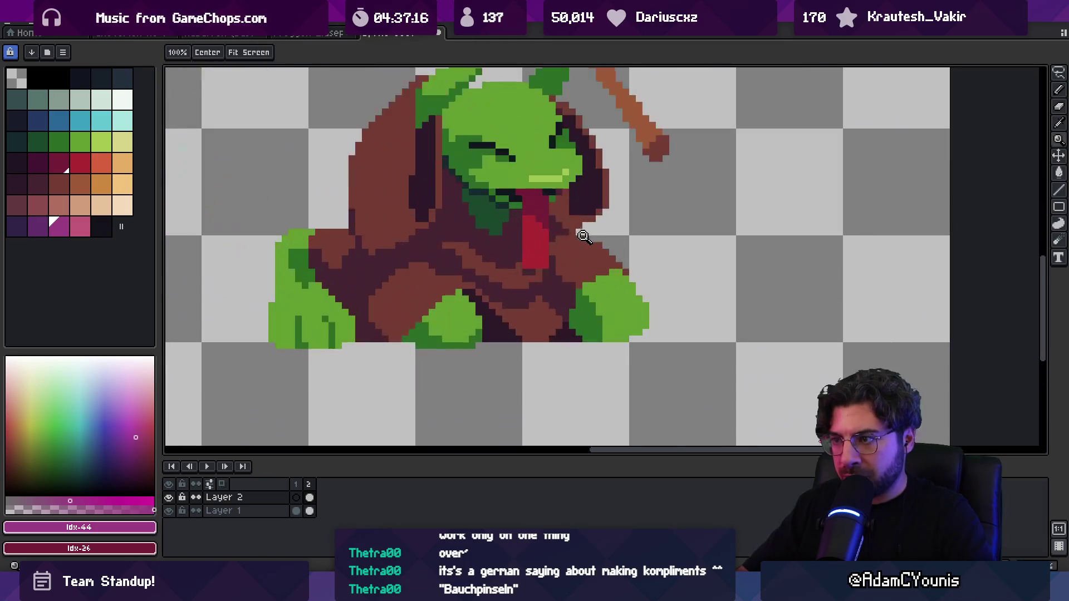
key(b)
alt+click(533, 264)
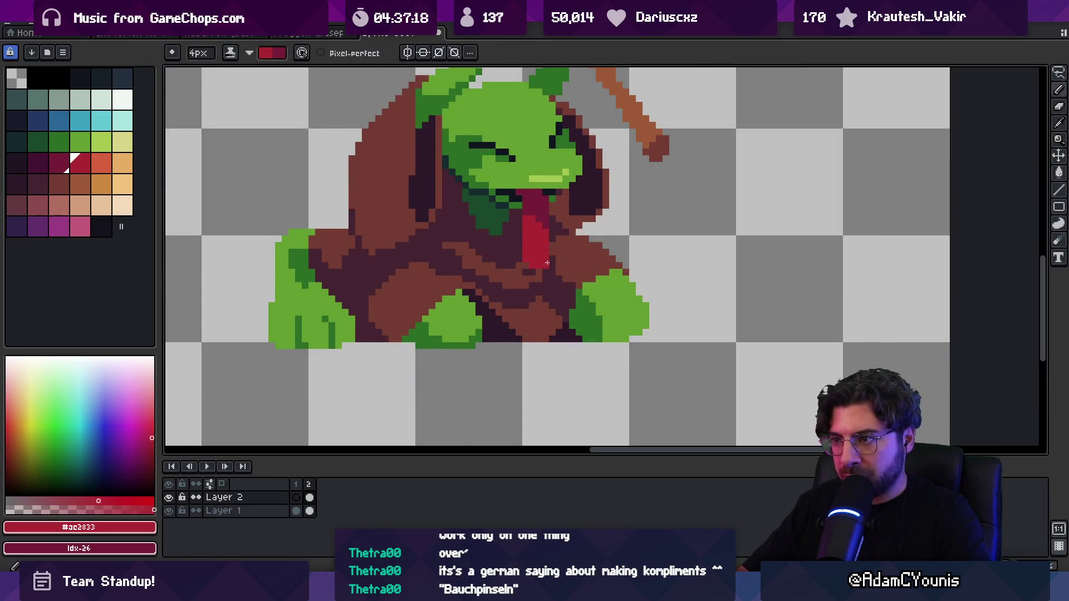
key(z)
scroll(561, 213, down, 5)
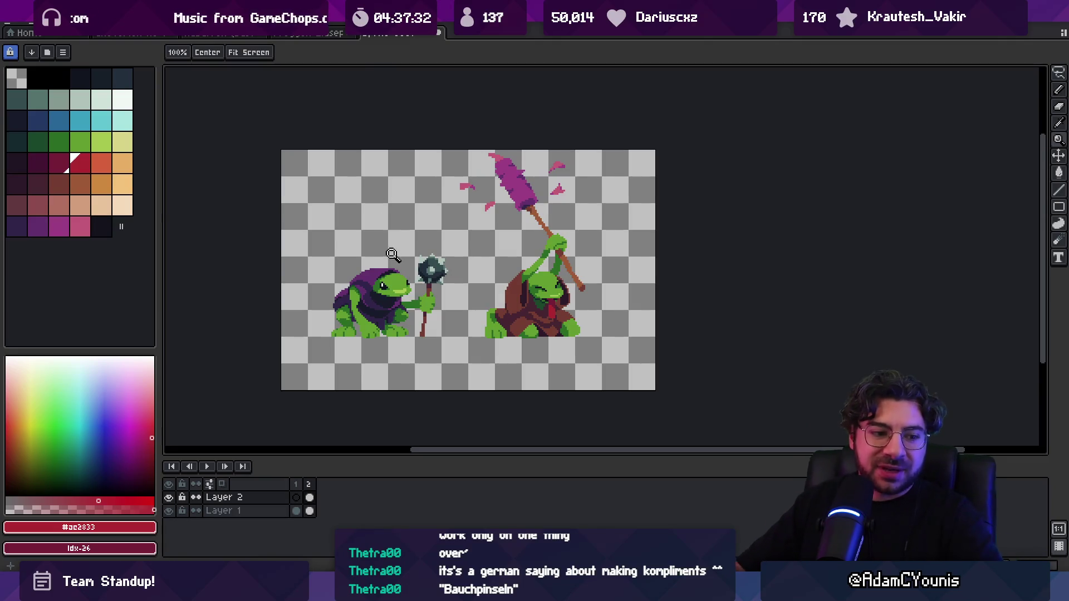
click(476, 253)
scroll(476, 253, down, 4)
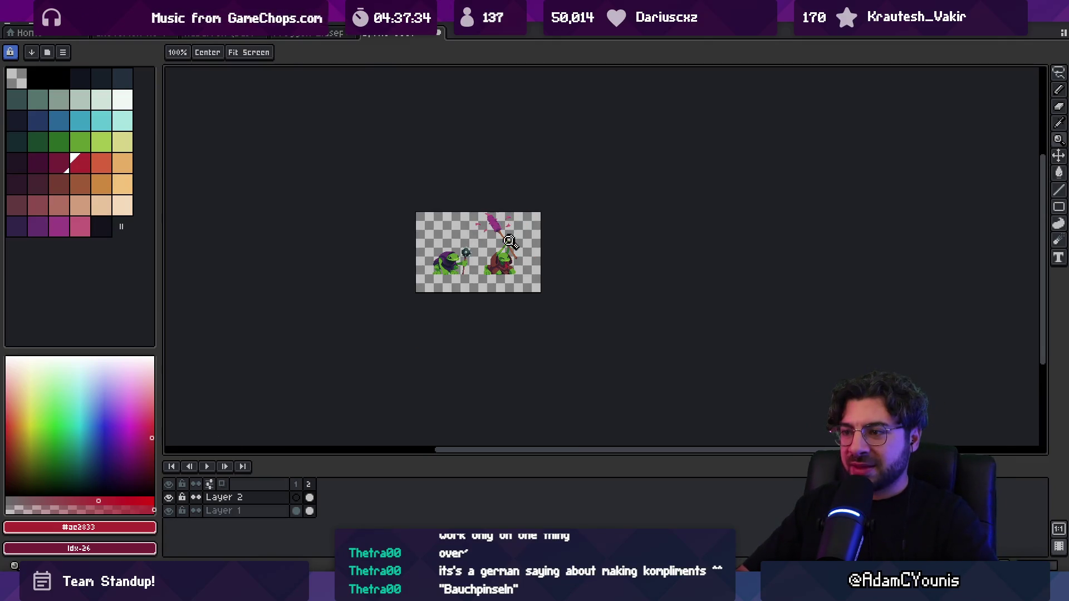
scroll(546, 245, up, 4)
scroll(518, 217, up, 3)
click(513, 233)
Set dark green from the arm as the colour with a 1px Pencil, and select Layer 1.
alt+click(467, 222)
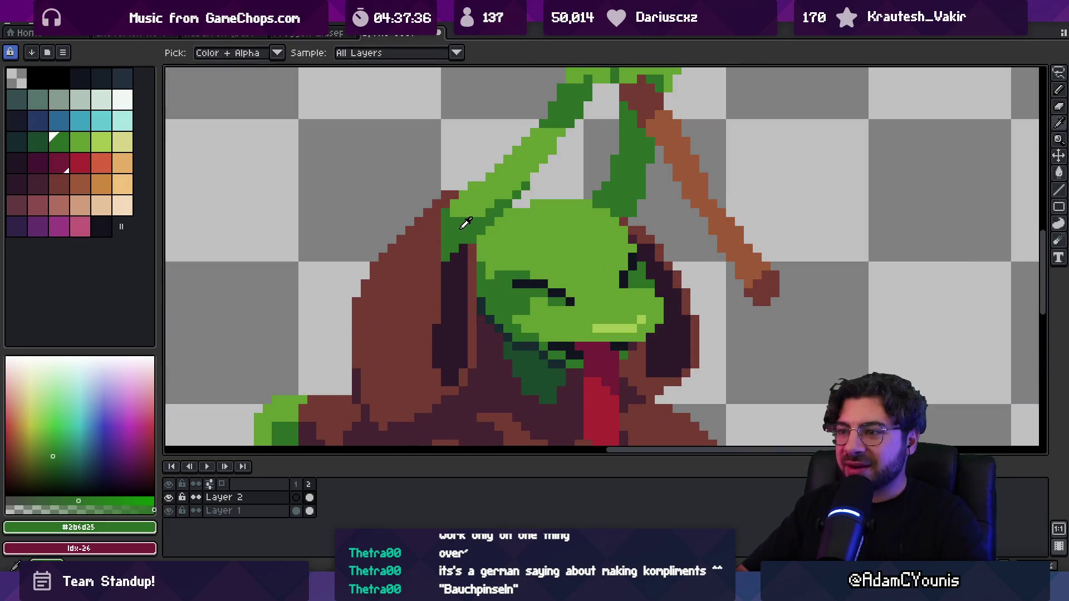
key(b)
key(minus)
key(minus)
key(minus)
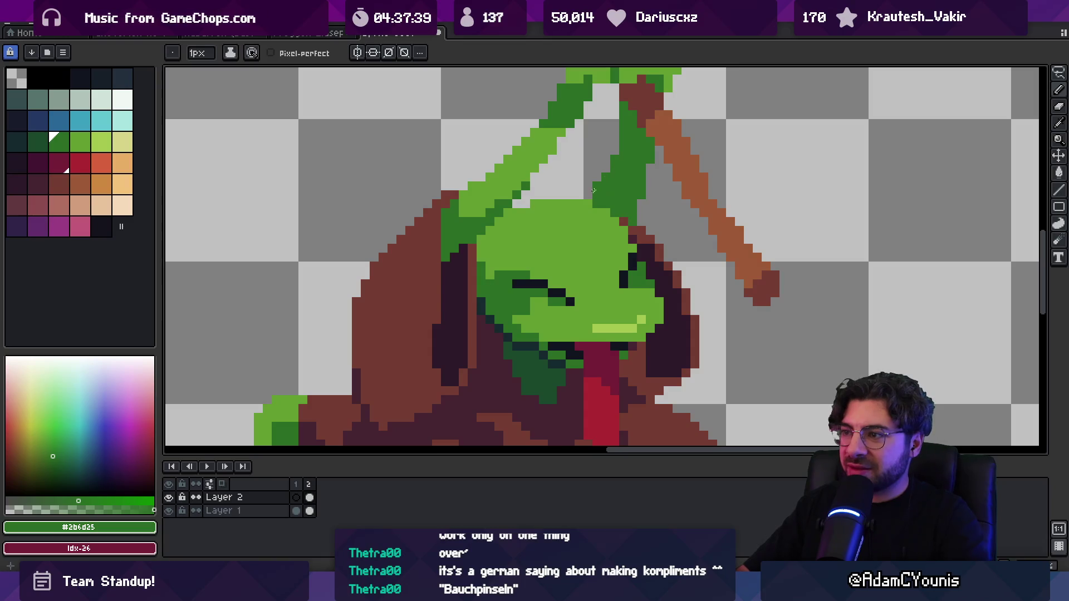
key(z)
scroll(644, 201, down, 5)
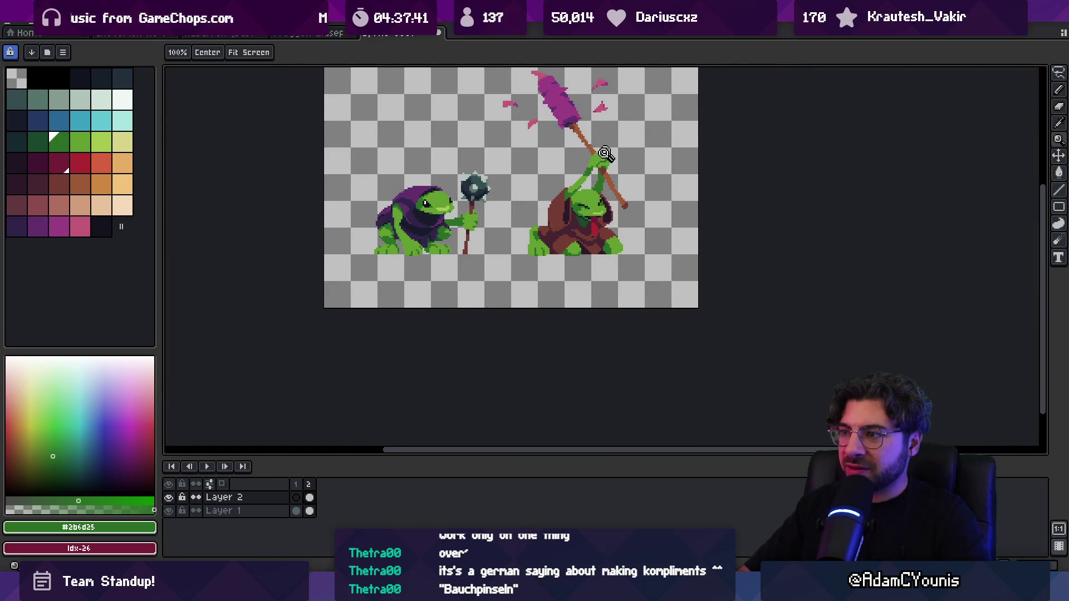
scroll(613, 190, up, 4)
click(37, 141)
key(b)
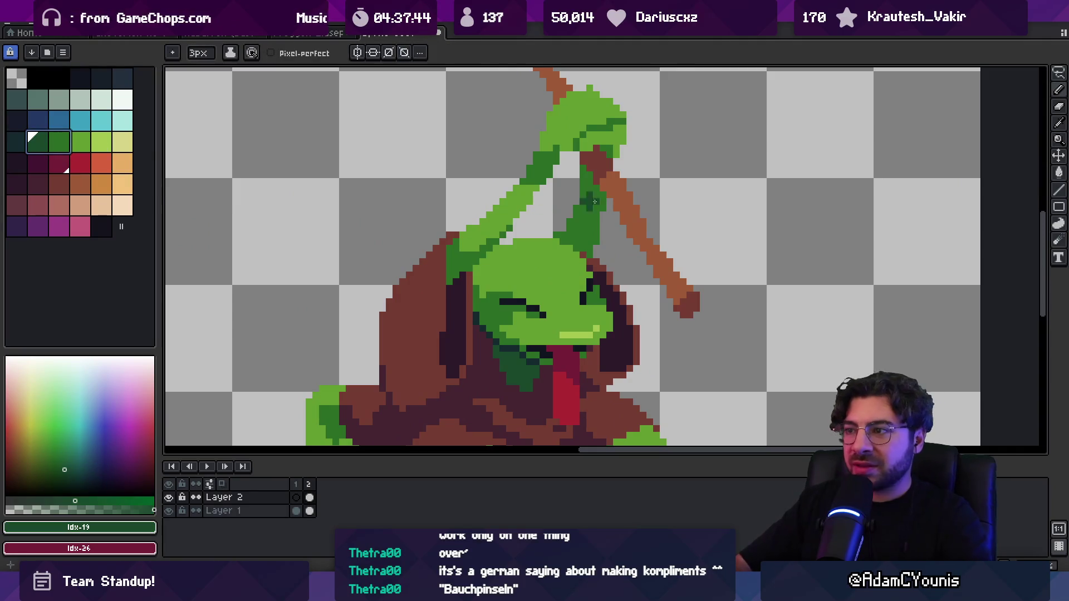
ctrl+click(592, 185)
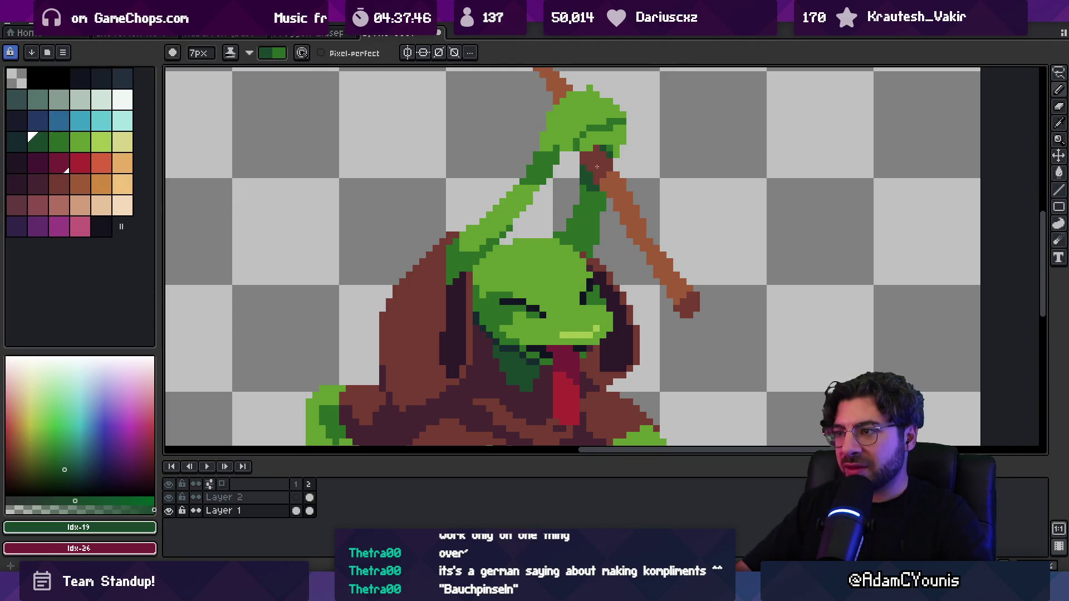
key(z)
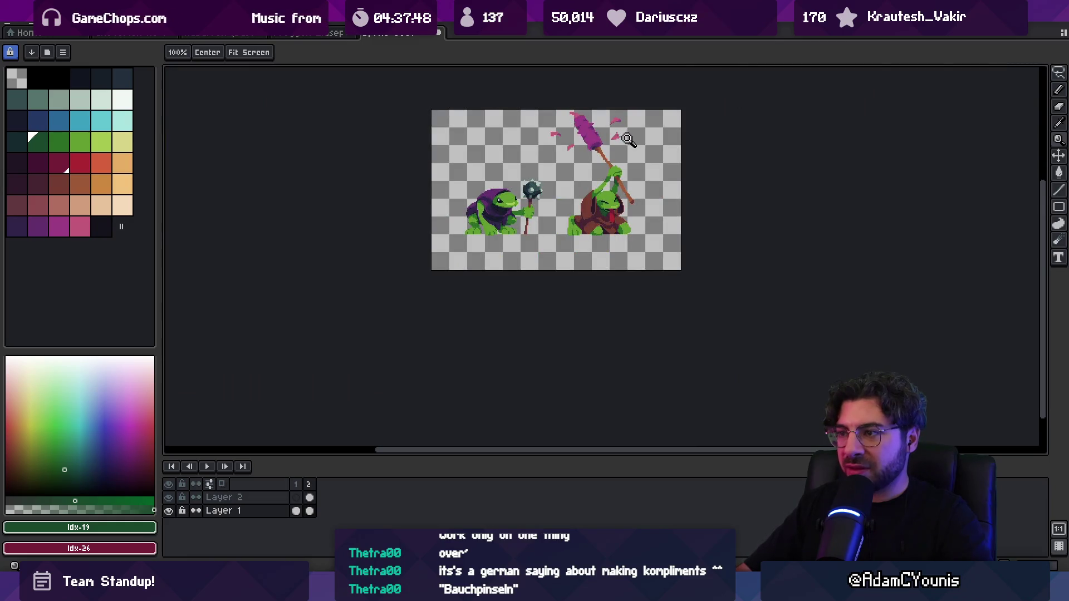
scroll(590, 245, up, 5)
key(i)
key(b)
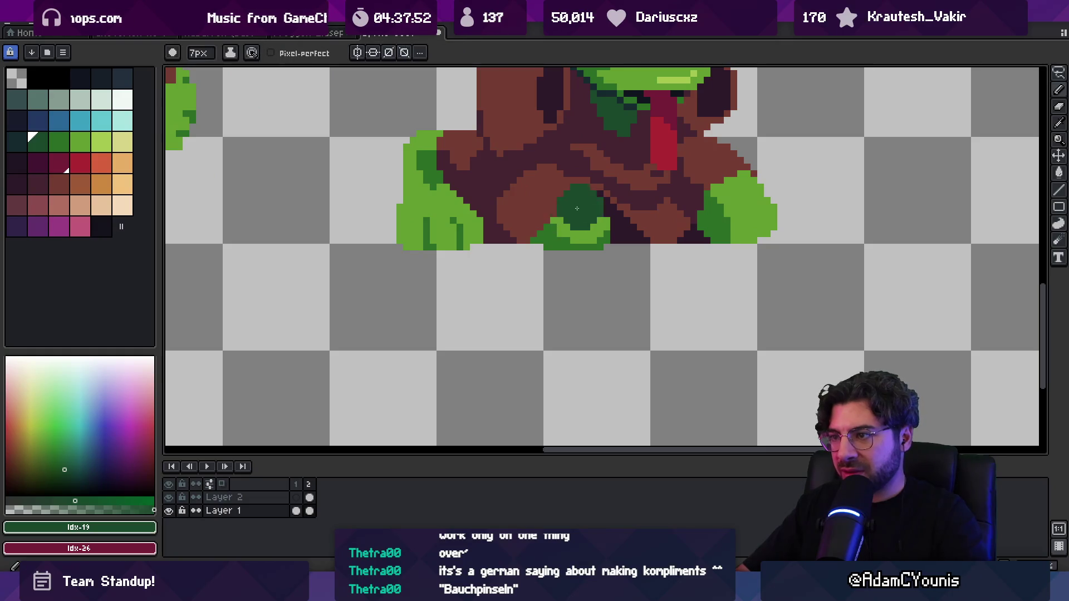
alt+click(563, 207)
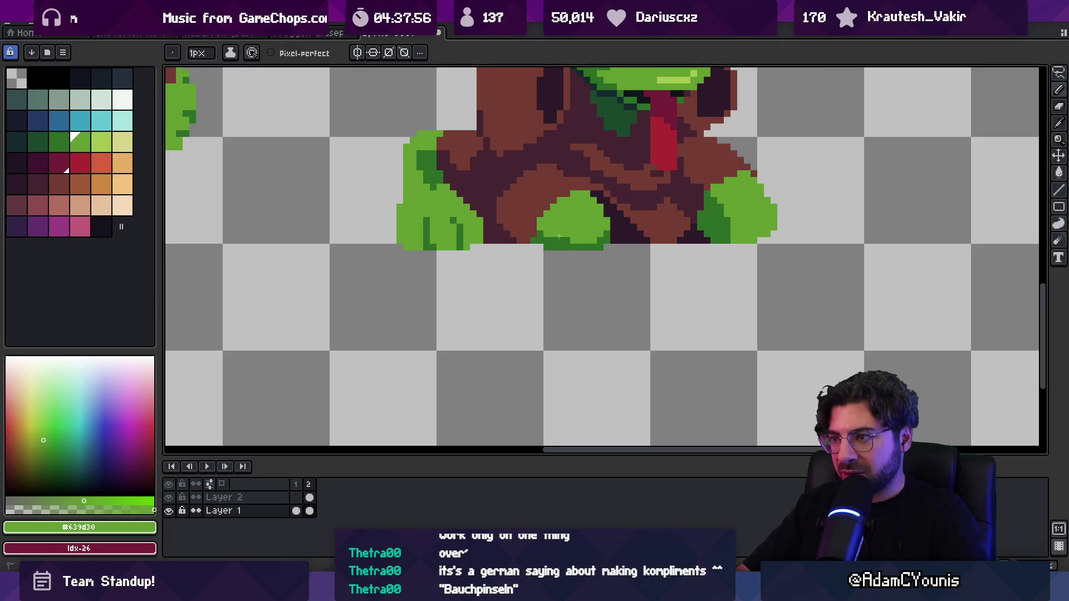
alt+click(543, 240)
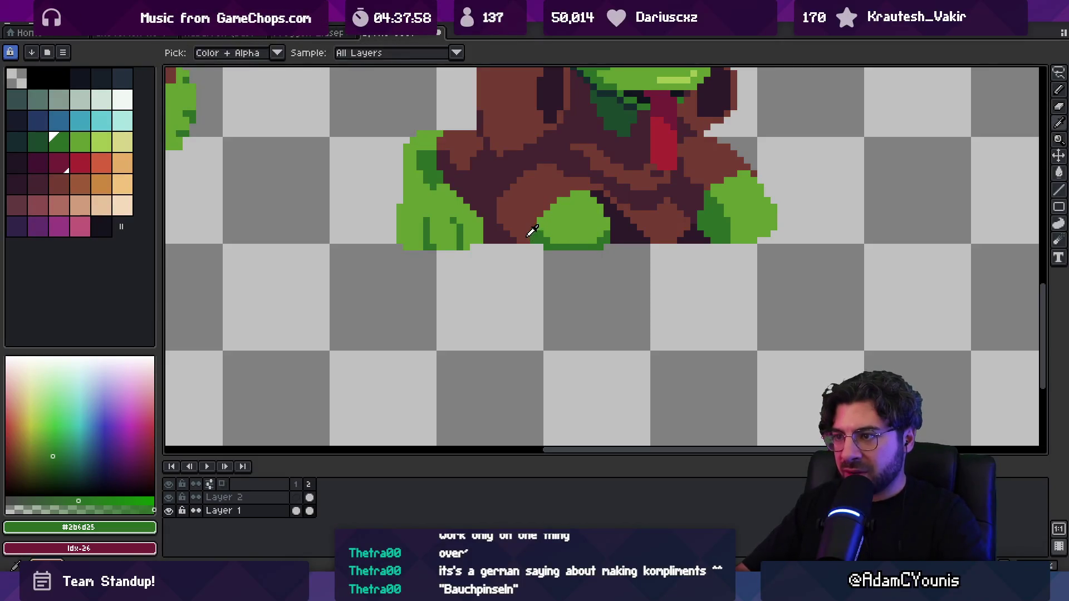
scroll(554, 215, down, 5)
scroll(554, 214, up, 4)
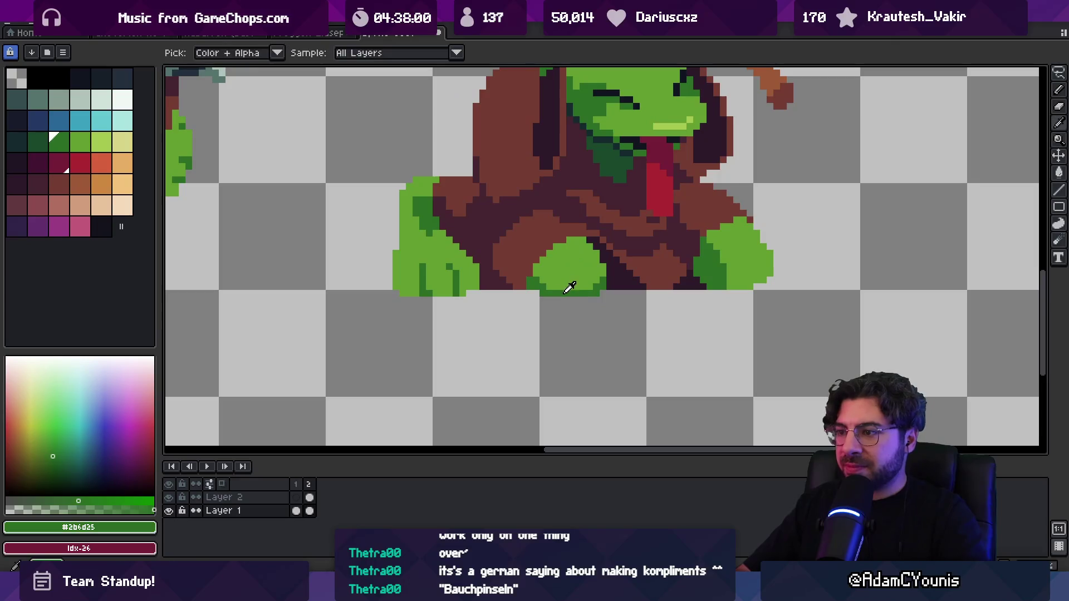
drag(569, 280, 594, 285)
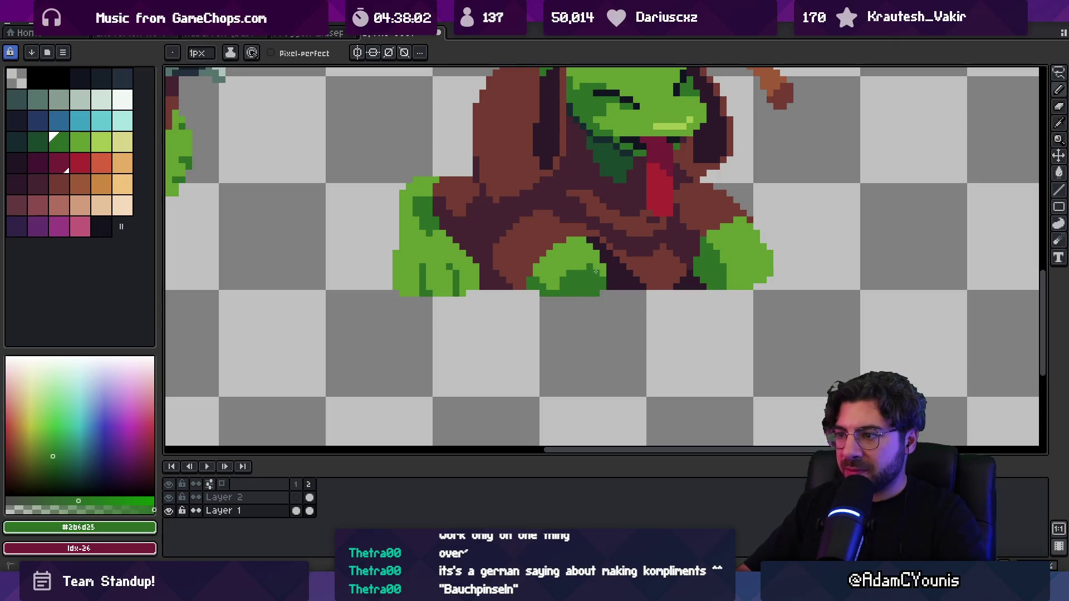
drag(743, 281, 751, 270)
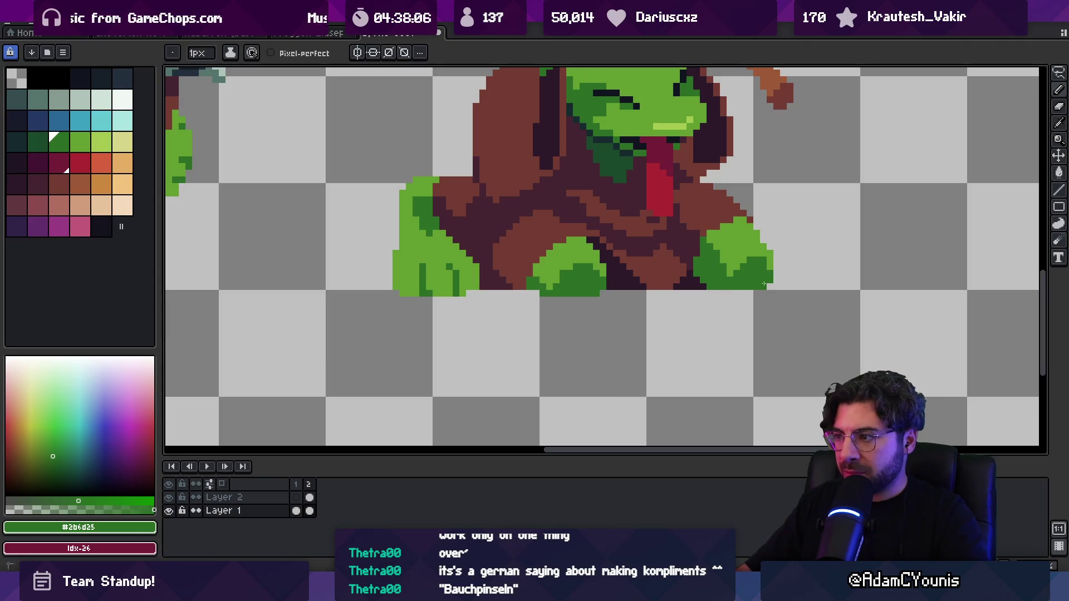
key(z)
scroll(685, 275, down, 6)
scroll(702, 270, up, 4)
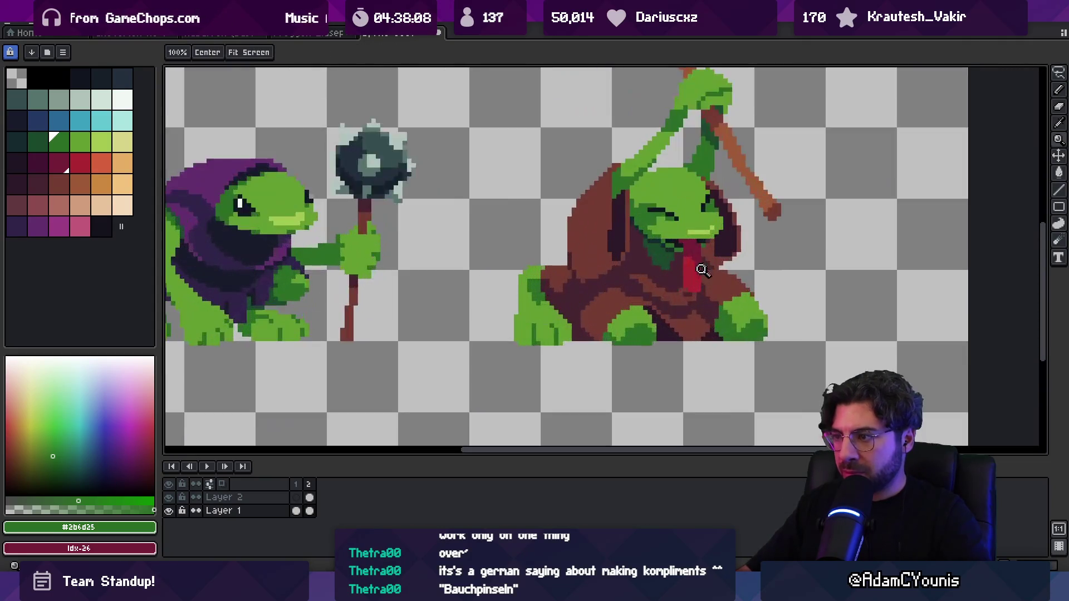
key(b)
key(bracketright)
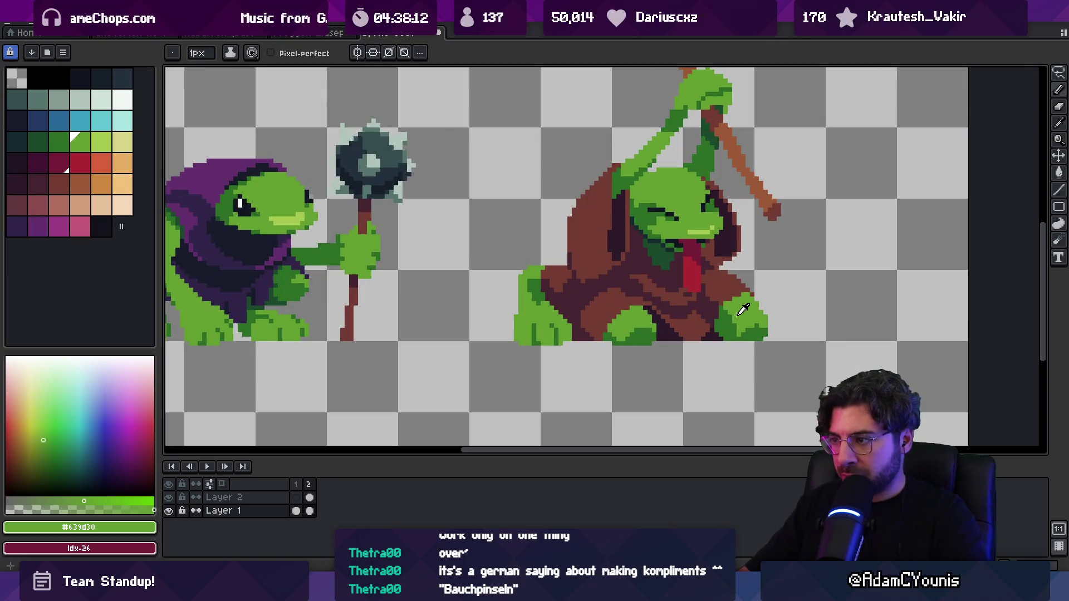
key(z)
scroll(724, 311, down, 6)
scroll(688, 323, up, 4)
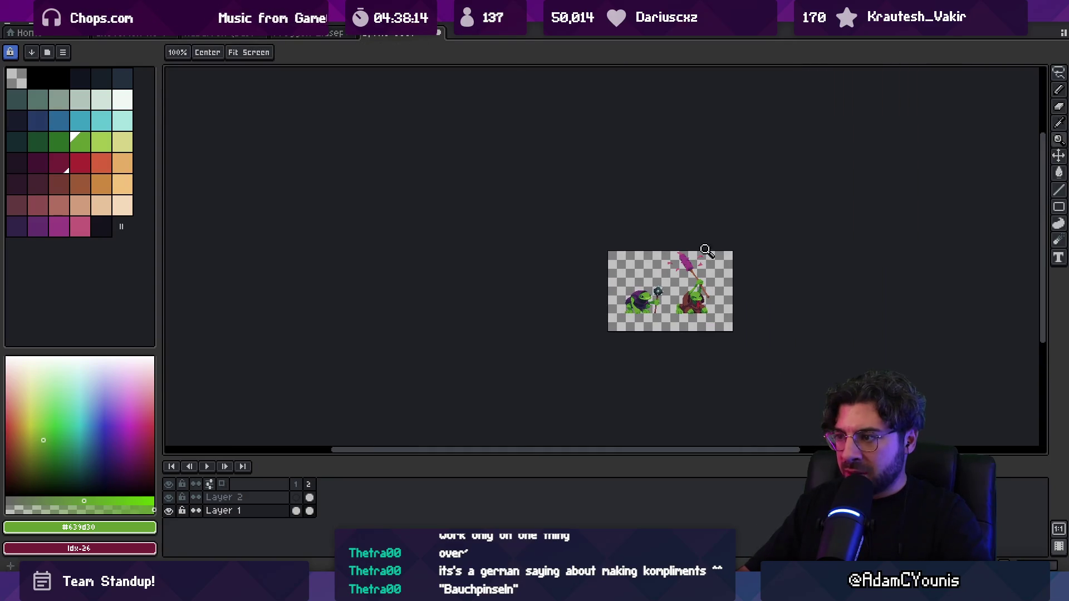
scroll(689, 323, up, 3)
key(b)
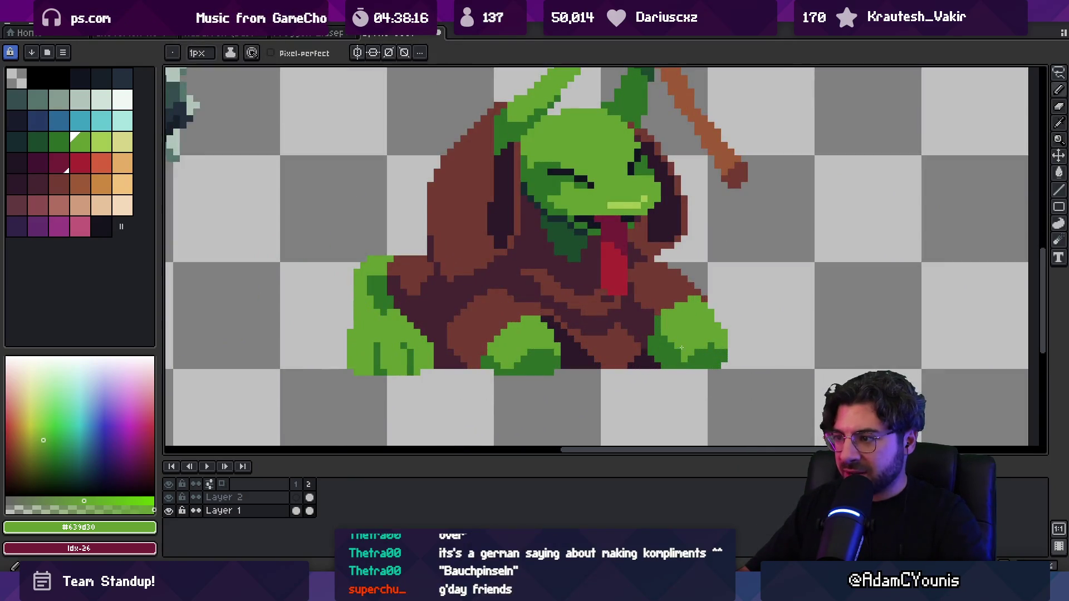
alt+click(696, 301)
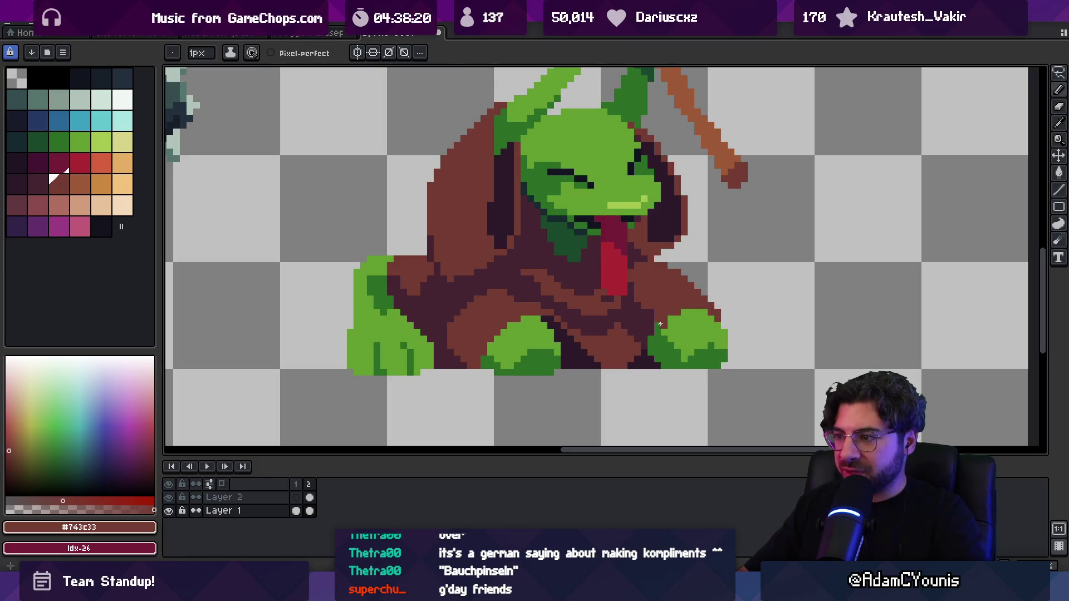
scroll(666, 310, down, 3)
scroll(642, 316, up, 4)
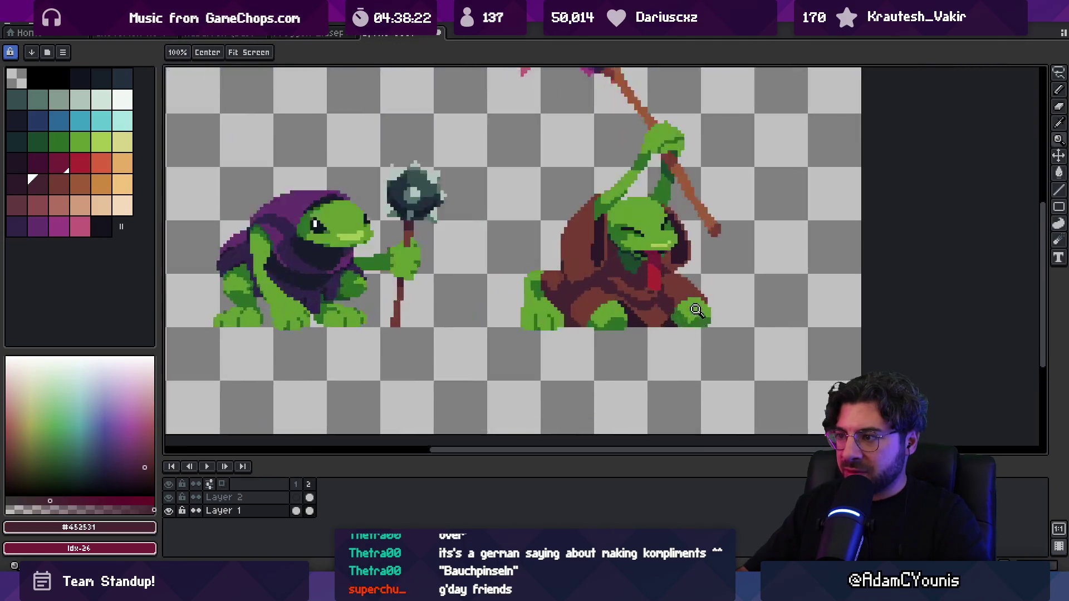
Eyedrop the outline and cloak browns, settling on the dark brown cloak shade.
key(b)
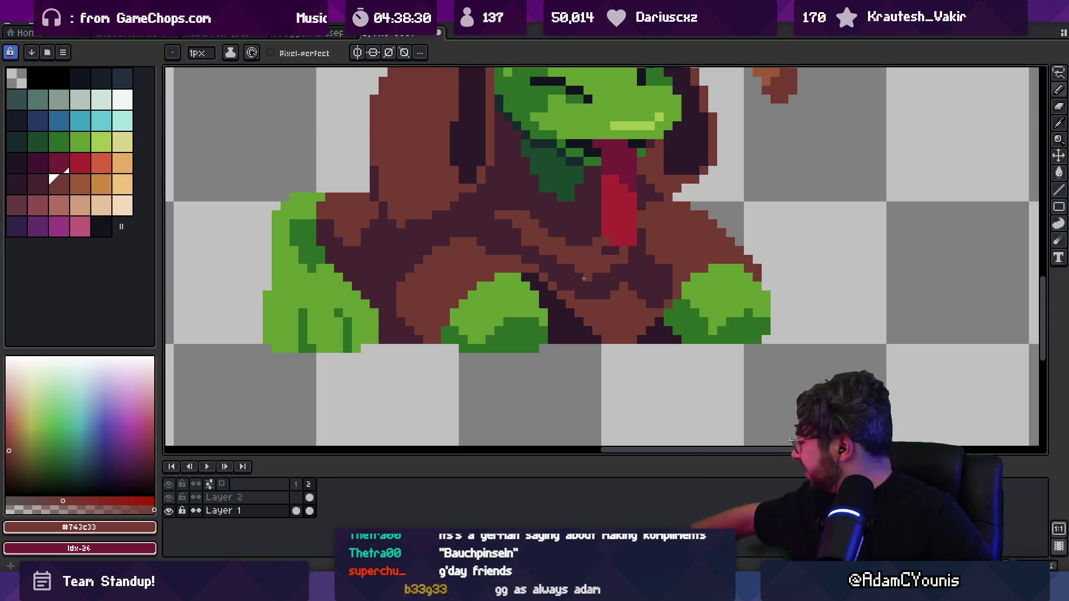
key(i)
click(556, 312)
alt+click(396, 324)
alt+click(413, 331)
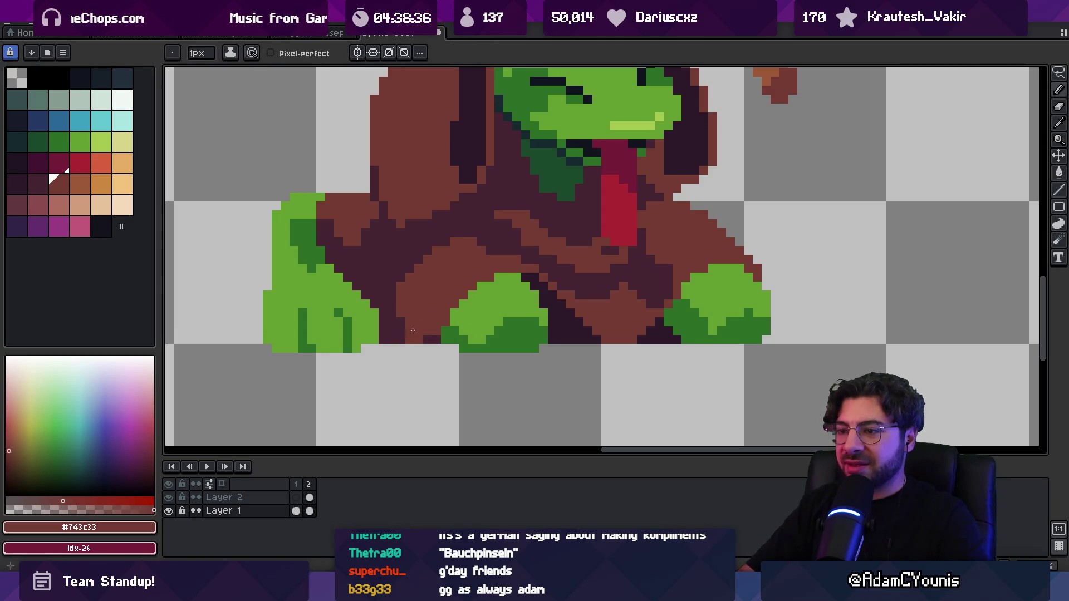
key(z)
scroll(461, 303, down, 4)
scroll(522, 301, up, 3)
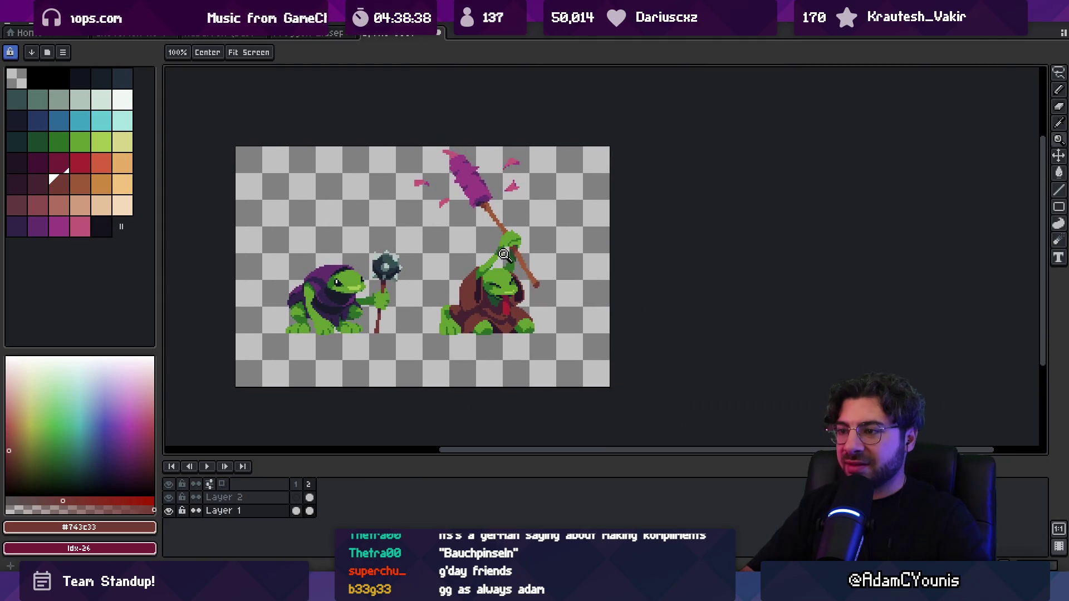
alt+click(522, 300)
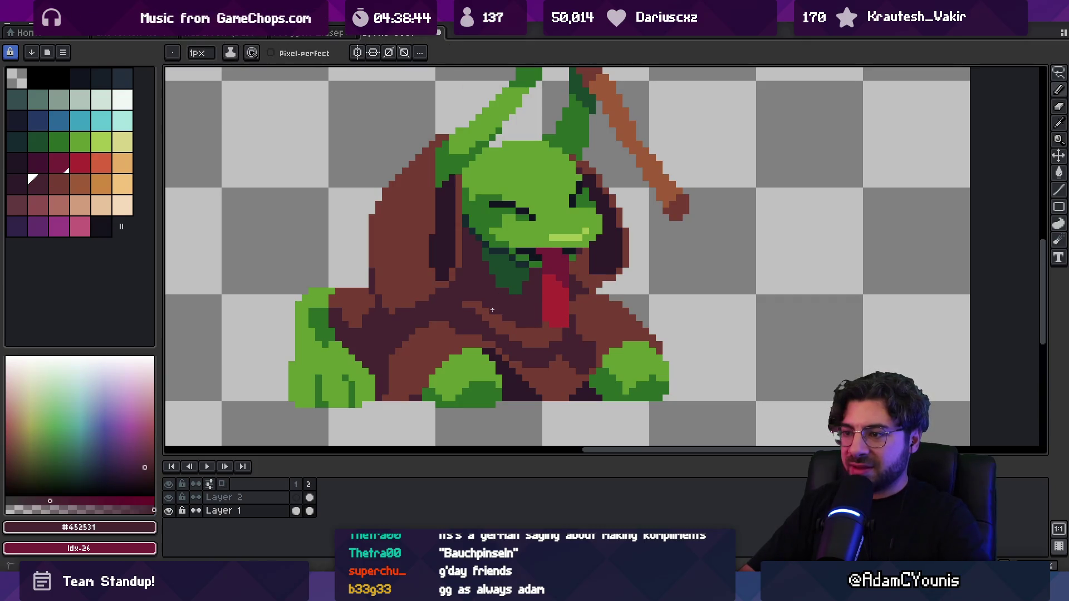
Pan and zoom the view to recentre the two frogs.
key(z)
scroll(502, 214, down, 2)
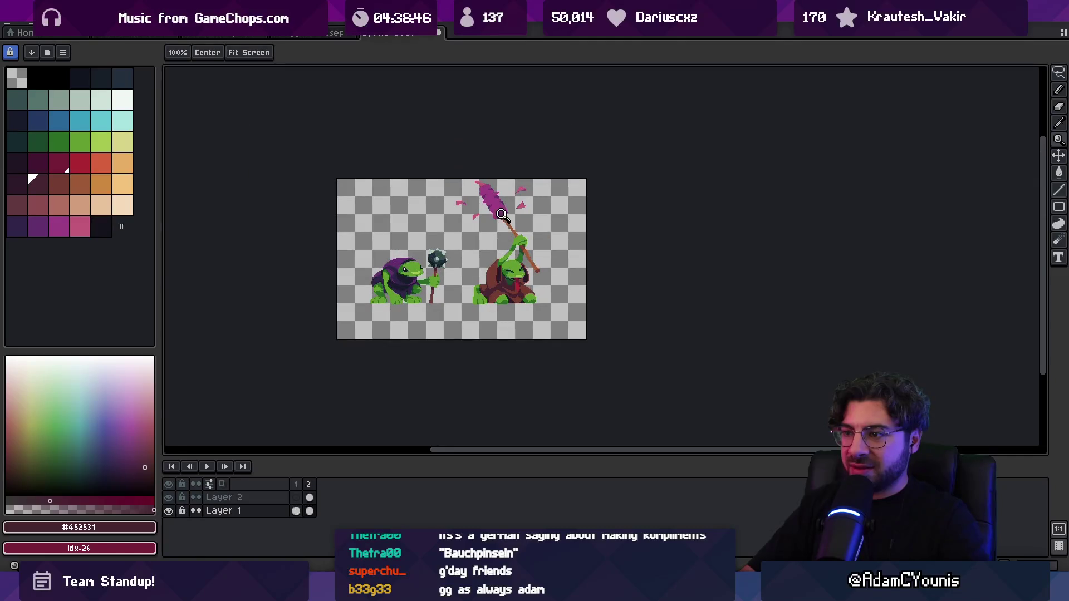
scroll(528, 233, up, 2)
key(b)
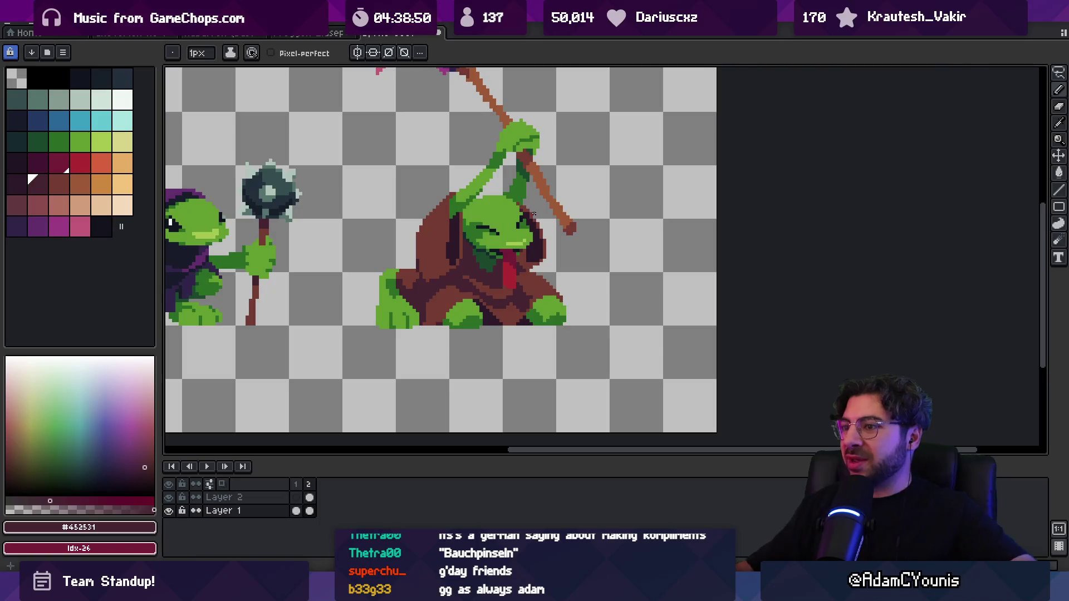
key(space)
drag(485, 241, 548, 346)
scroll(549, 312, down, 1)
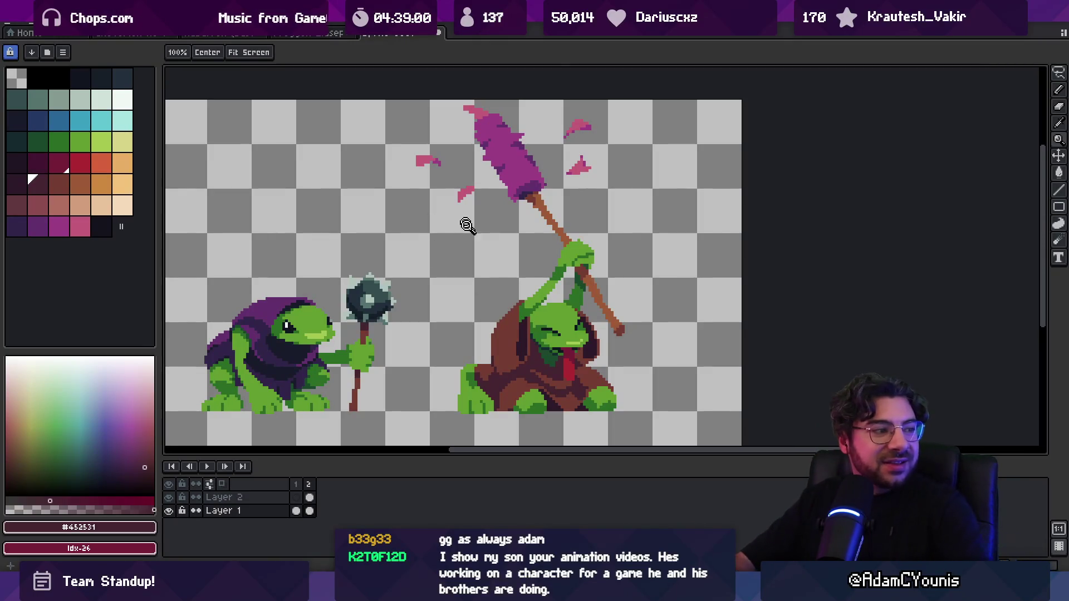
click(527, 290)
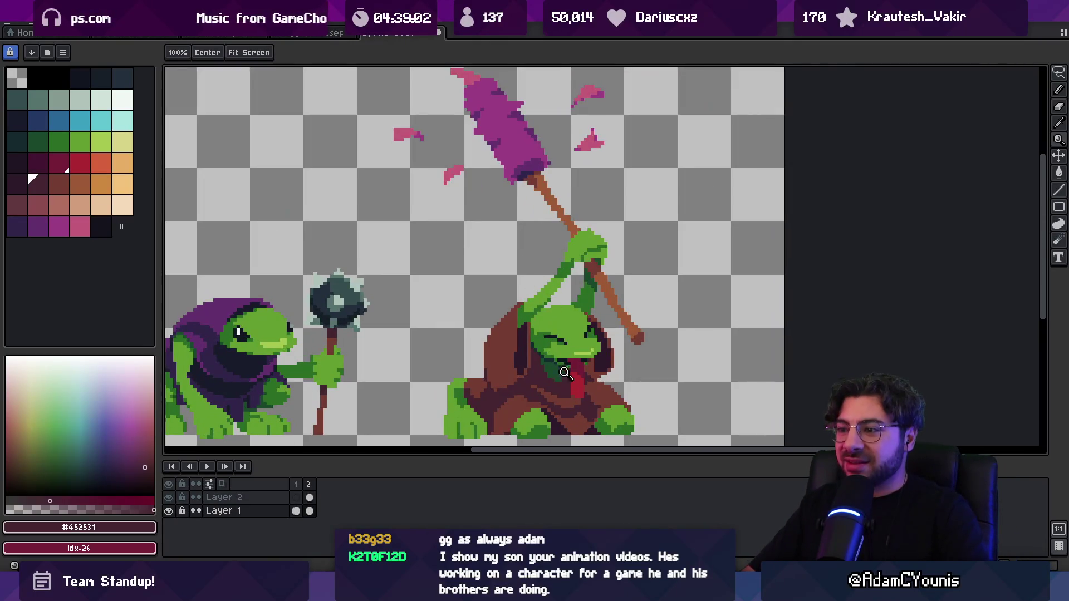
scroll(565, 373, up, 2)
Sample the frog's light green skin while adjusting the zoom.
key(b)
alt+click(540, 307)
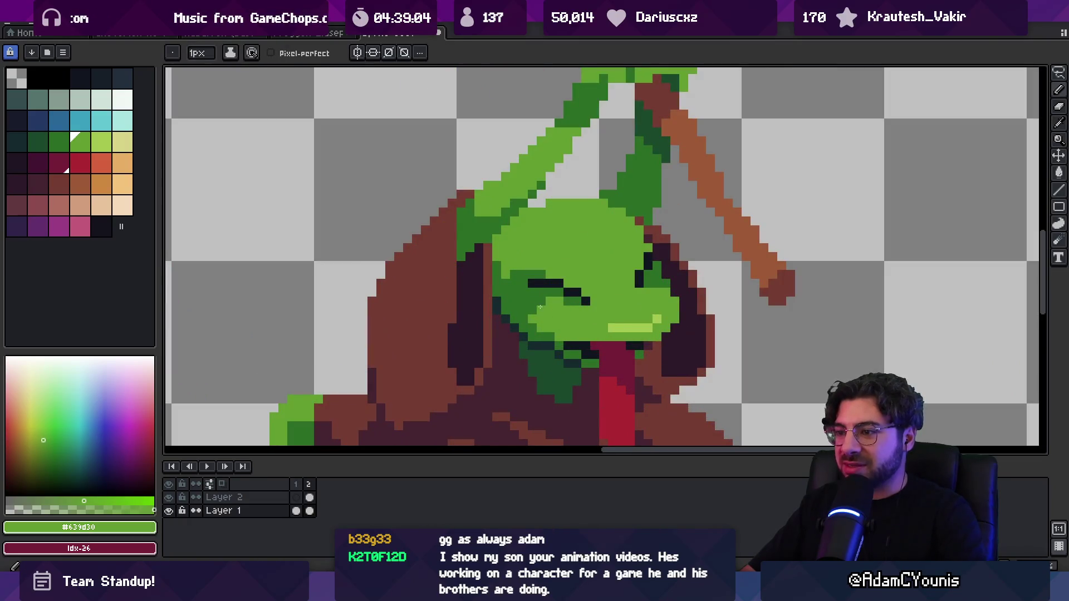
key(z)
scroll(557, 289, down, 4)
scroll(601, 273, up, 3)
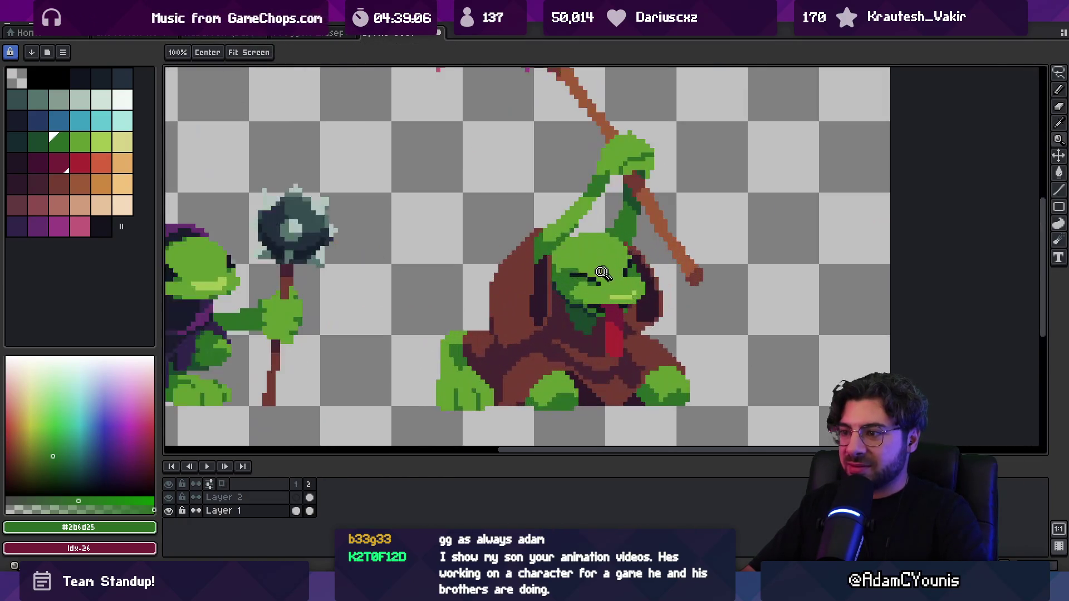
key(b)
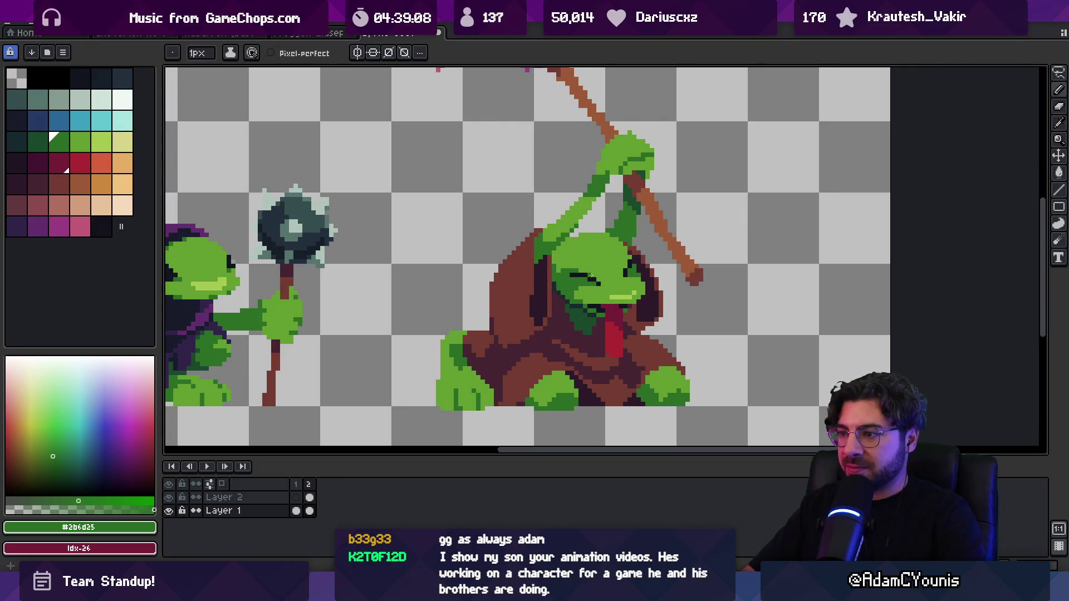
key(z)
scroll(592, 275, down, 3)
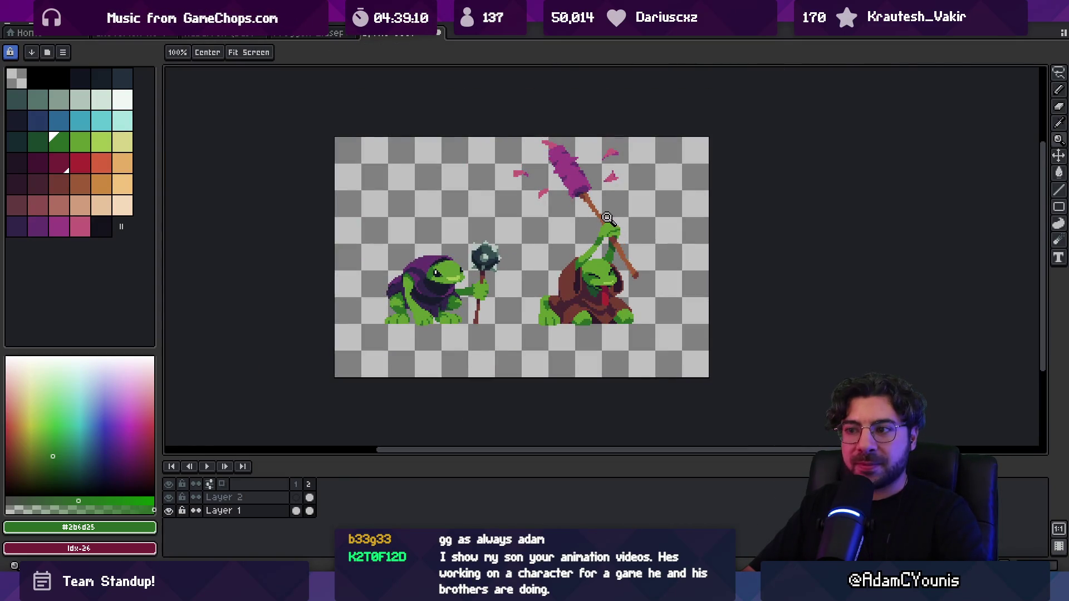
scroll(604, 248, up, 1)
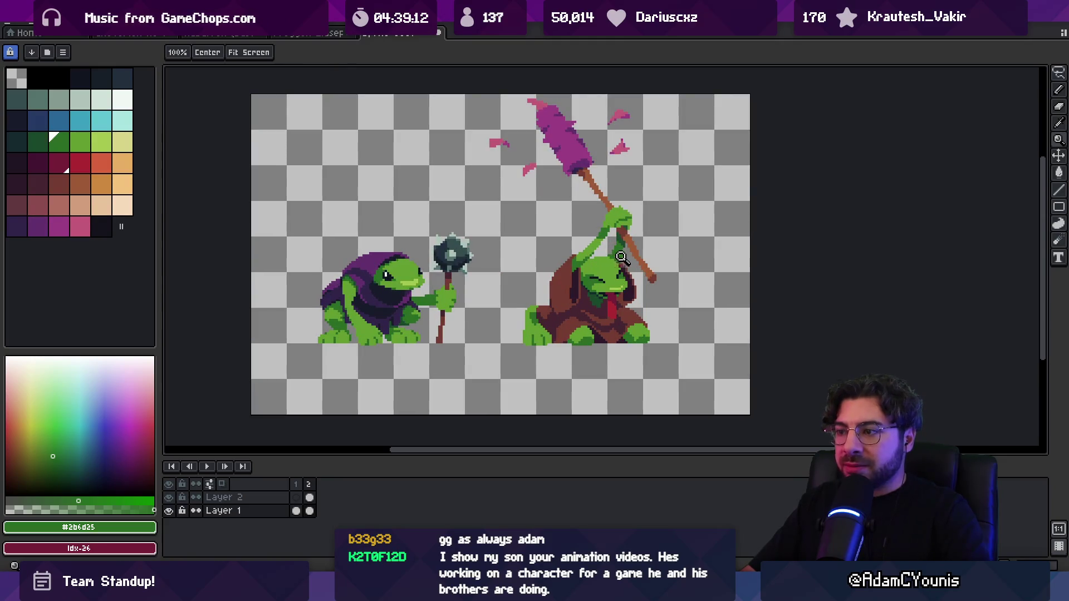
scroll(612, 259, up, 1)
Pick dark brown #452531, darken the cloak's left edge beside the arm, and add Layer 3.
key(i)
alt+click(594, 261)
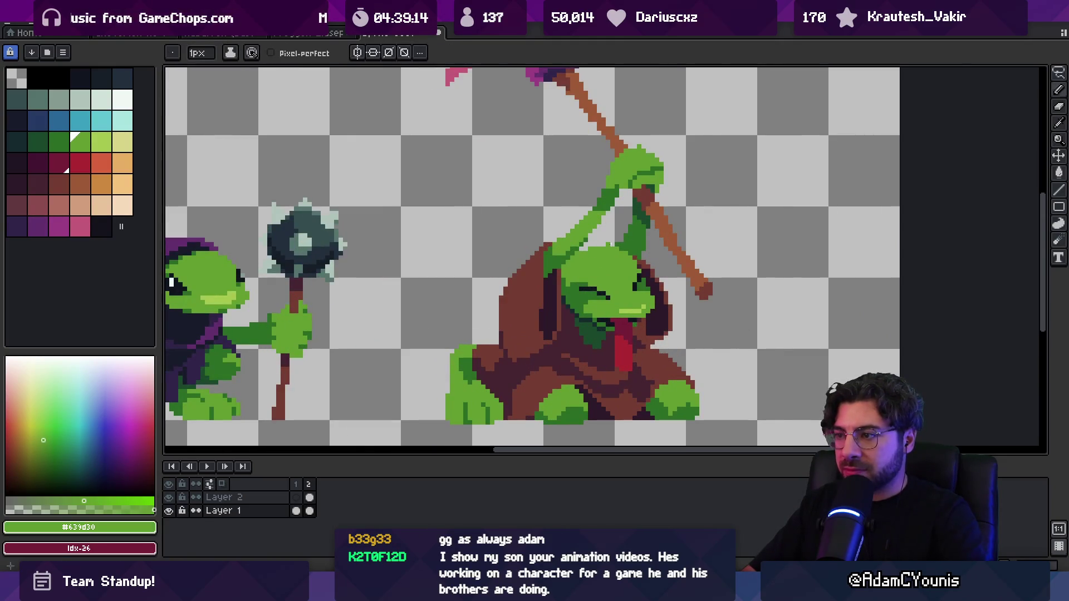
alt+click(594, 249)
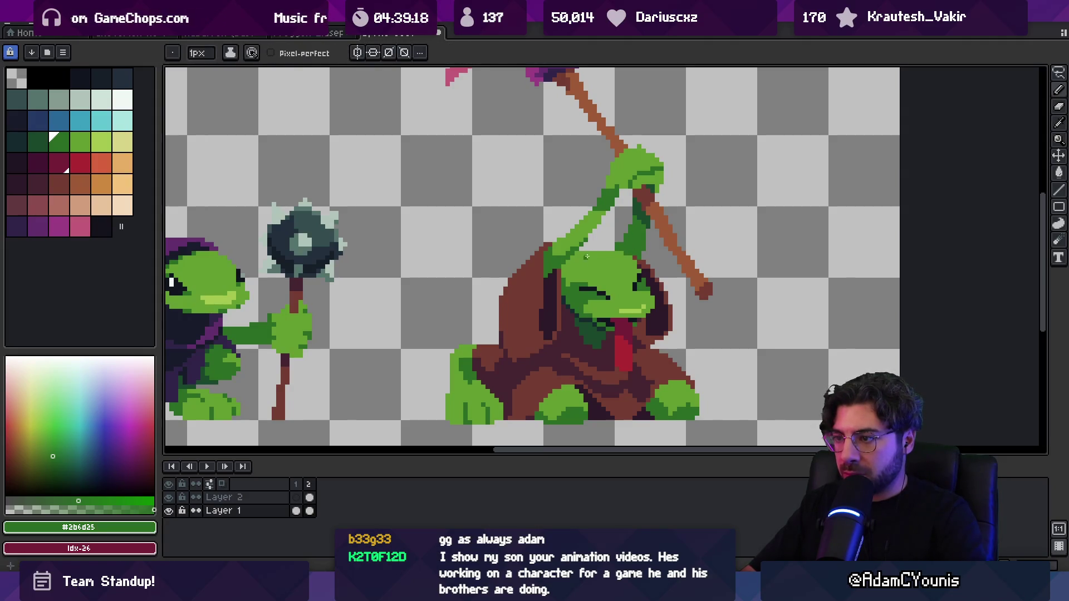
alt+click(546, 322)
drag(496, 342, 494, 334)
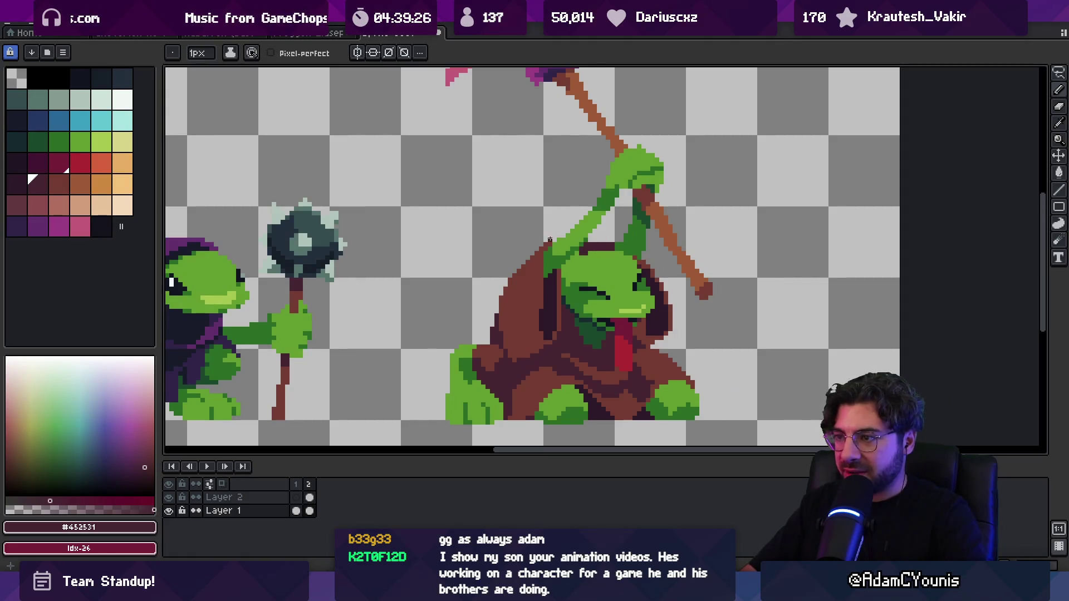
key(shift+n)
scroll(747, 224, up, 1)
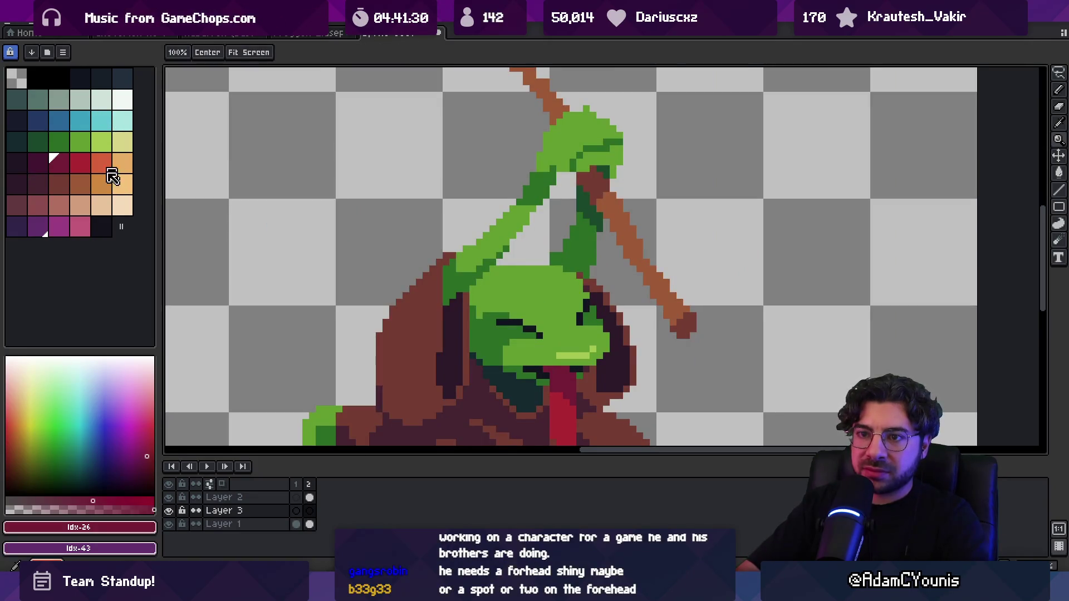
Draw a peach hand along the raised arm and continue the brown staff through it.
click(102, 205)
key(b)
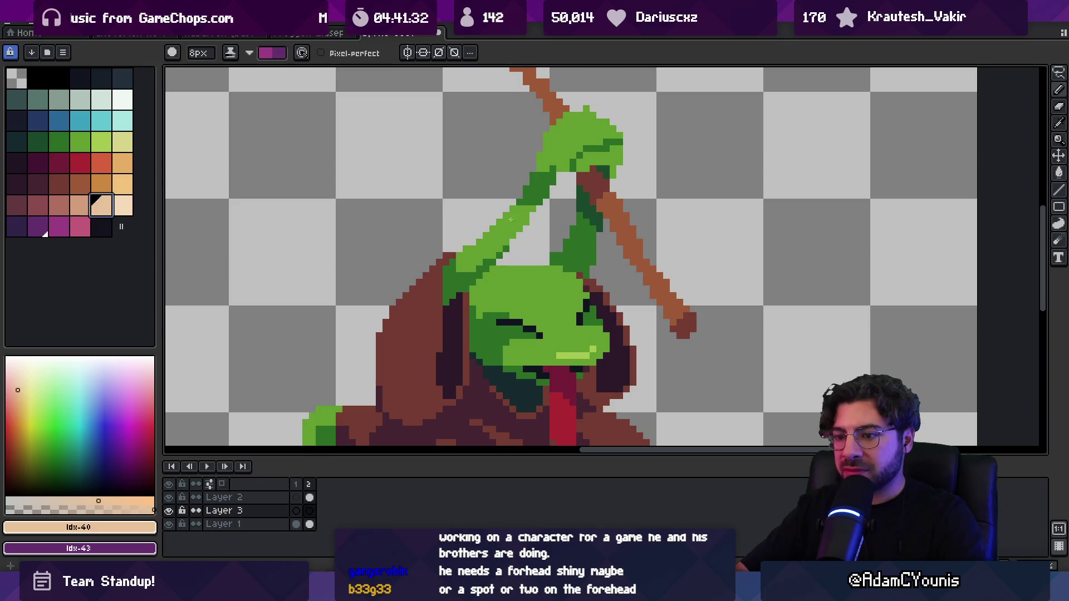
key(minus)
key(minus)
key(minus)
drag(525, 181, 514, 209)
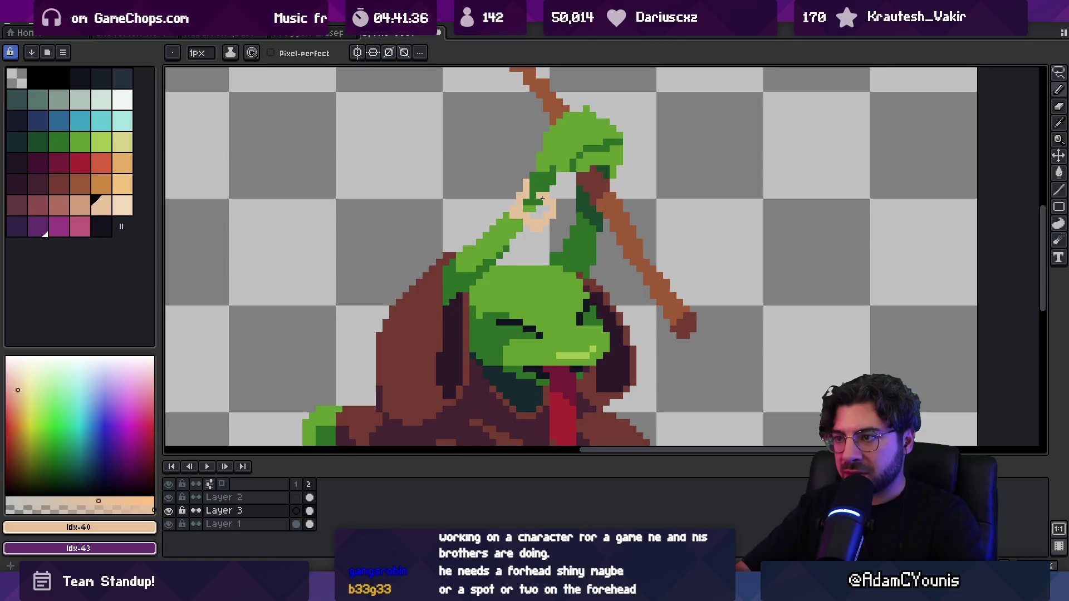
alt+click(573, 201)
drag(552, 202, 546, 217)
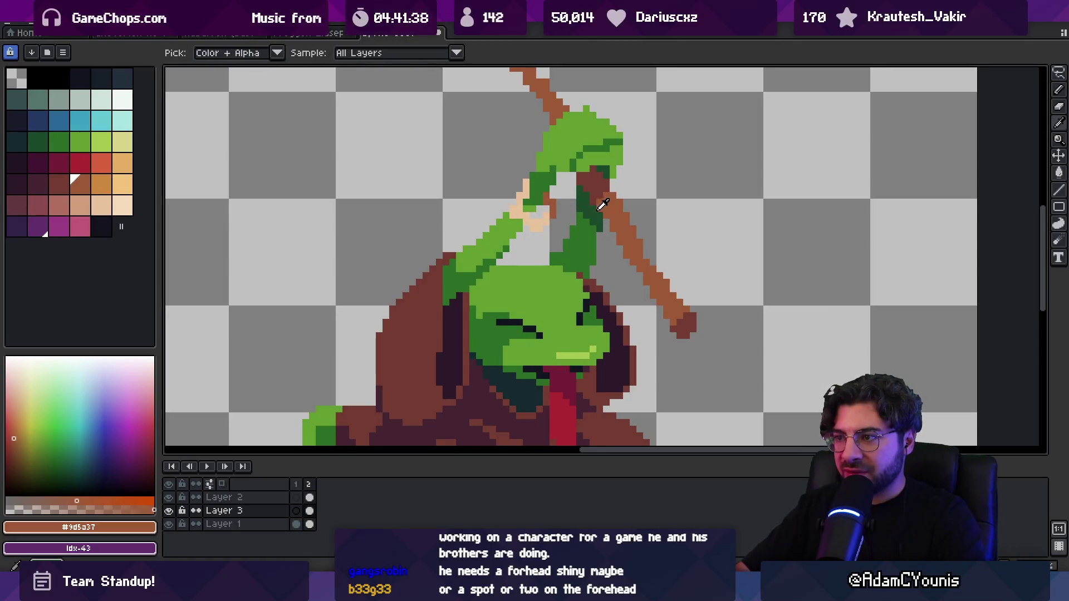
Eyedrop the darker peach skin tone from the hand as the drawing colour.
click(80, 205)
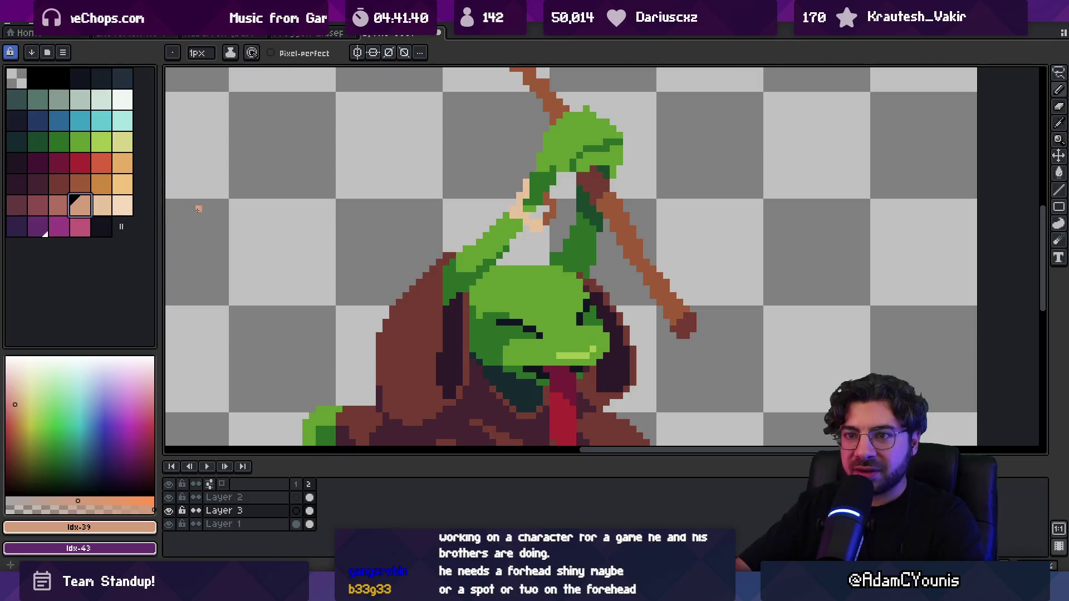
key(alt)
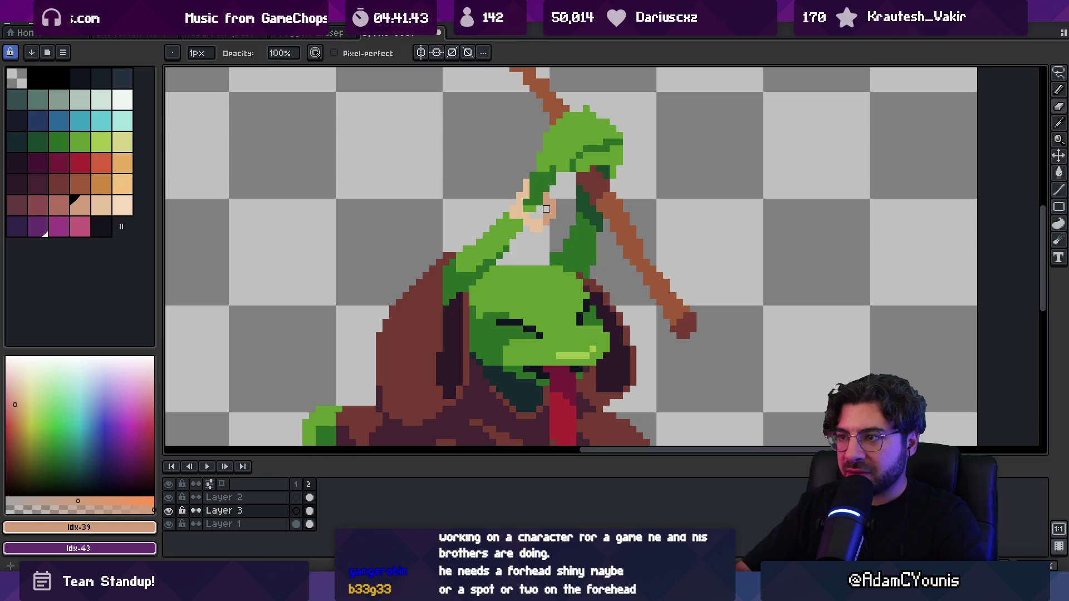
alt+click(532, 221)
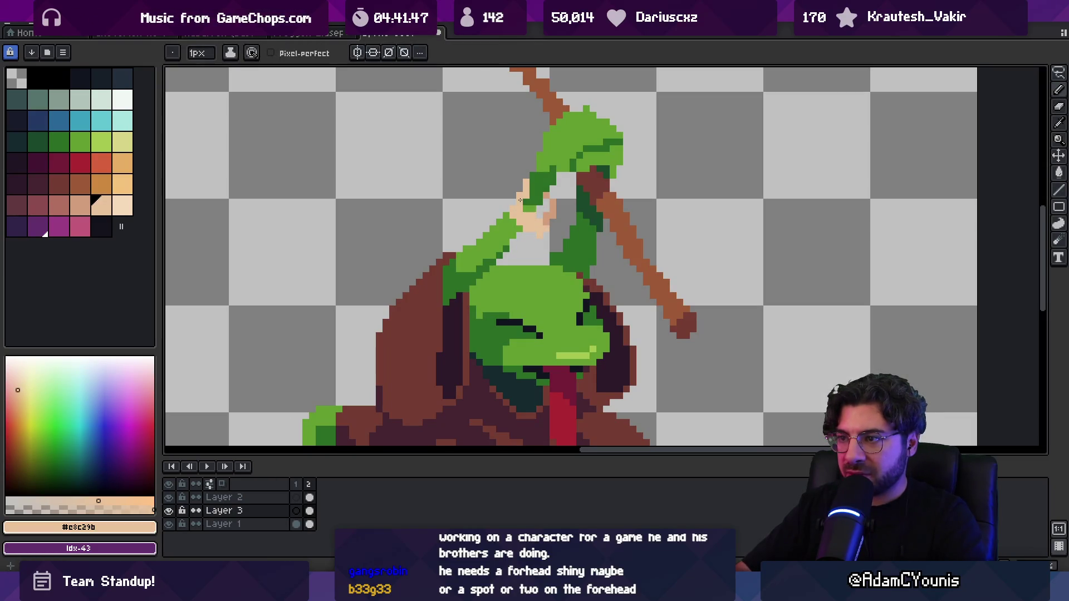
alt+click(540, 215)
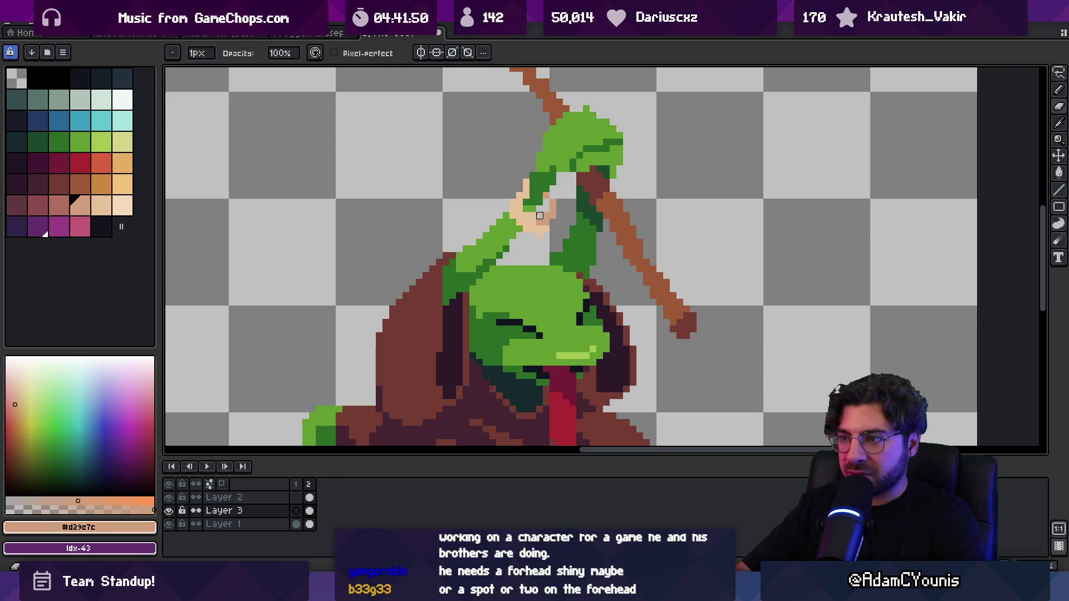
key(alt)
scroll(566, 201, down, 5)
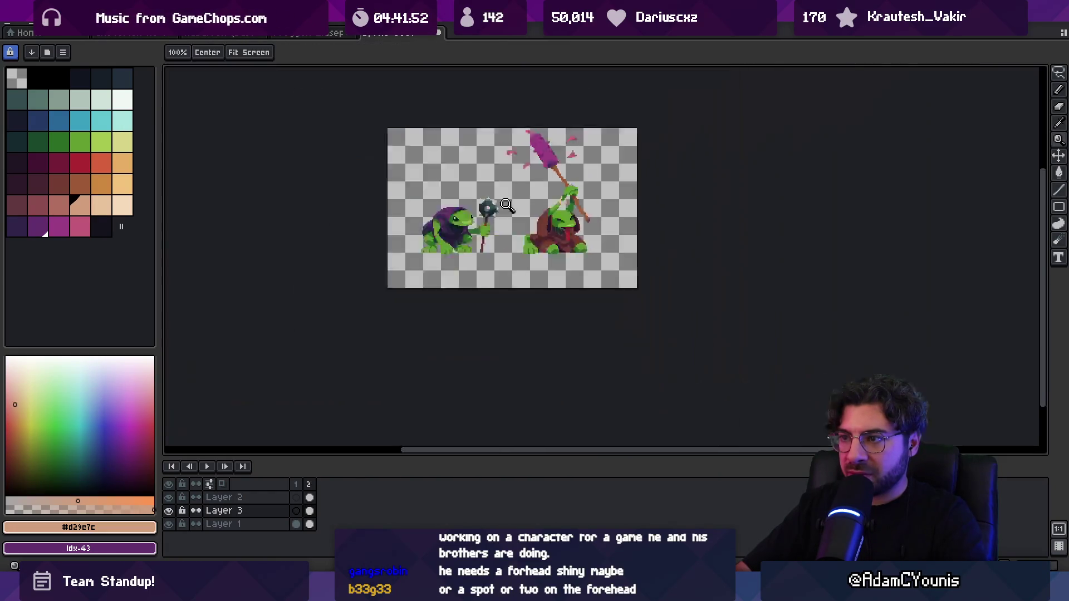
Lasso the right frog's hand area, then clear the selection.
scroll(557, 223, up, 6)
key(v)
key(q)
drag(521, 156, 518, 166)
click(33, 207)
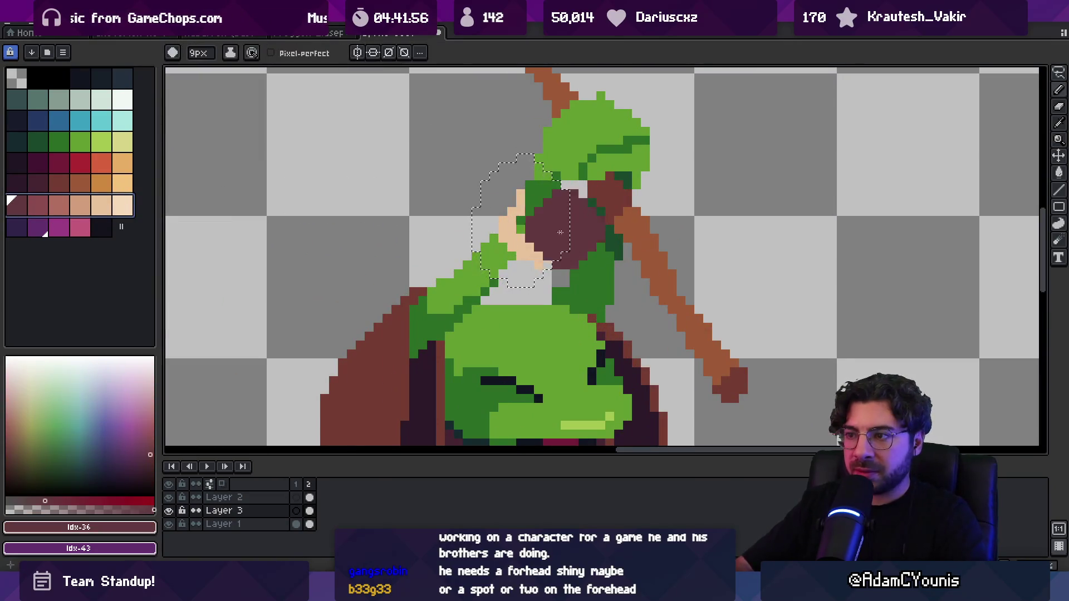
key(bracketleft)
key(ctrl+d)
Repaint the hand in the sampled skin tone and dot darker #b26c60 shading onto it.
alt+click(517, 233)
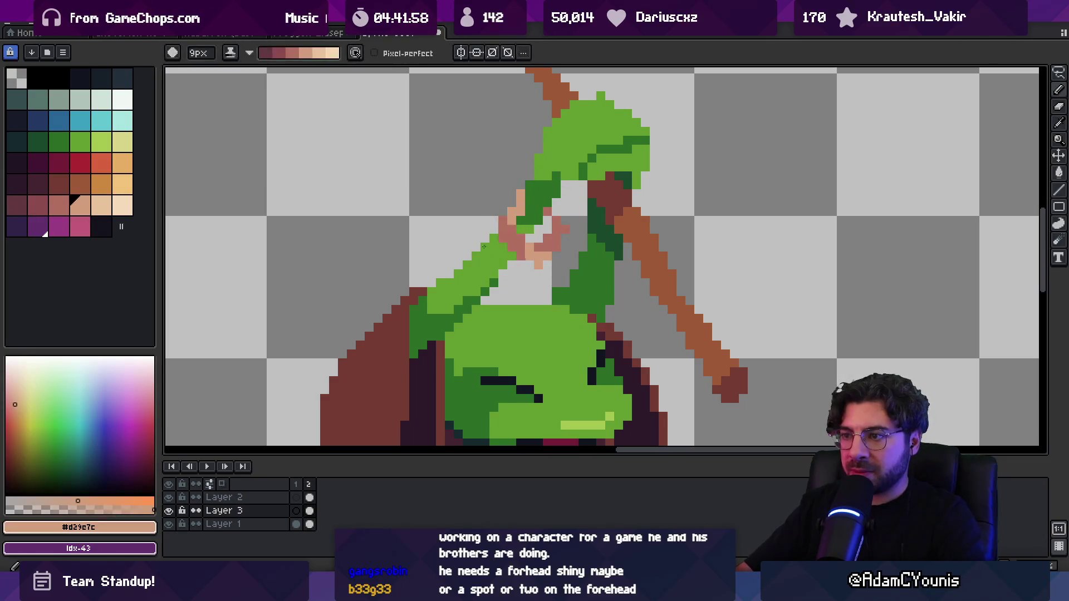
mouse_move(477, 245)
mouse_down()
mouse_move(474, 268)
mouse_move(512, 279)
mouse_up()
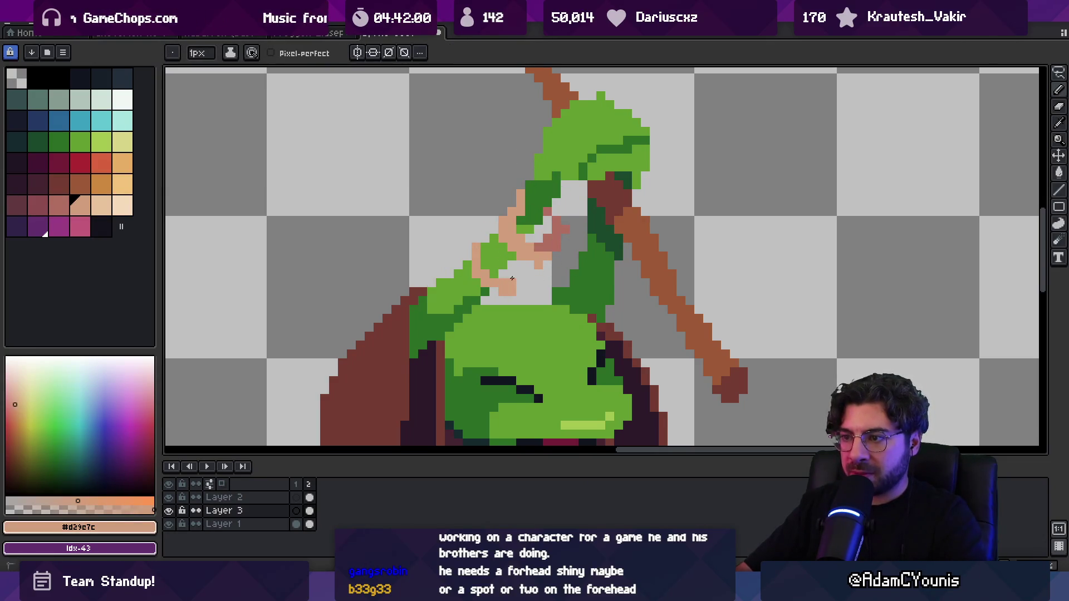
key(bracketleft)
click(516, 268)
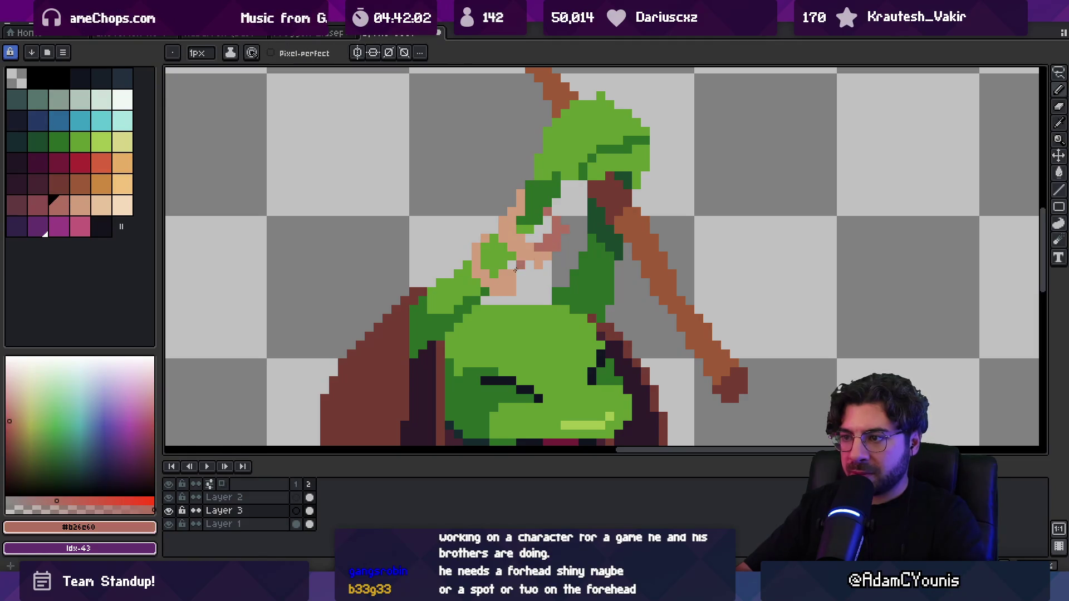
Zoom out to check the hand, then sample the dark green from the sleeve.
key(z)
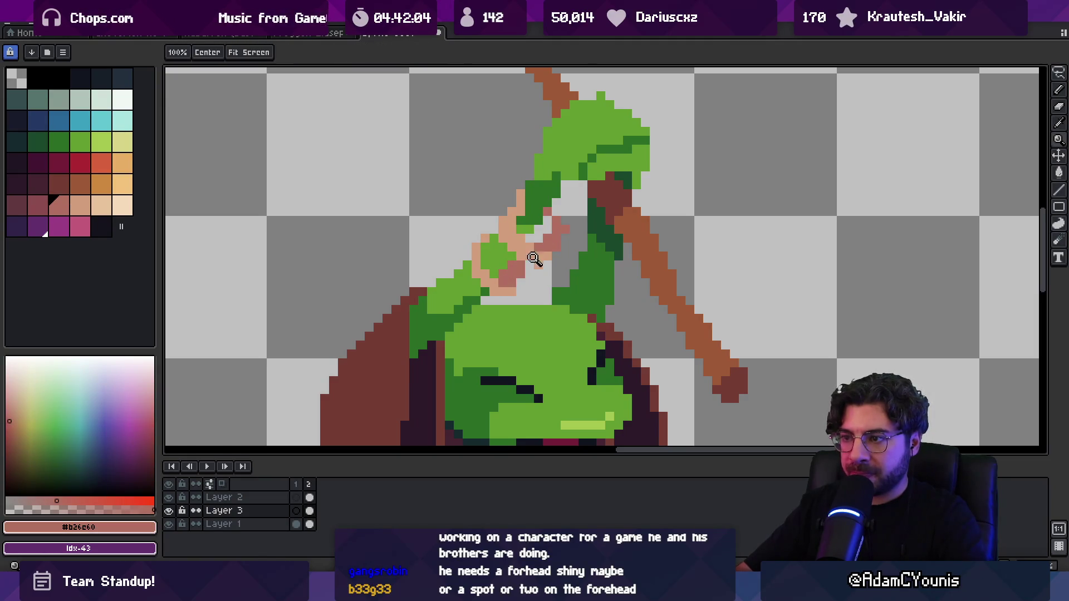
scroll(537, 246, down, 4)
scroll(561, 244, up, 2)
scroll(562, 244, up, 2)
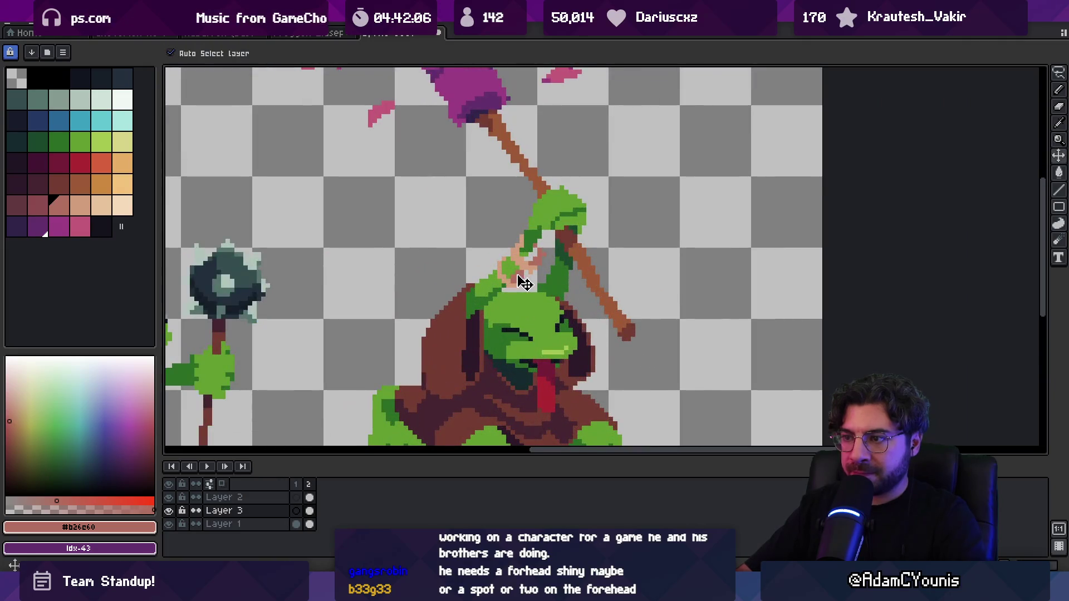
key(b)
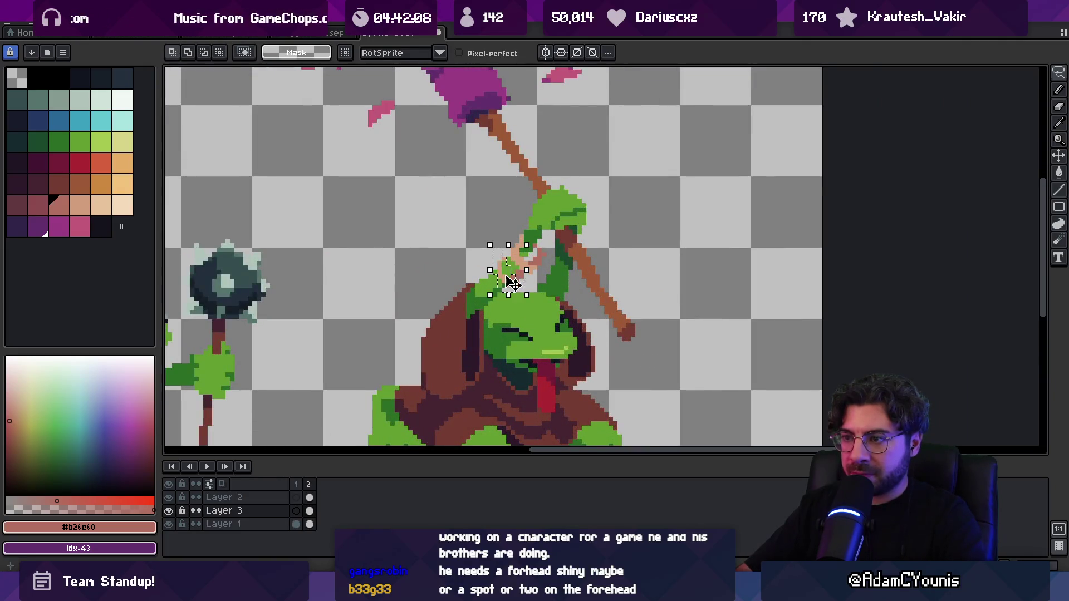
key(b)
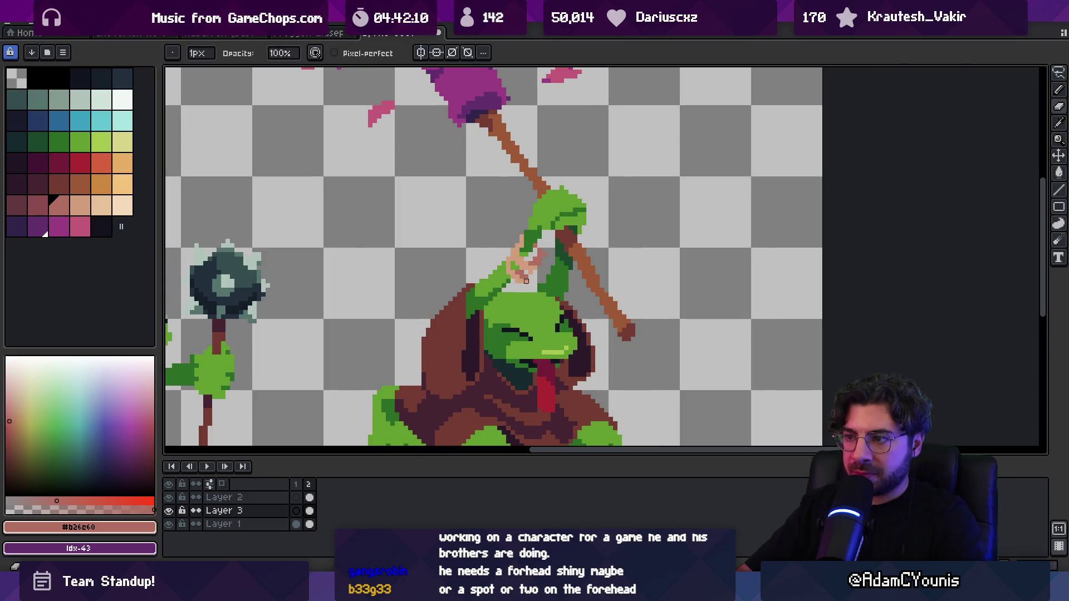
scroll(527, 277, down, 3)
scroll(534, 277, up, 3)
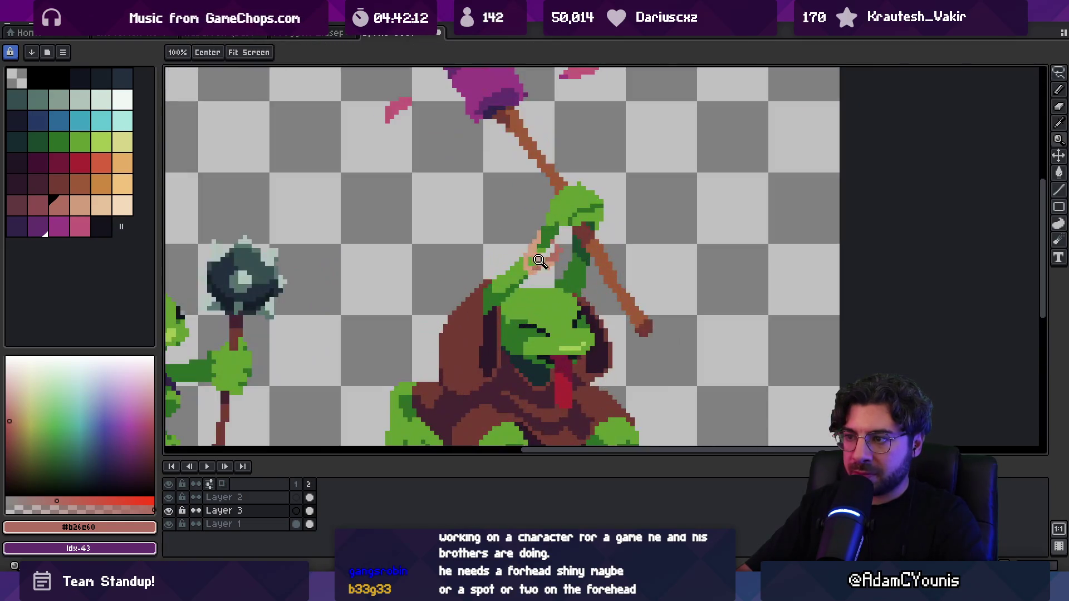
scroll(530, 264, up, 2)
alt+click(512, 256)
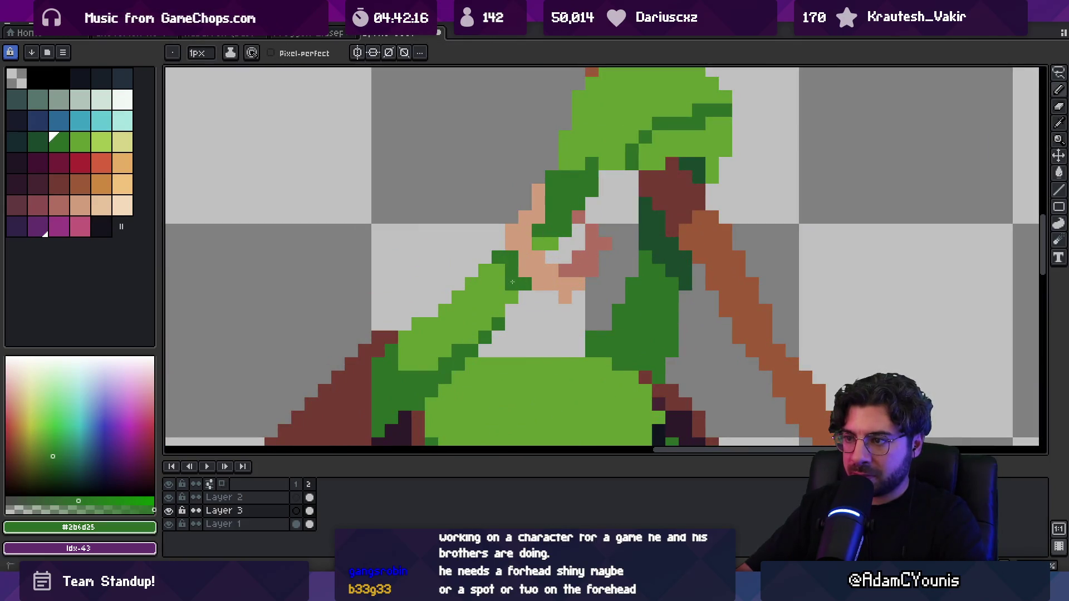
Zoom in on the hand and sample its skin tone.
key(z)
scroll(590, 251, down, 5)
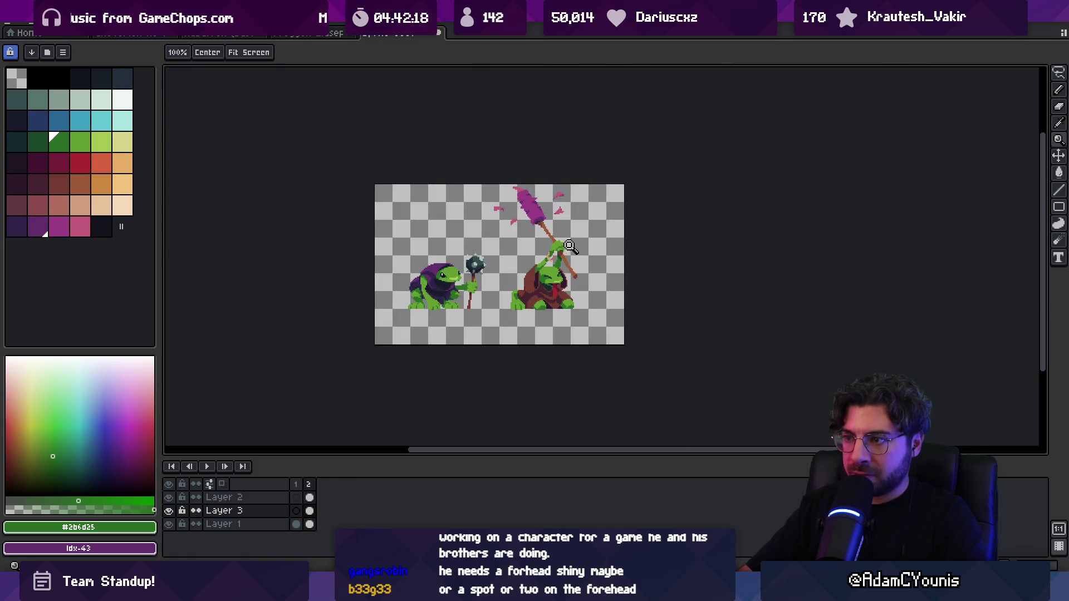
scroll(590, 251, up, 3)
scroll(589, 251, up, 3)
key(i)
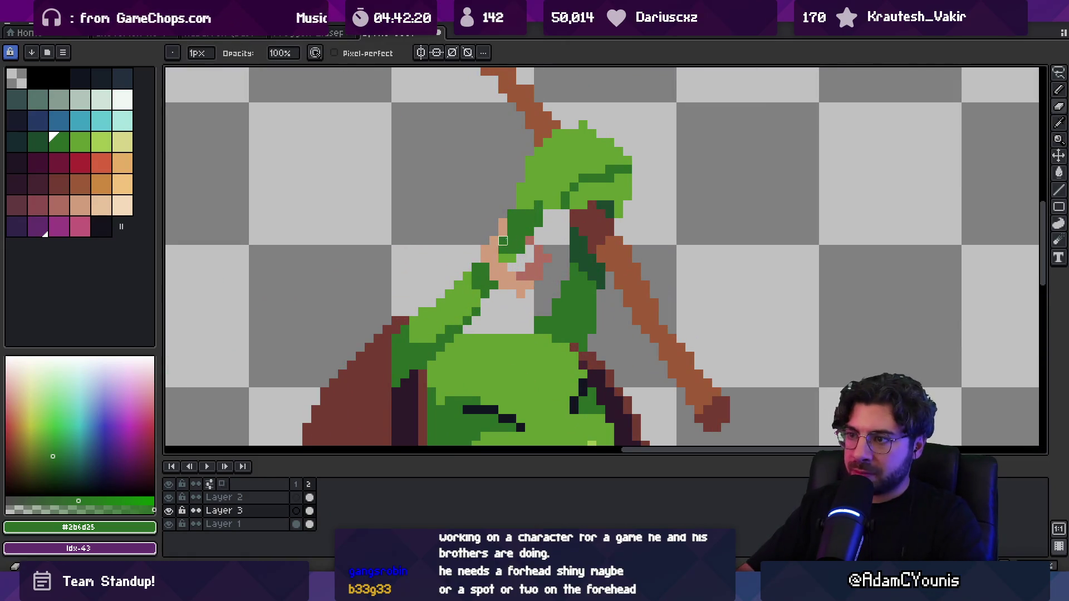
click(510, 217)
Sample the pink shading and draw a diagonal pink outline for the second raised hand.
key(z)
scroll(580, 215, down, 4)
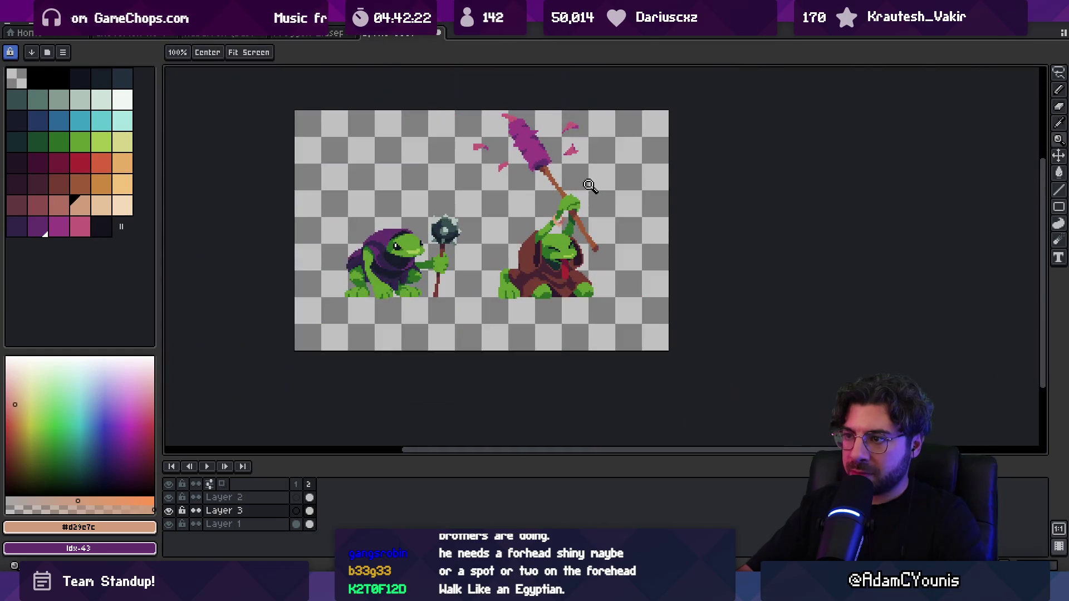
scroll(580, 216, up, 4)
key(i)
click(508, 246)
key(b)
click(559, 247)
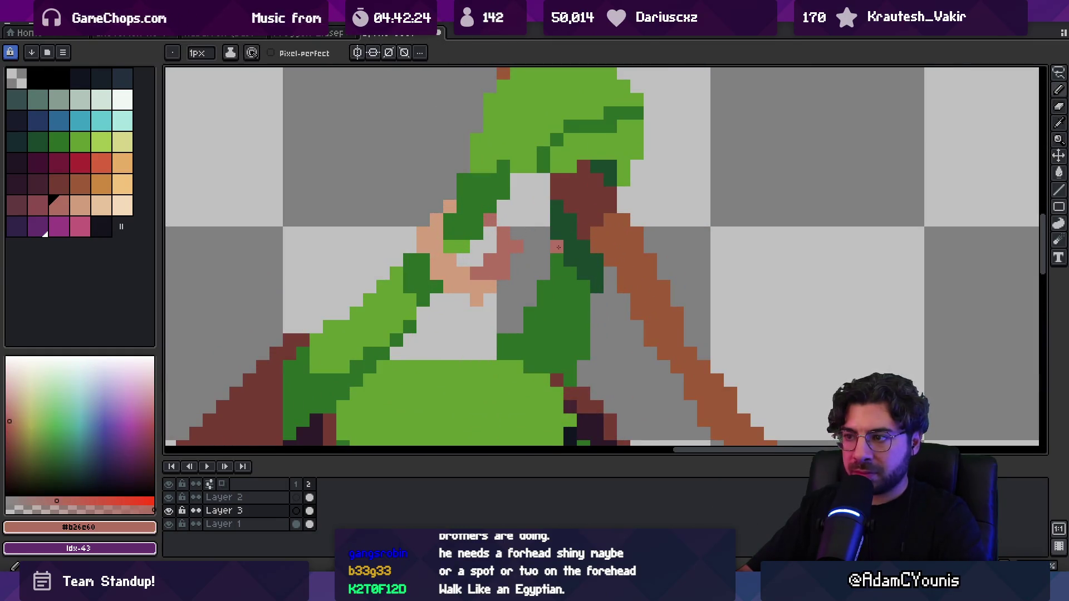
drag(546, 270, 616, 340)
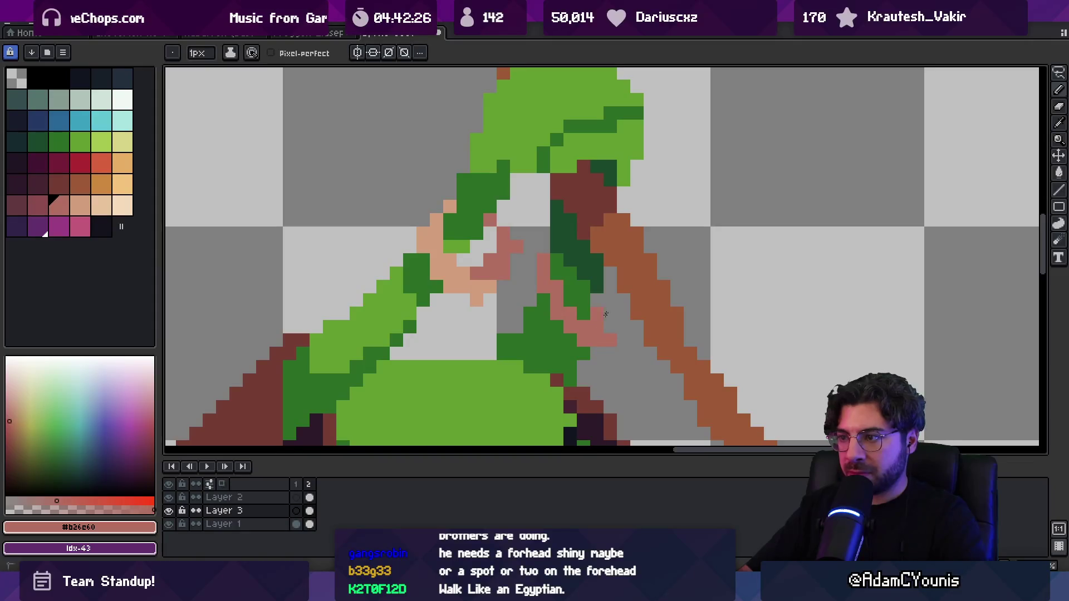
Zoom in closely on the hand gripping the staff.
key(z)
scroll(606, 280, down, 4)
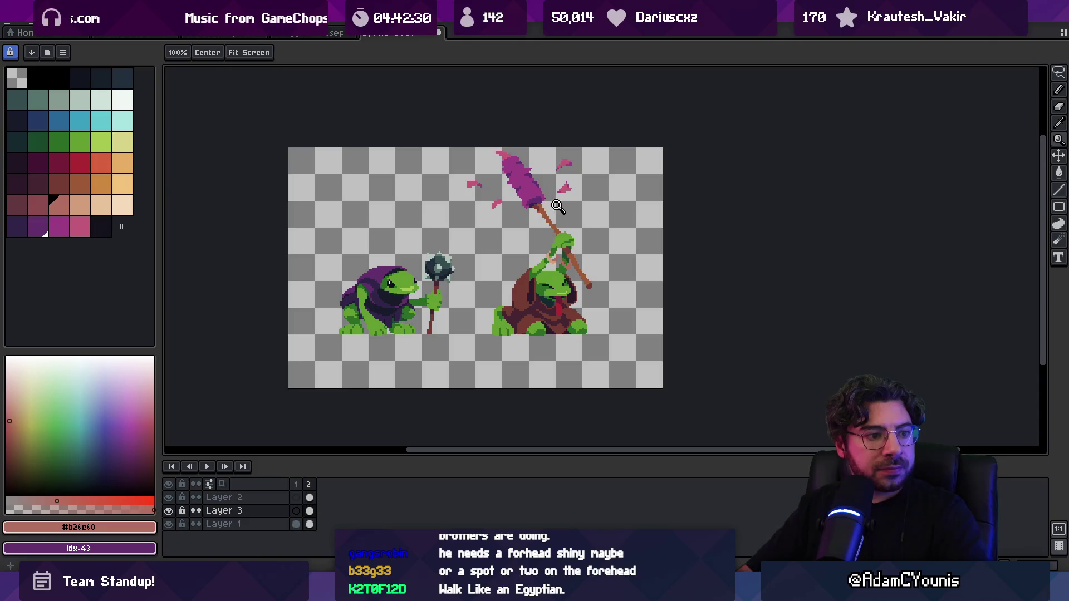
click(561, 225)
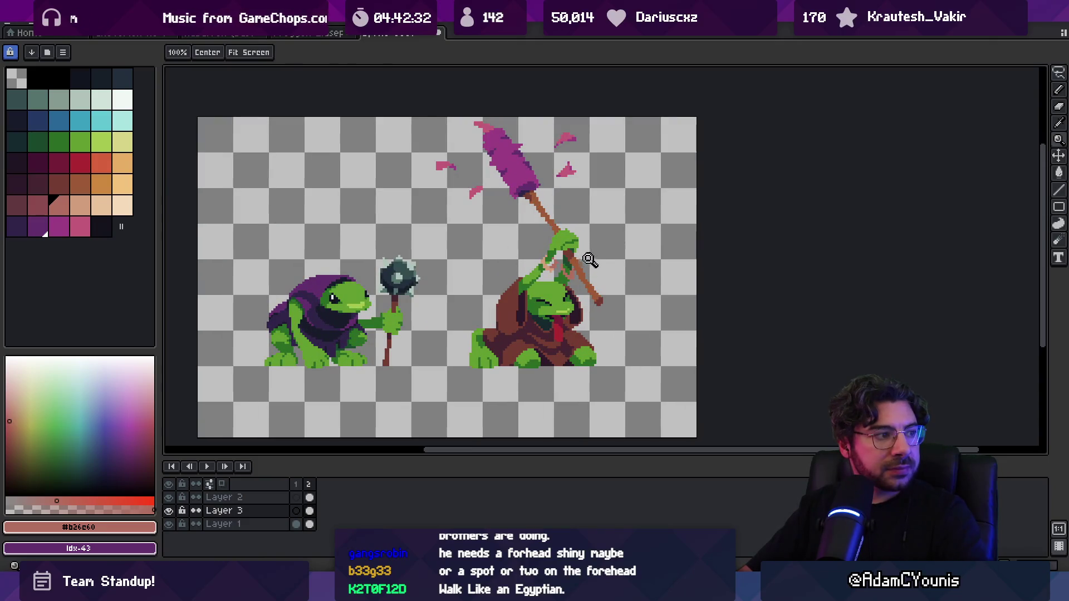
click(589, 259)
click(589, 261)
click(590, 263)
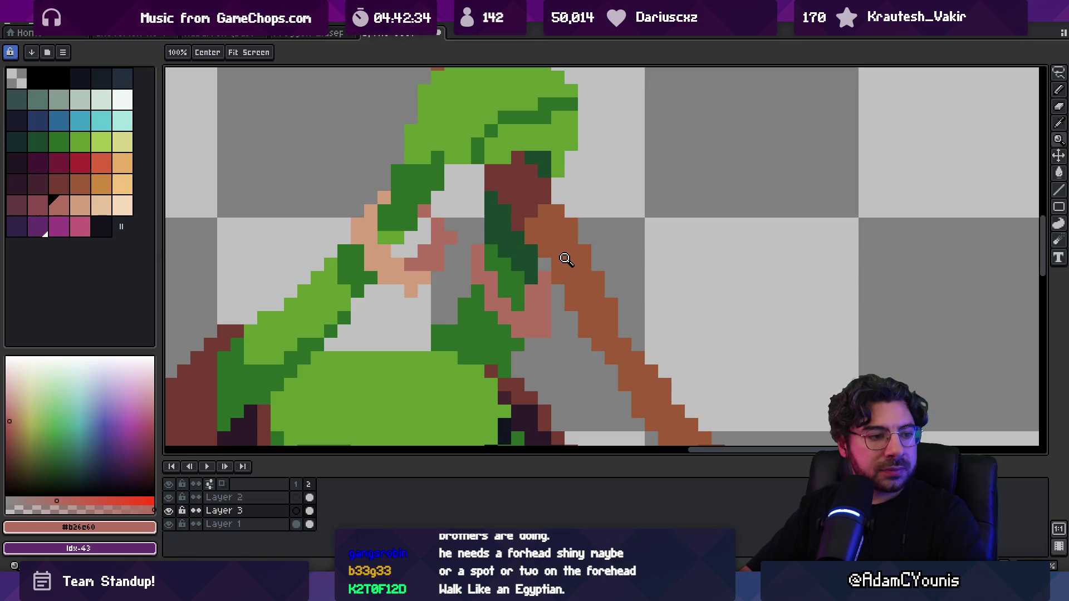
right_click(563, 261)
right_click(561, 262)
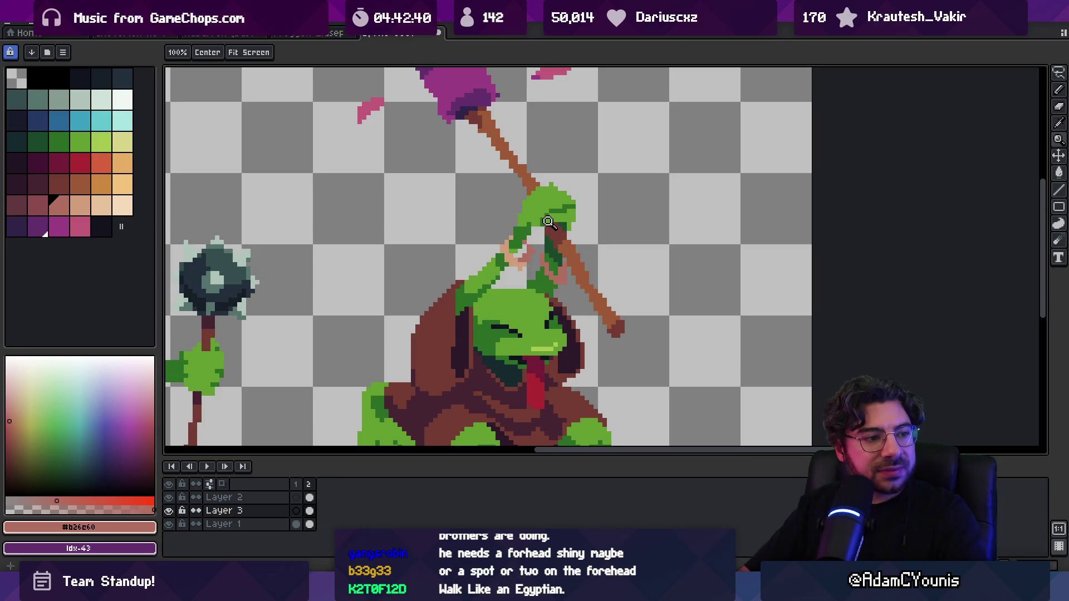
click(548, 265)
Sample the skin tone again and zoom out to view the whole sprite.
key(i)
click(483, 254)
key(b)
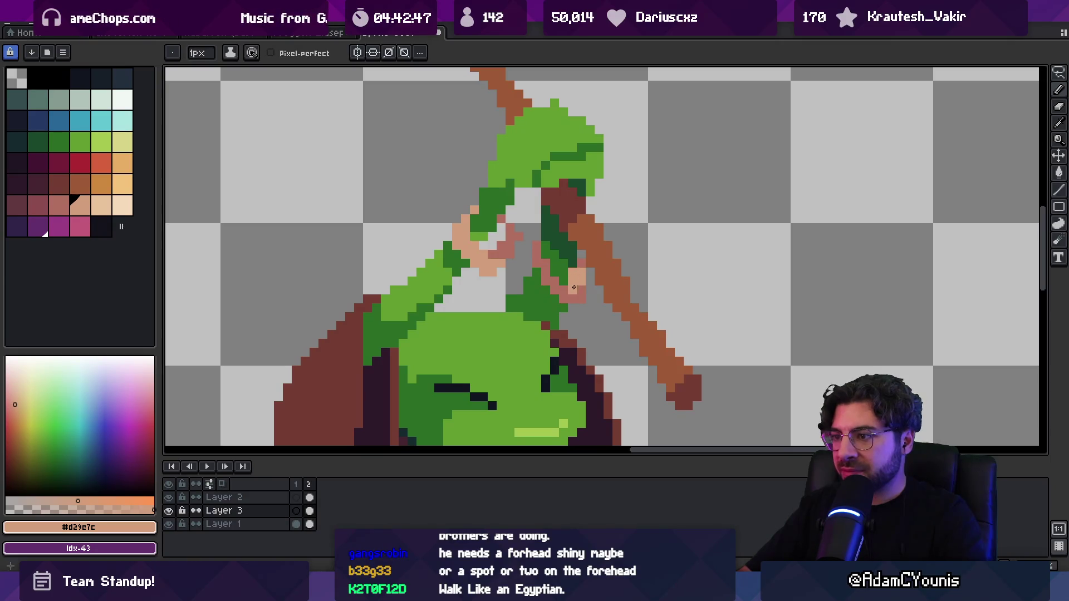
key(z)
key(1)
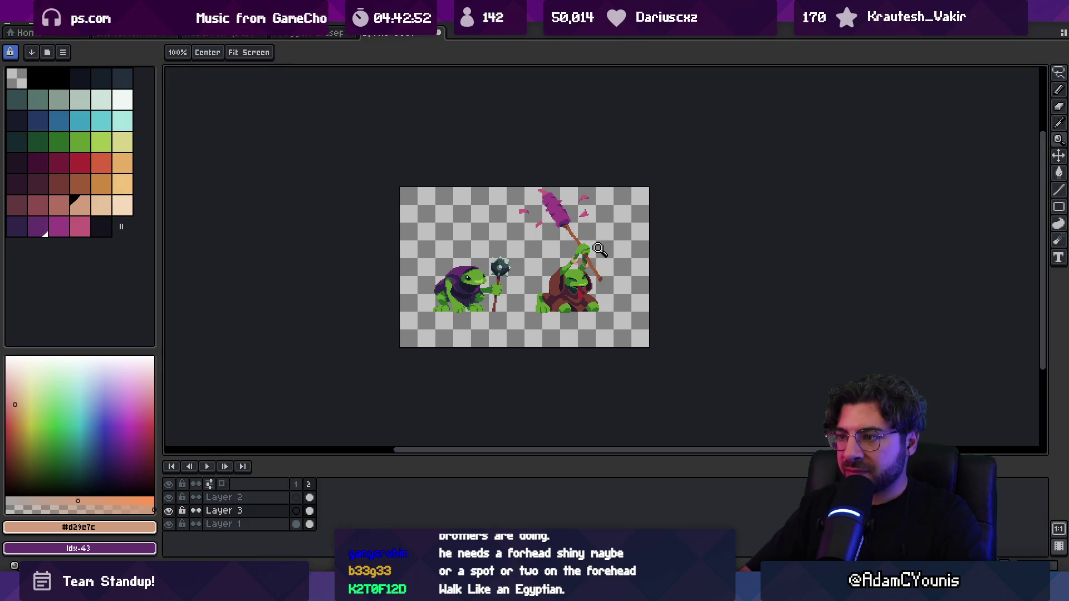
scroll(599, 248, up, 5)
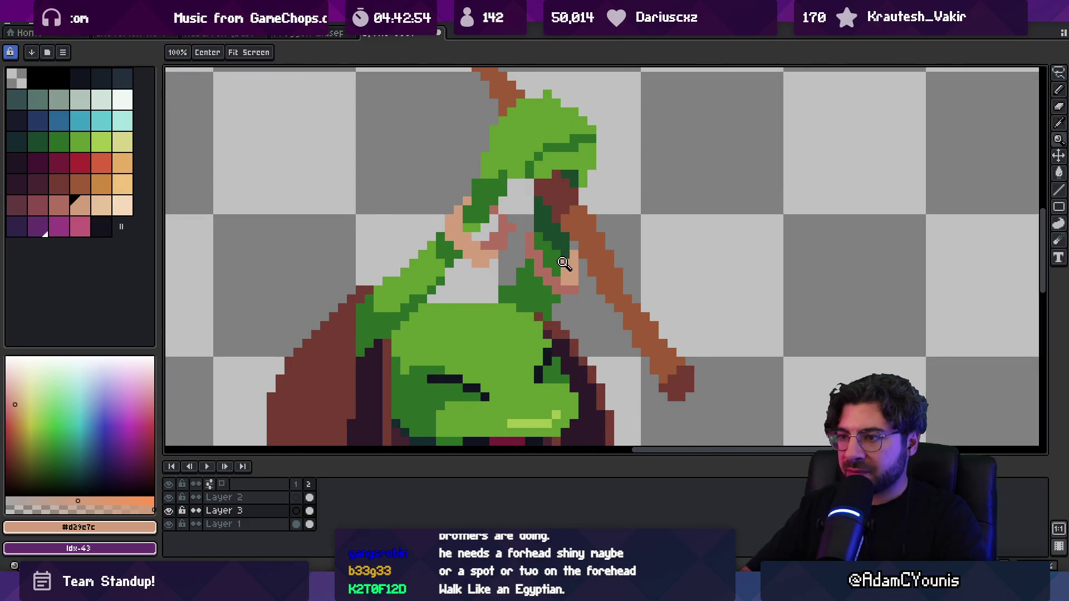
scroll(564, 263, down, 2)
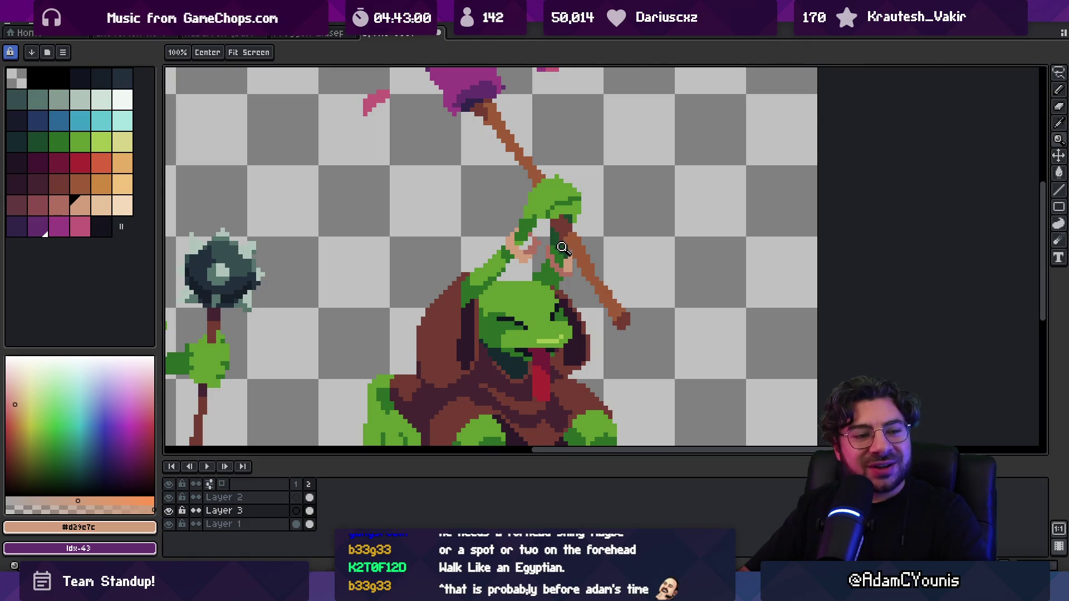
Try a pink pixel on the hand, undo it, and recentre the view on the hand and staff.
click(549, 210)
key(b)
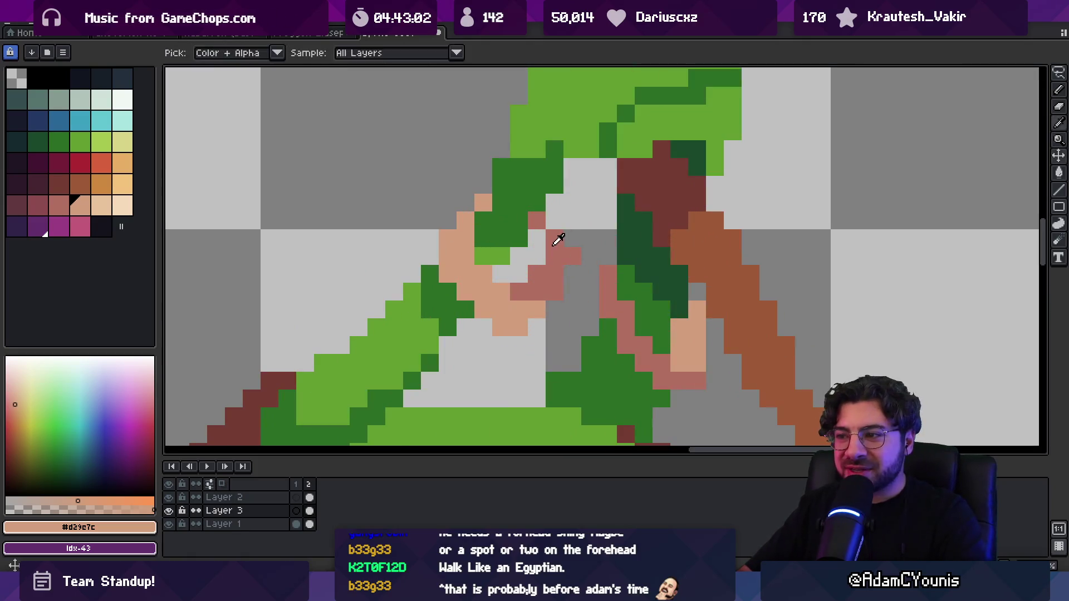
alt+click(557, 236)
click(665, 299)
key(ctrl+z)
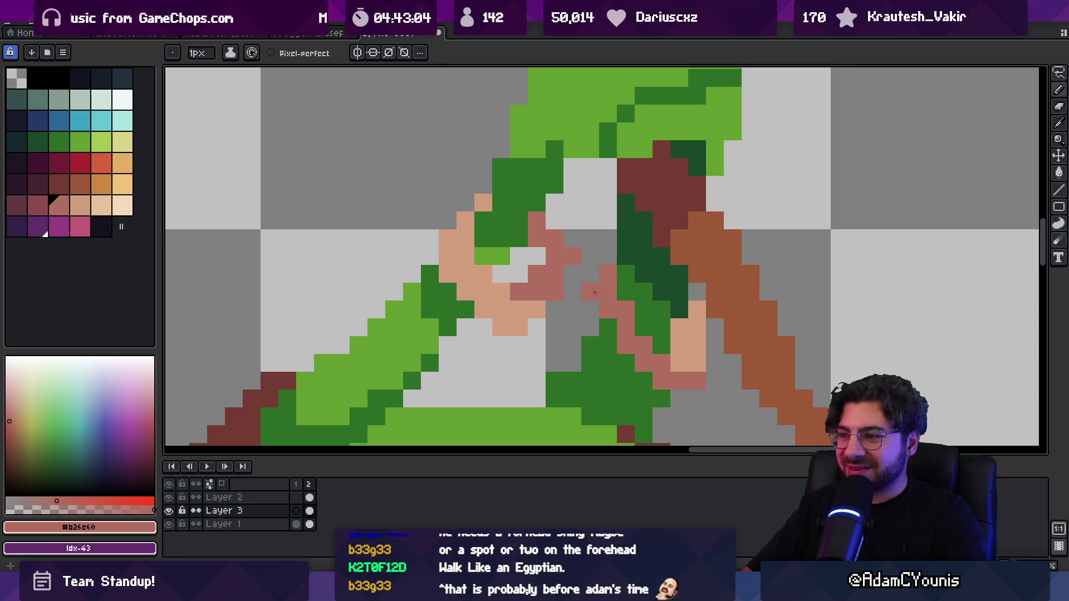
key(z)
scroll(660, 284, down, 5)
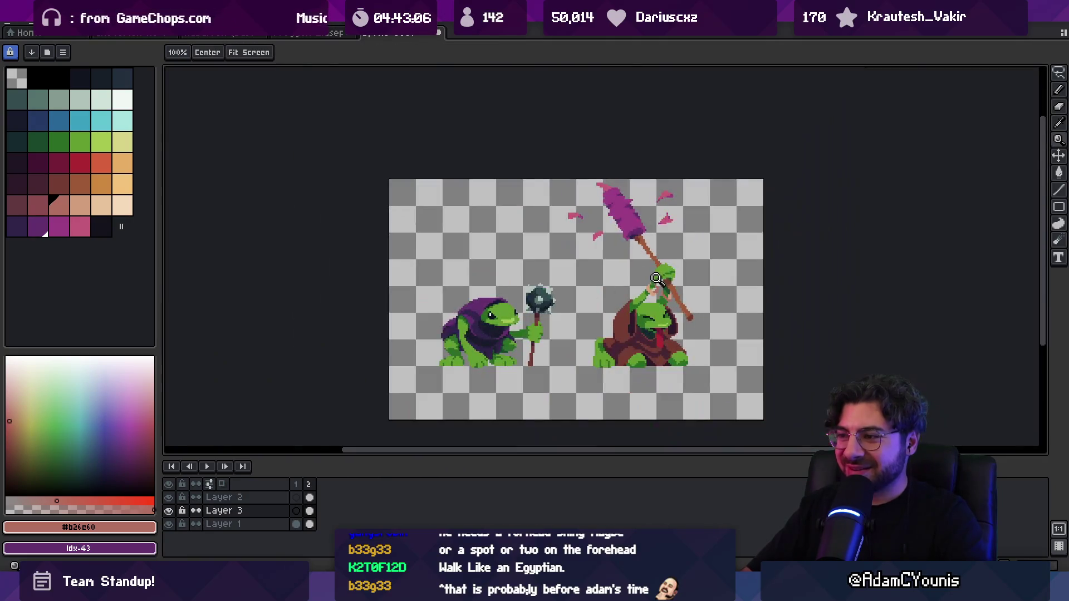
scroll(663, 290, up, 3)
mouse_move(633, 280)
mouse_down()
mouse_move(573, 236)
mouse_move(565, 208)
mouse_up()
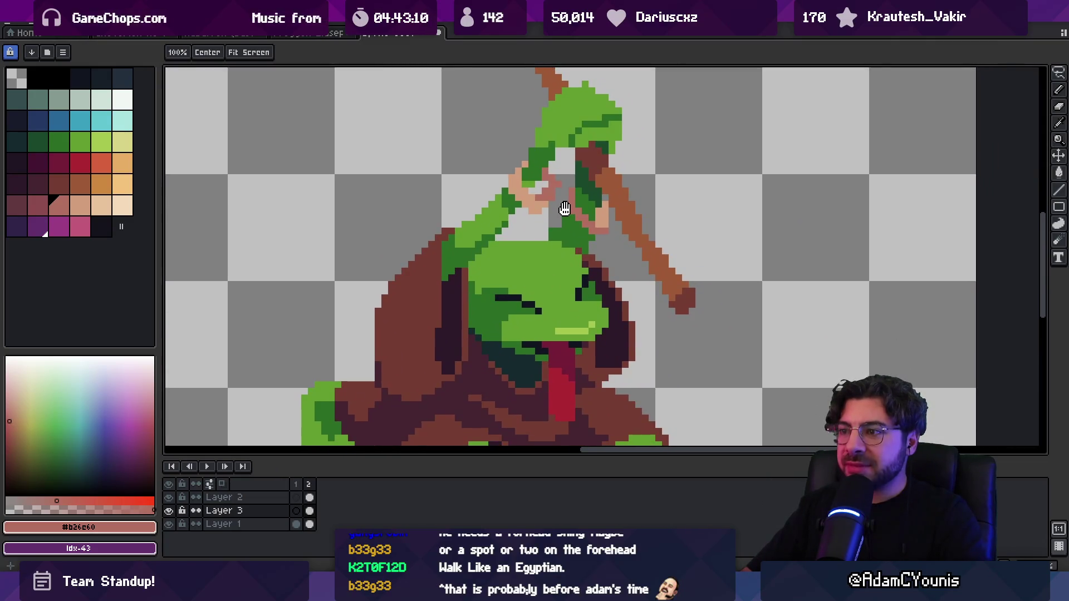
scroll(565, 208, down, 1)
Add a third animation frame and erase the skin-coloured hands on both sides.
key(alt+n)
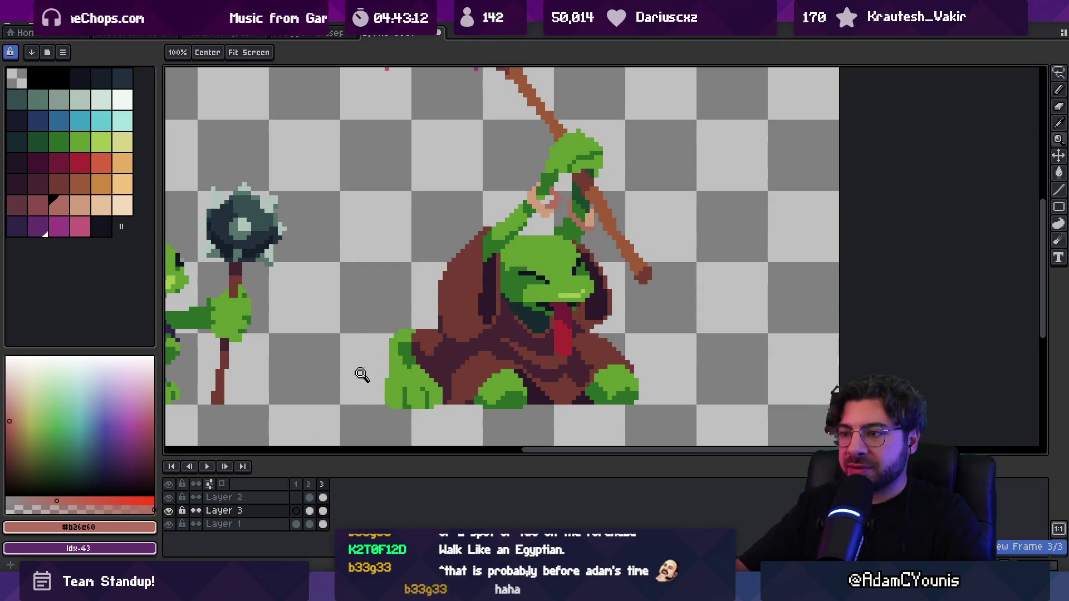
key(v)
scroll(539, 235, up, 1)
key(e)
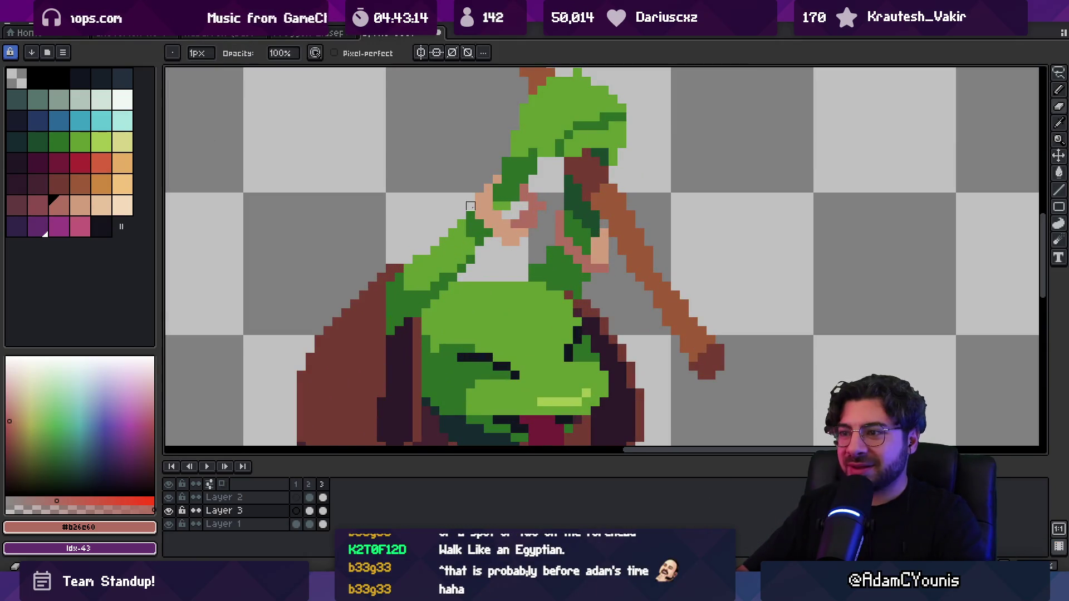
drag(472, 206, 516, 197)
drag(579, 245, 599, 252)
Paint cyan goggle lenses over the frog and shift the artwork to line them up.
key(b)
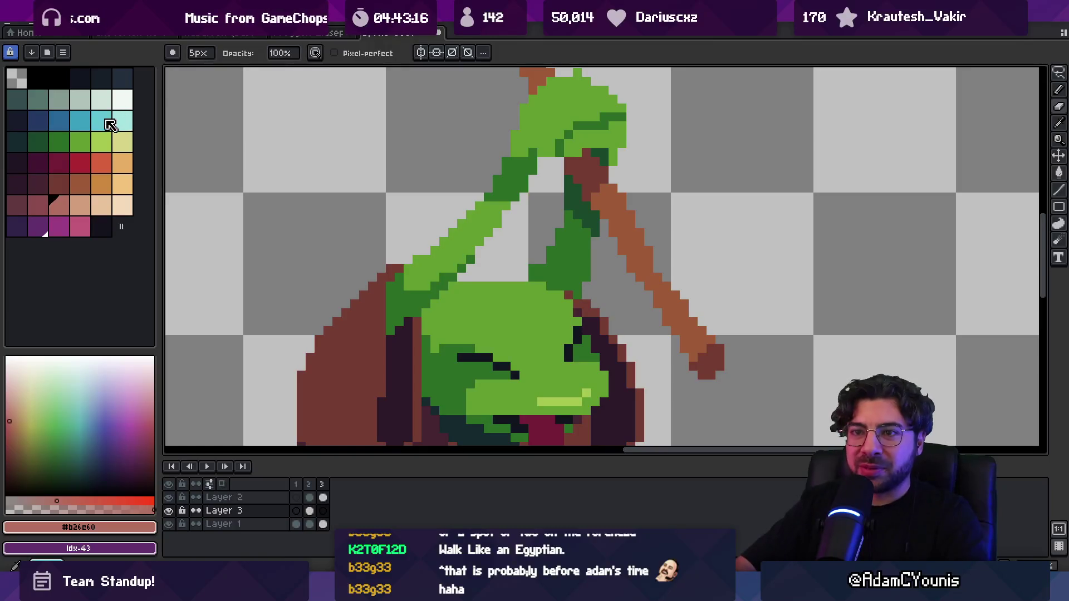
click(101, 120)
mouse_move(538, 211)
mouse_down()
mouse_move(473, 212)
mouse_move(568, 230)
mouse_up()
key(ctrl+z)
click(584, 234)
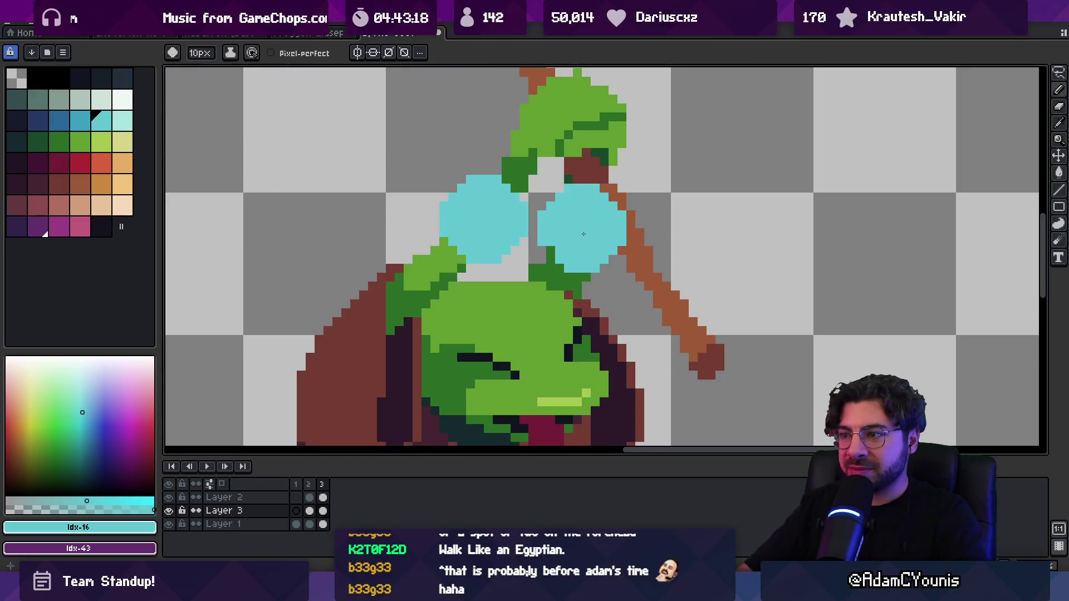
key(v)
mouse_move(556, 267)
mouse_down()
mouse_move(558, 249)
mouse_move(522, 315)
mouse_move(525, 269)
mouse_up()
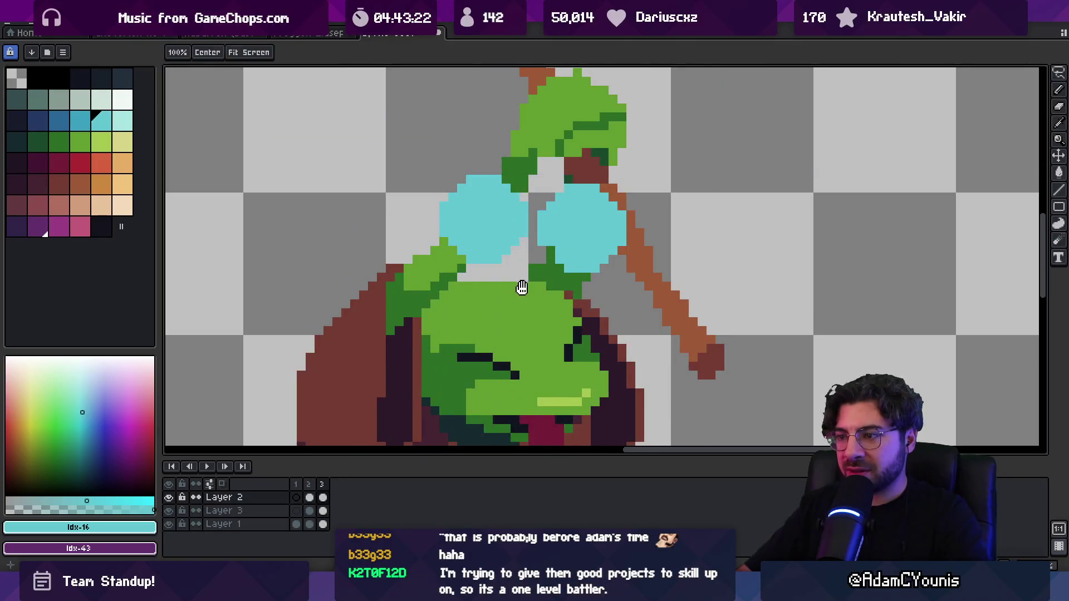
Try pasting the goggles into frame 2, undo it, and return to frame 3.
scroll(521, 286, down, 2)
key(m)
ctrl+click(509, 229)
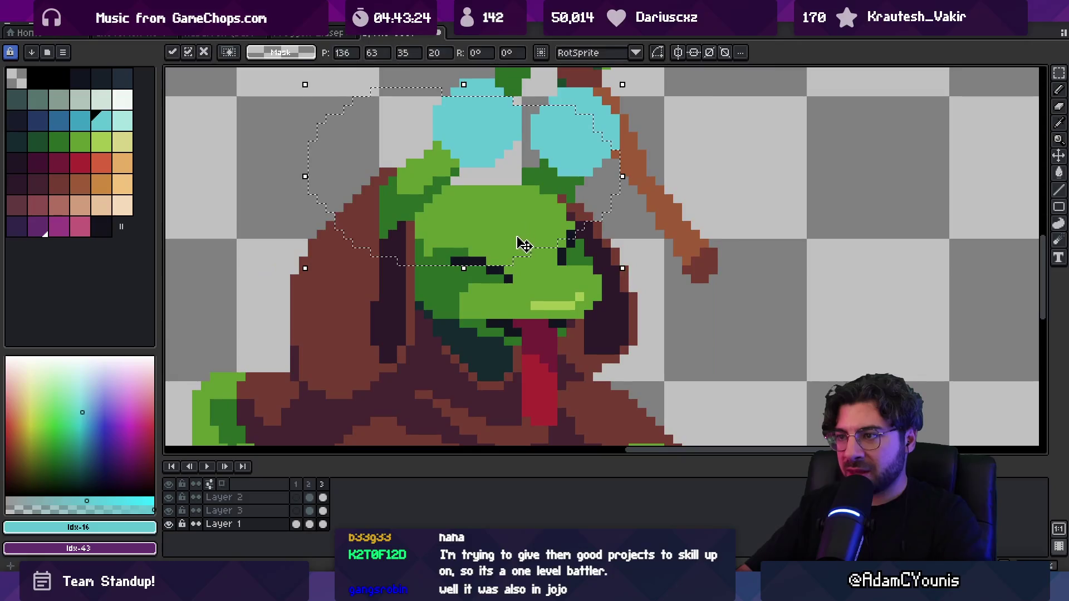
click(308, 484)
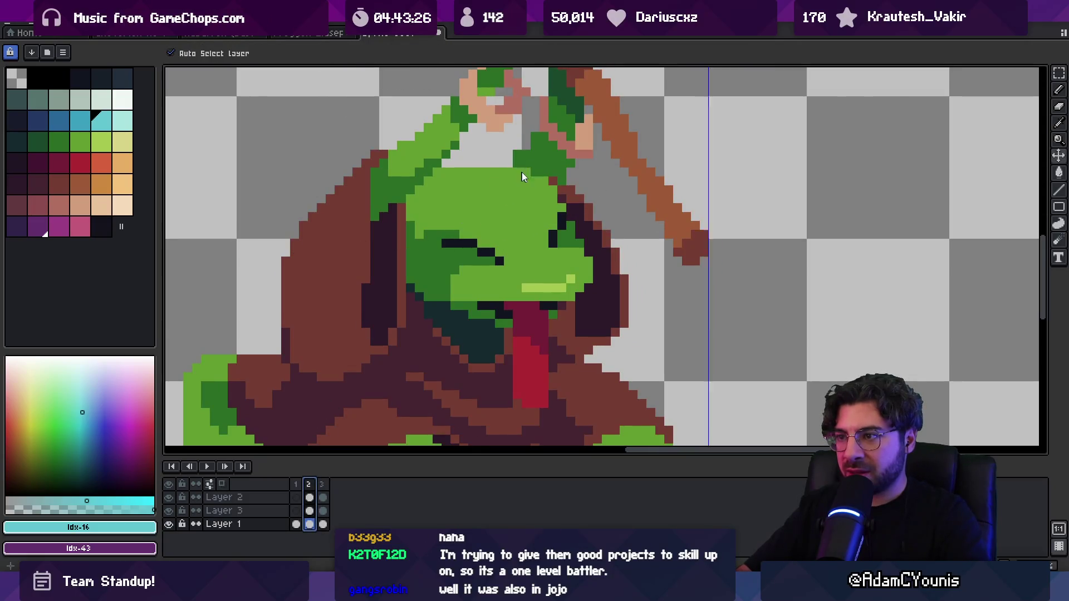
key(ctrl+v)
key(ctrl+z)
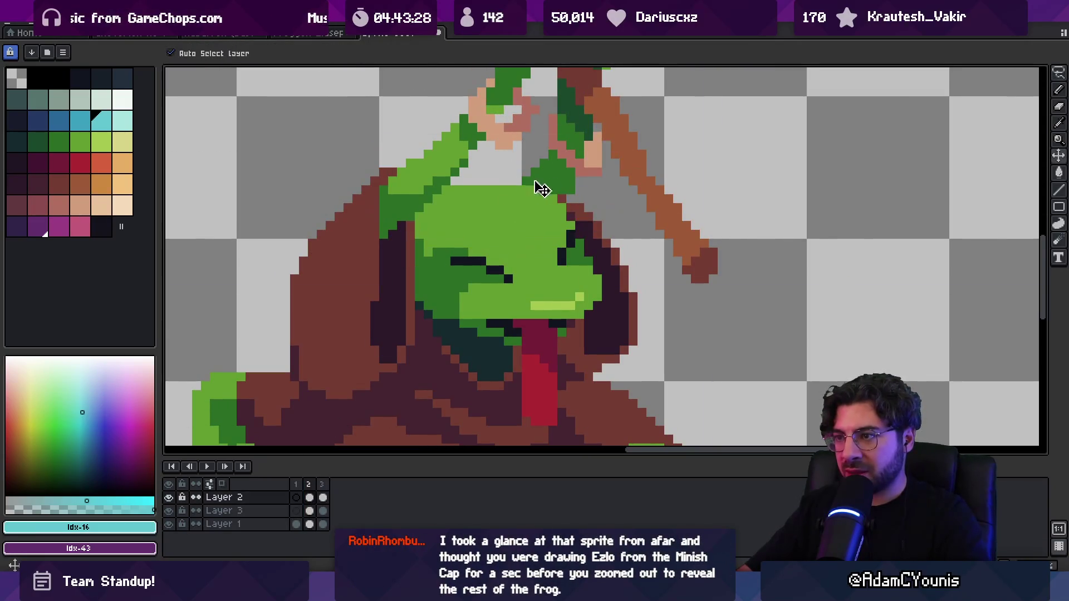
click(323, 488)
Move the right lens up slightly and hollow the cyan lenses into rings.
scroll(513, 255, down, 3)
scroll(513, 255, up, 3)
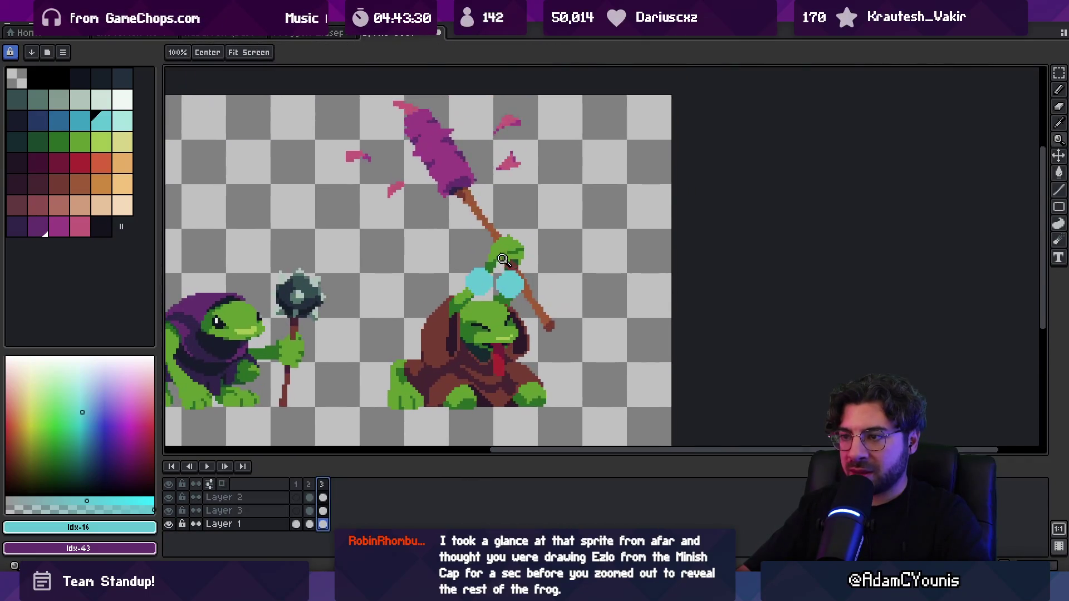
click(513, 255)
drag(513, 255, 517, 241)
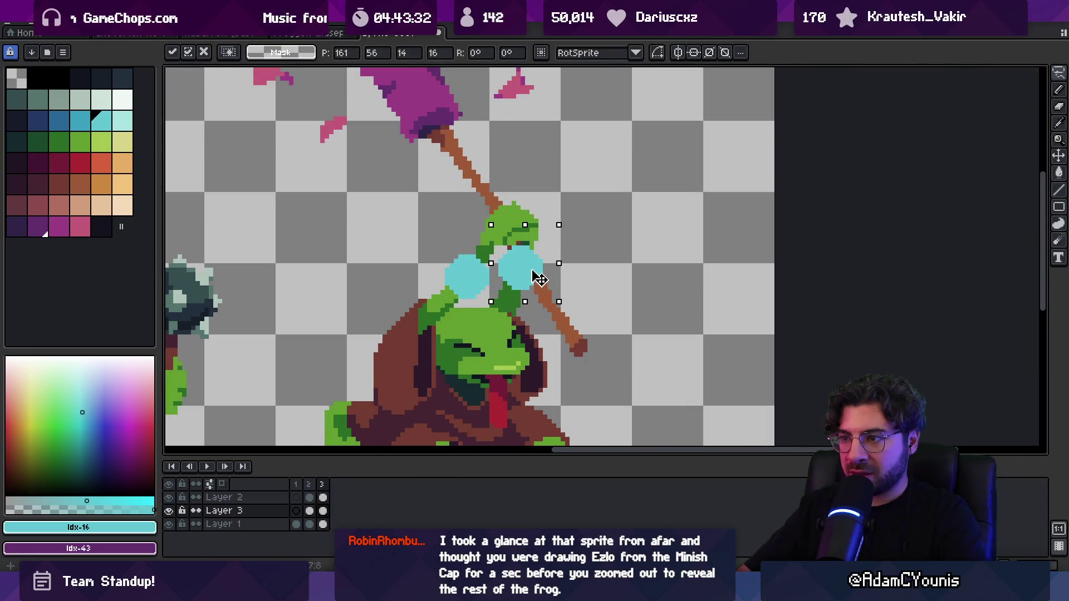
key(b)
drag(465, 278, 465, 274)
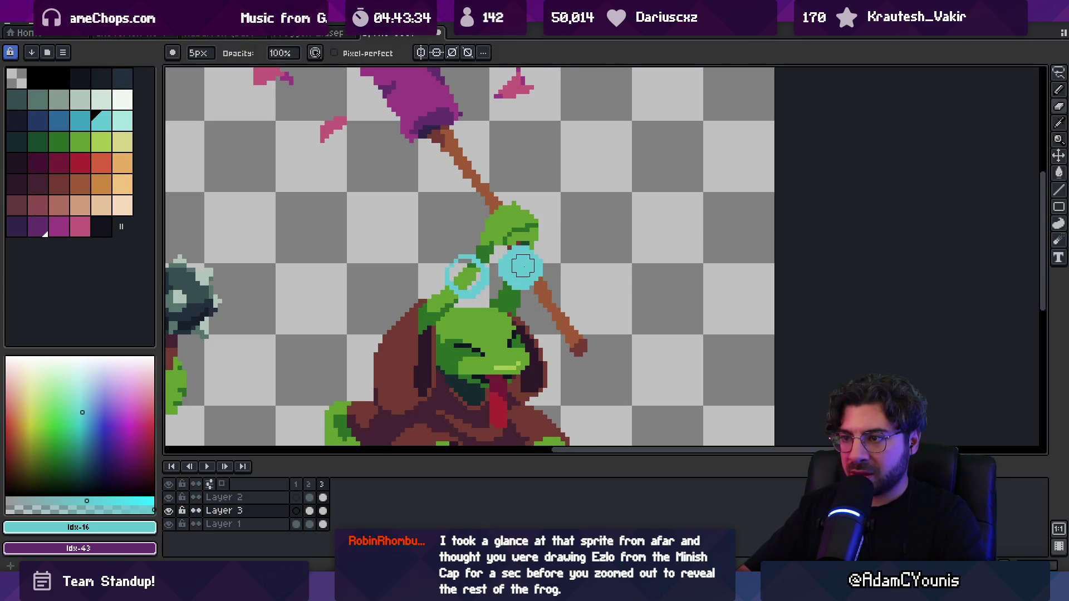
Fill both lenses with cyan, then undo the fills.
key(z)
scroll(520, 267, down, 2)
scroll(519, 266, up, 2)
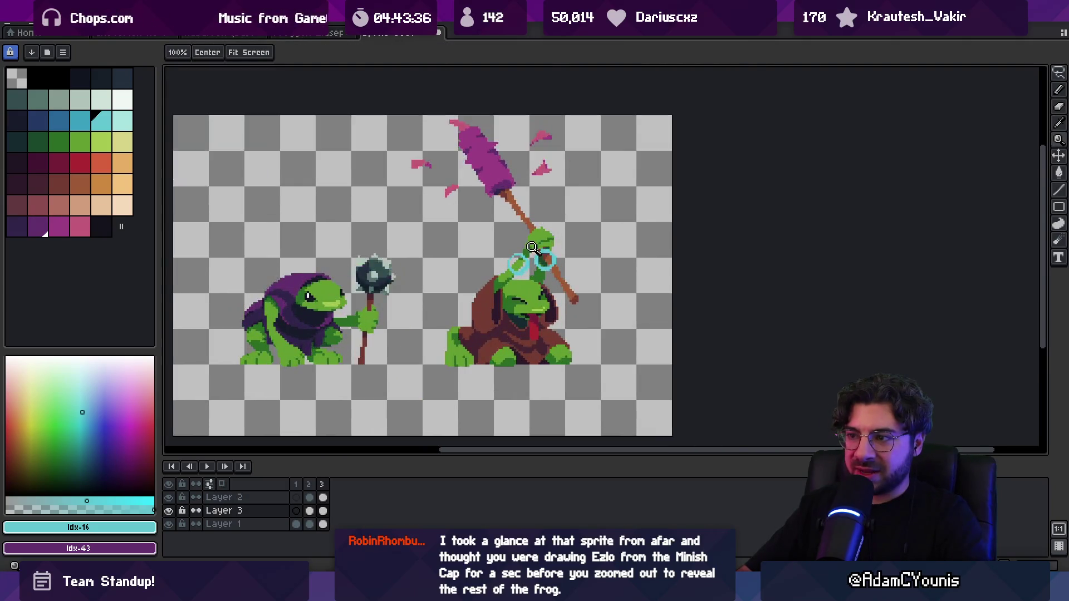
key(g)
click(560, 265)
click(504, 272)
key(ctrl+z)
key(v)
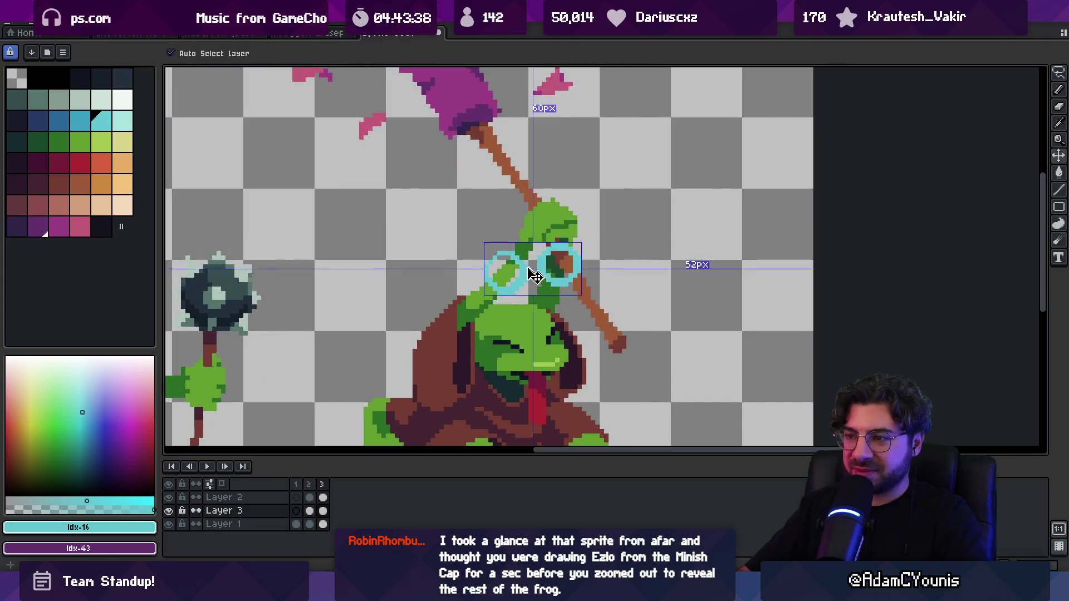
key(ctrl+z)
key(b)
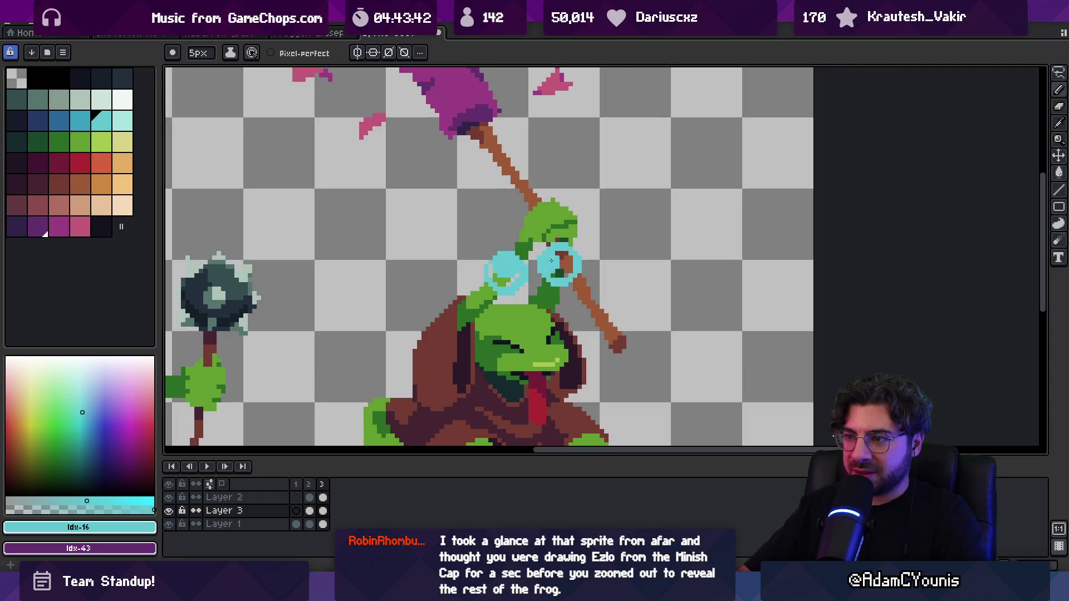
Erase the cyan goggle rings around the raised arm.
key(e)
scroll(560, 259, down, 3)
scroll(558, 253, up, 3)
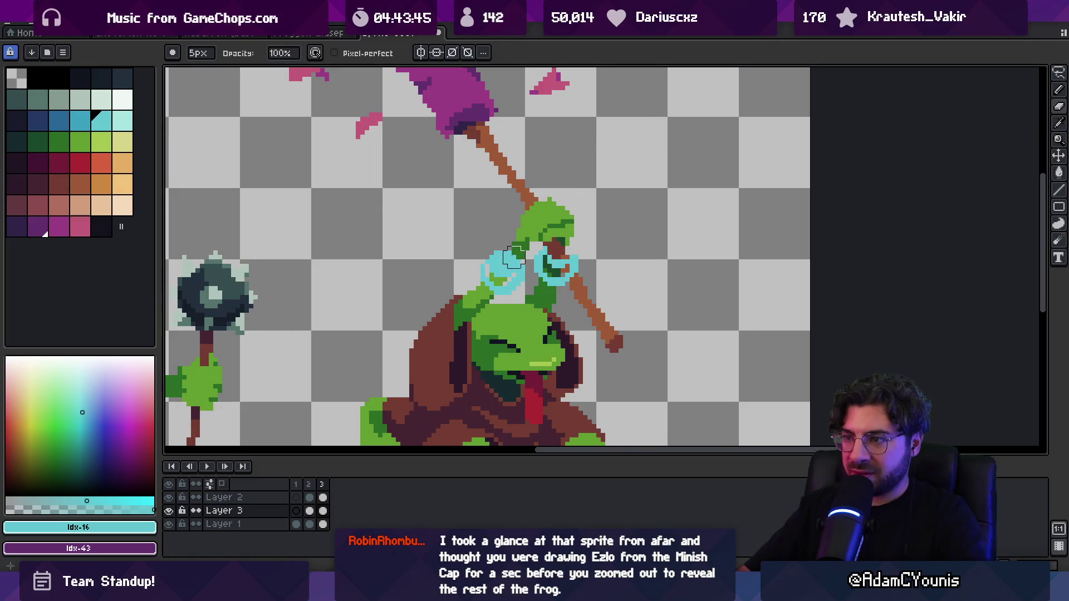
key(z)
scroll(551, 211, down, 4)
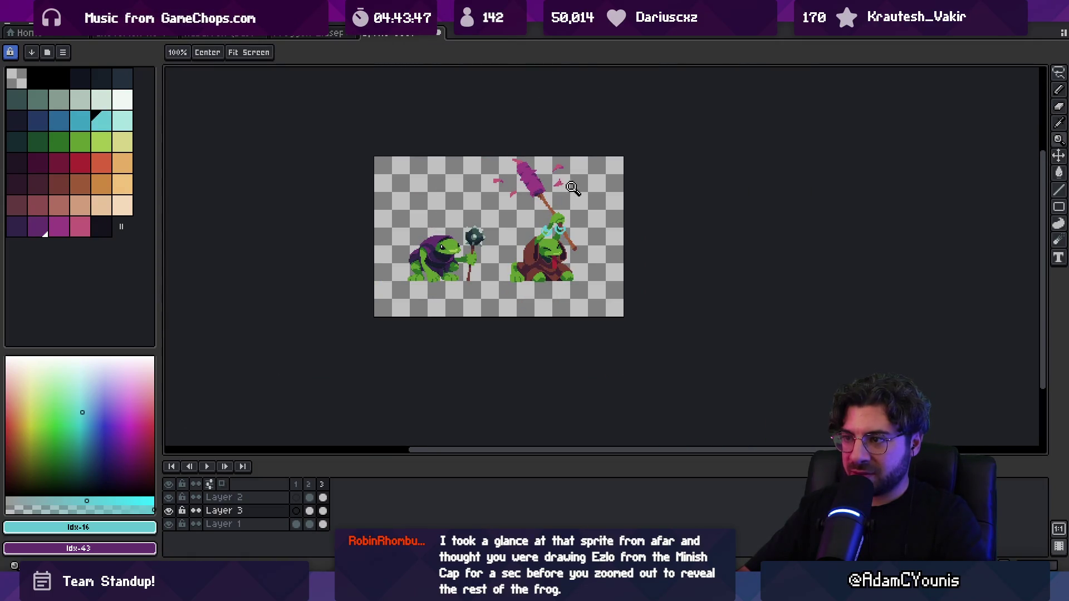
scroll(562, 203, up, 2)
key(e)
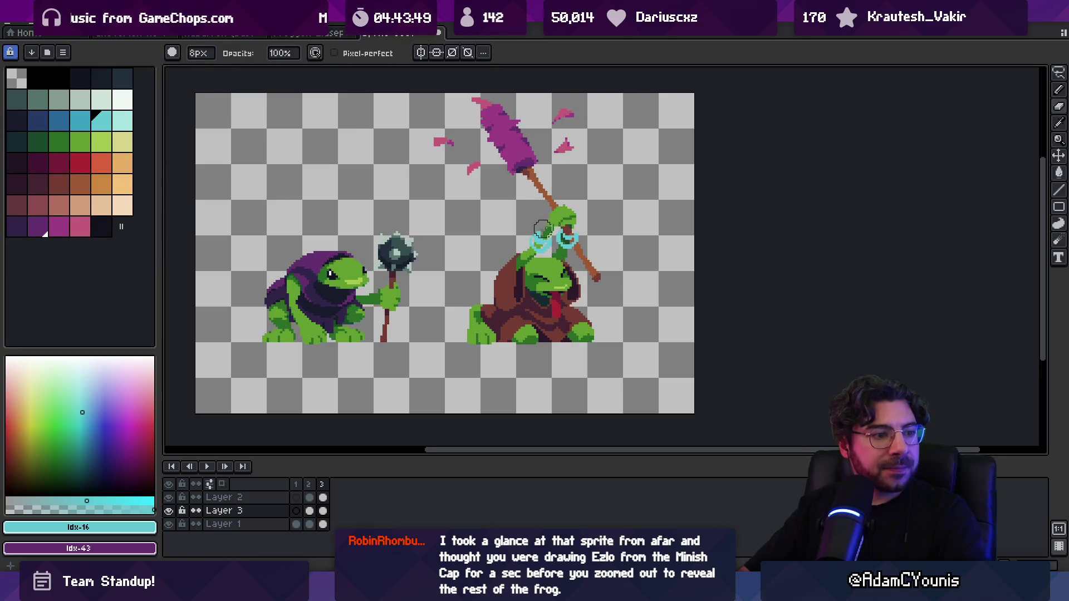
scroll(542, 229, up, 1)
drag(533, 245, 577, 237)
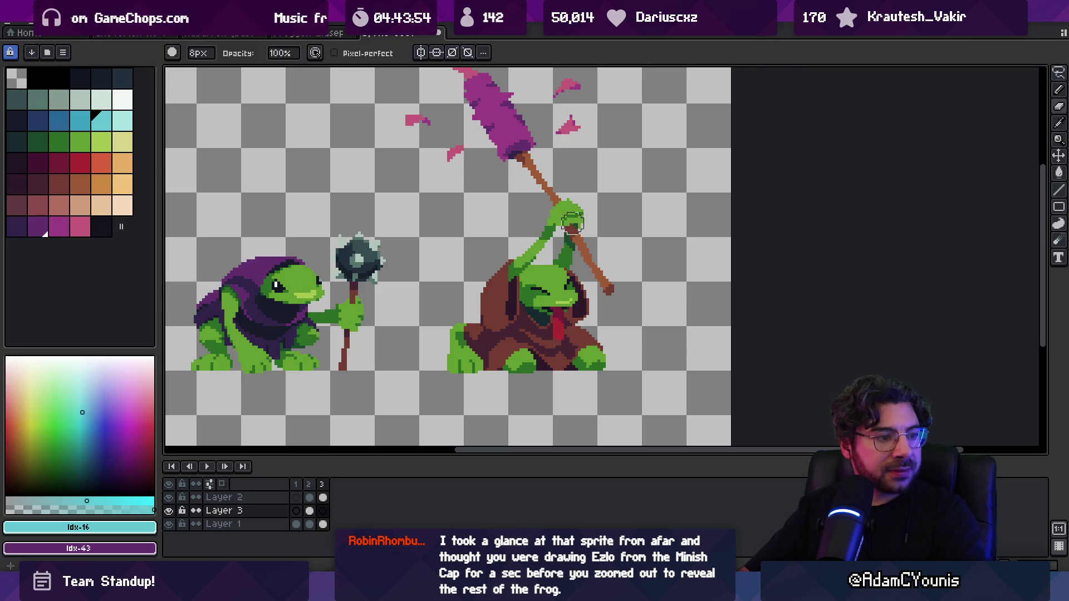
Compare frame 3 with frame 2, then delete the third frame.
drag(529, 255, 539, 283)
click(311, 485)
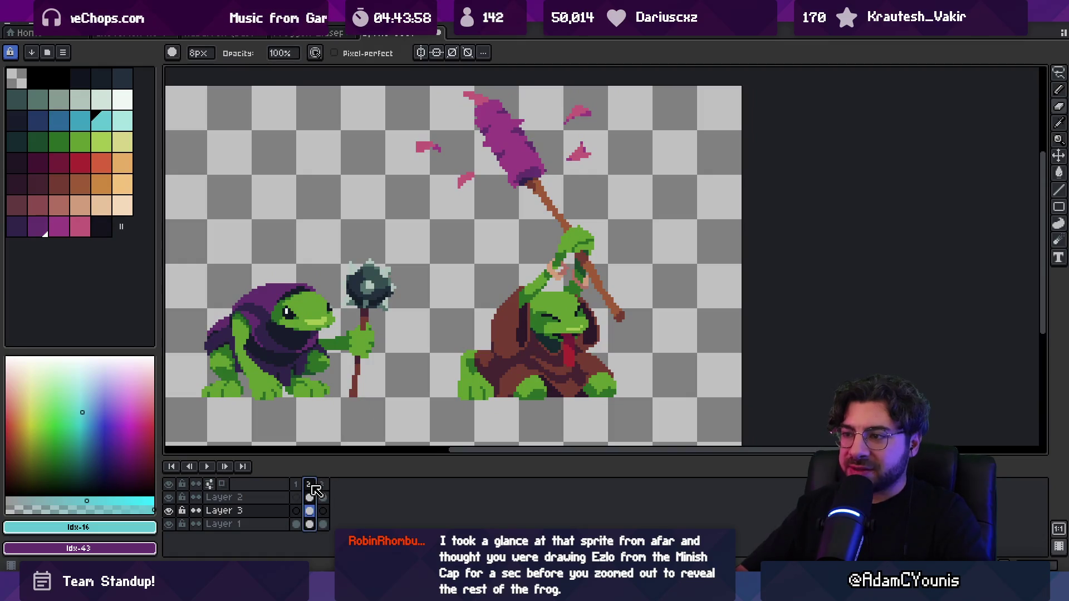
click(322, 485)
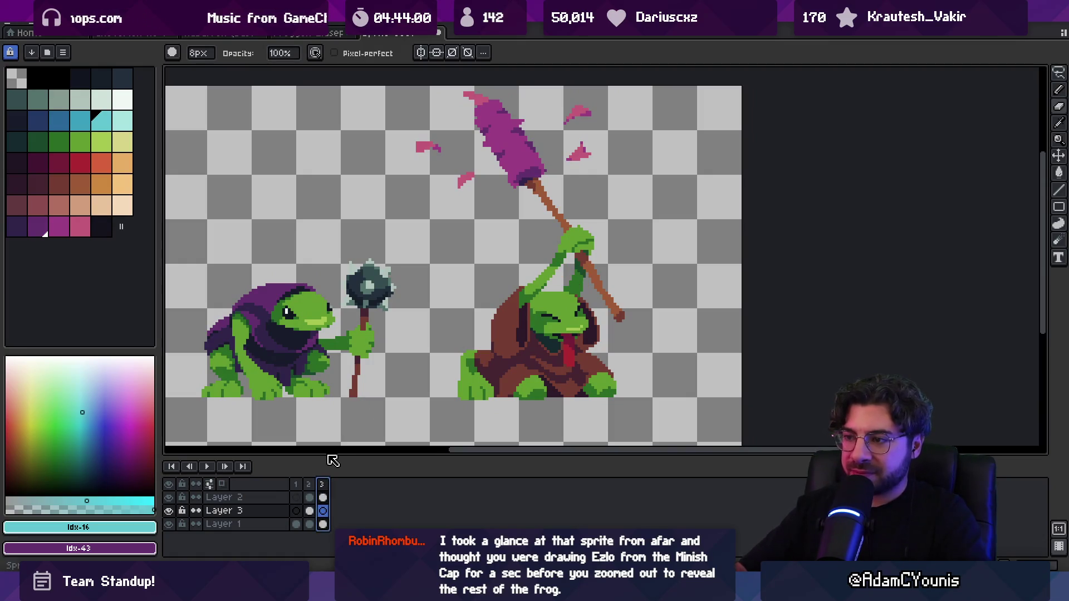
key(alt+c)
Zoom out and pick a warm brown palette swatch for bucket filling.
key(z)
scroll(504, 274, down, 2)
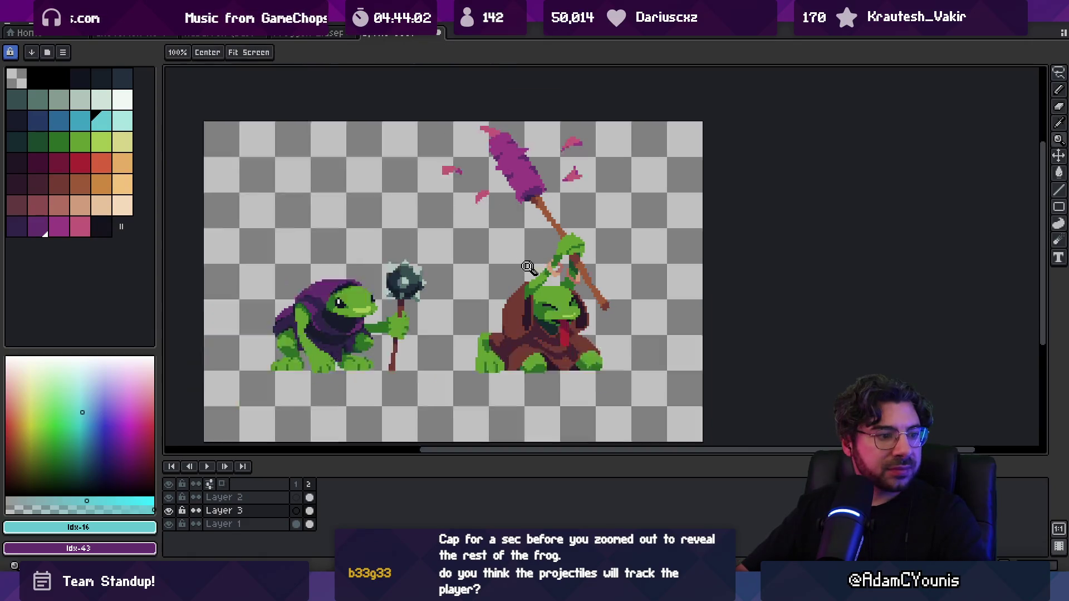
scroll(504, 274, up, 1)
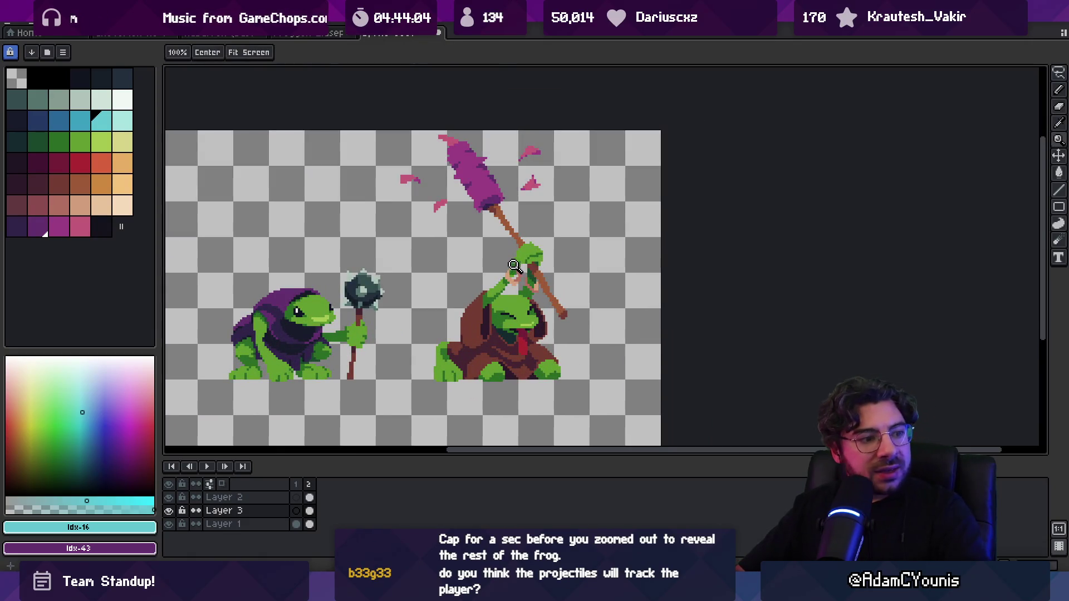
scroll(532, 267, up, 2)
key(v)
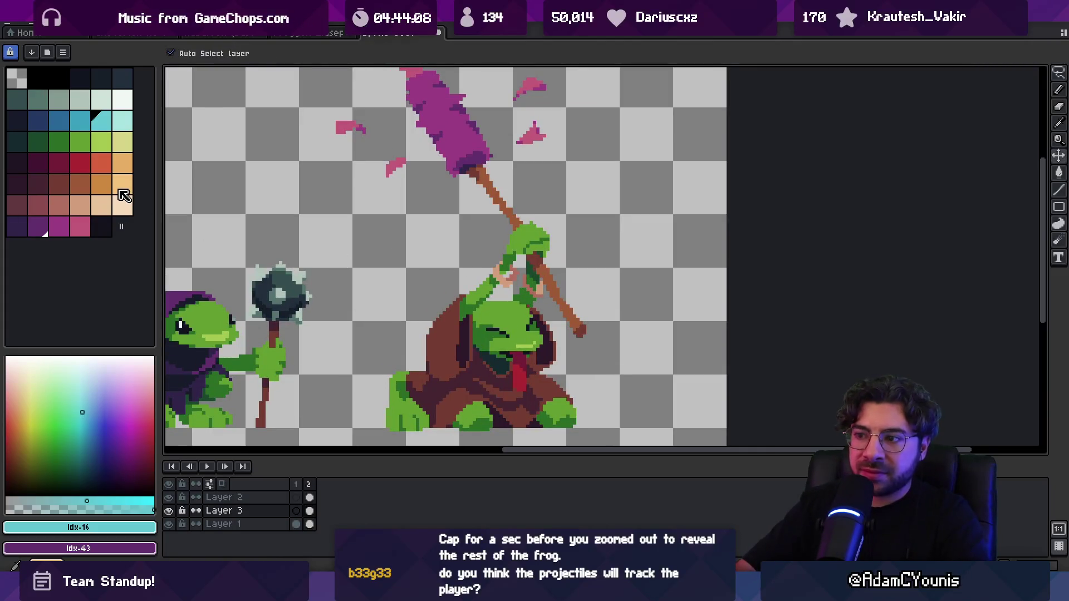
click(58, 187)
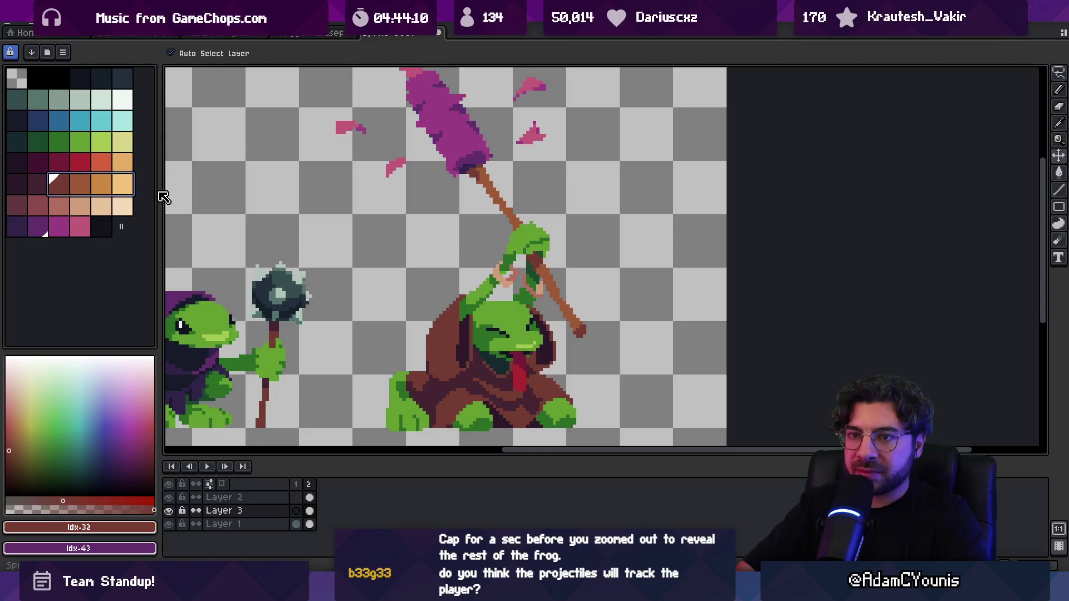
key(g)
scroll(557, 281, up, 2)
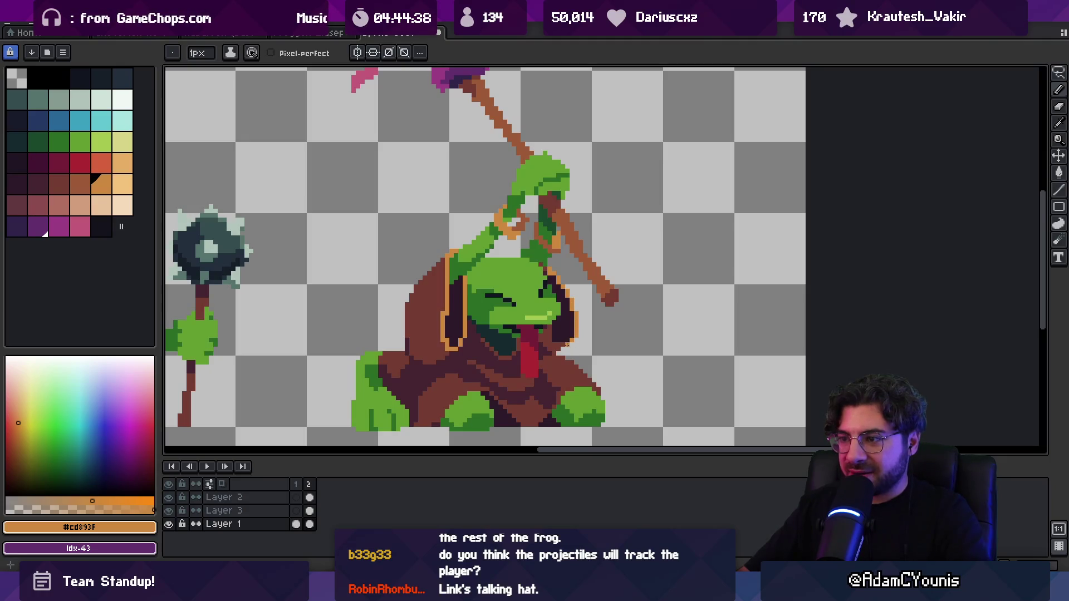
Zoom in closely on the hooded frog.
key(z)
scroll(511, 249, down, 5)
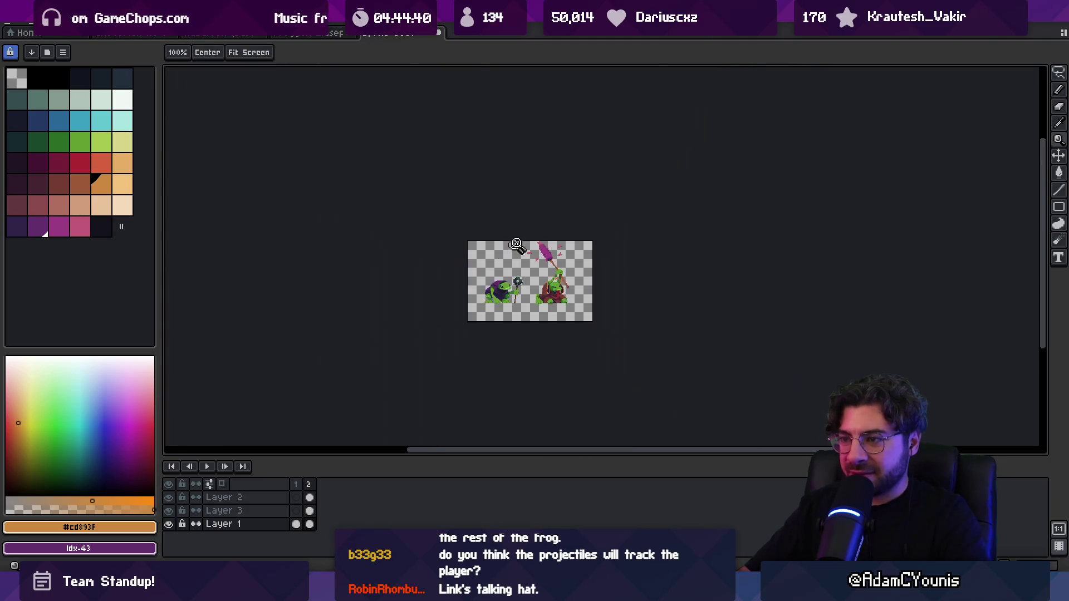
click(570, 257)
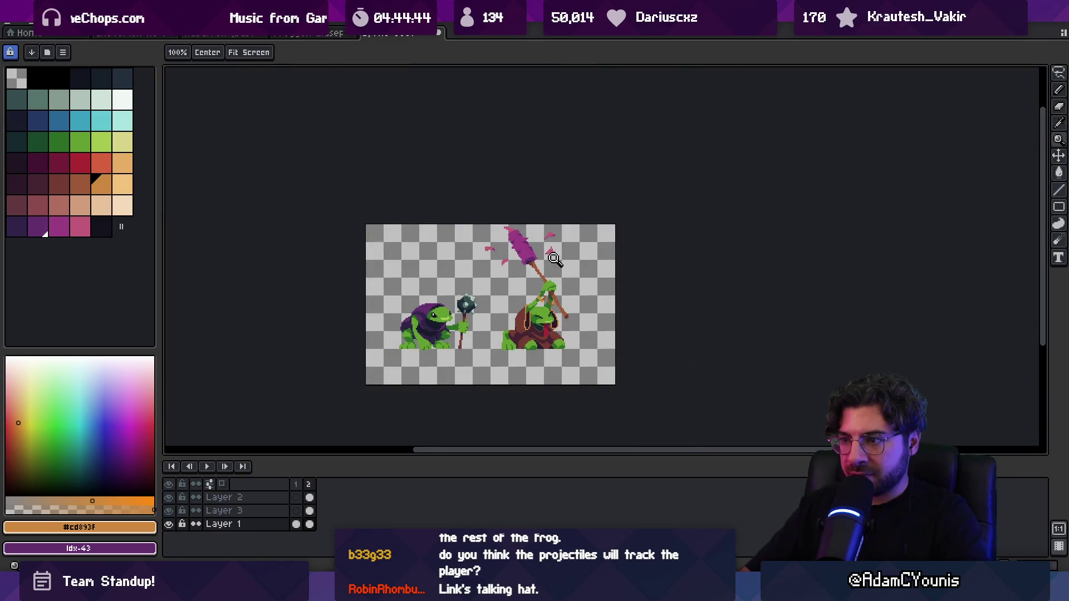
click(538, 302)
click(523, 301)
key(b)
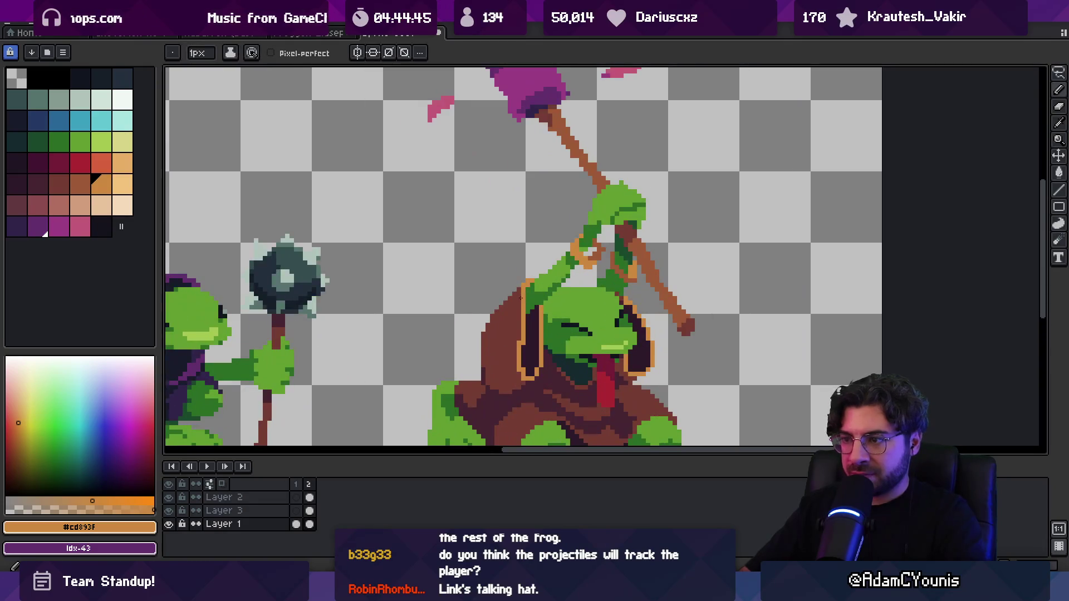
Reframe on the right frog and choose the dark palette swatch for robe shading.
key(z)
scroll(540, 296, down, 3)
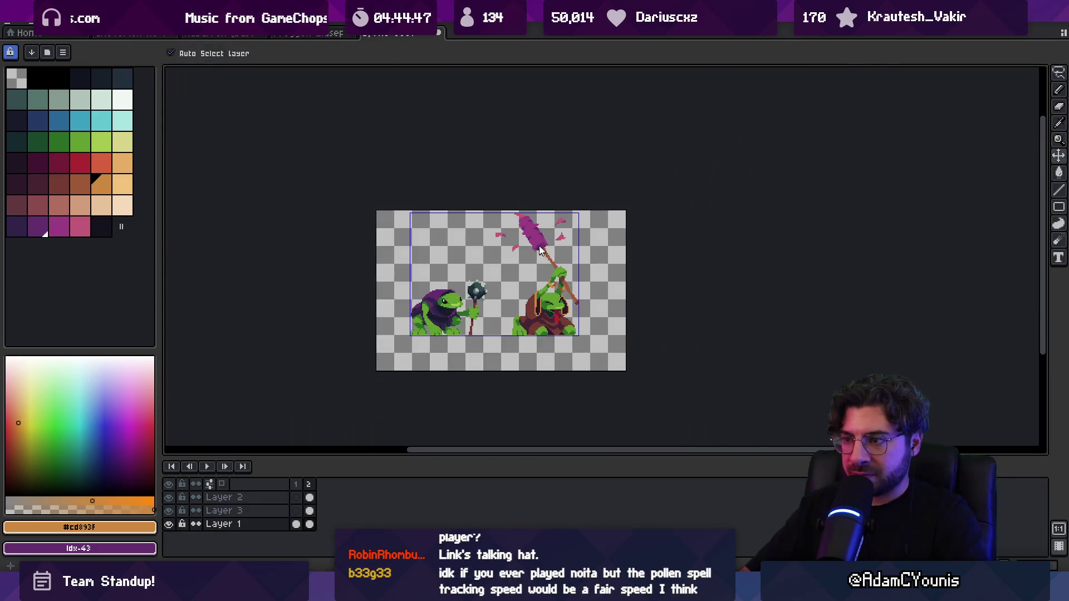
click(558, 267)
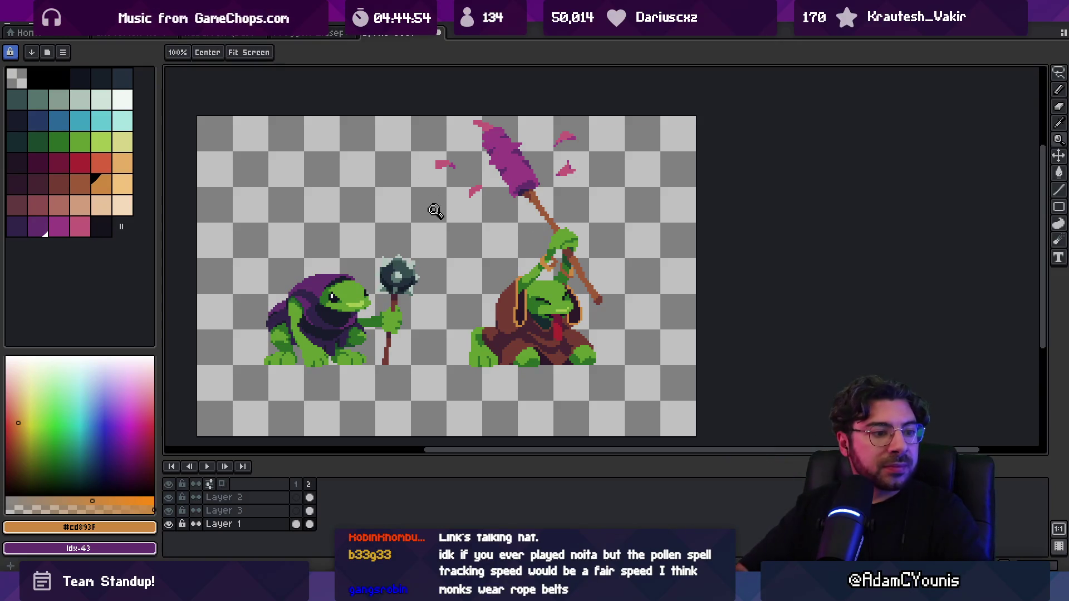
click(474, 297)
click(532, 314)
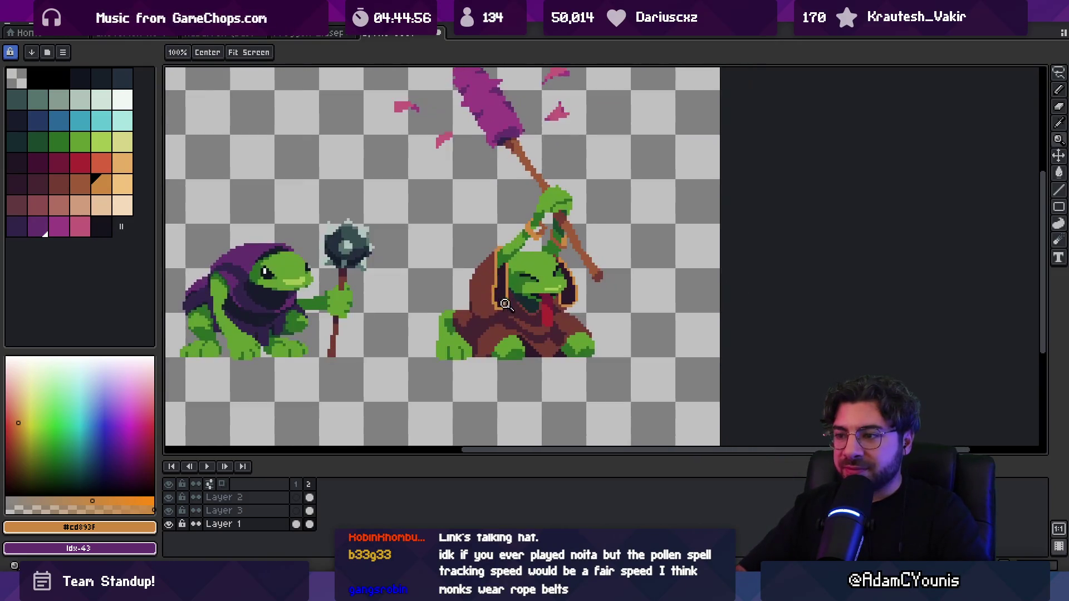
click(549, 313)
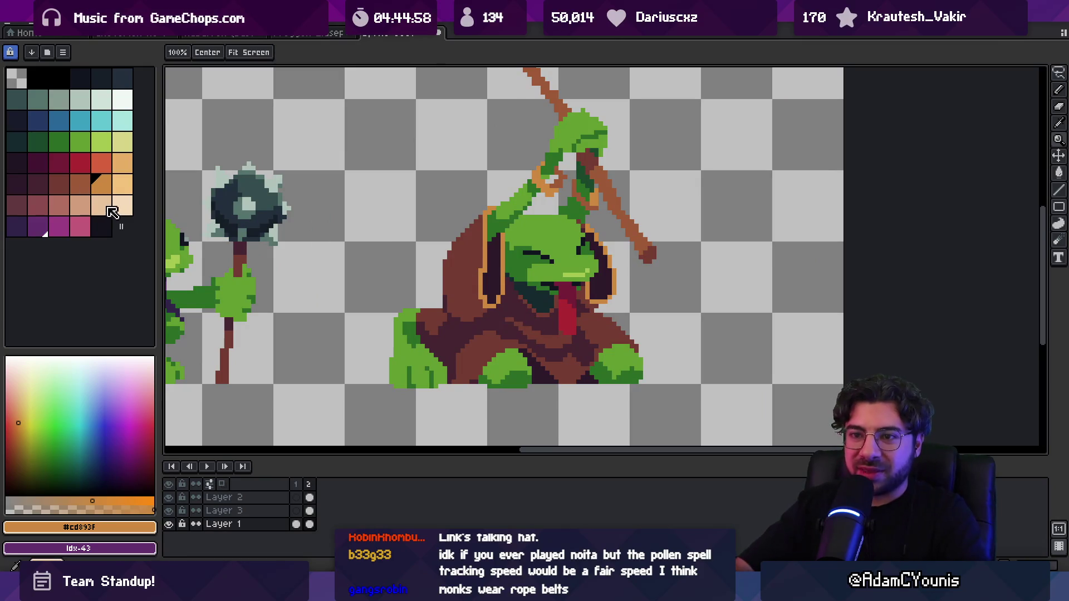
click(37, 185)
Draw dark fold lines on the right frog's robe left of the tongue, using the darkest robe colour.
key(b)
alt+click(499, 322)
drag(506, 331, 535, 326)
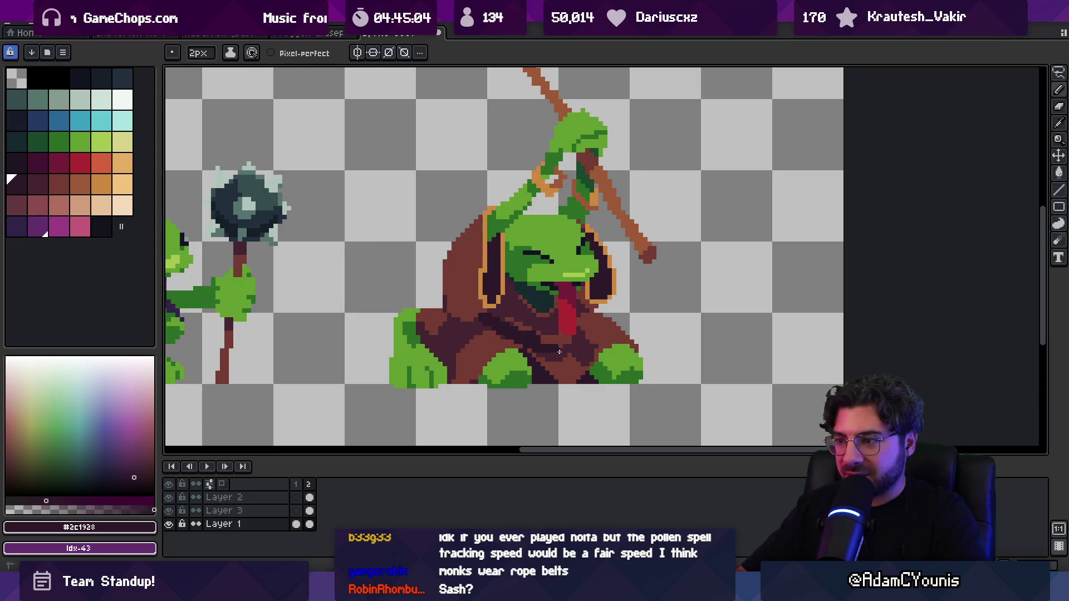
key(z)
scroll(583, 328, down, 3)
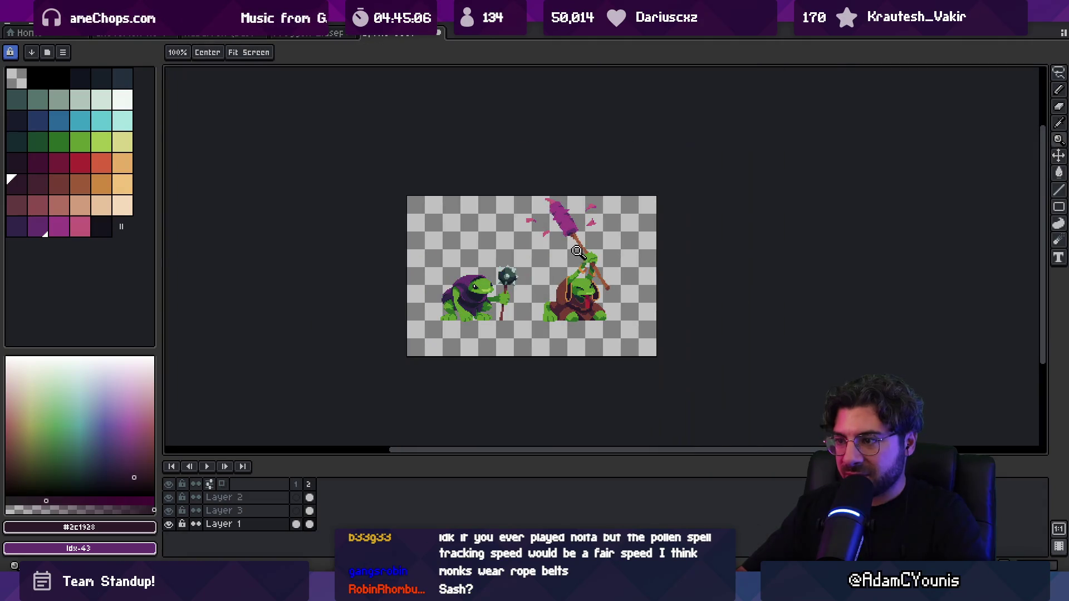
scroll(602, 303, up, 3)
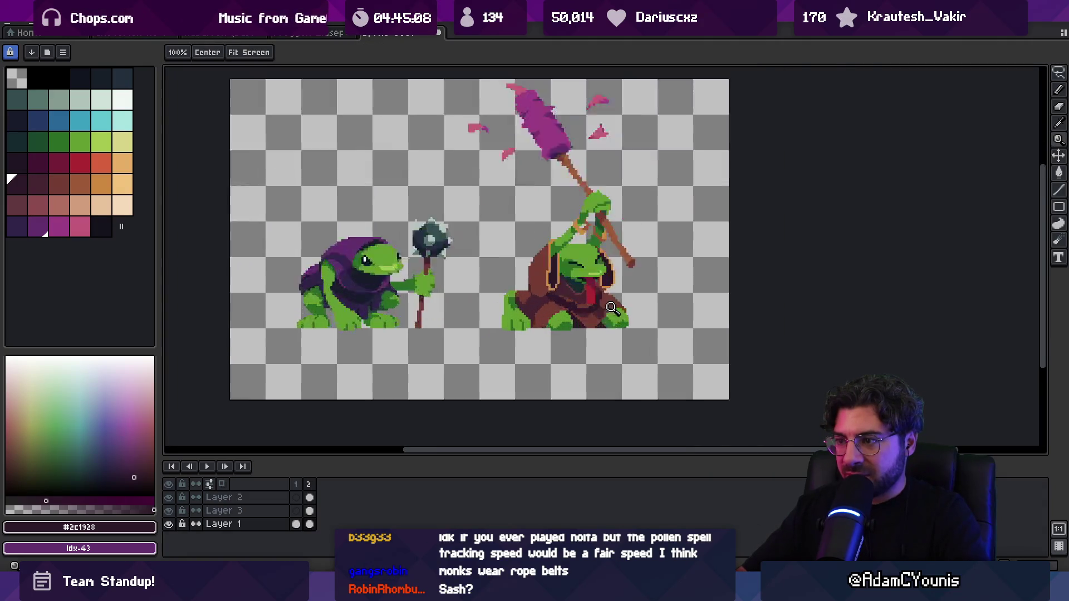
Sample the mid-brown and darker robe shades while checking the whole sprite.
key(b)
alt+click(554, 291)
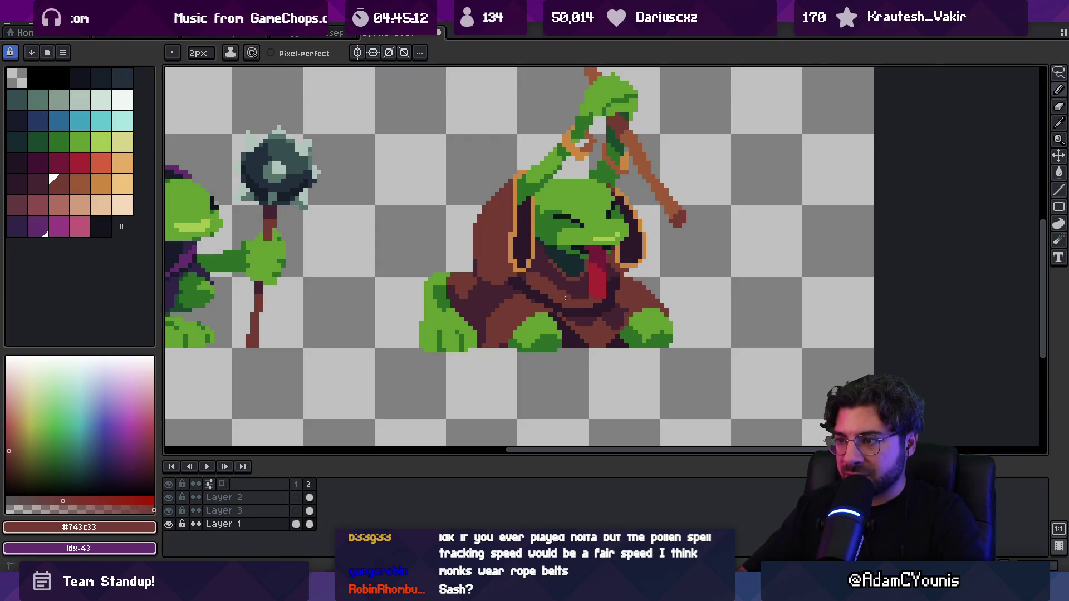
alt+click(552, 283)
key(z)
scroll(590, 225, down, 3)
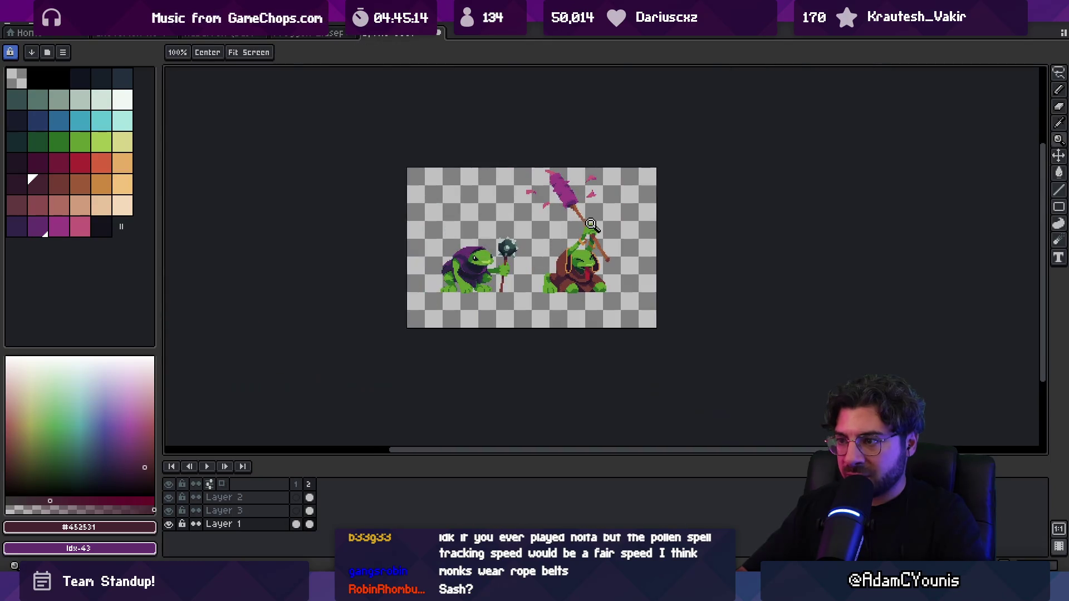
scroll(571, 272, up, 3)
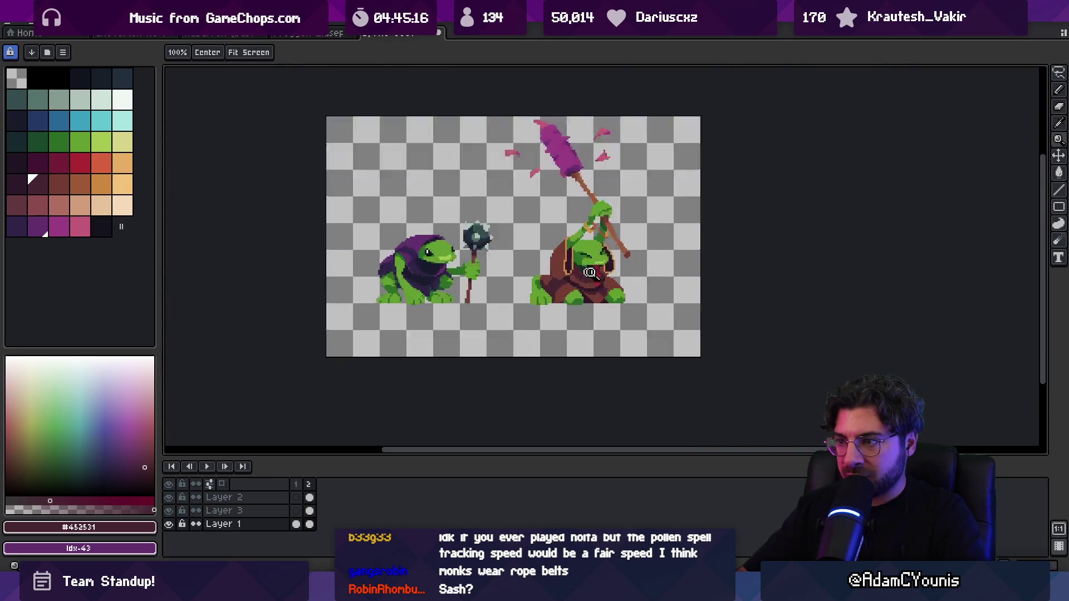
key(b)
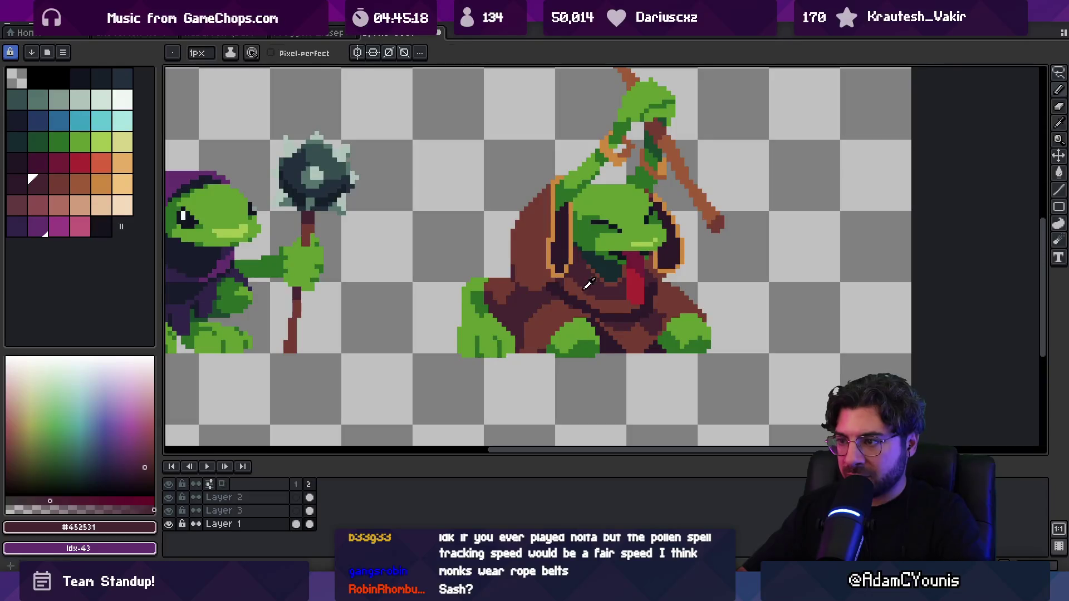
alt+click(589, 287)
key(z)
scroll(580, 248, down, 3)
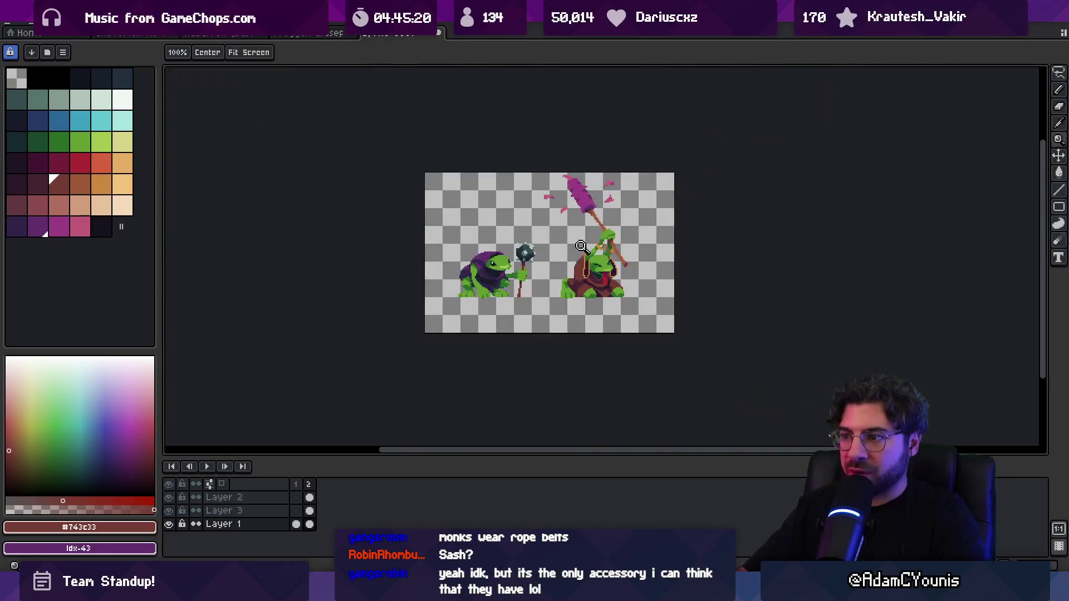
scroll(600, 282, up, 3)
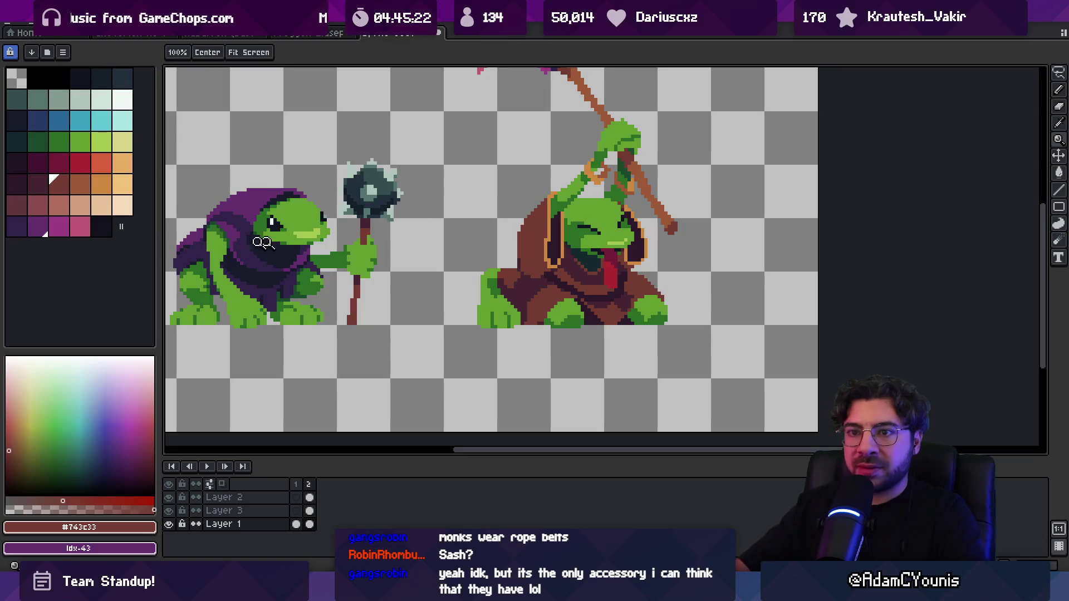
Try a tan bucket fill on the belt and hood areas, then undo it.
click(81, 205)
key(g)
click(564, 288)
key(ctrl+z)
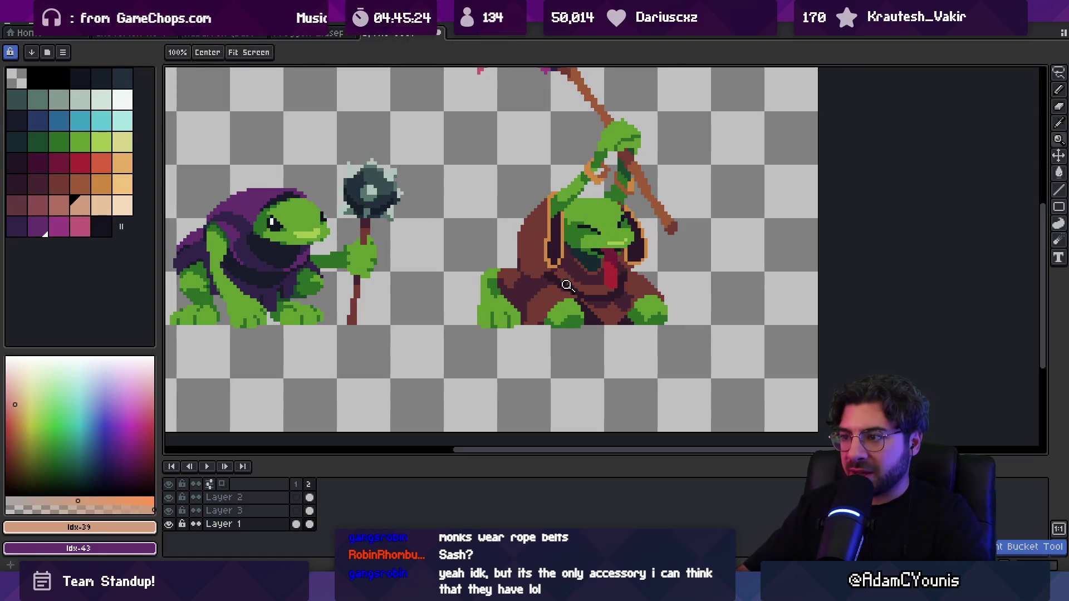
key(ctrl+z)
key(b)
key(z)
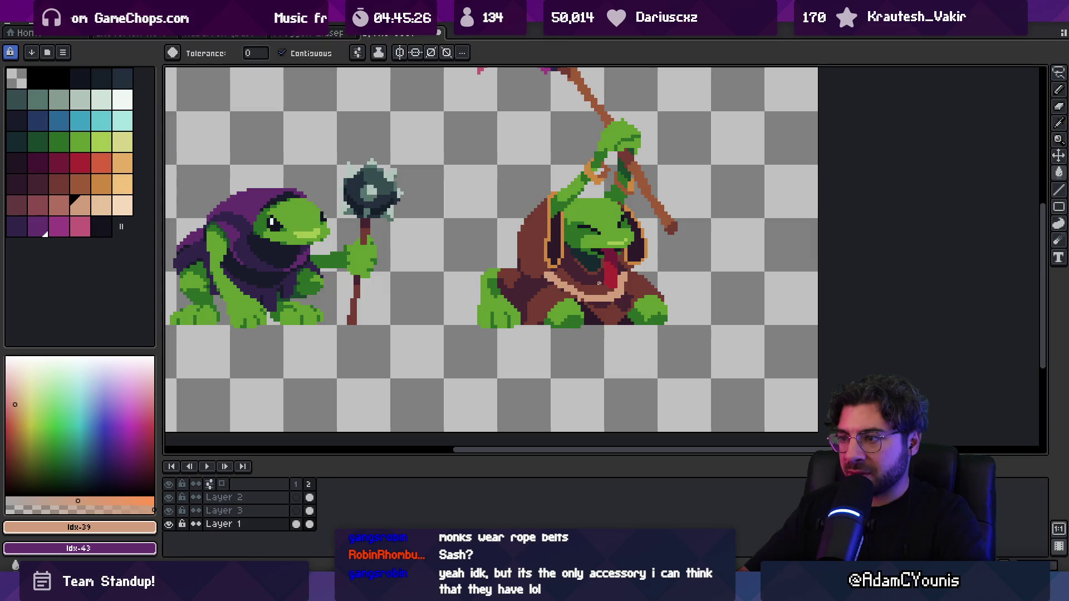
scroll(593, 241, down, 3)
scroll(598, 232, up, 3)
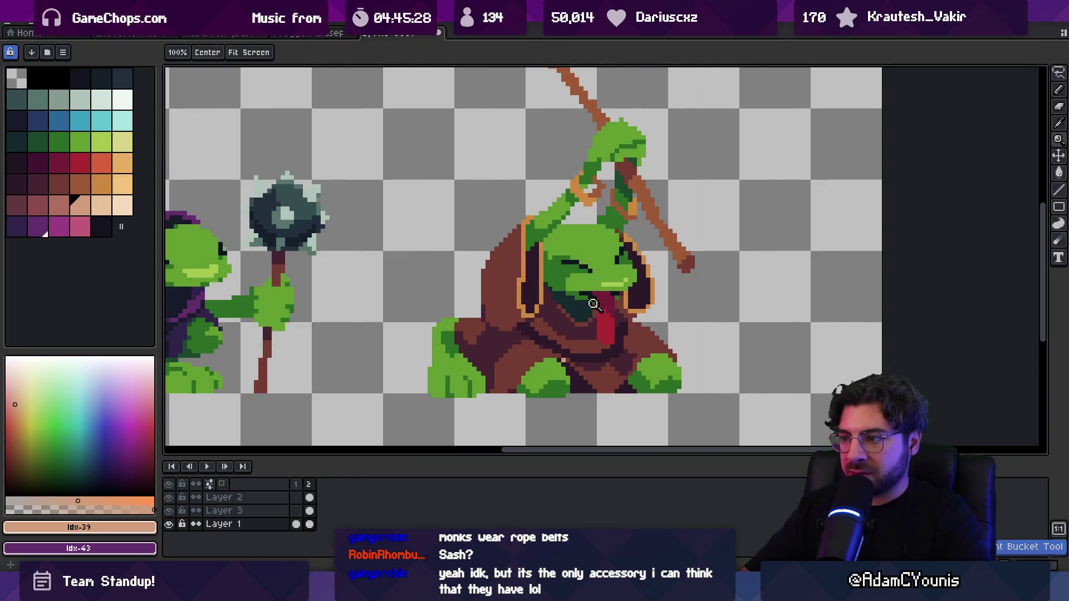
Bucket-fill the rope belt across the robe with orange-brown.
click(78, 190)
key(g)
click(554, 342)
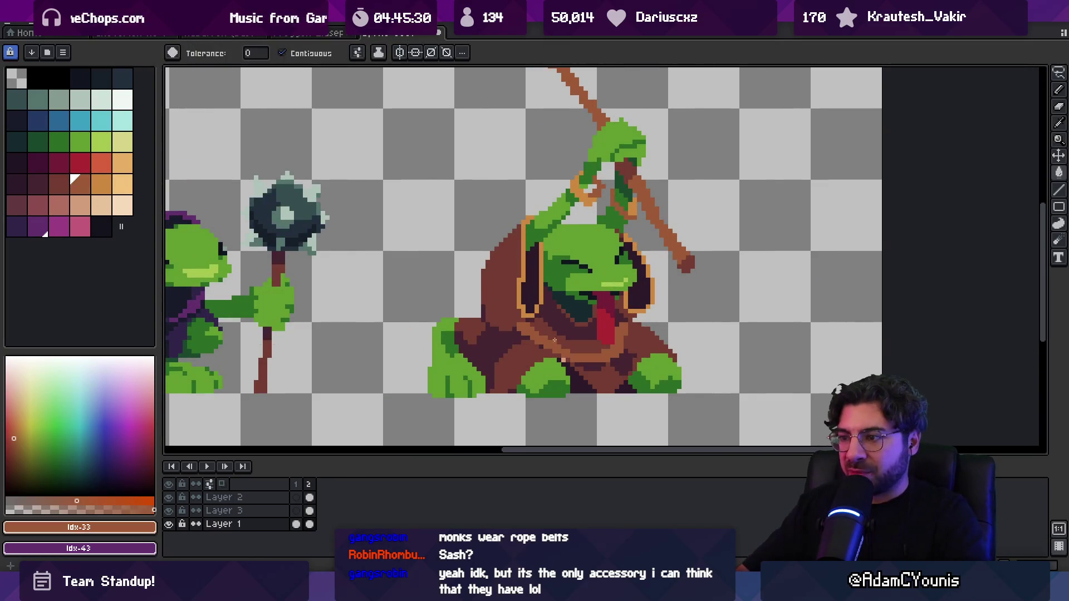
key(z)
scroll(552, 306, down, 3)
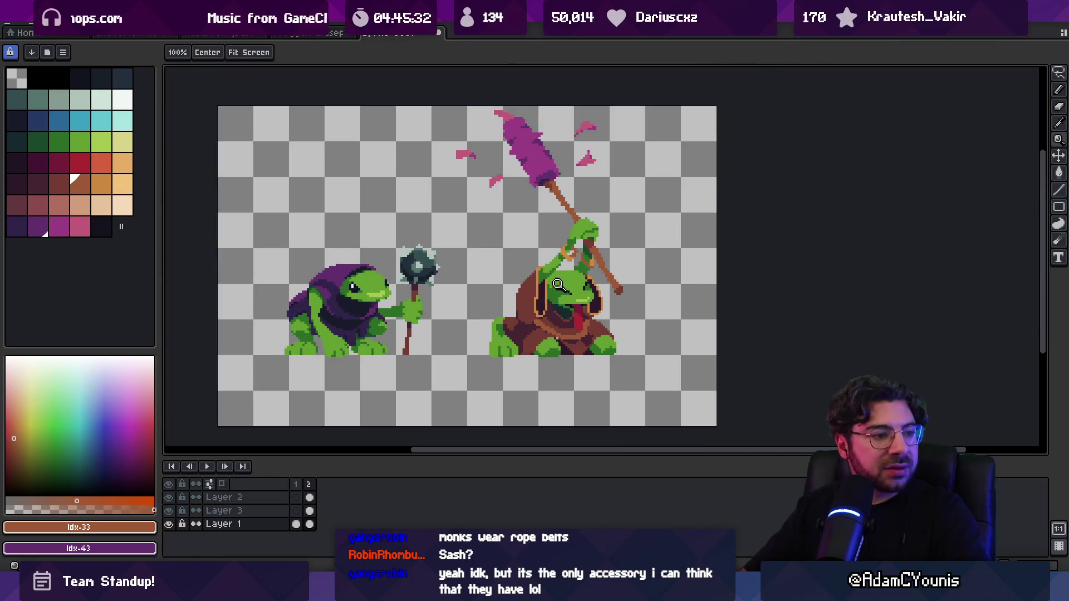
scroll(577, 341, up, 3)
Sample the dark robe shades, undo the rope belt, and pick the mid-brown robe colour.
key(i)
click(535, 333)
click(595, 332)
key(z)
scroll(613, 278, down, 5)
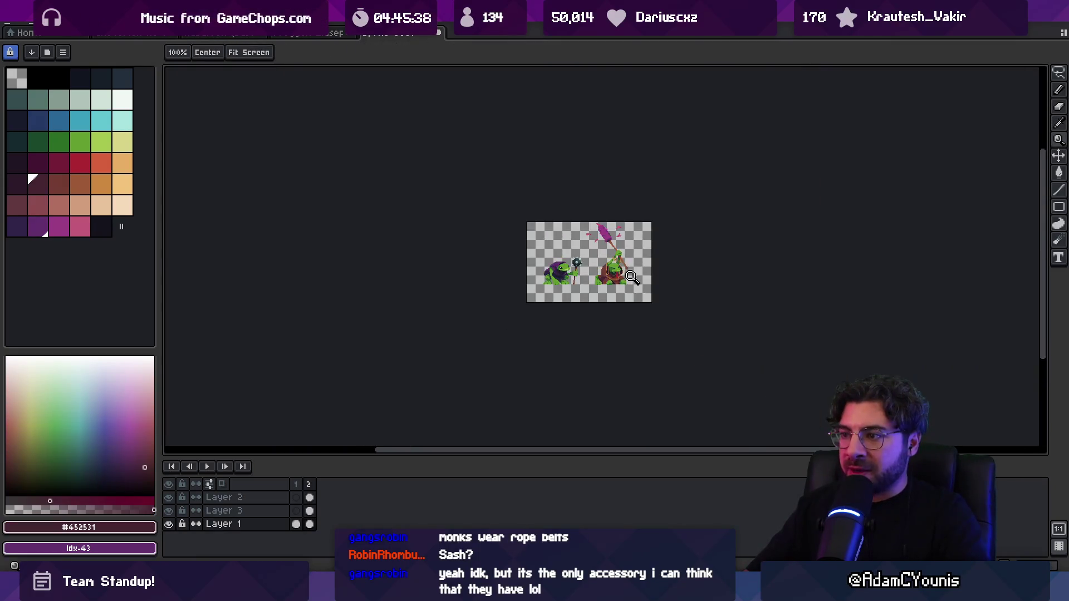
scroll(632, 275, up, 5)
key(v)
key(ctrl+z)
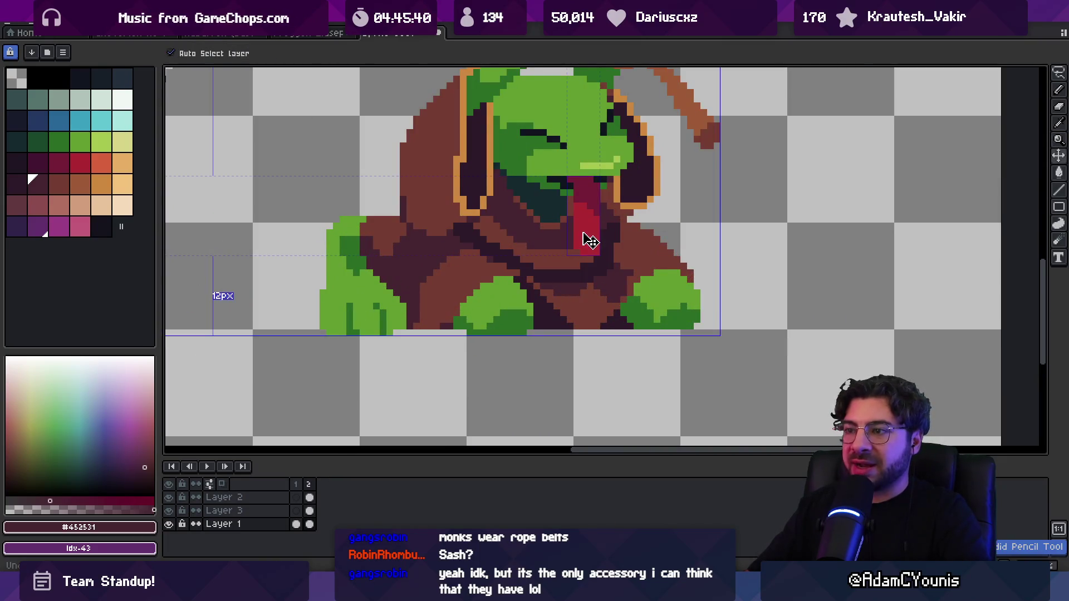
scroll(604, 227, down, 3)
scroll(554, 276, up, 4)
key(b)
alt+click(553, 279)
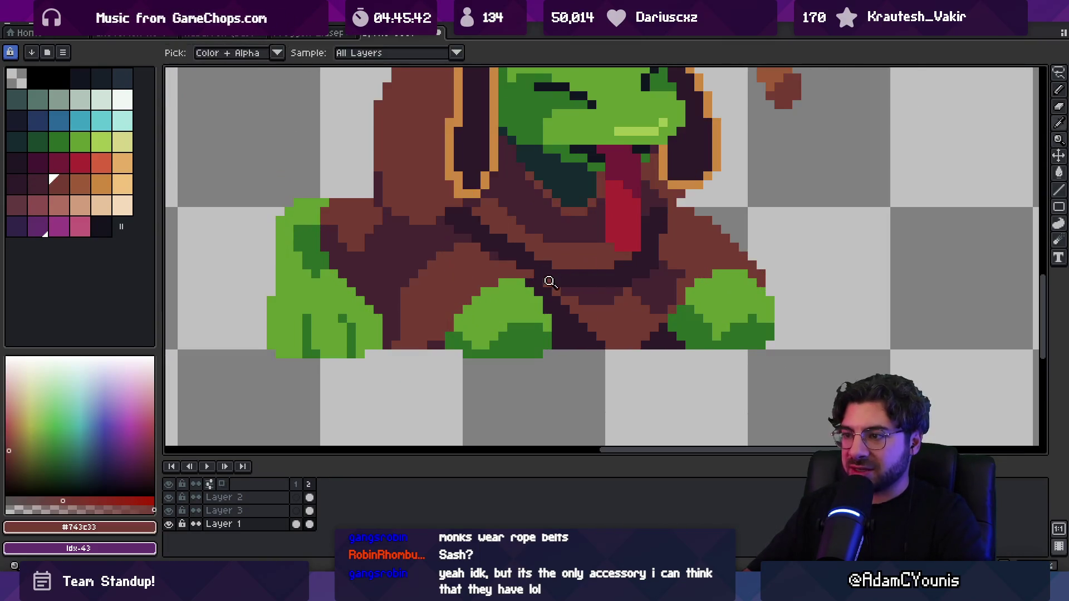
Zoom in on the frog pair and sample the dark and mid-brown robe shades.
key(z)
scroll(557, 250, down, 5)
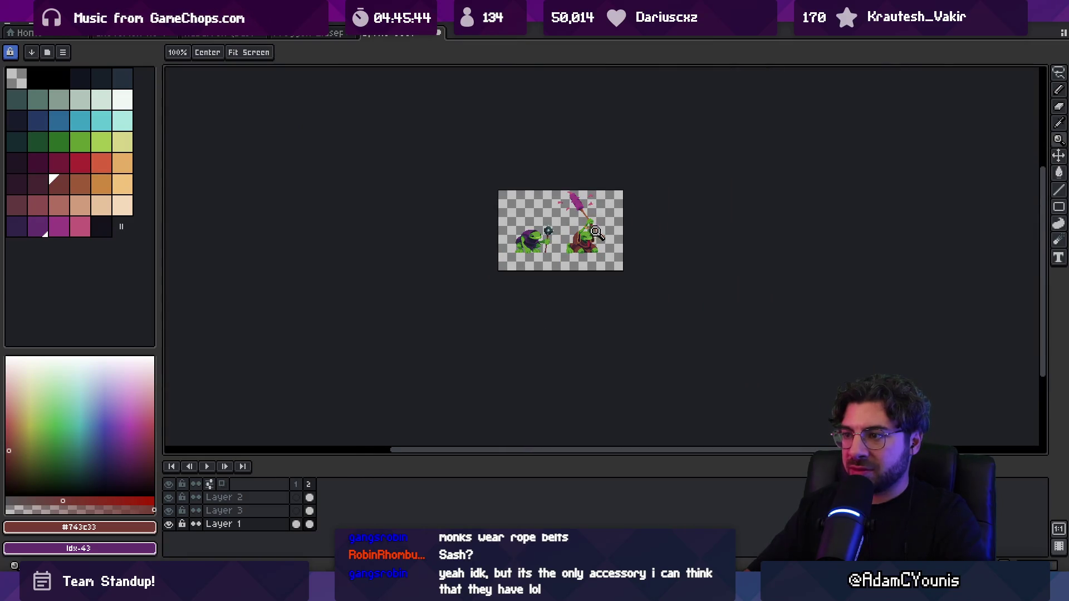
click(596, 232)
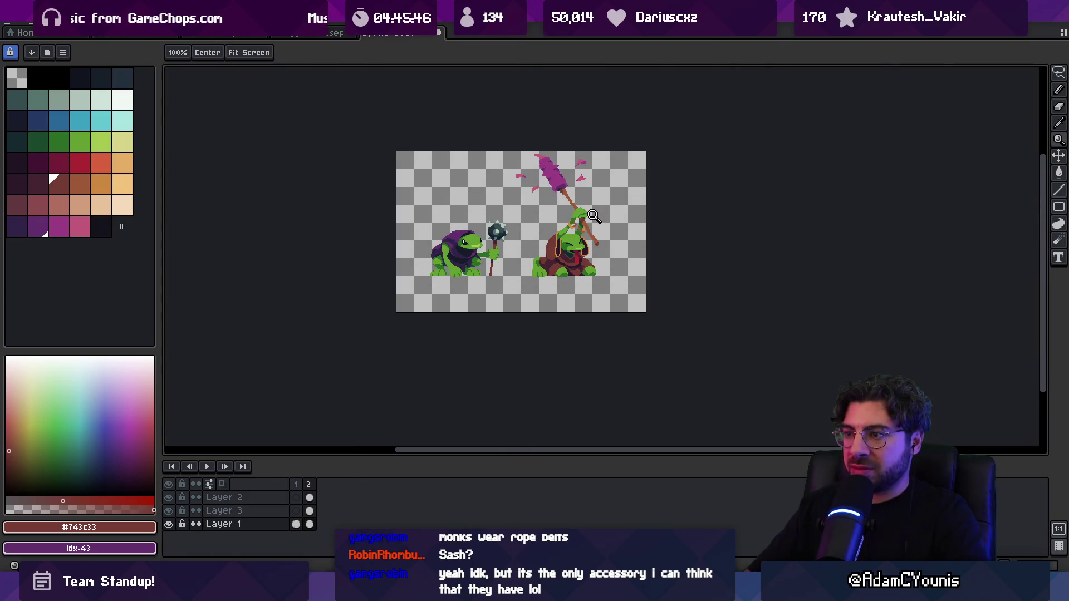
scroll(582, 234, up, 5)
key(b)
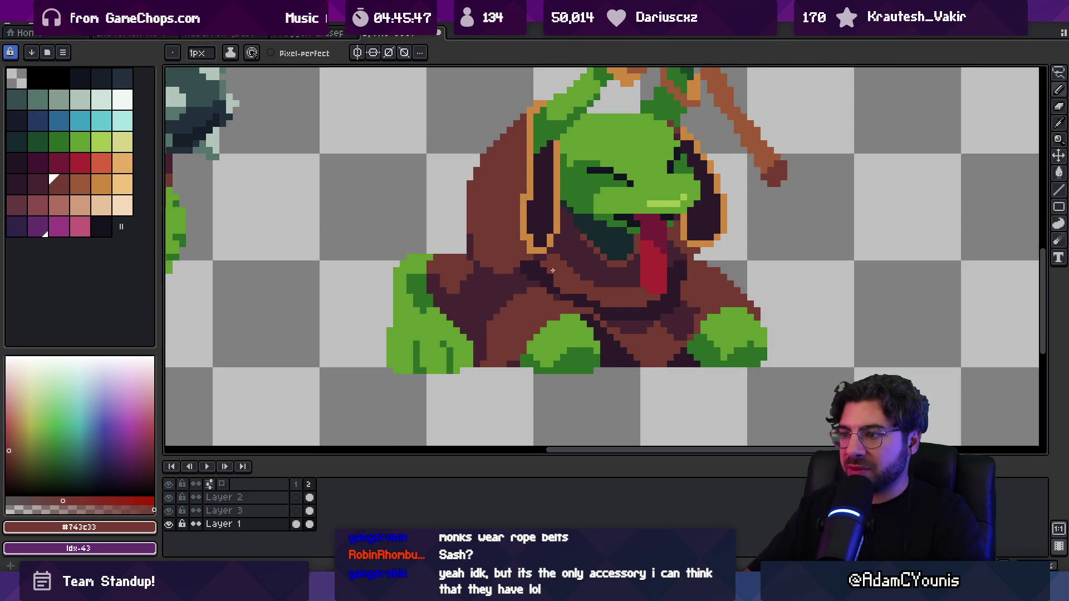
alt+click(559, 254)
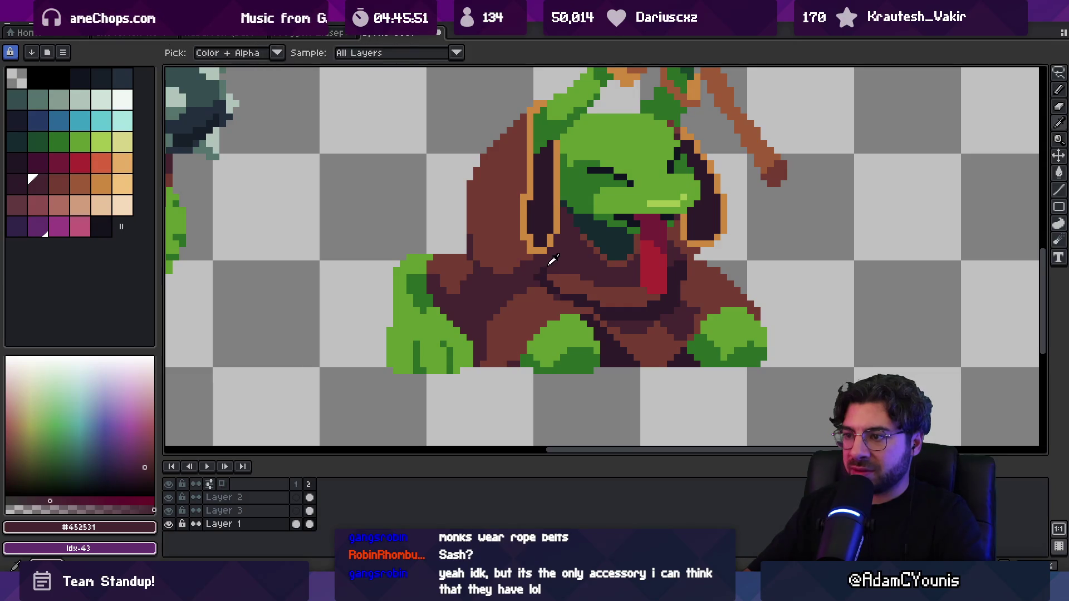
alt+click(696, 273)
alt+click(674, 256)
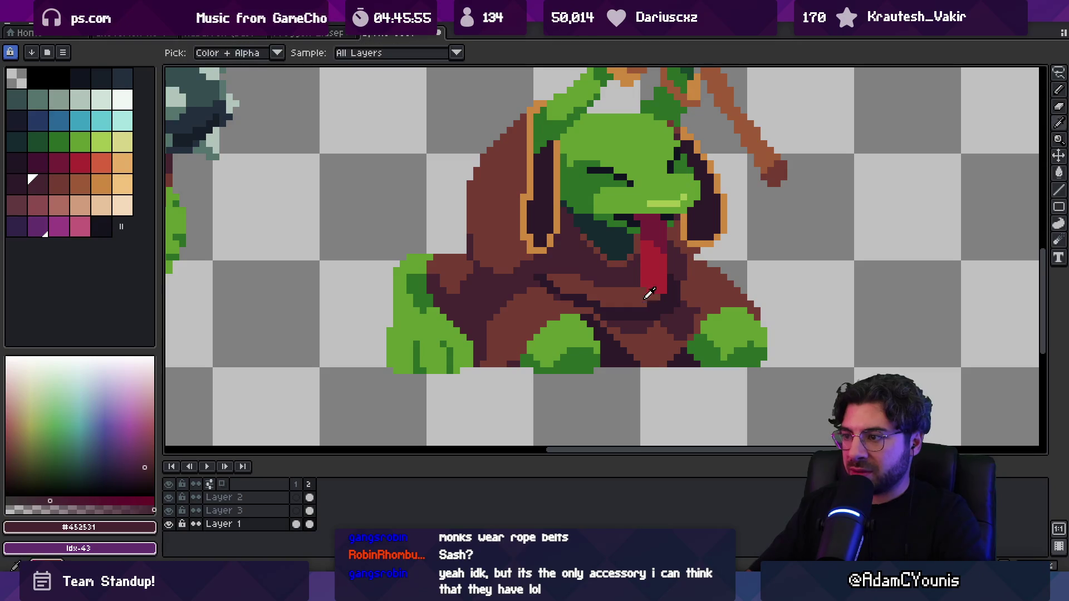
alt+click(645, 282)
Eyedrop the dark maroon #2c1928 from the right frog's robe as the drawing colour.
key(z)
scroll(614, 253, down, 5)
scroll(653, 247, up, 5)
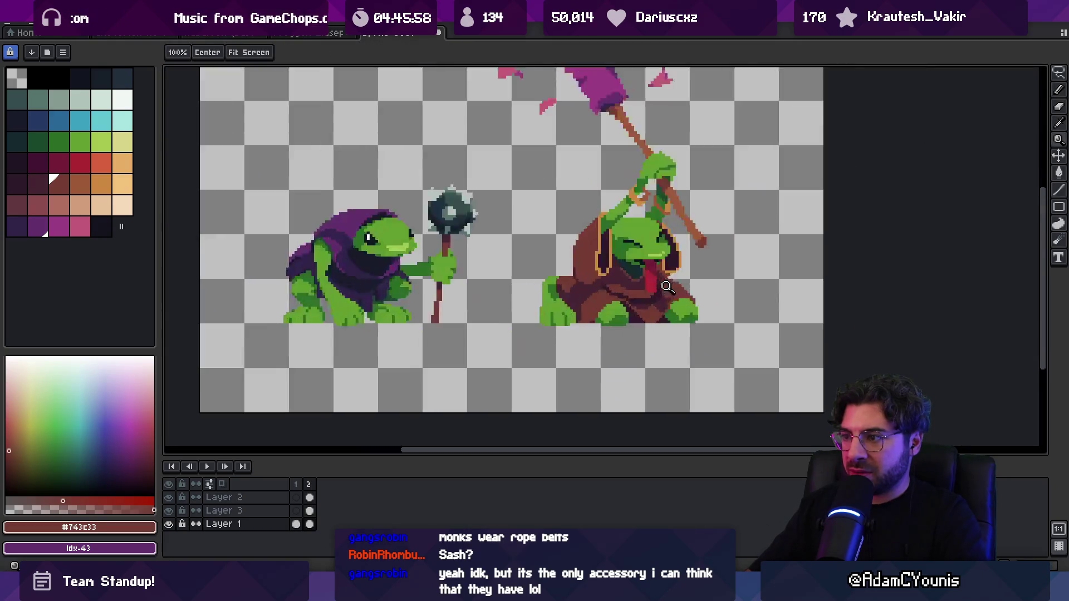
alt+click(615, 287)
alt+click(623, 293)
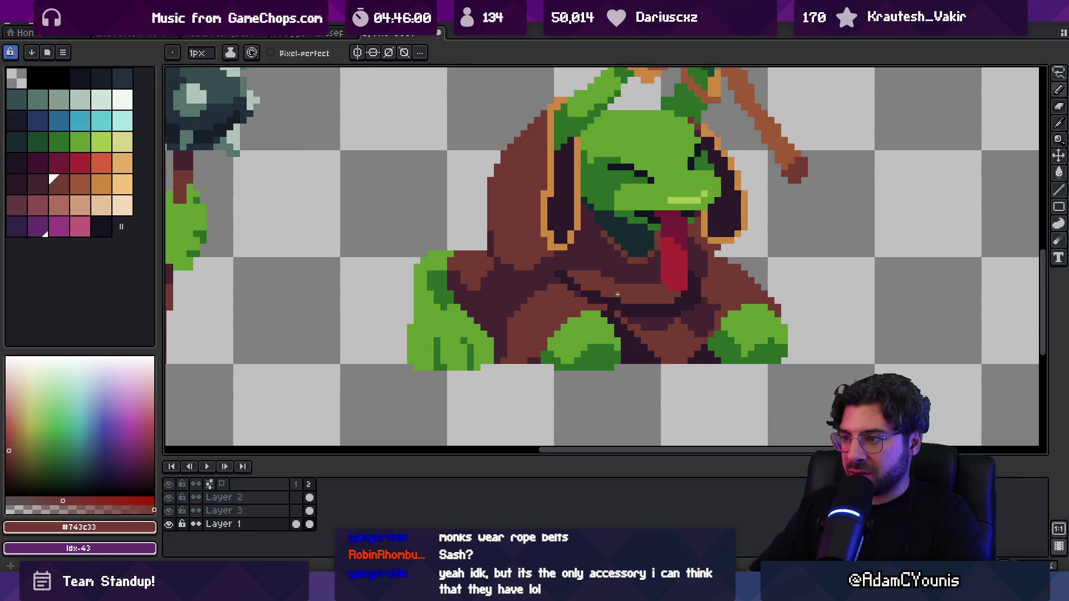
scroll(627, 297, down, 5)
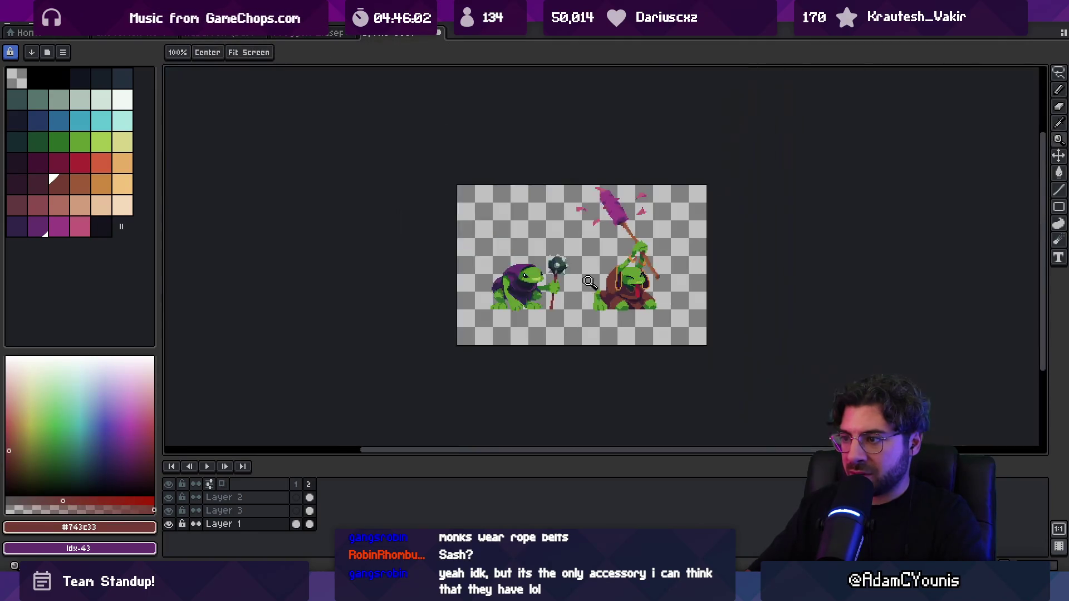
scroll(630, 306, up, 6)
alt+click(632, 320)
scroll(651, 322, up, 2)
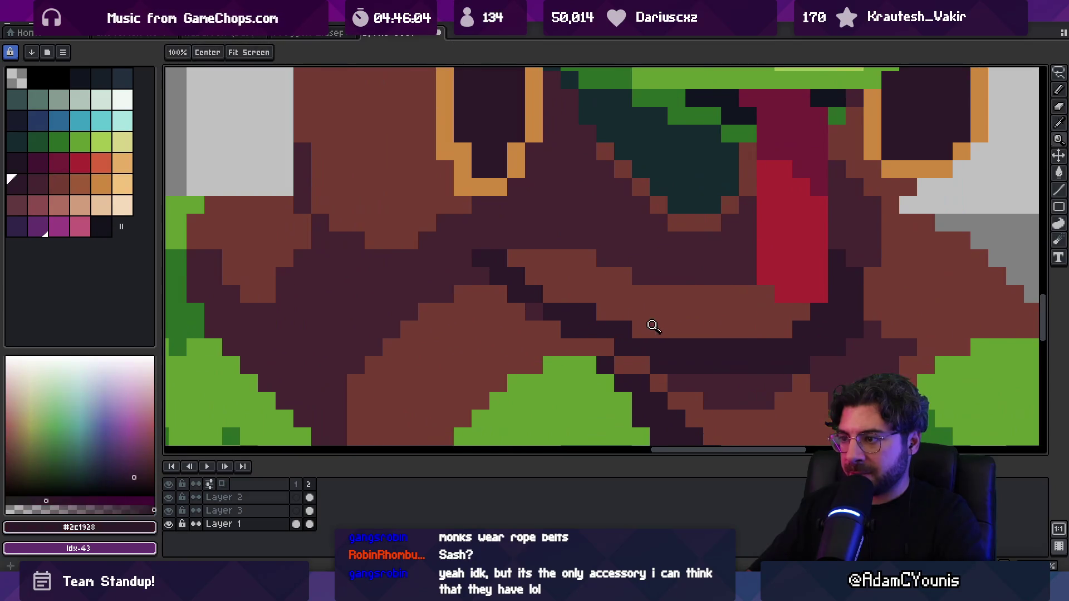
key(z)
scroll(656, 310, down, 5)
scroll(655, 262, down, 3)
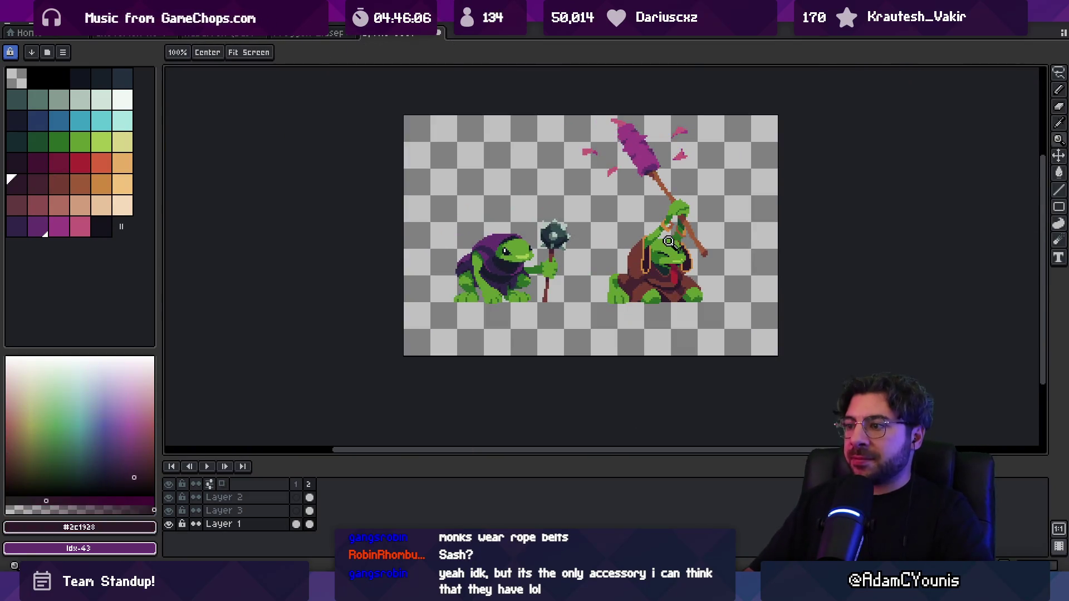
scroll(613, 268, up, 6)
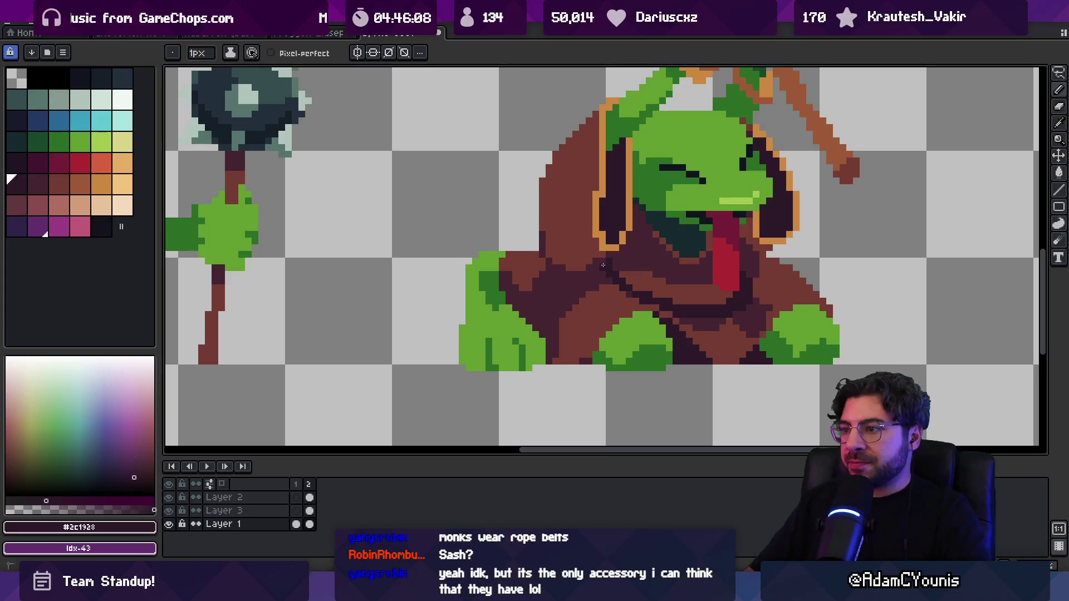
scroll(603, 265, down, 4)
key(ctrl+s)
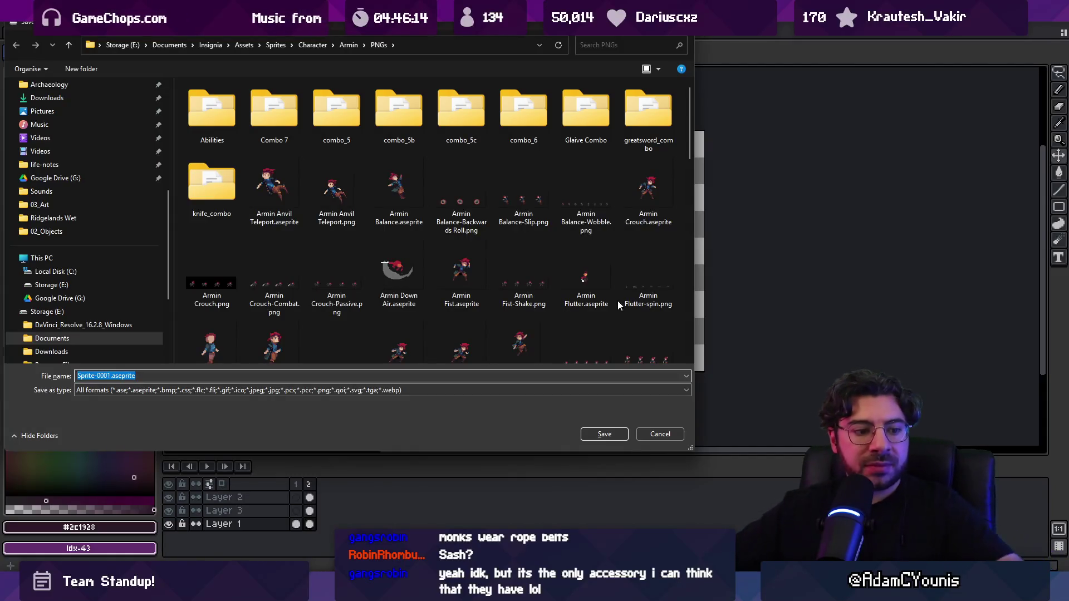
Navigate the save dialog up to Sprites and into the Enemy > Froggen folder.
click(312, 44)
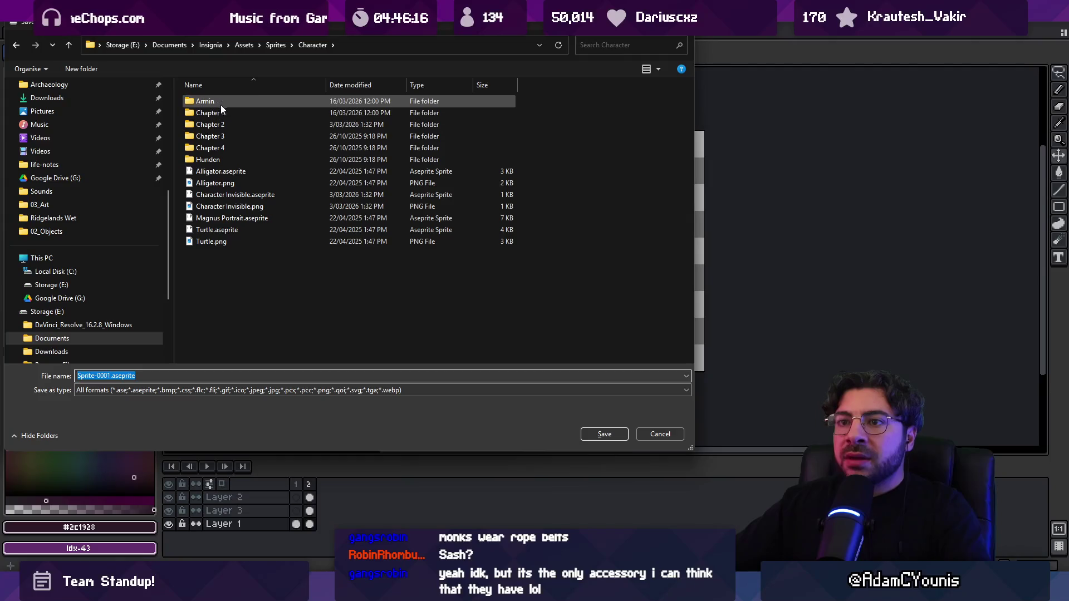
click(276, 44)
double_click(238, 156)
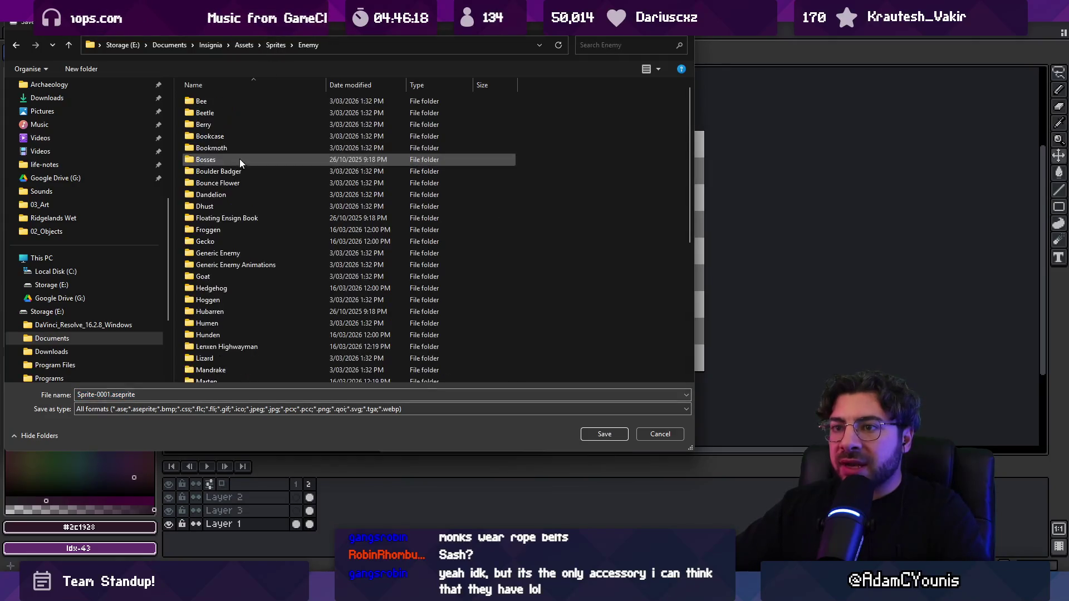
scroll(265, 334, down, 1)
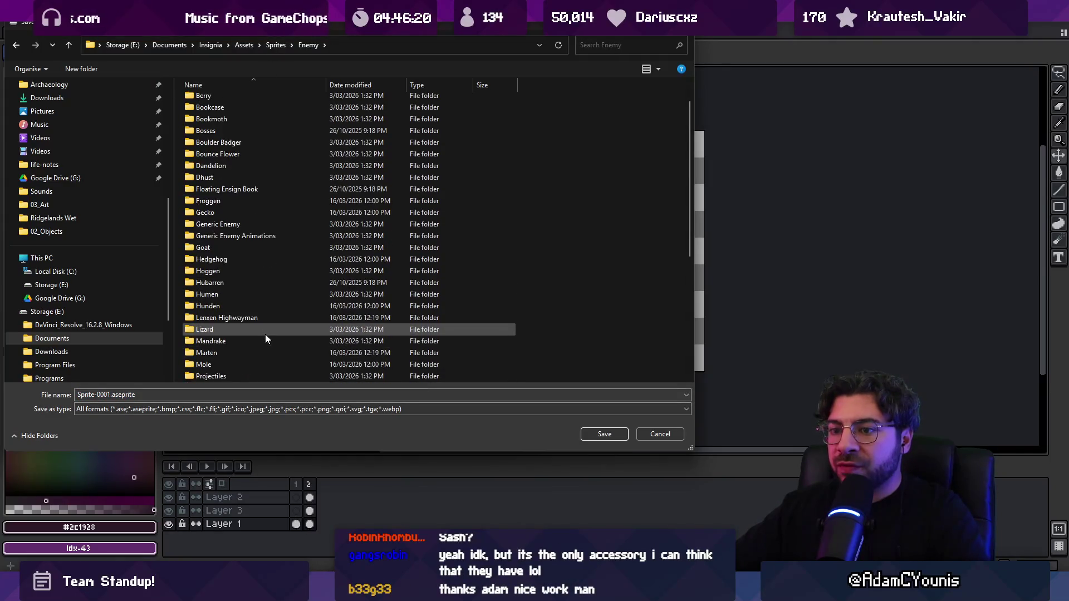
scroll(265, 334, down, 1)
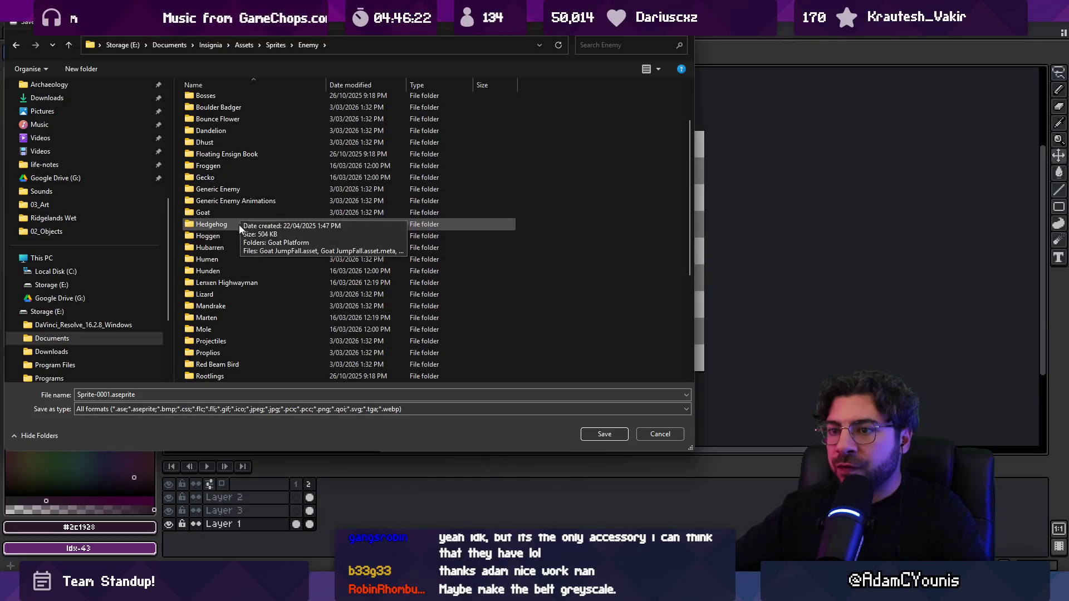
scroll(240, 167, up, 2)
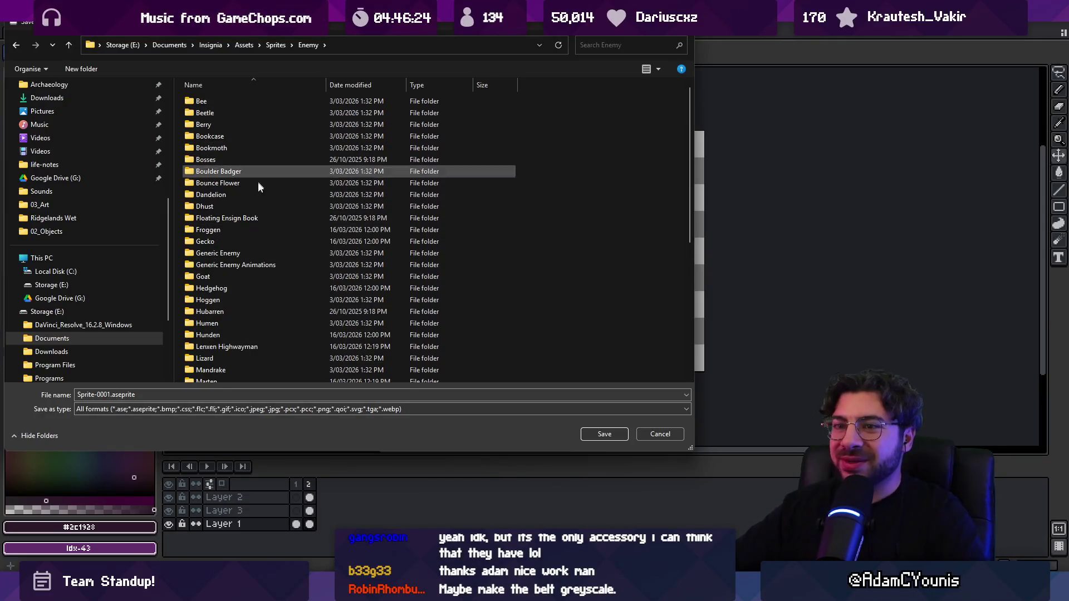
double_click(251, 231)
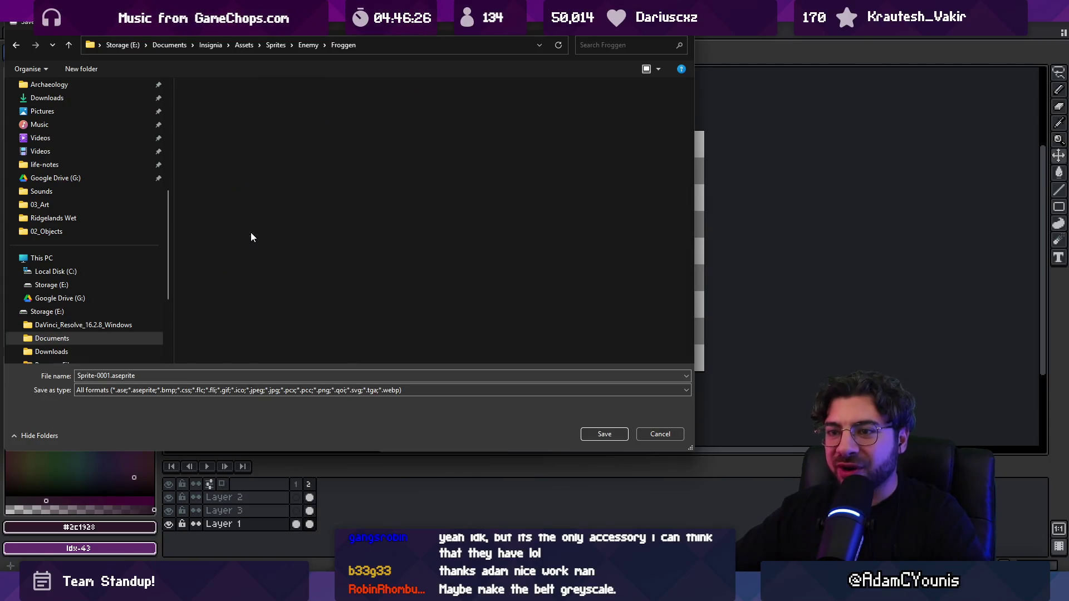
Save the sprite under the file name 'Froggen Shaman'.
click(110, 376)
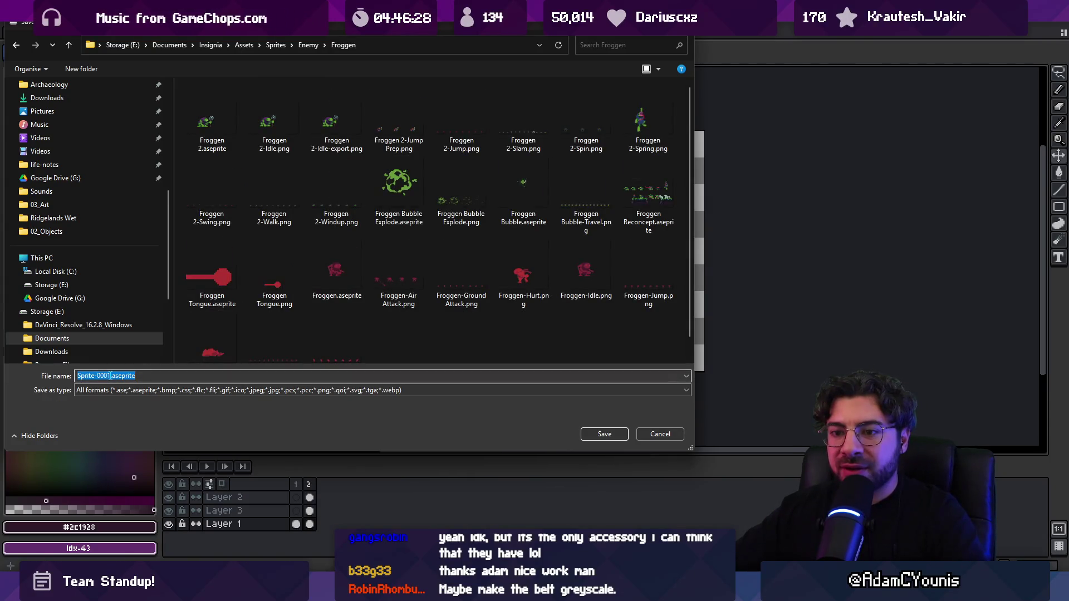
text(Froggen Shaman)
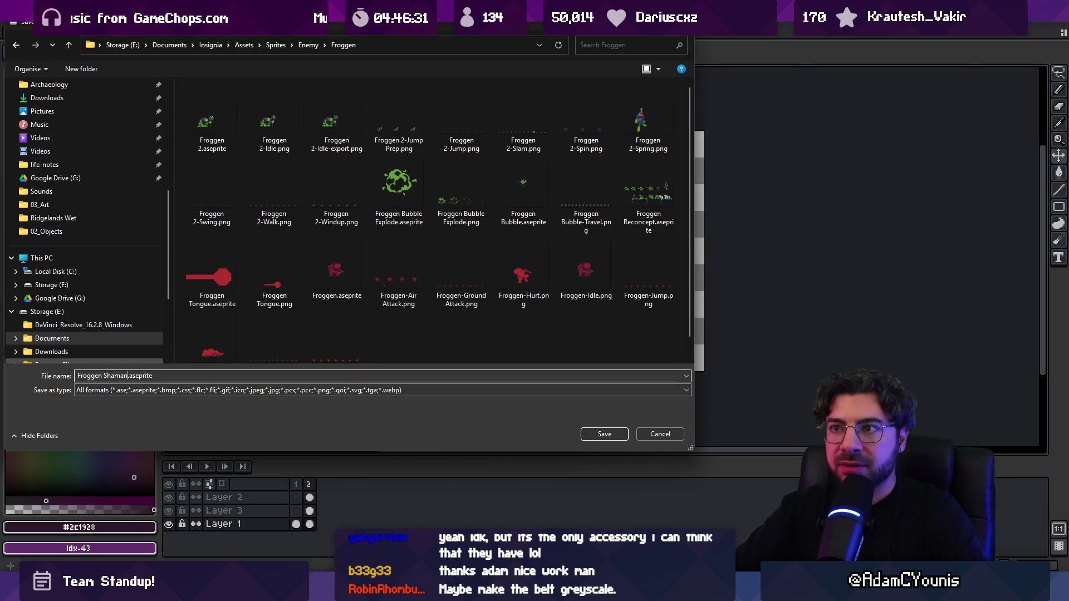
key(Return)
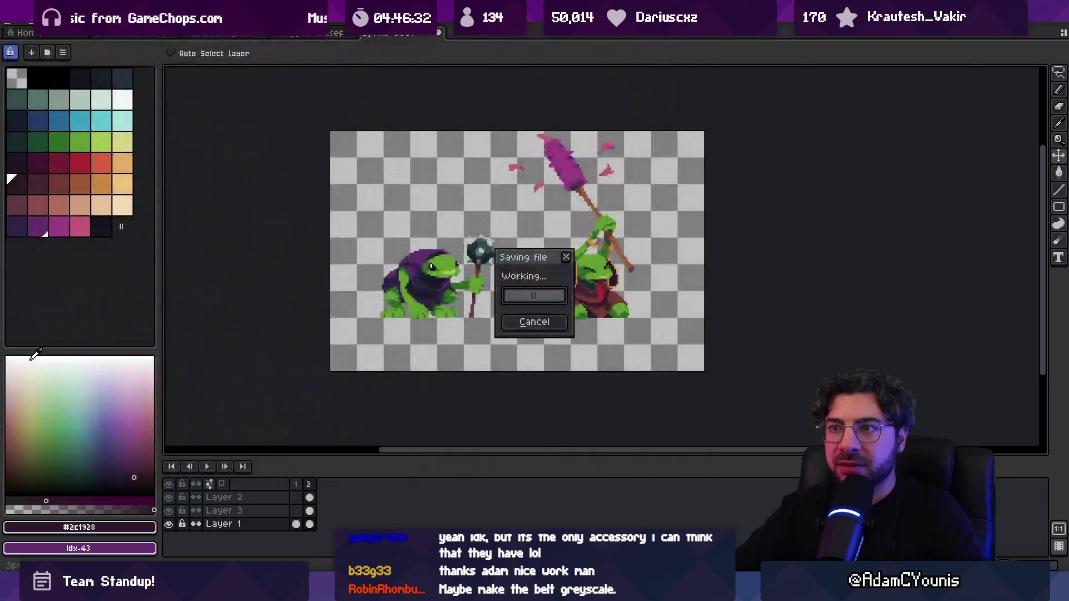
key(ctrl+s)
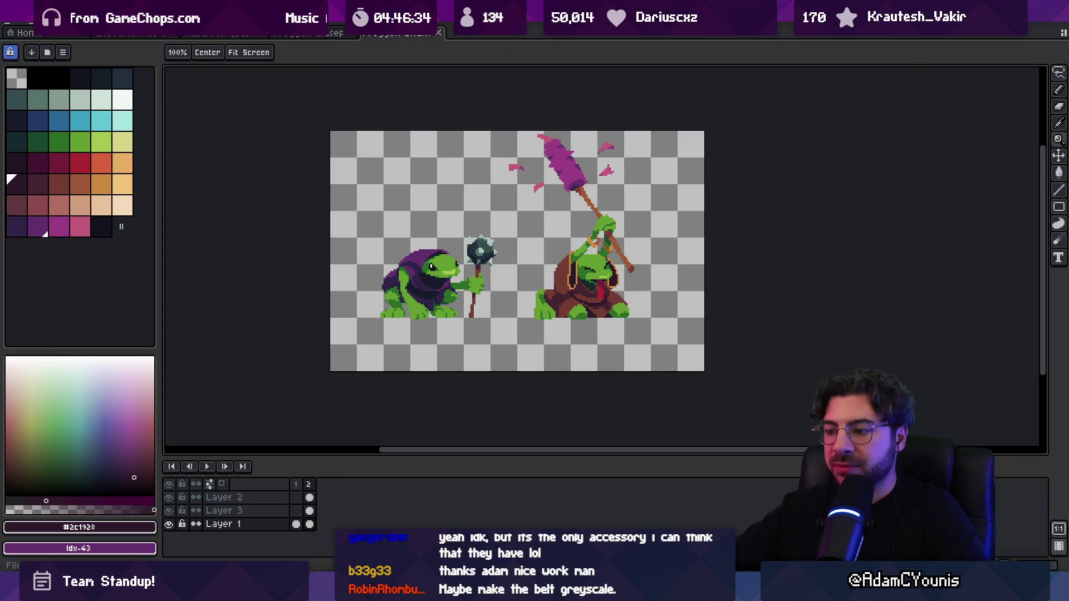
Switch to the Git client and view the uncommitted local changes.
key(alt+Tab)
click(119, 70)
scroll(396, 145, down, 15)
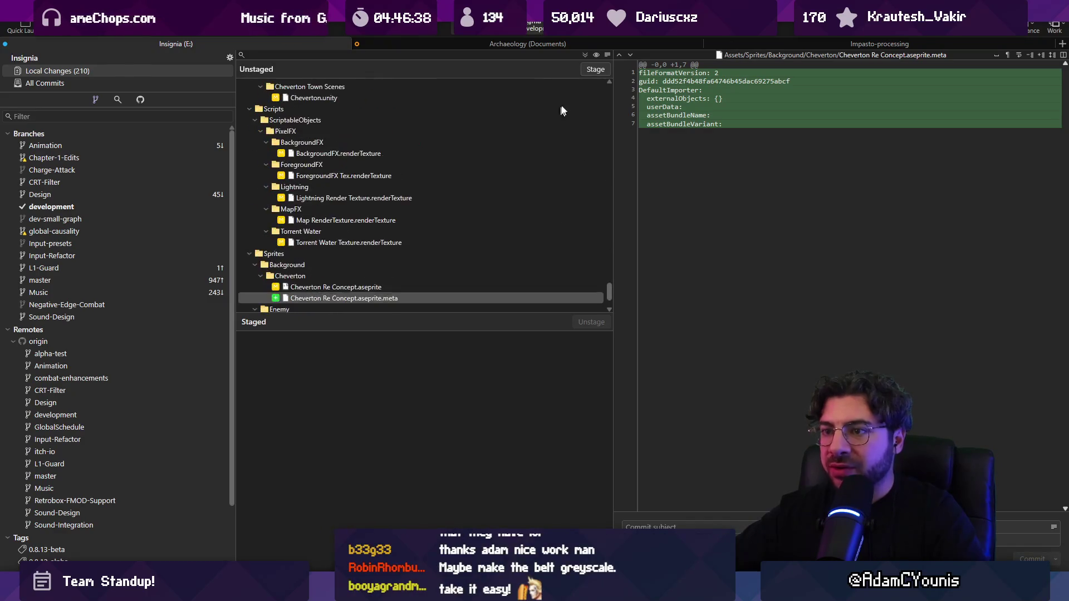
Stage all changes, commit them with a subject, and push to origin's development branch.
key(ctrl+shift+a)
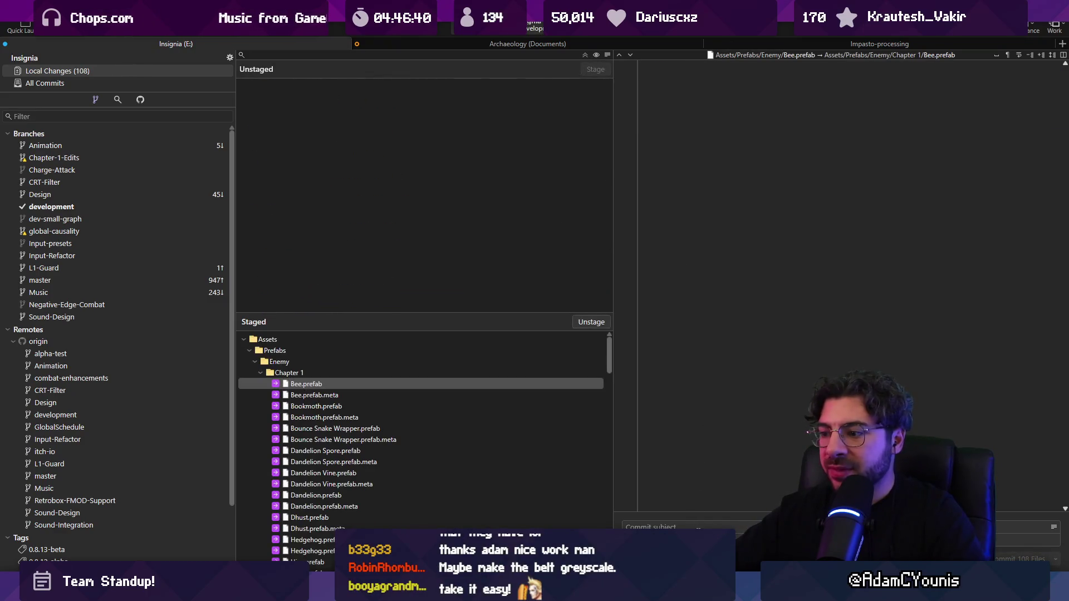
text(Und)
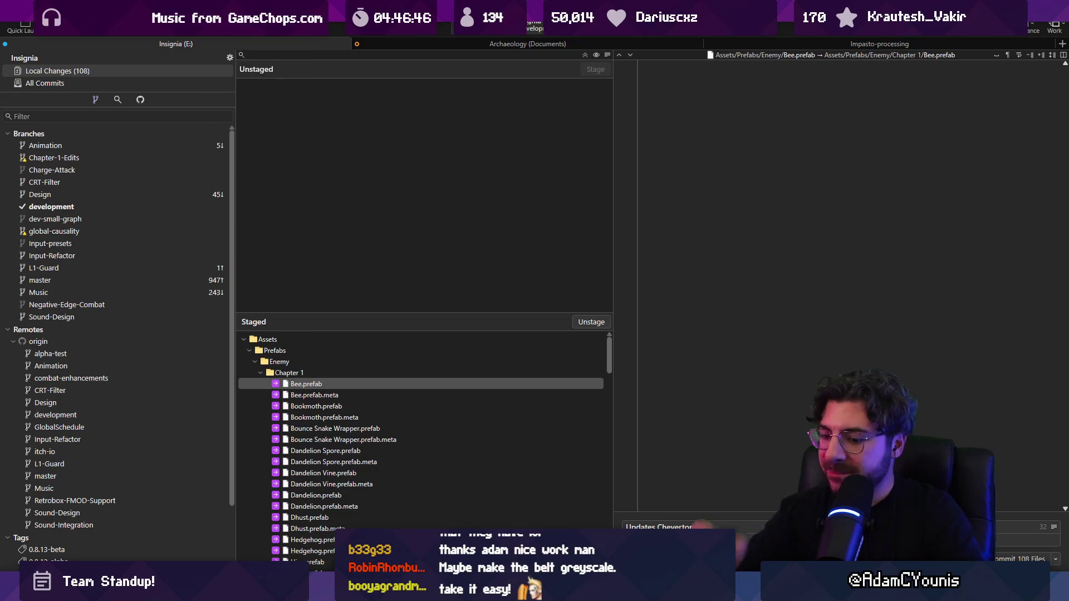
text(rearranc)
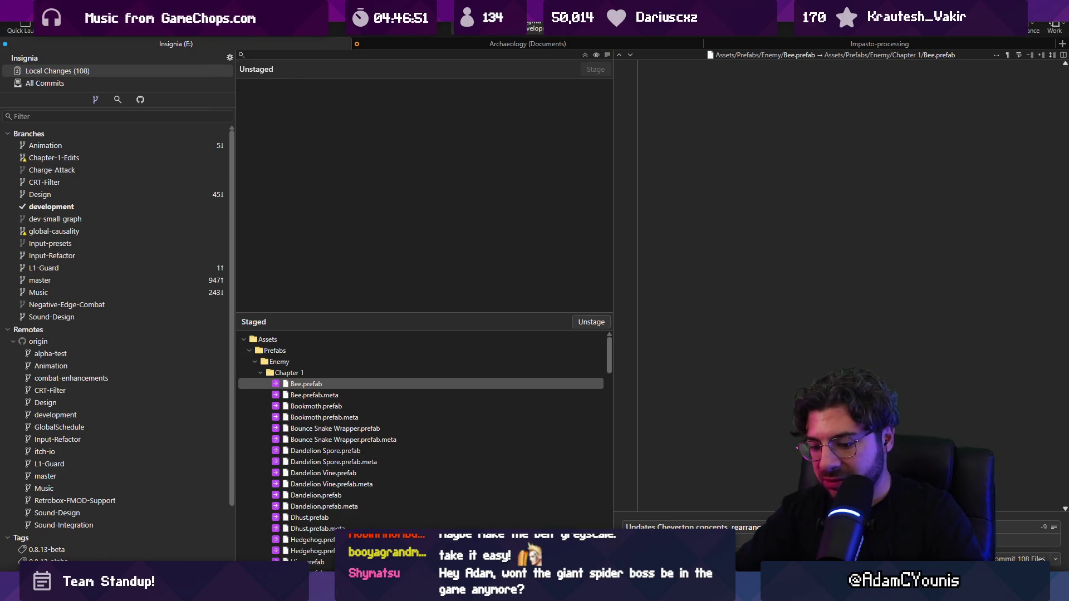
text( to)
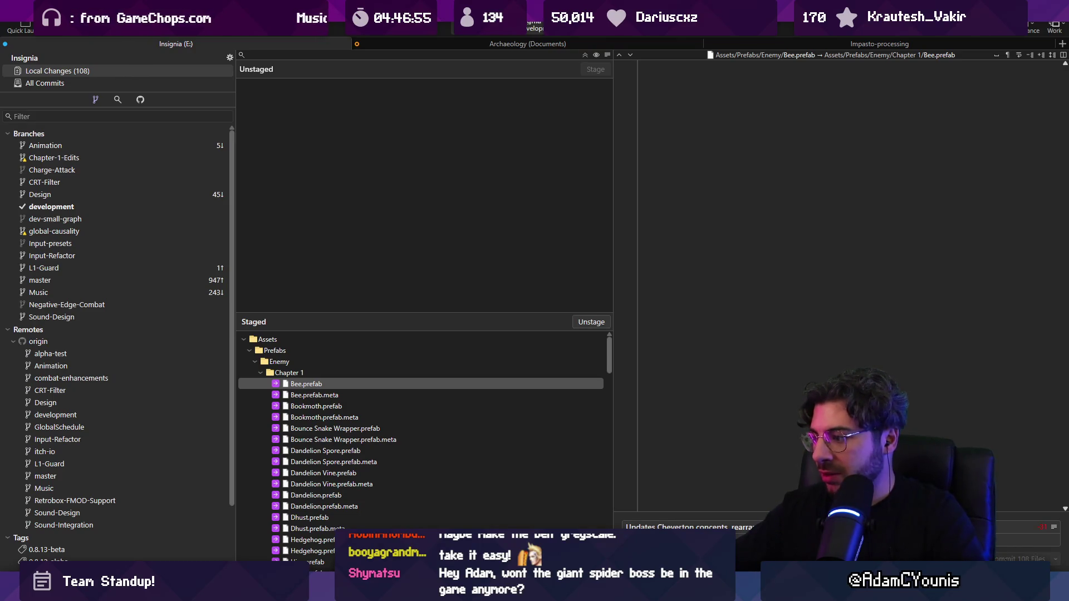
key(ctrl+Return)
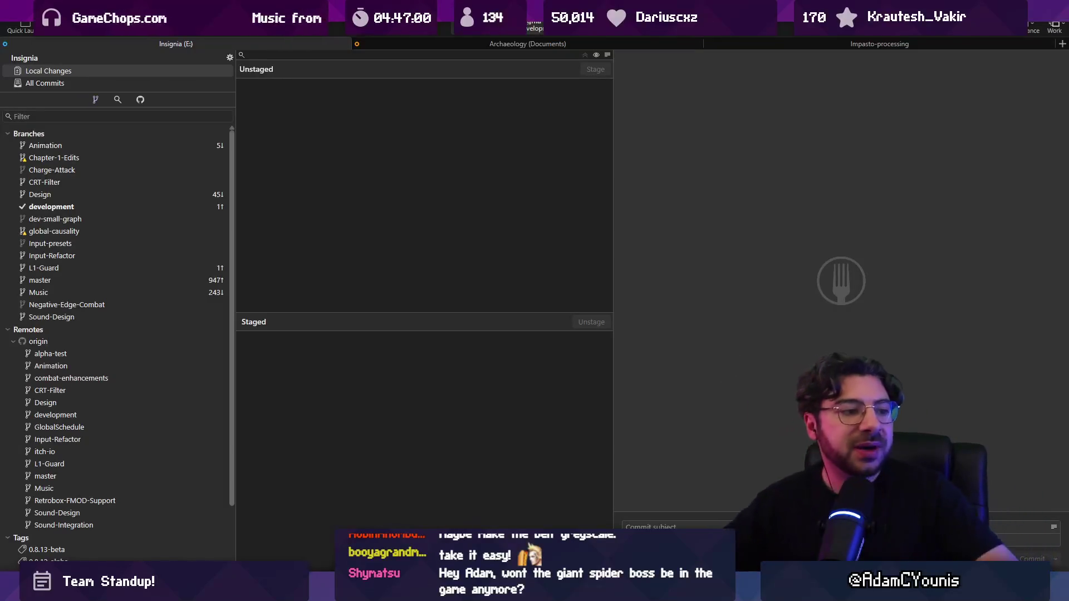
key(ctrl+shift+p)
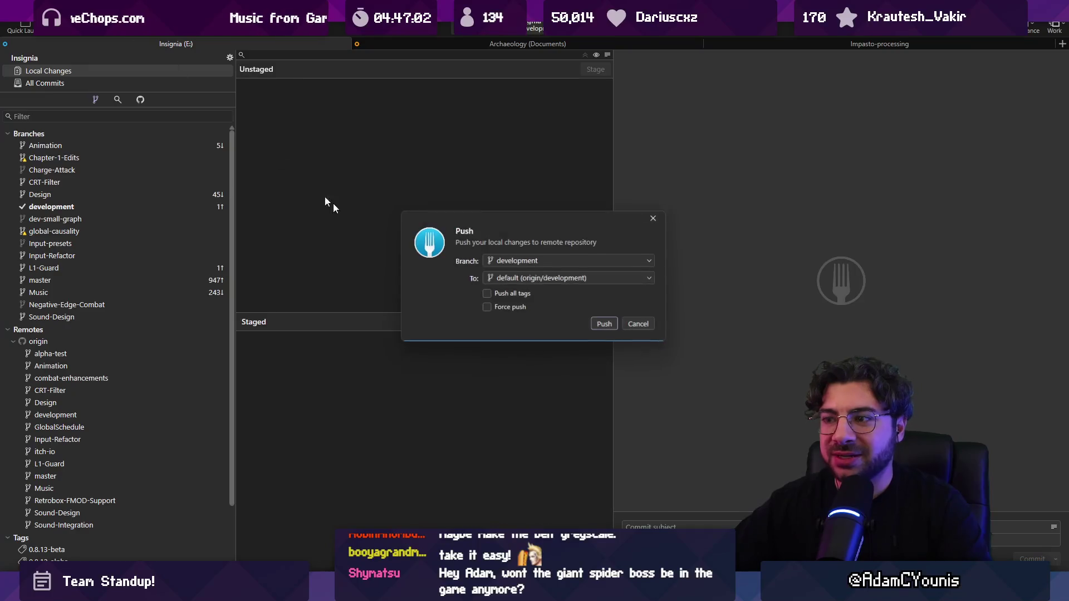
click(605, 320)
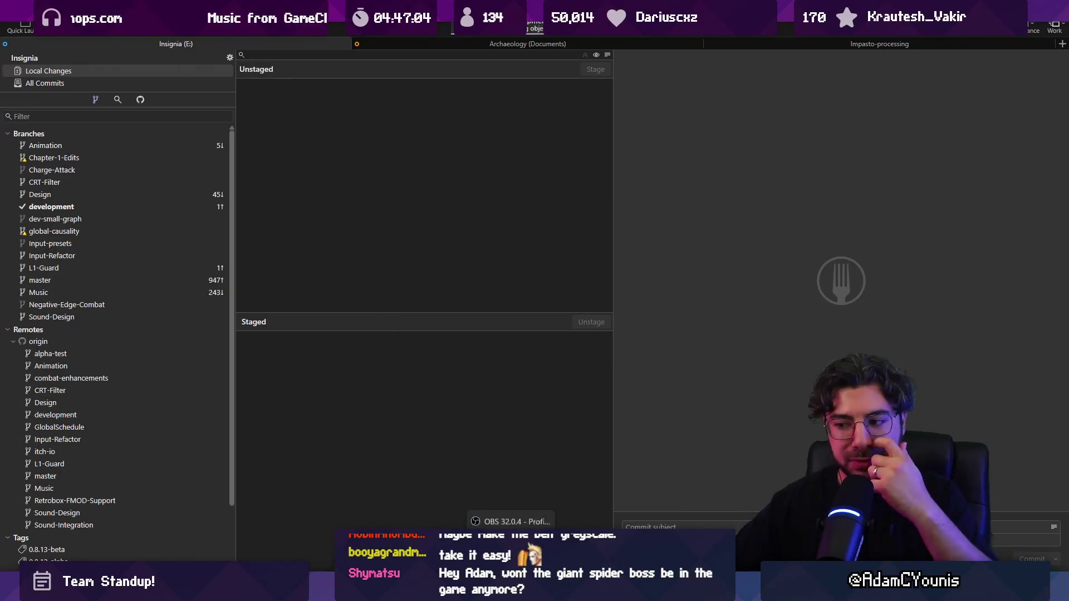
In Chrome, go to Twitch's Software and Game Development directory.
mouse_move(557, 593)
click(470, 518)
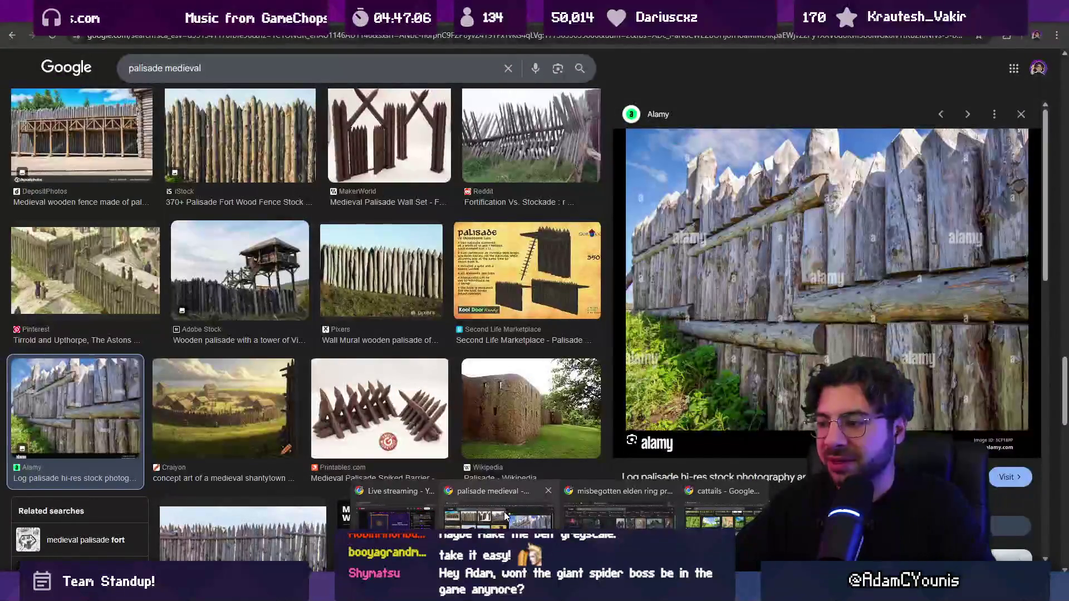
click(411, 39)
text(twitch.tv/directory/category/software-and-game-development?sort=VIEWER_COUNT)
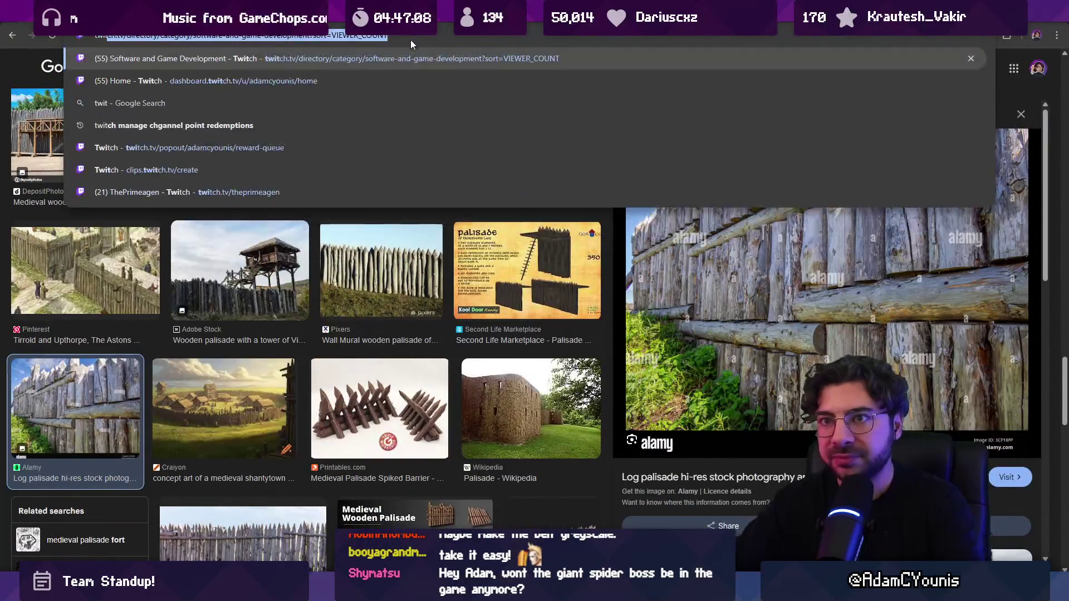
key(Return)
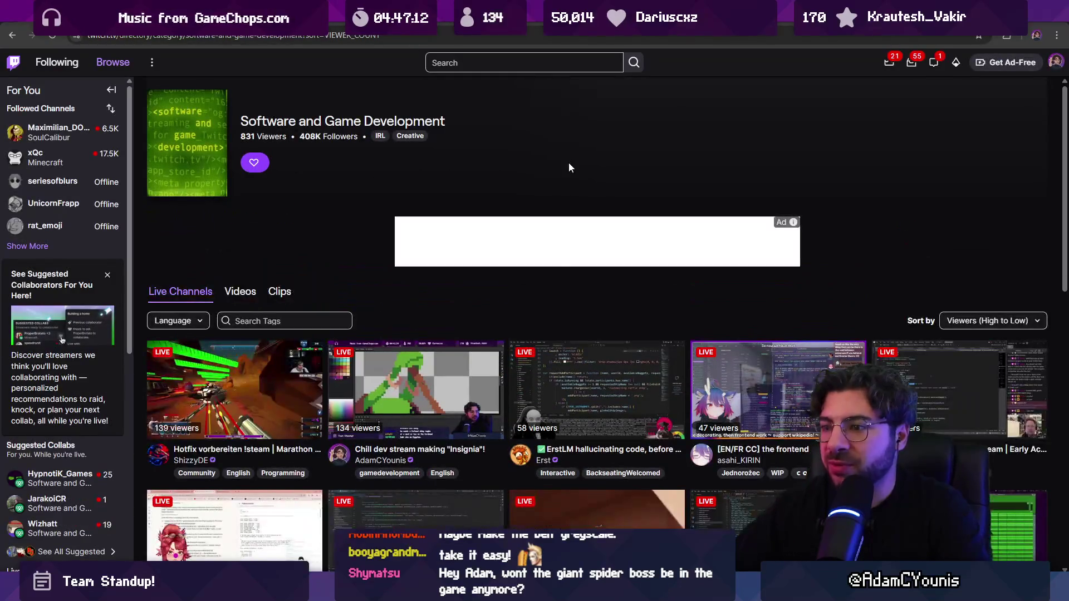
scroll(644, 200, down, 2)
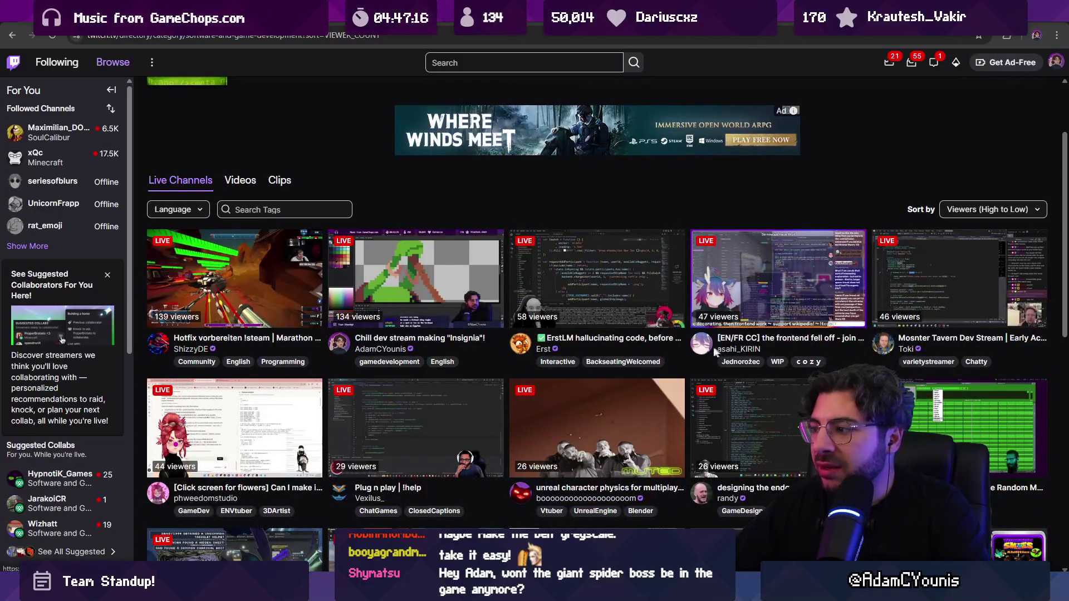
scroll(503, 288, down, 2)
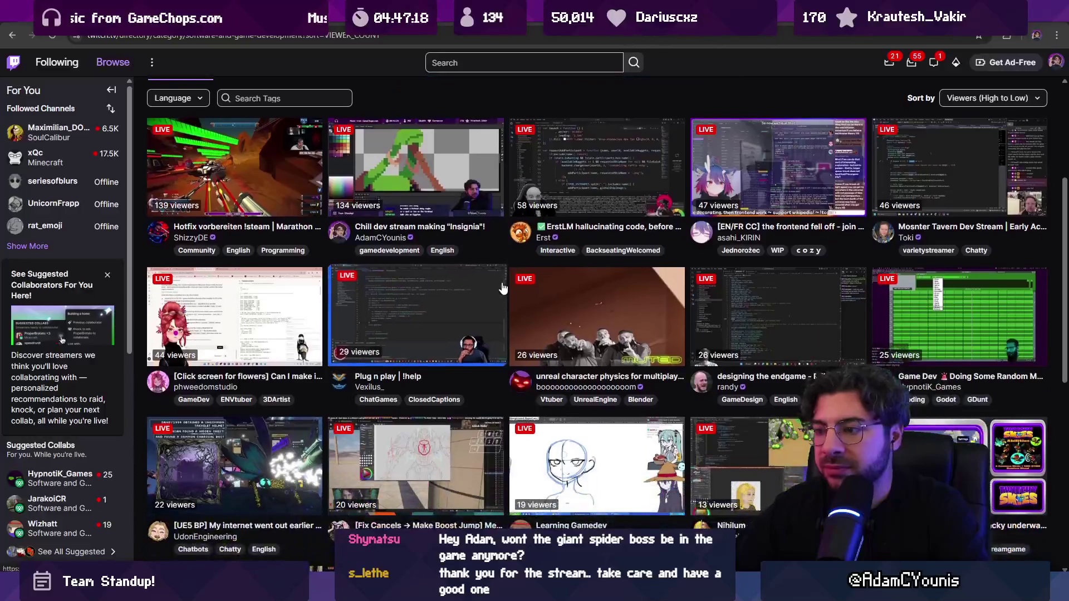
scroll(503, 288, down, 1)
scroll(673, 324, down, 1)
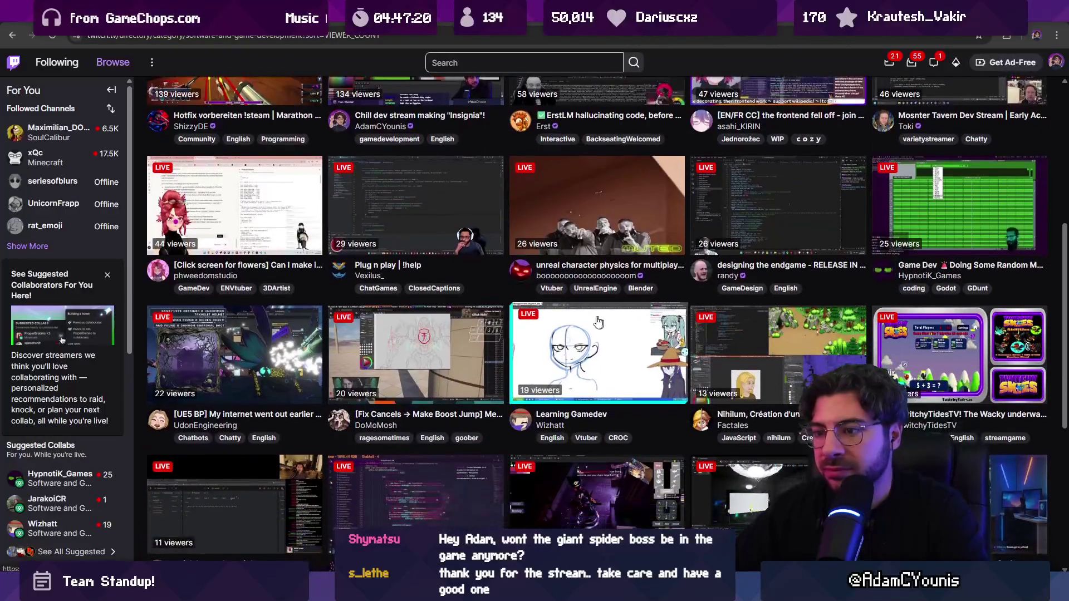
scroll(613, 346, down, 1)
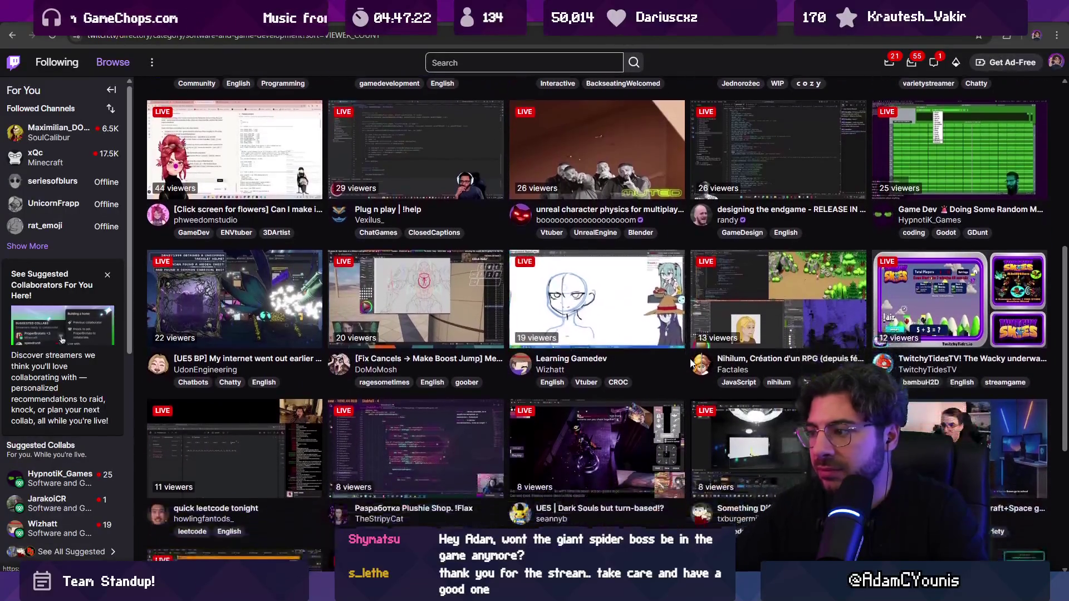